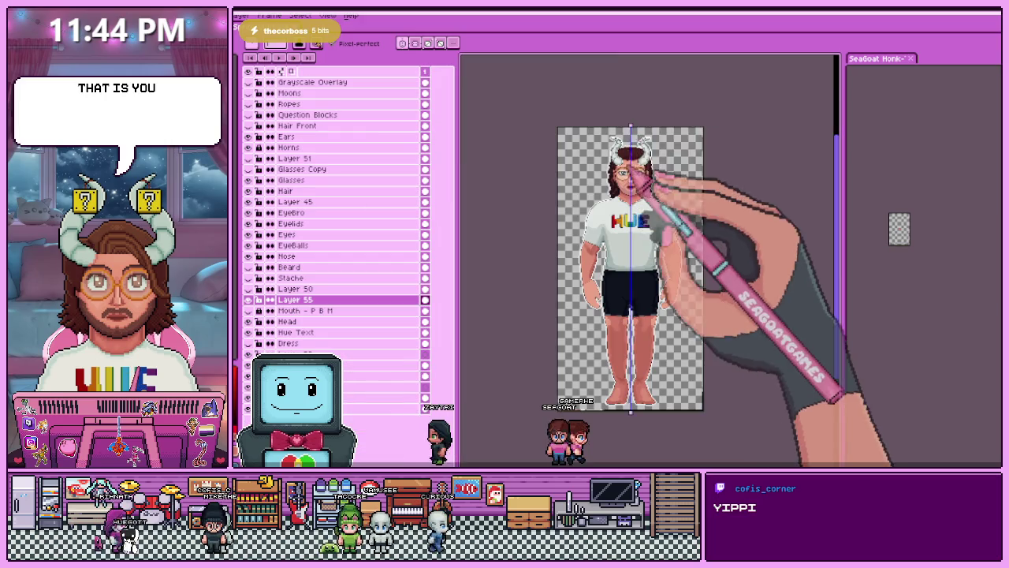
Rename Layer 55 to 'Mouth - U' and make it visible.
{"action": "left_click", "coordinate": [331, 310]}
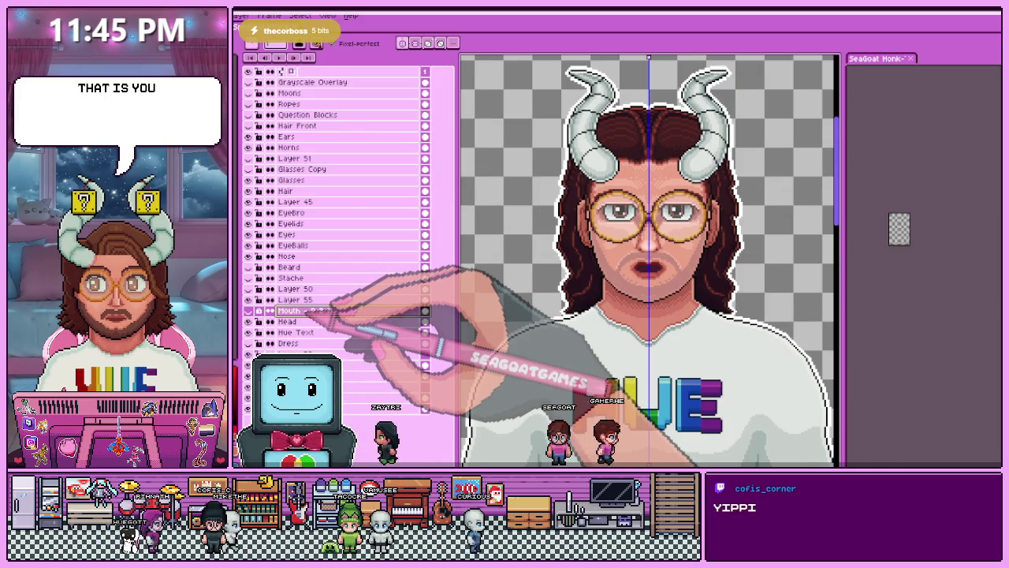
{"action": "double_click", "coordinate": [329, 310]}
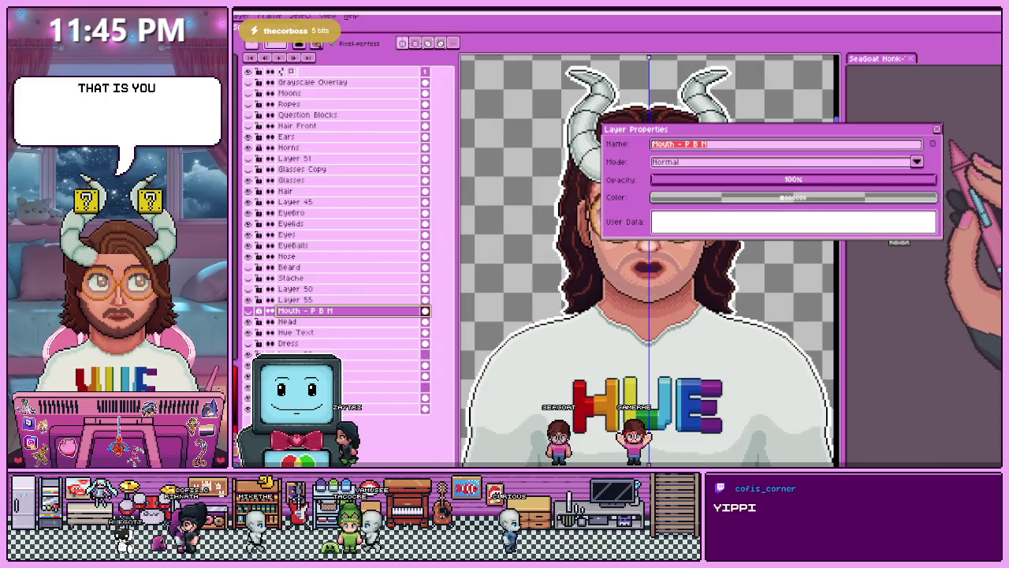
{"action": "key", "text": "Return"}
{"action": "scroll", "coordinate": [646, 261], "scroll_direction": "up", "scroll_amount": 2}
{"action": "scroll", "coordinate": [646, 260], "scroll_direction": "up", "scroll_amount": 1}
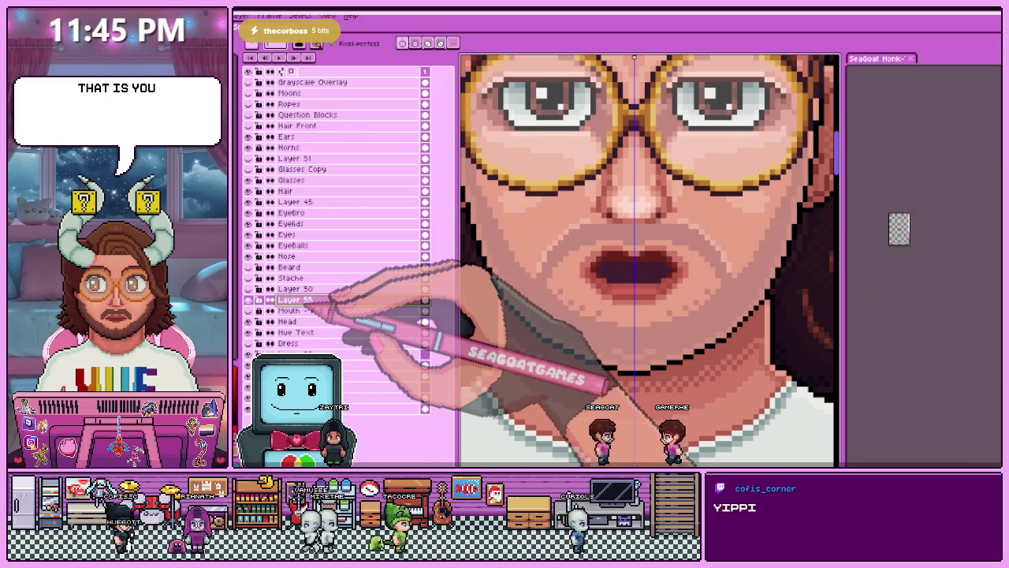
{"action": "key", "text": "shift+p"}
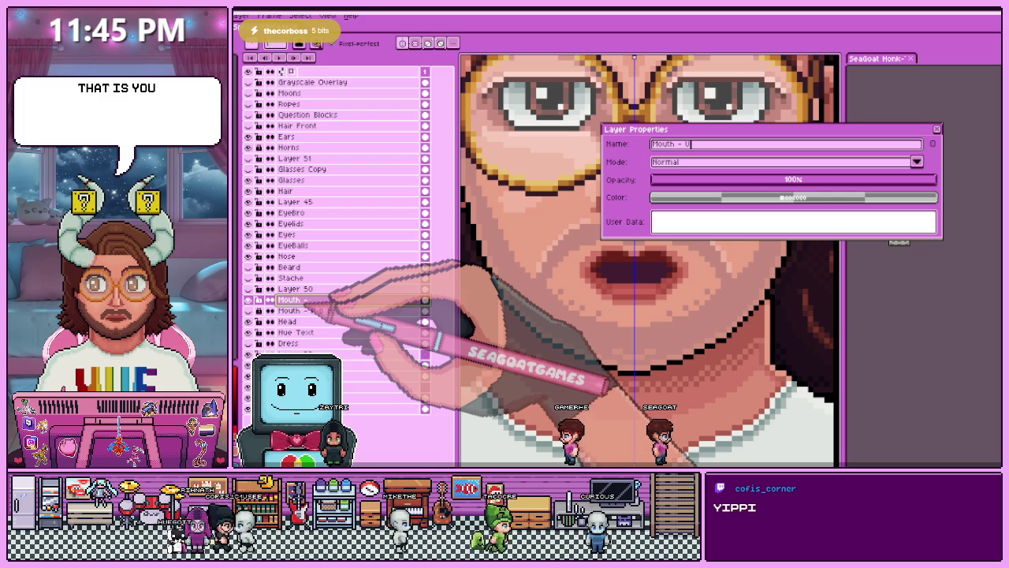
{"action": "key", "text": "Return"}
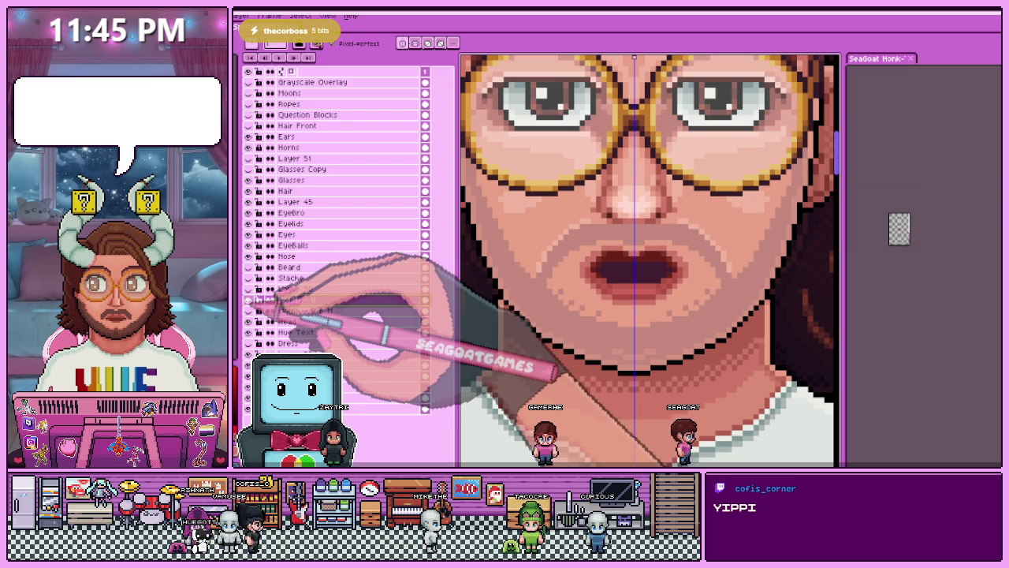
{"action": "left_click", "coordinate": [248, 300]}
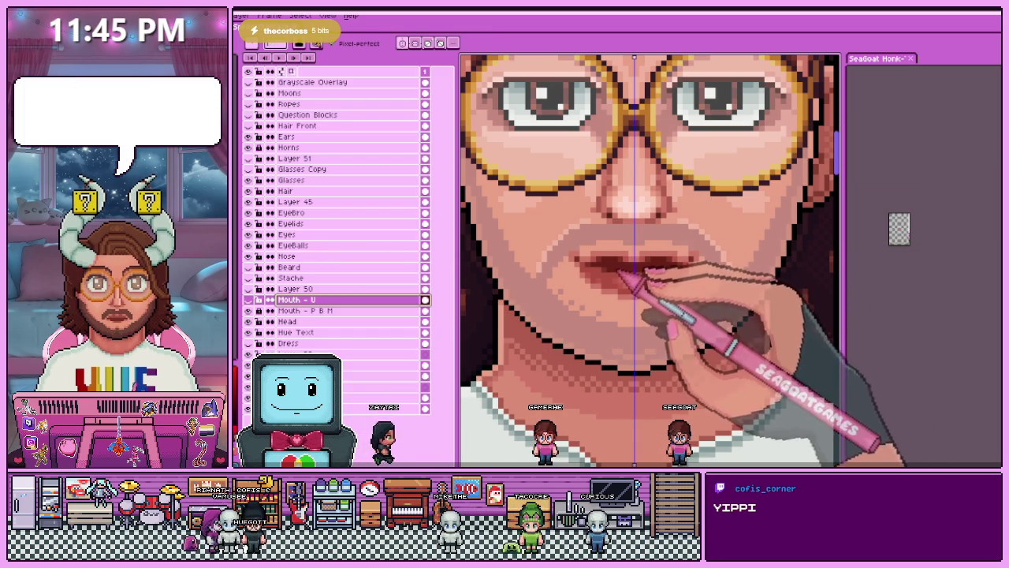
Group Mouth - U with Mouth - P B M into a group named 'Mouth'.
{"action": "left_click", "coordinate": [292, 311]}
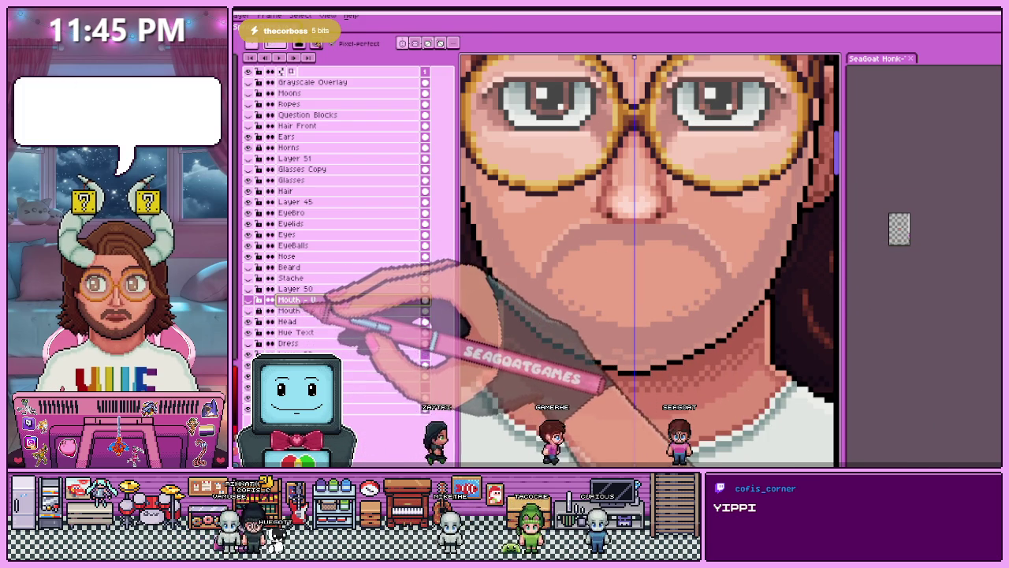
{"action": "left_click", "coordinate": [296, 300], "text": "shift"}
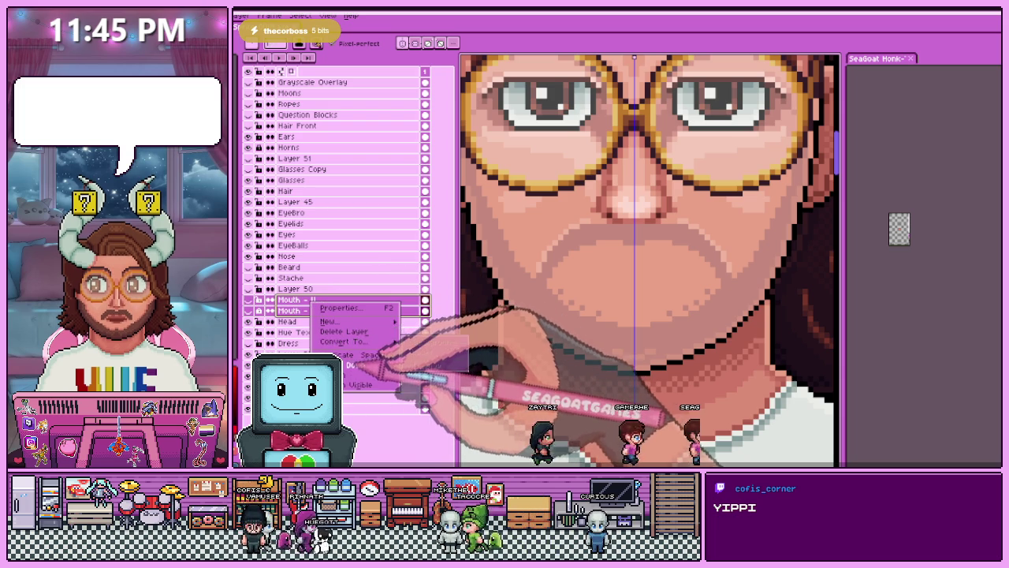
{"action": "left_click", "coordinate": [418, 323]}
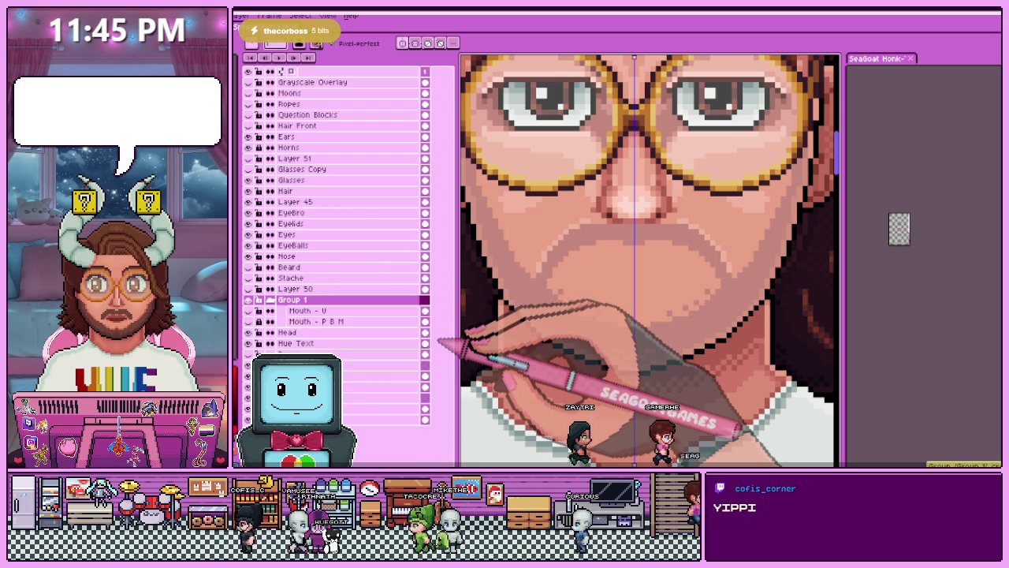
{"action": "double_click", "coordinate": [340, 301]}
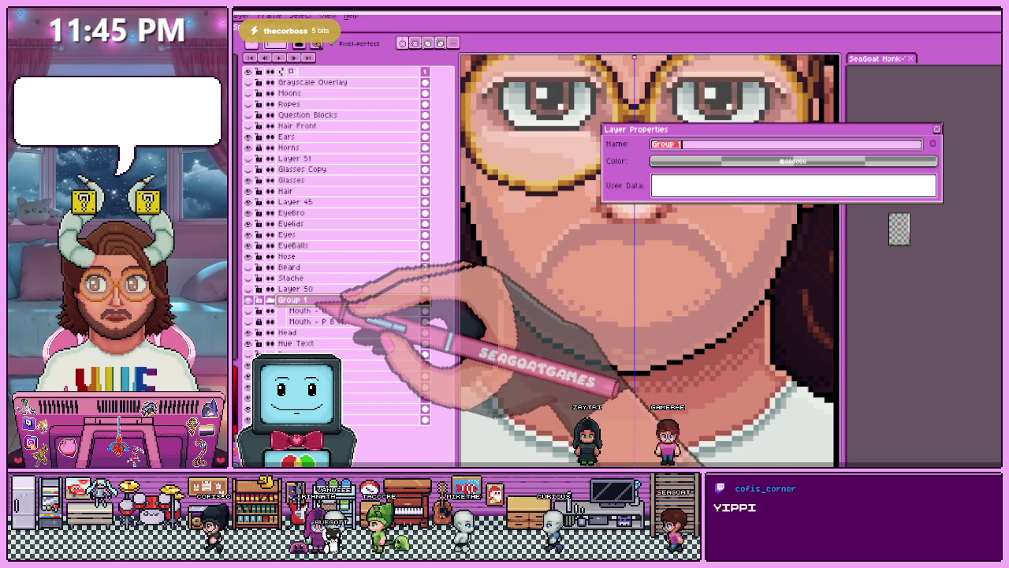
{"action": "key", "text": "Return"}
{"action": "left_click", "coordinate": [345, 311]}
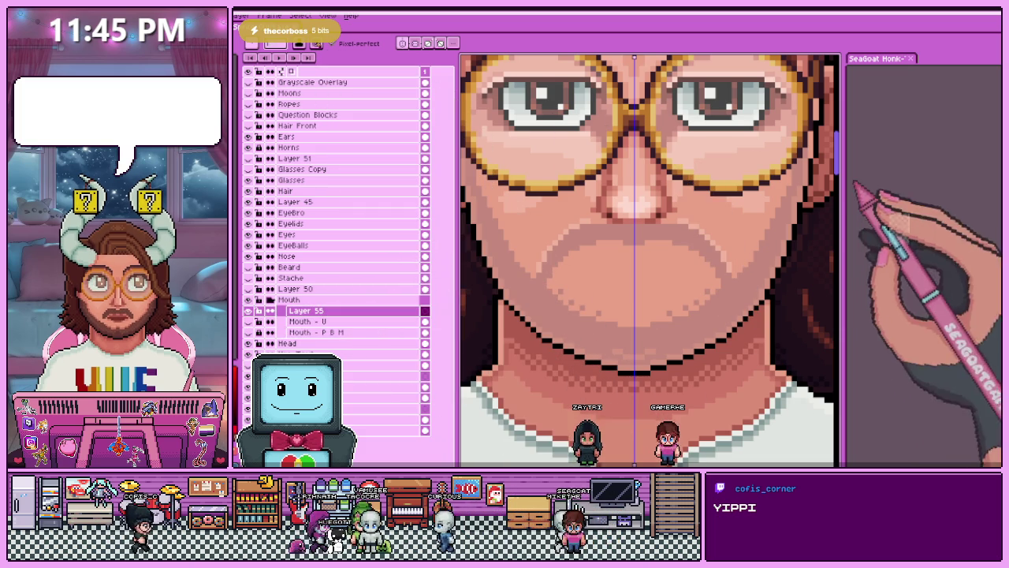
{"action": "key", "text": "ctrl+Tab"}
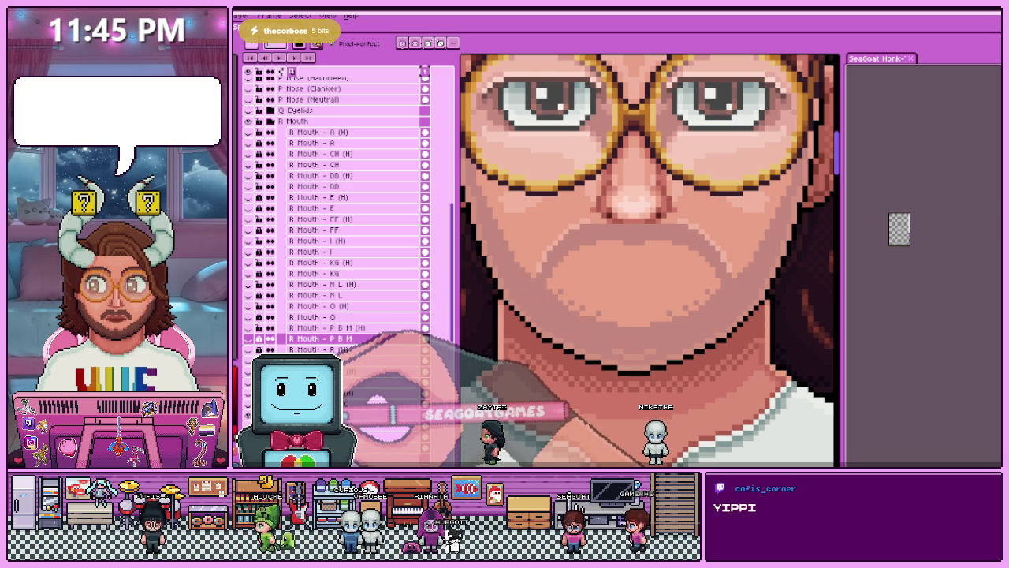
Zoom the preview onto the reference R Mouth - P B M sprite, then return to the avatar.
{"action": "scroll", "coordinate": [907, 228], "scroll_direction": "up", "scroll_amount": 5}
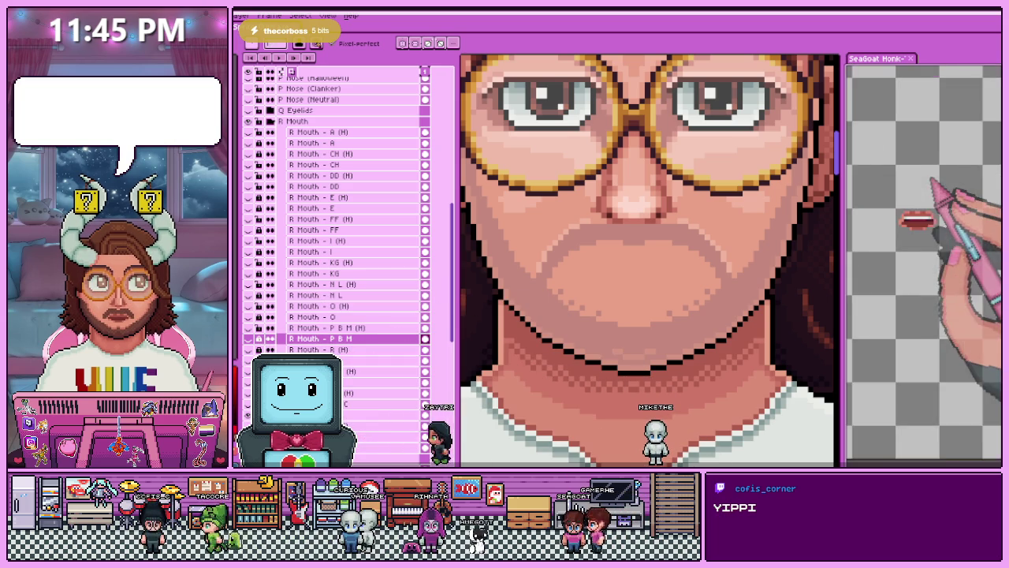
{"action": "scroll", "coordinate": [923, 253], "scroll_direction": "up", "scroll_amount": 2}
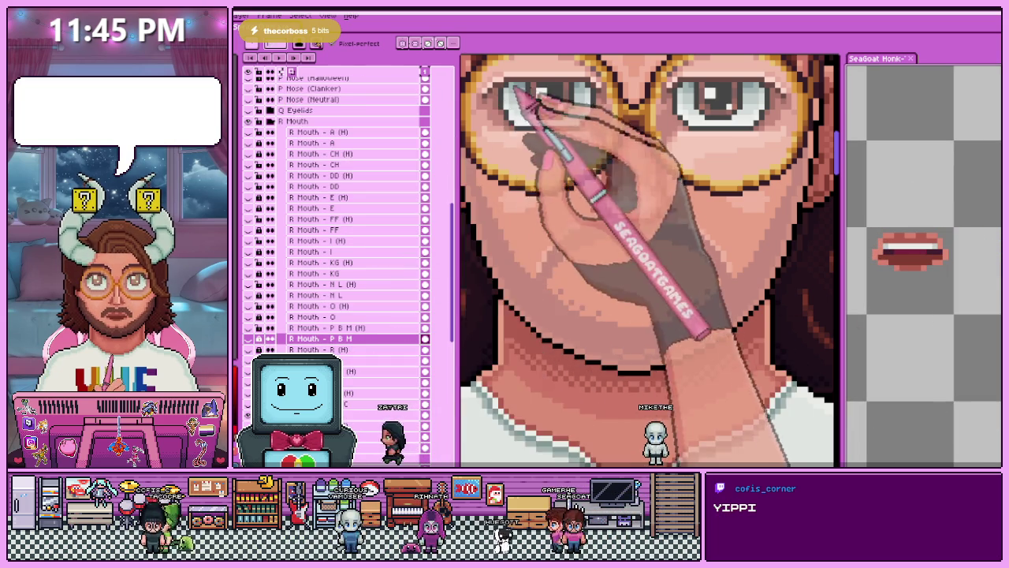
{"action": "scroll", "coordinate": [551, 158], "scroll_direction": "down", "scroll_amount": 2}
{"action": "scroll", "coordinate": [686, 225], "scroll_direction": "down", "scroll_amount": 2}
{"action": "scroll", "coordinate": [655, 126], "scroll_direction": "down", "scroll_amount": 1}
{"action": "scroll", "coordinate": [660, 220], "scroll_direction": "up", "scroll_amount": 2}
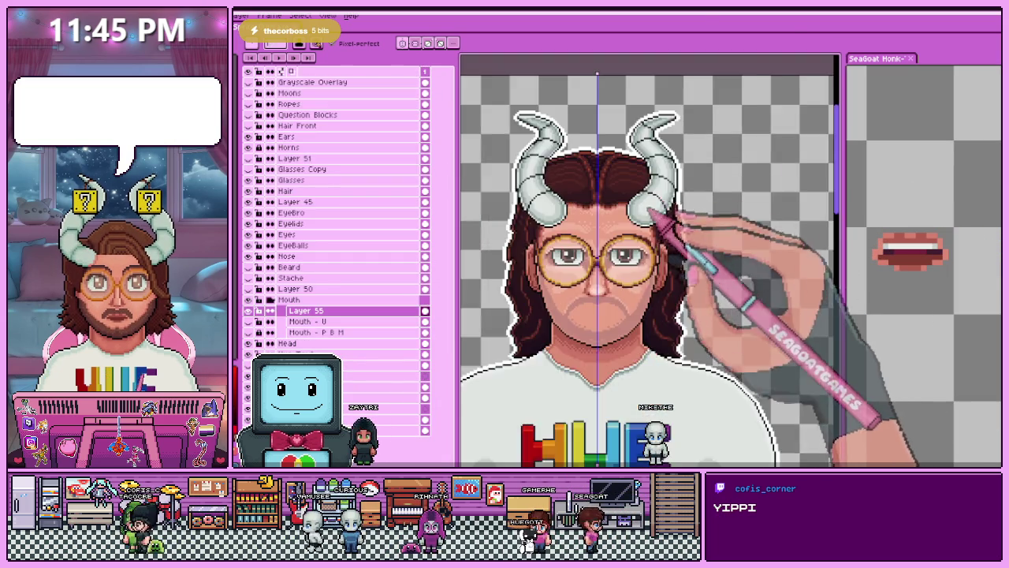
Zoom into the avatar's mouth and sample the red lip colour for the pencil.
{"action": "scroll", "coordinate": [579, 358], "scroll_direction": "up", "scroll_amount": 2}
{"action": "scroll", "coordinate": [569, 356], "scroll_direction": "up", "scroll_amount": 1}
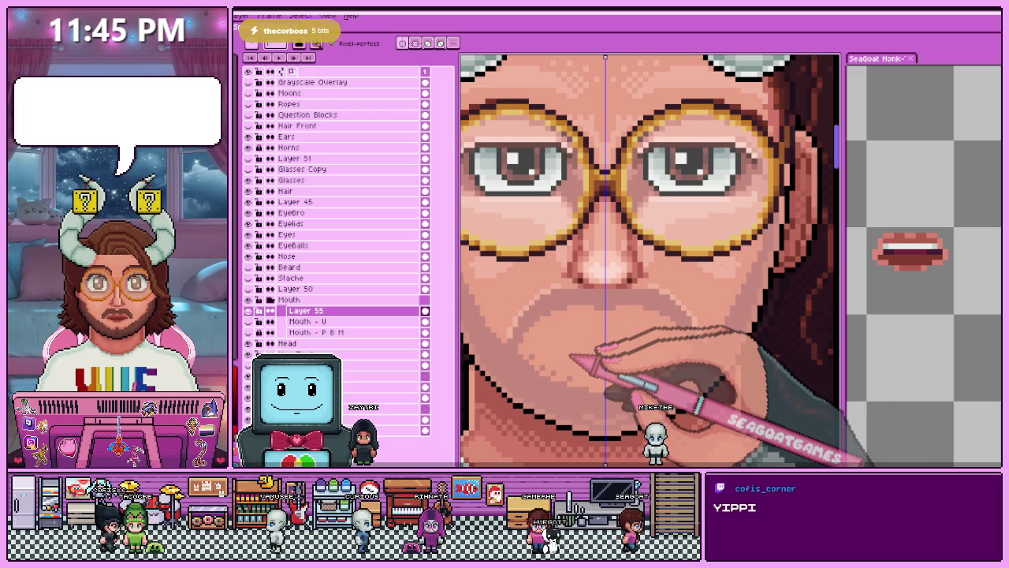
{"action": "scroll", "coordinate": [579, 351], "scroll_direction": "down", "scroll_amount": 1}
{"action": "scroll", "coordinate": [588, 307], "scroll_direction": "up", "scroll_amount": 1}
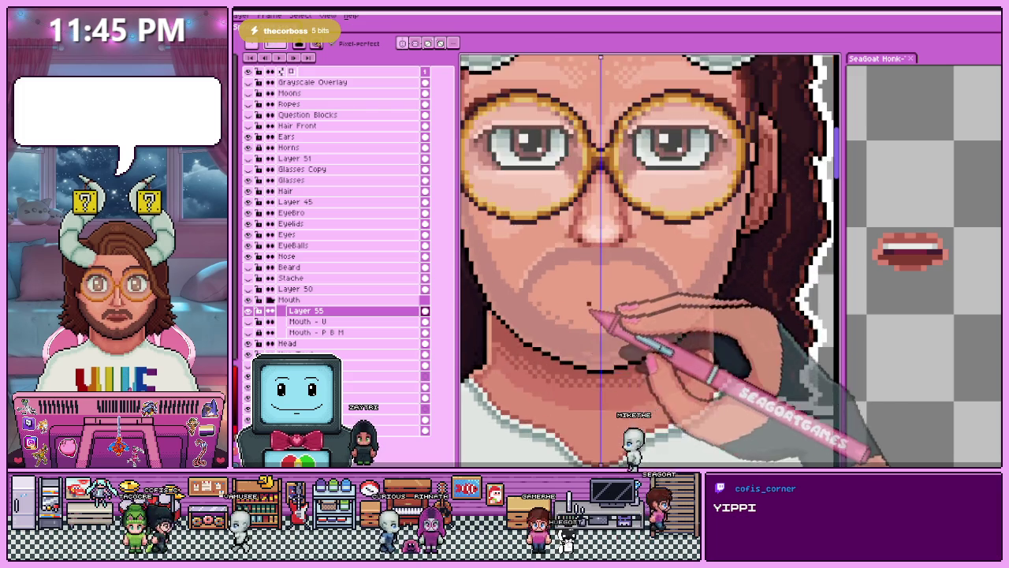
{"action": "scroll", "coordinate": [592, 310], "scroll_direction": "up", "scroll_amount": 2}
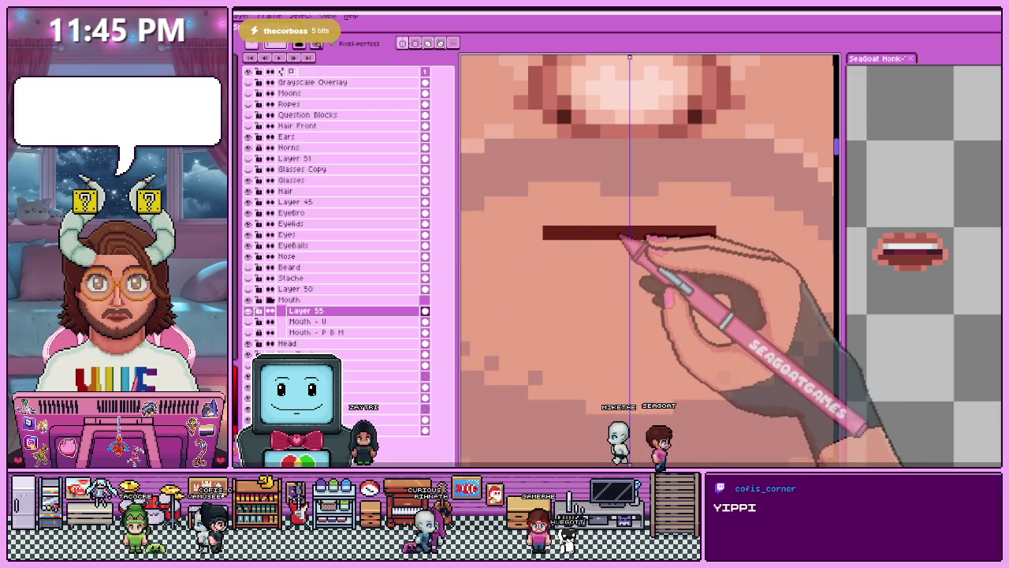
{"action": "scroll", "coordinate": [596, 229], "scroll_direction": "down", "scroll_amount": 3}
{"action": "scroll", "coordinate": [589, 233], "scroll_direction": "up", "scroll_amount": 2}
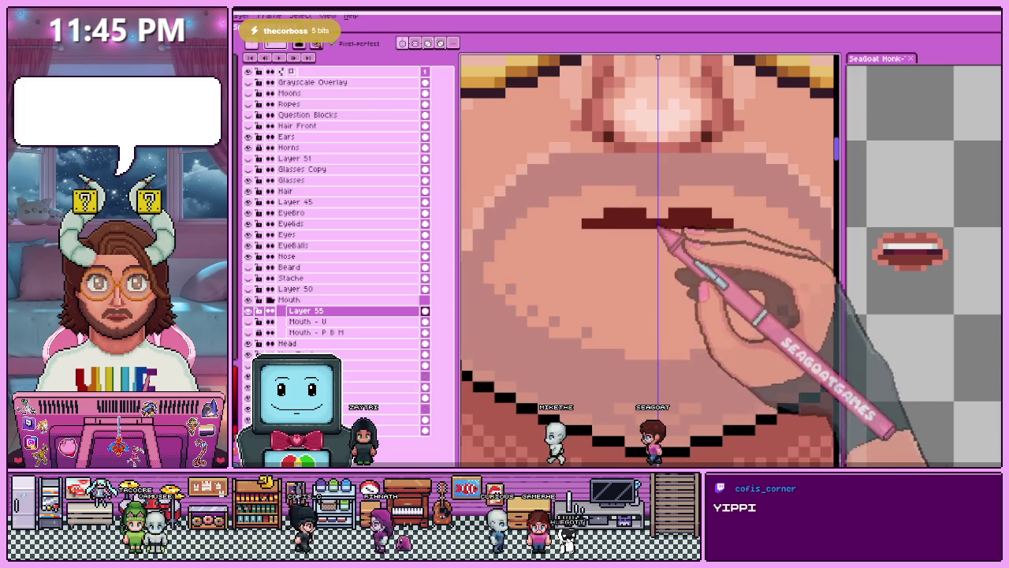
{"action": "left_click", "coordinate": [322, 302]}
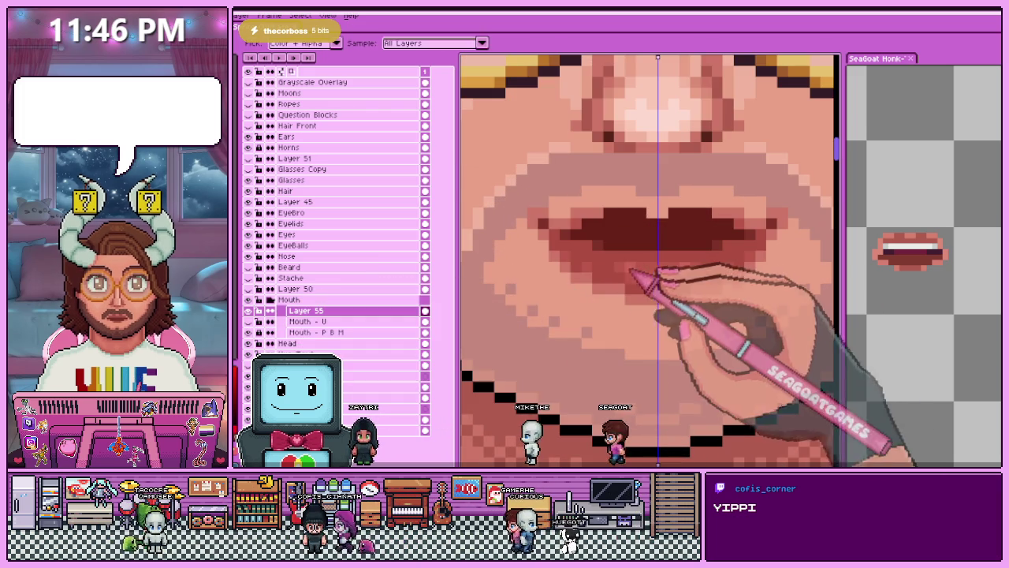
{"action": "key", "text": "b"}
{"action": "key", "text": "ctrl+z"}
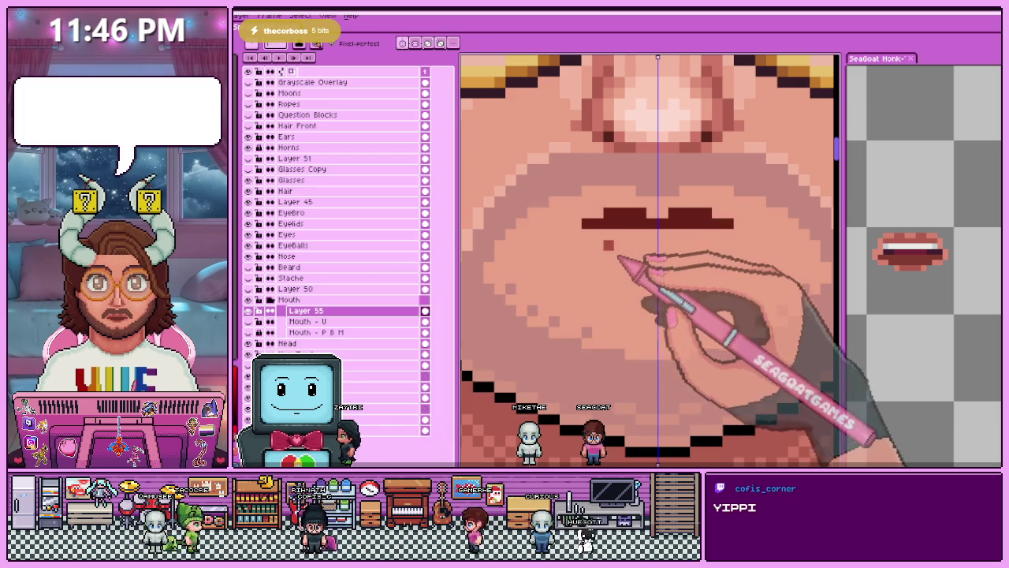
Draw the open mouth's dark red upper and lower lips around a lighter centre.
{"action": "scroll", "coordinate": [635, 260], "scroll_direction": "down", "scroll_amount": 3}
{"action": "scroll", "coordinate": [597, 270], "scroll_direction": "up", "scroll_amount": 3}
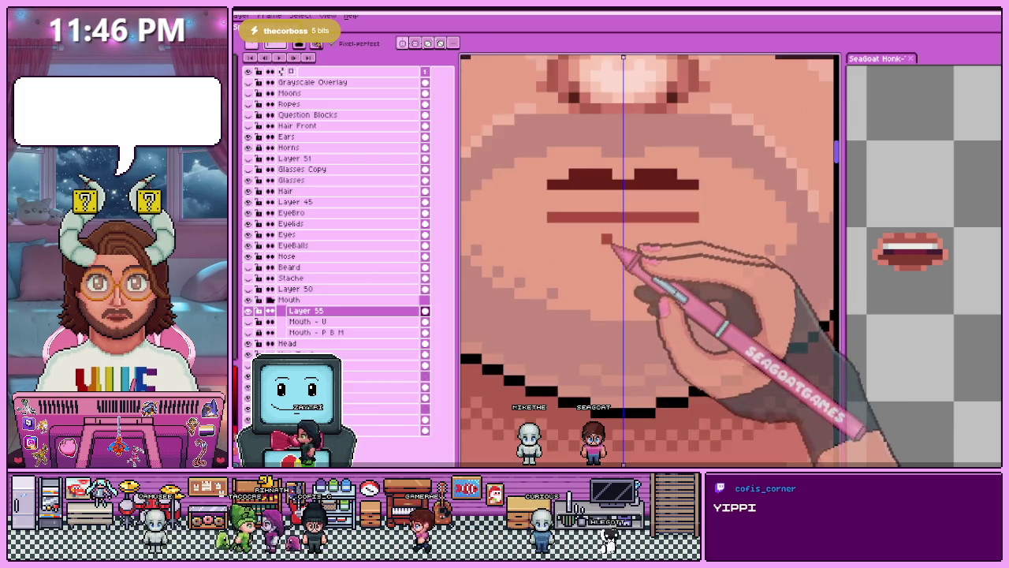
{"action": "scroll", "coordinate": [603, 231], "scroll_direction": "up", "scroll_amount": 1}
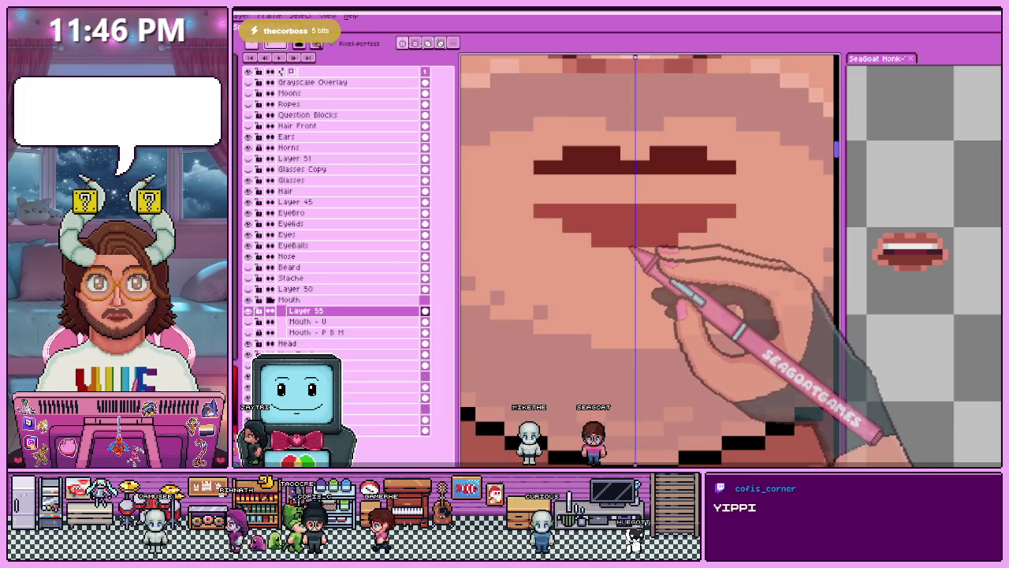
{"action": "scroll", "coordinate": [635, 254], "scroll_direction": "down", "scroll_amount": 2}
{"action": "scroll", "coordinate": [550, 222], "scroll_direction": "up", "scroll_amount": 2}
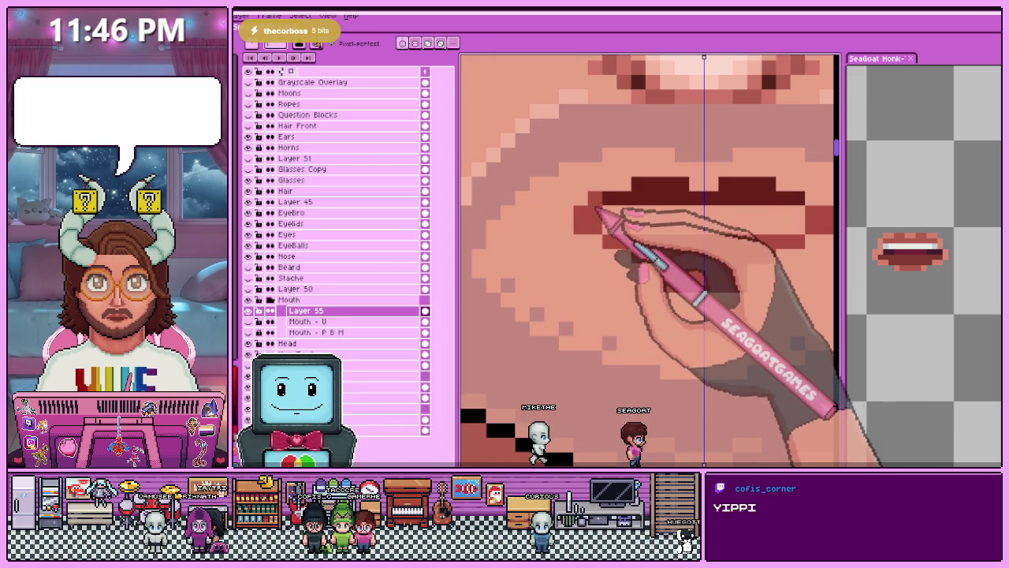
{"action": "scroll", "coordinate": [654, 225], "scroll_direction": "down", "scroll_amount": 1}
{"action": "scroll", "coordinate": [637, 208], "scroll_direction": "down", "scroll_amount": 1}
{"action": "scroll", "coordinate": [637, 213], "scroll_direction": "up", "scroll_amount": 2}
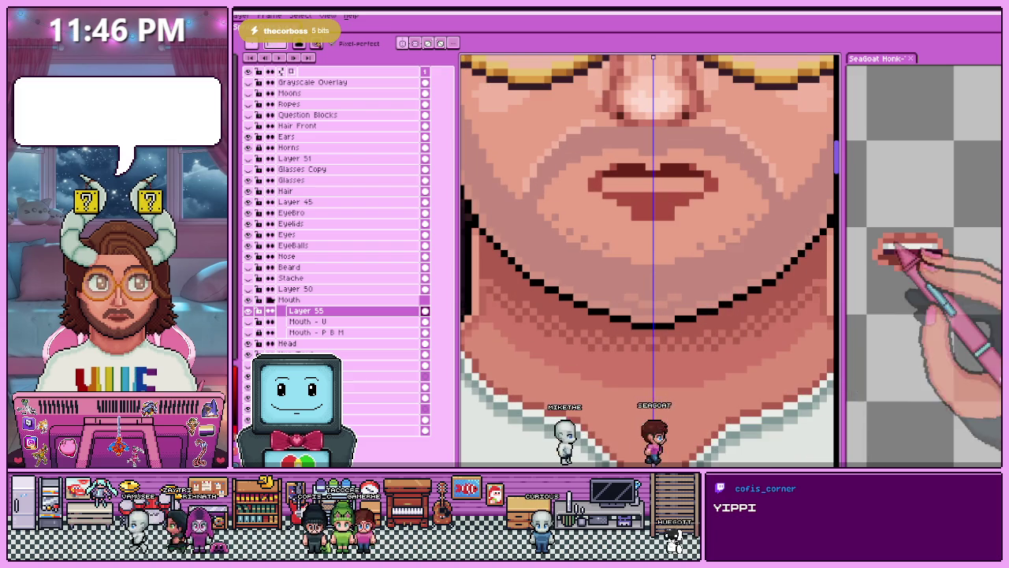
{"action": "scroll", "coordinate": [599, 202], "scroll_direction": "up", "scroll_amount": 2}
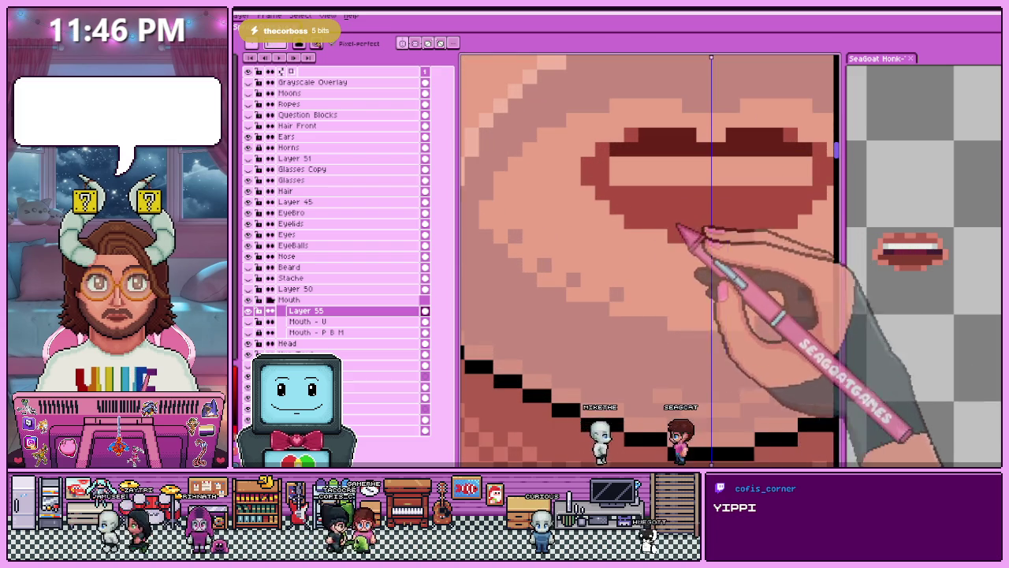
{"action": "scroll", "coordinate": [662, 260], "scroll_direction": "down", "scroll_amount": 2}
{"action": "scroll", "coordinate": [647, 290], "scroll_direction": "down", "scroll_amount": 1}
{"action": "scroll", "coordinate": [642, 284], "scroll_direction": "up", "scroll_amount": 1}
{"action": "scroll", "coordinate": [630, 280], "scroll_direction": "up", "scroll_amount": 1}
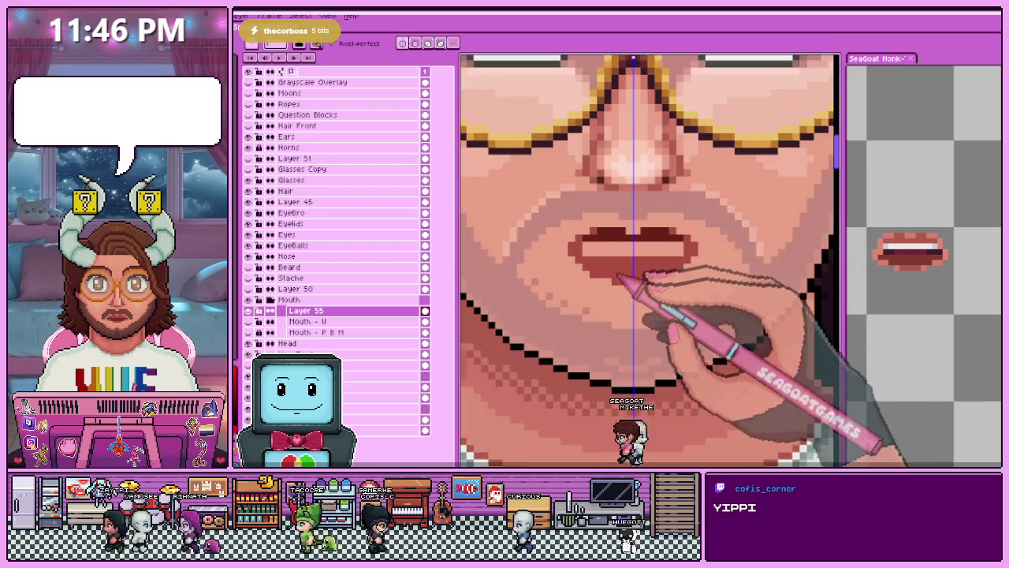
{"action": "scroll", "coordinate": [614, 268], "scroll_direction": "up", "scroll_amount": 2}
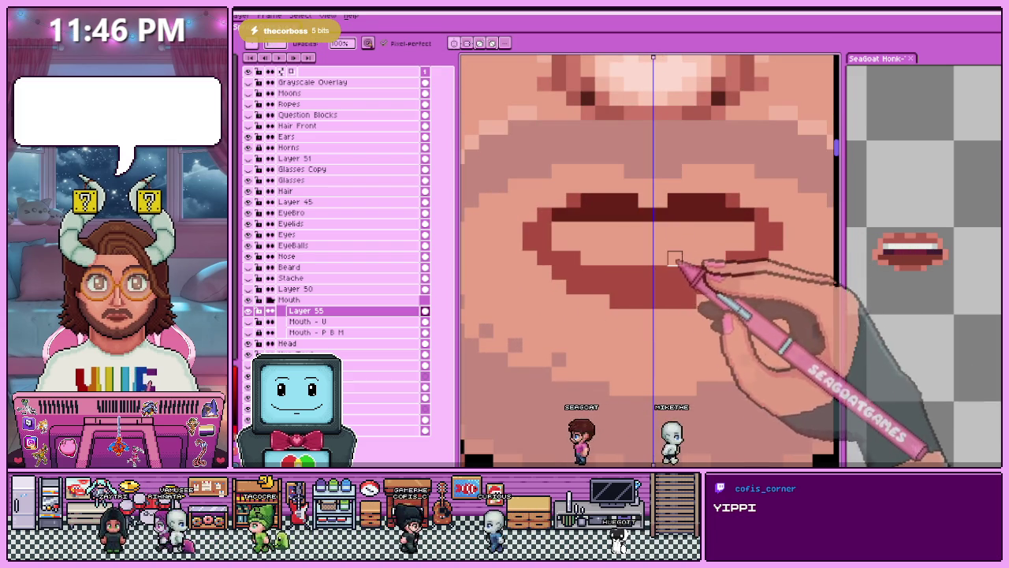
{"action": "left_click", "coordinate": [922, 237]}
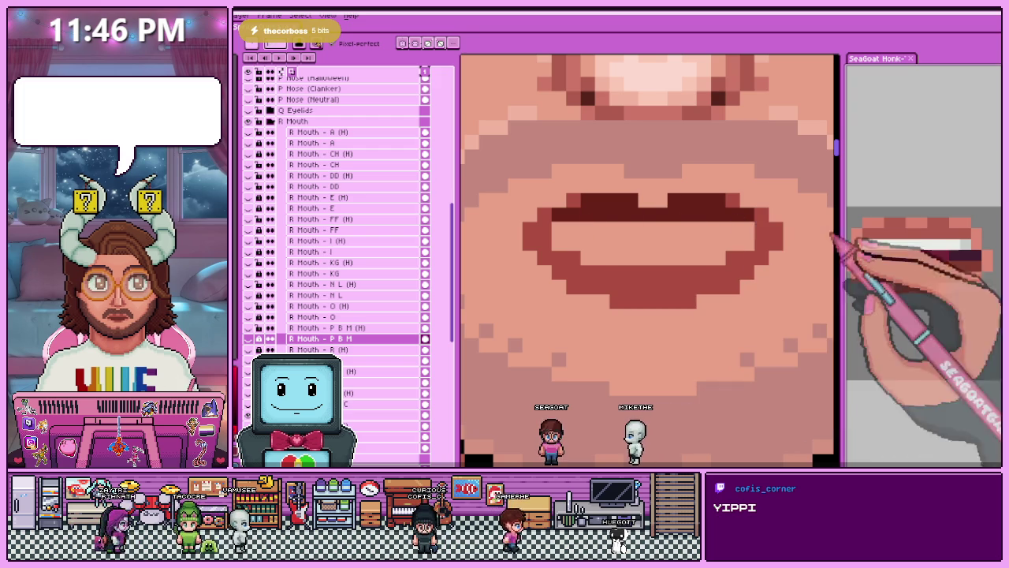
Return to the avatar and zoom around the mouth, sampling colours from the artwork.
{"action": "key", "text": "ctrl+Tab"}
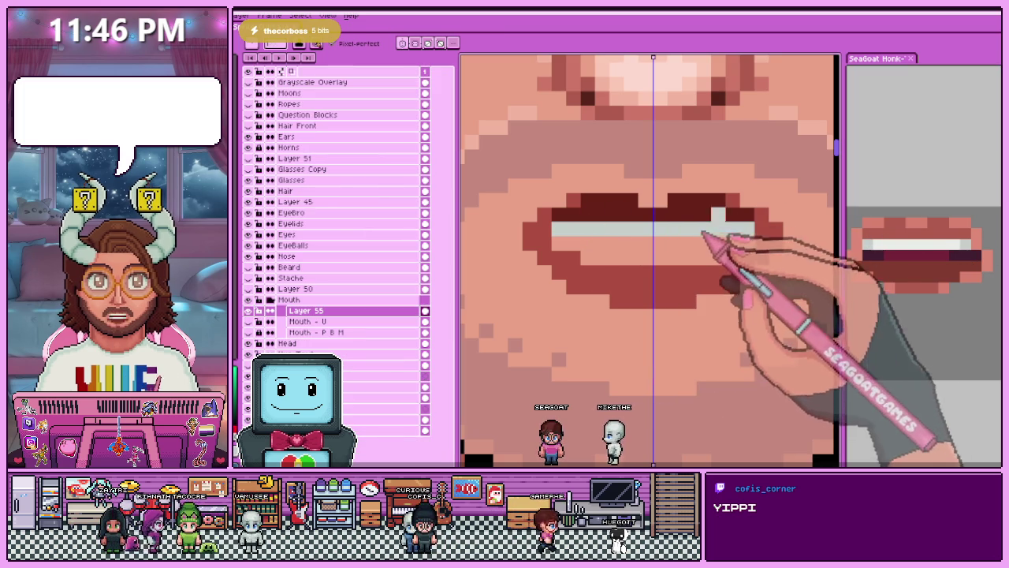
{"action": "scroll", "coordinate": [583, 236], "scroll_direction": "down", "scroll_amount": 2}
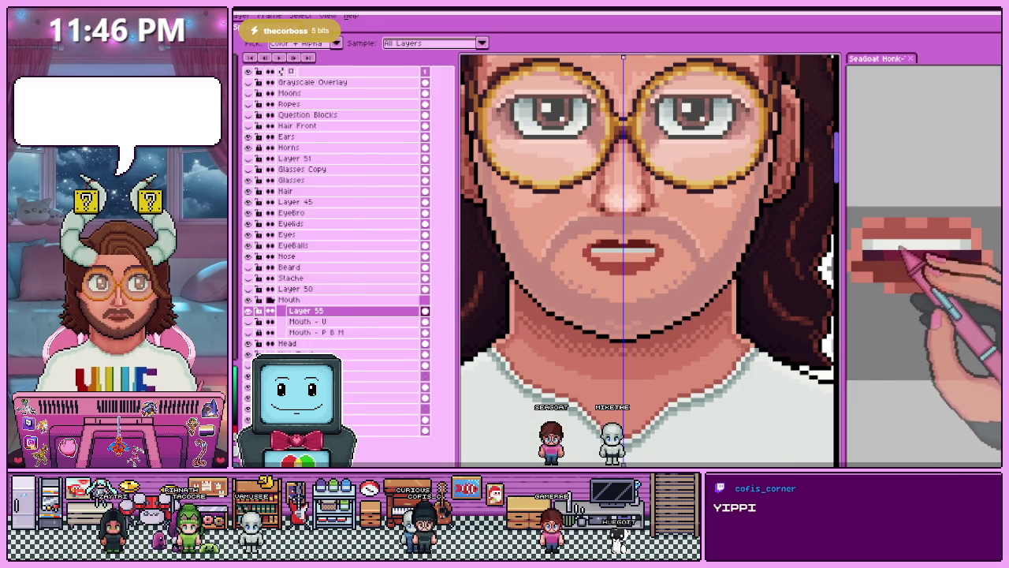
{"action": "scroll", "coordinate": [597, 248], "scroll_direction": "up", "scroll_amount": 3}
{"action": "scroll", "coordinate": [597, 259], "scroll_direction": "up", "scroll_amount": 2}
{"action": "scroll", "coordinate": [714, 262], "scroll_direction": "down", "scroll_amount": 1}
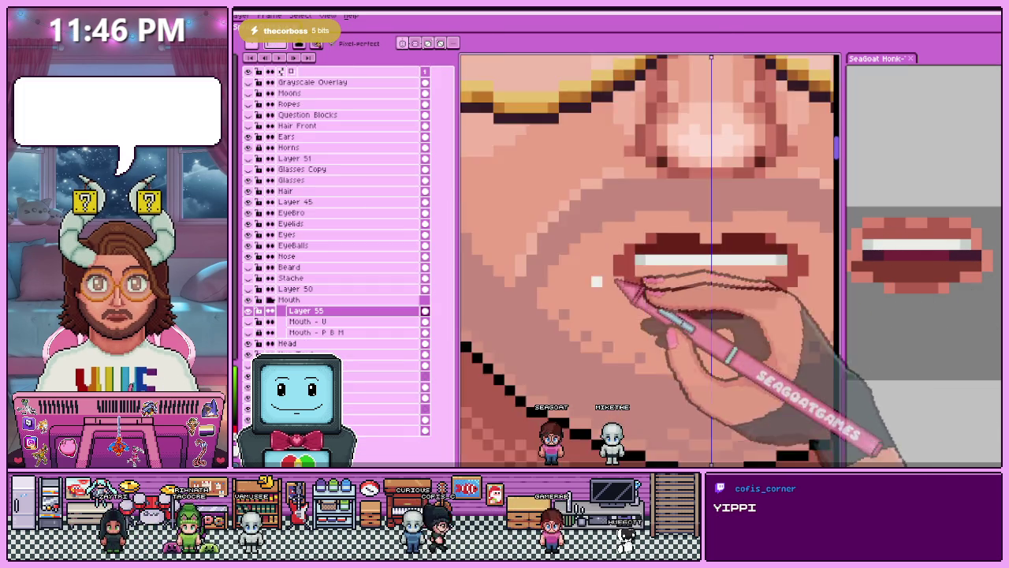
{"action": "scroll", "coordinate": [721, 259], "scroll_direction": "down", "scroll_amount": 2}
{"action": "scroll", "coordinate": [729, 255], "scroll_direction": "down", "scroll_amount": 1}
{"action": "scroll", "coordinate": [599, 276], "scroll_direction": "up", "scroll_amount": 2}
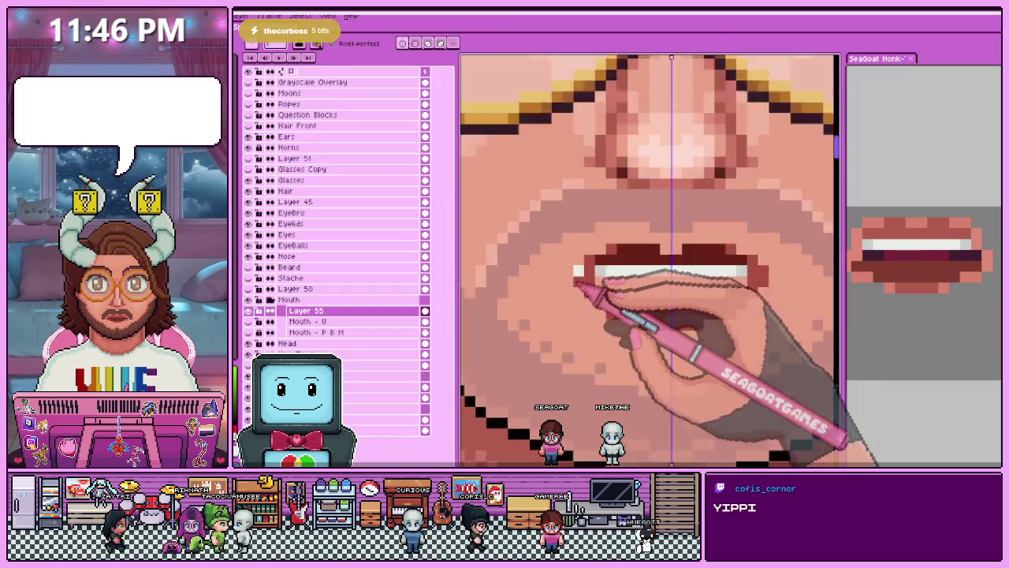
{"action": "scroll", "coordinate": [597, 276], "scroll_direction": "up", "scroll_amount": 2}
{"action": "scroll", "coordinate": [615, 270], "scroll_direction": "down", "scroll_amount": 1}
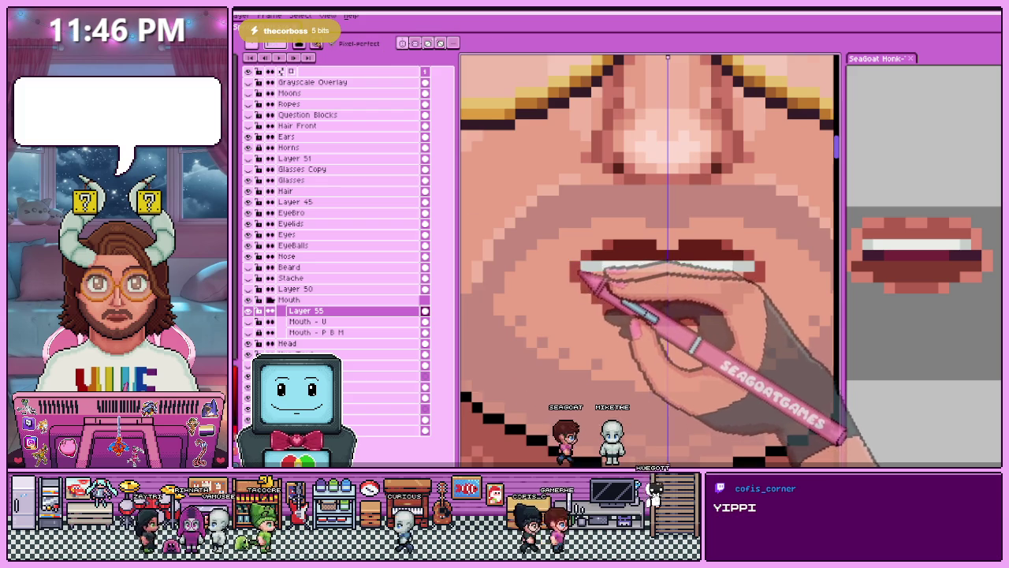
{"action": "scroll", "coordinate": [581, 274], "scroll_direction": "up", "scroll_amount": 2}
{"action": "scroll", "coordinate": [586, 265], "scroll_direction": "down", "scroll_amount": 3}
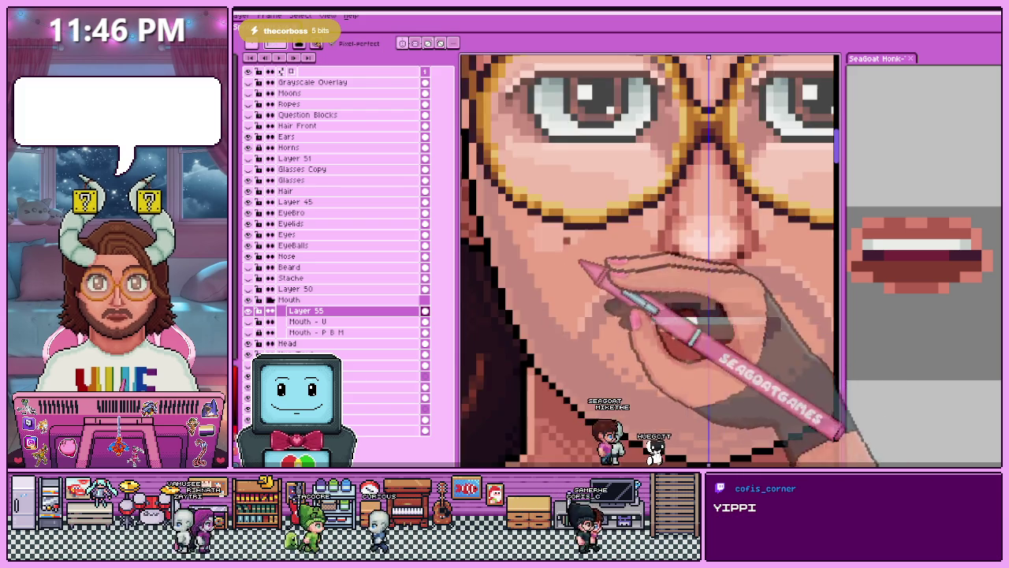
{"action": "scroll", "coordinate": [638, 275], "scroll_direction": "up", "scroll_amount": 1}
{"action": "scroll", "coordinate": [638, 326], "scroll_direction": "up", "scroll_amount": 2}
{"action": "scroll", "coordinate": [668, 290], "scroll_direction": "down", "scroll_amount": 2}
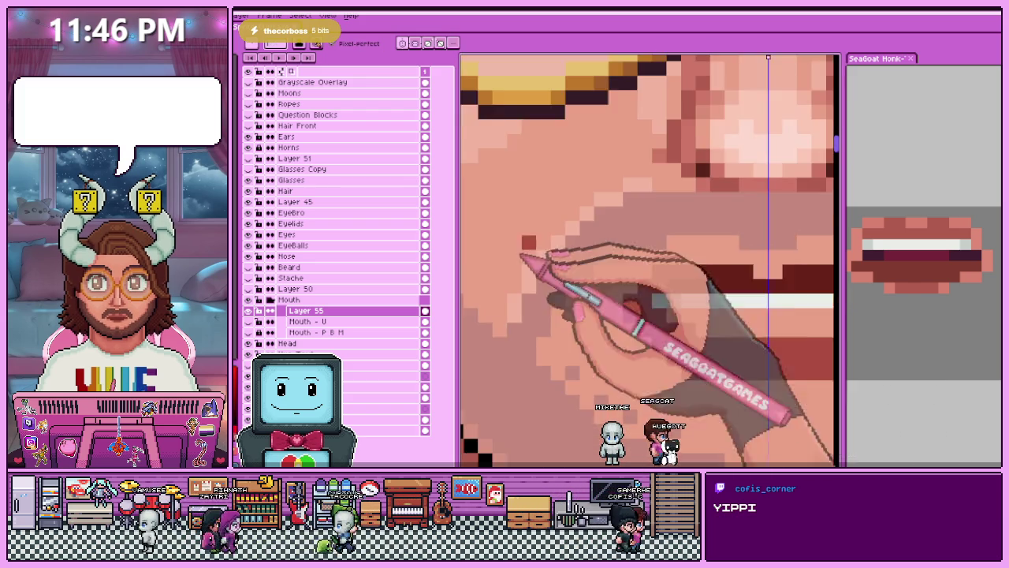
{"action": "scroll", "coordinate": [531, 255], "scroll_direction": "down", "scroll_amount": 2}
{"action": "scroll", "coordinate": [612, 271], "scroll_direction": "up", "scroll_amount": 1}
{"action": "scroll", "coordinate": [675, 270], "scroll_direction": "up", "scroll_amount": 2}
{"action": "scroll", "coordinate": [637, 296], "scroll_direction": "up", "scroll_amount": 1}
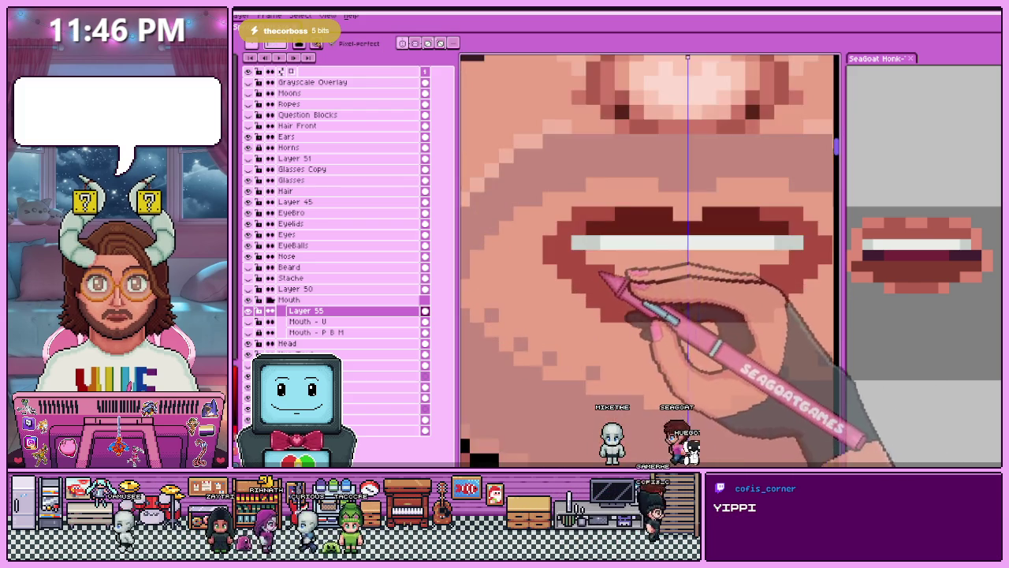
{"action": "scroll", "coordinate": [608, 287], "scroll_direction": "up", "scroll_amount": 1}
{"action": "scroll", "coordinate": [581, 270], "scroll_direction": "up", "scroll_amount": 2}
{"action": "key", "text": "alt"}
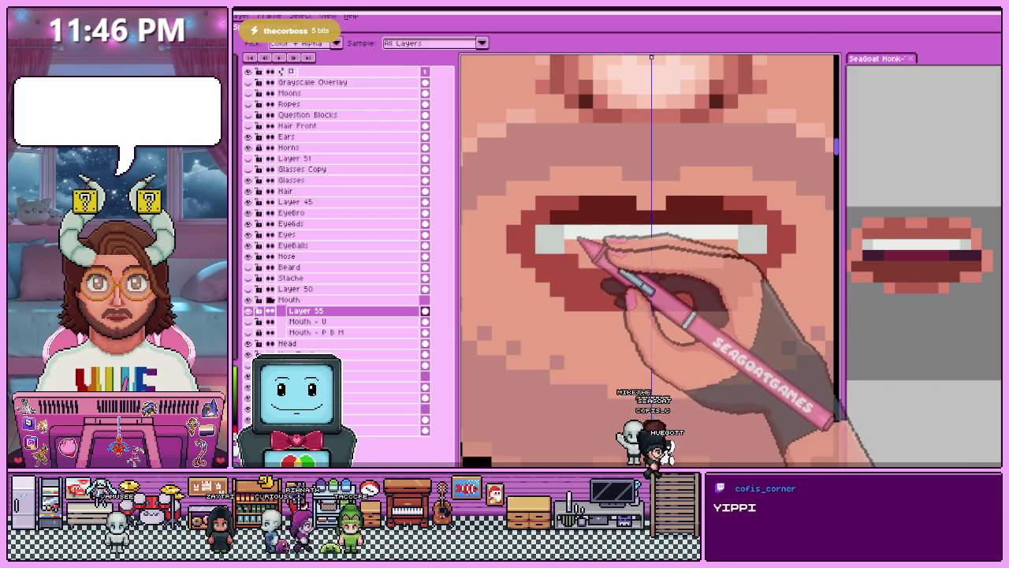
{"action": "scroll", "coordinate": [651, 251], "scroll_direction": "down", "scroll_amount": 3}
{"action": "scroll", "coordinate": [631, 292], "scroll_direction": "down", "scroll_amount": 1}
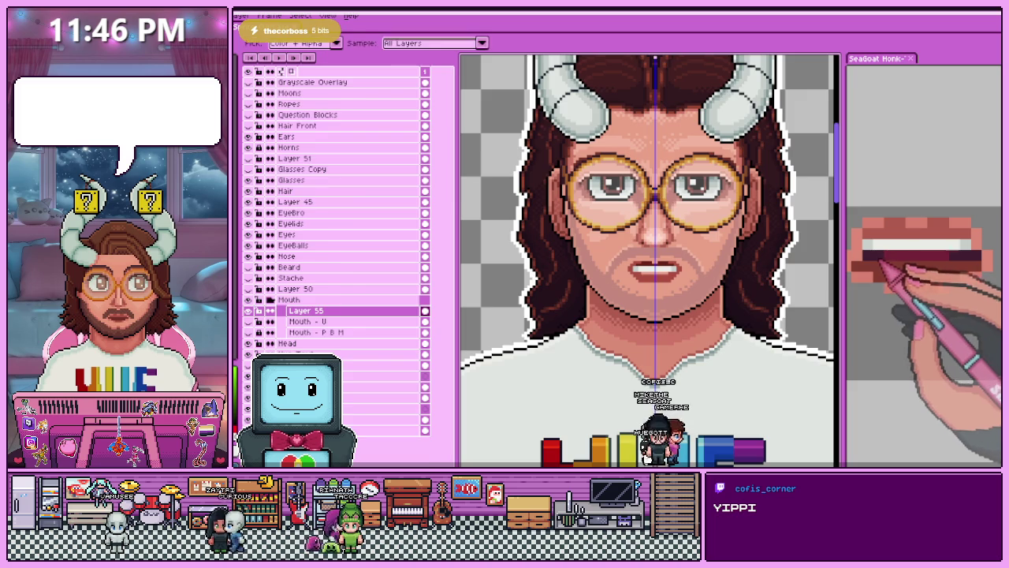
Compare Layer 55 against the R Mouth - P B M layer, returning to Layer 55 each time.
{"action": "left_click", "coordinate": [704, 272], "text": "ctrl"}
{"action": "scroll", "coordinate": [704, 272], "scroll_direction": "up", "scroll_amount": 3}
{"action": "left_click", "coordinate": [627, 282], "text": "ctrl"}
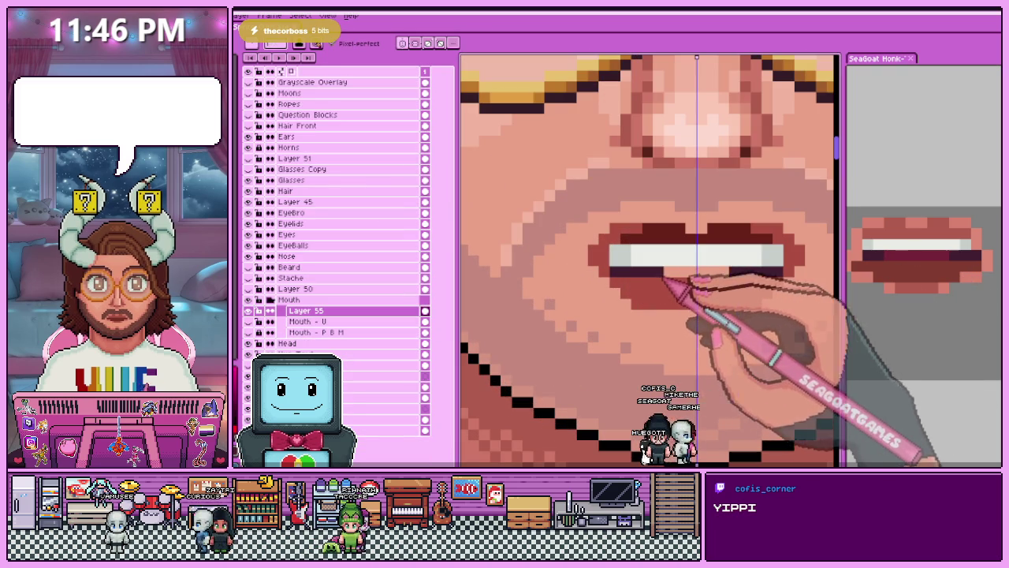
{"action": "scroll", "coordinate": [709, 285], "scroll_direction": "down", "scroll_amount": 2}
{"action": "scroll", "coordinate": [676, 275], "scroll_direction": "up", "scroll_amount": 1}
{"action": "scroll", "coordinate": [676, 279], "scroll_direction": "up", "scroll_amount": 1}
{"action": "scroll", "coordinate": [648, 292], "scroll_direction": "up", "scroll_amount": 1}
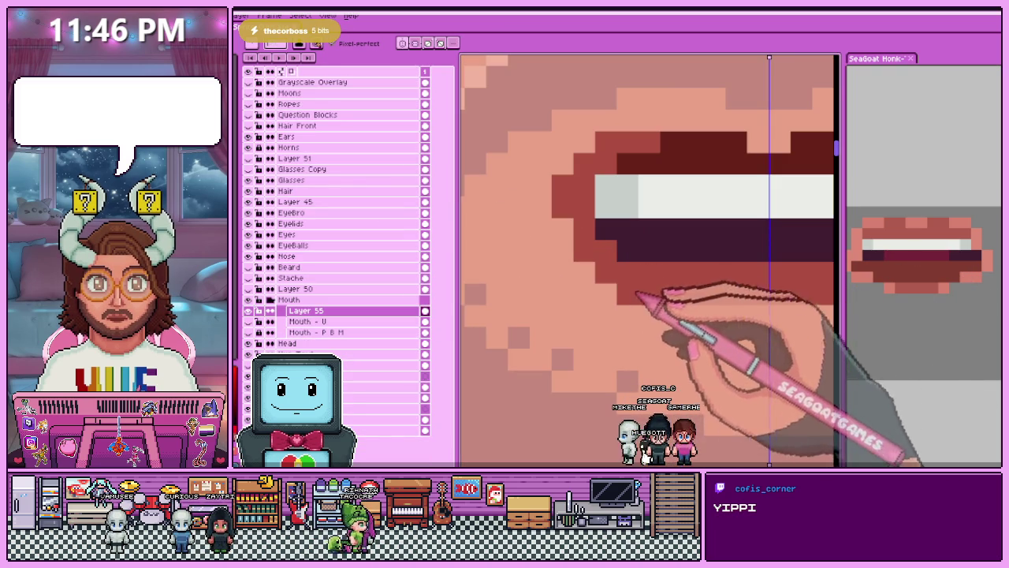
{"action": "scroll", "coordinate": [730, 319], "scroll_direction": "down", "scroll_amount": 2}
{"action": "scroll", "coordinate": [685, 301], "scroll_direction": "down", "scroll_amount": 1}
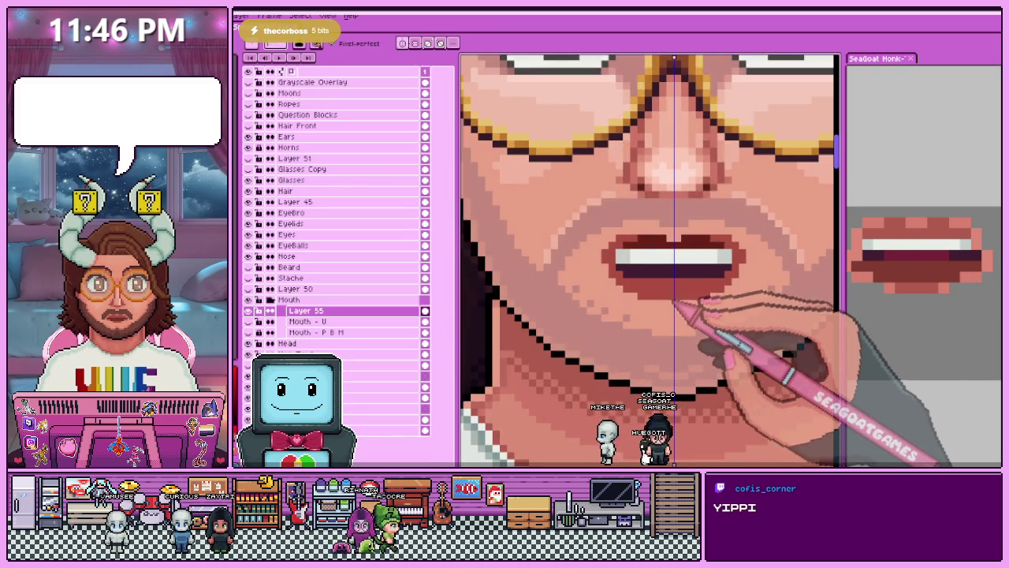
{"action": "scroll", "coordinate": [674, 303], "scroll_direction": "up", "scroll_amount": 2}
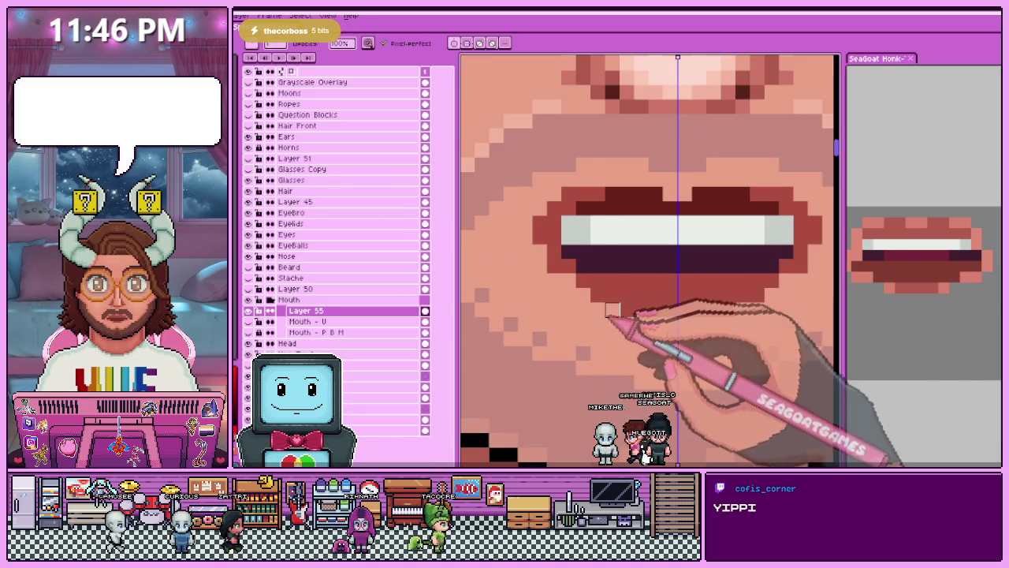
{"action": "scroll", "coordinate": [613, 309], "scroll_direction": "down", "scroll_amount": 2}
{"action": "scroll", "coordinate": [581, 294], "scroll_direction": "up", "scroll_amount": 3}
{"action": "scroll", "coordinate": [581, 229], "scroll_direction": "down", "scroll_amount": 1}
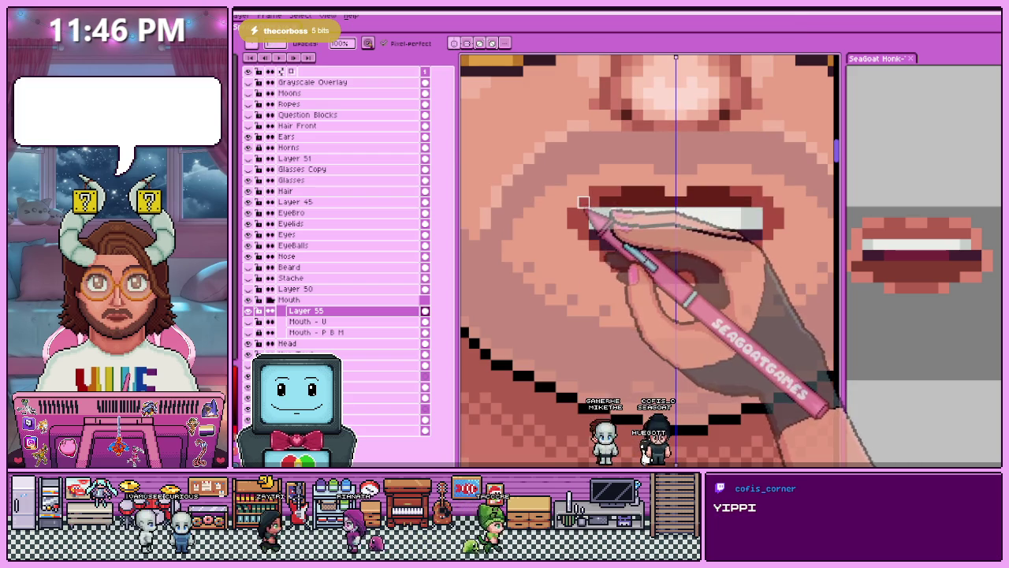
{"action": "scroll", "coordinate": [573, 214], "scroll_direction": "down", "scroll_amount": 1}
{"action": "scroll", "coordinate": [578, 253], "scroll_direction": "down", "scroll_amount": 1}
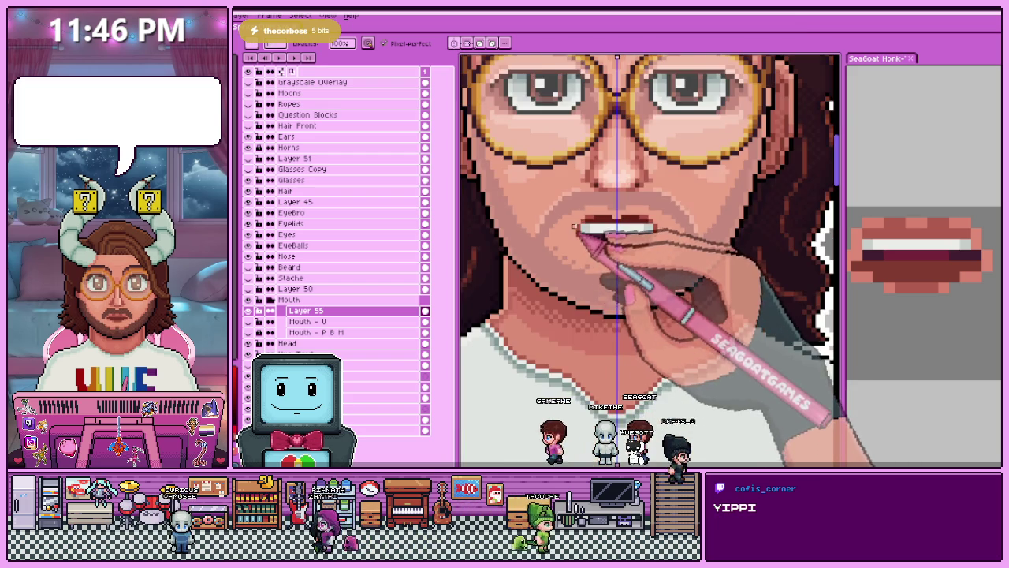
{"action": "scroll", "coordinate": [588, 292], "scroll_direction": "down", "scroll_amount": 4}
{"action": "scroll", "coordinate": [593, 283], "scroll_direction": "up", "scroll_amount": 4}
{"action": "scroll", "coordinate": [591, 292], "scroll_direction": "down", "scroll_amount": 4}
{"action": "scroll", "coordinate": [591, 292], "scroll_direction": "up", "scroll_amount": 3}
{"action": "scroll", "coordinate": [588, 335], "scroll_direction": "up", "scroll_amount": 1}
{"action": "scroll", "coordinate": [588, 334], "scroll_direction": "up", "scroll_amount": 2}
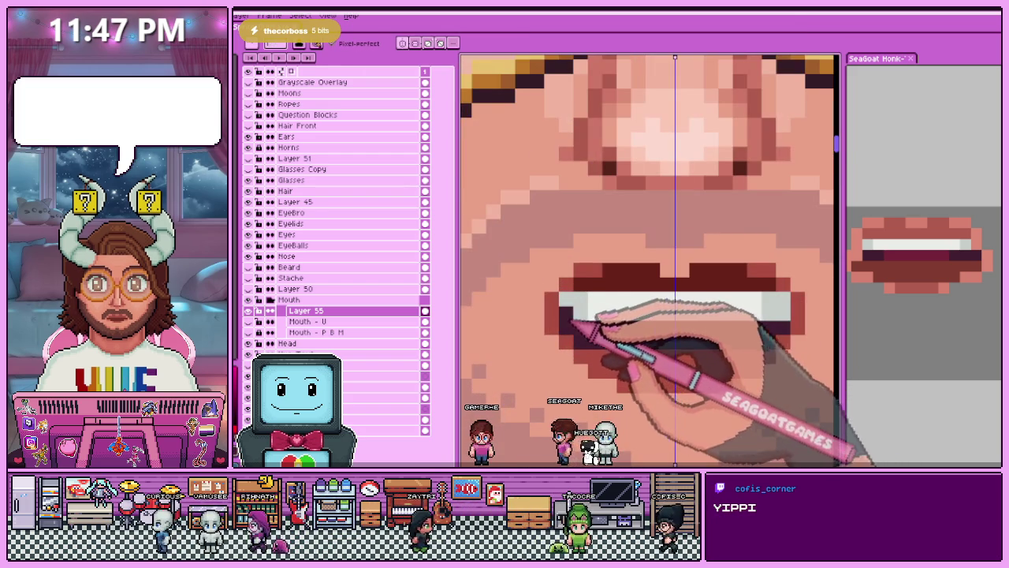
{"action": "left_click", "coordinate": [623, 327]}
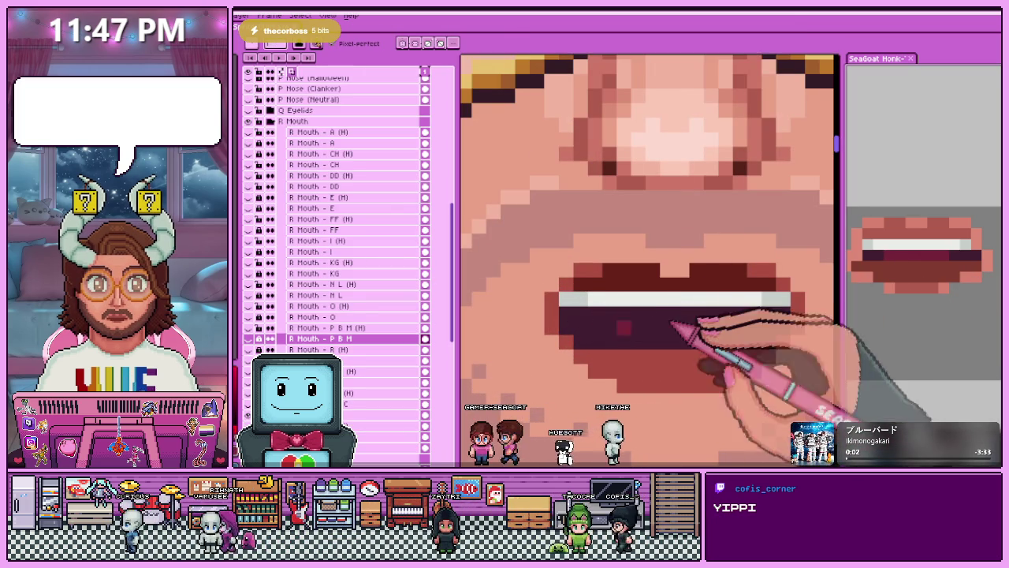
{"action": "left_click", "coordinate": [612, 325]}
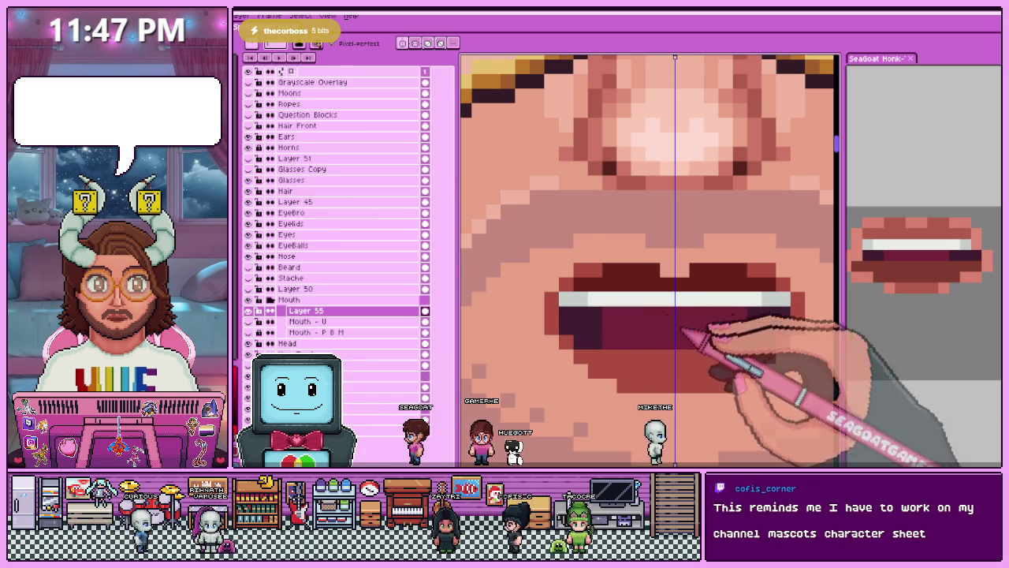
Add a row of pale upper teeth above the dark red mouth interior.
{"action": "scroll", "coordinate": [679, 332], "scroll_direction": "down", "scroll_amount": 2}
{"action": "scroll", "coordinate": [658, 339], "scroll_direction": "down", "scroll_amount": 2}
{"action": "scroll", "coordinate": [670, 370], "scroll_direction": "down", "scroll_amount": 1}
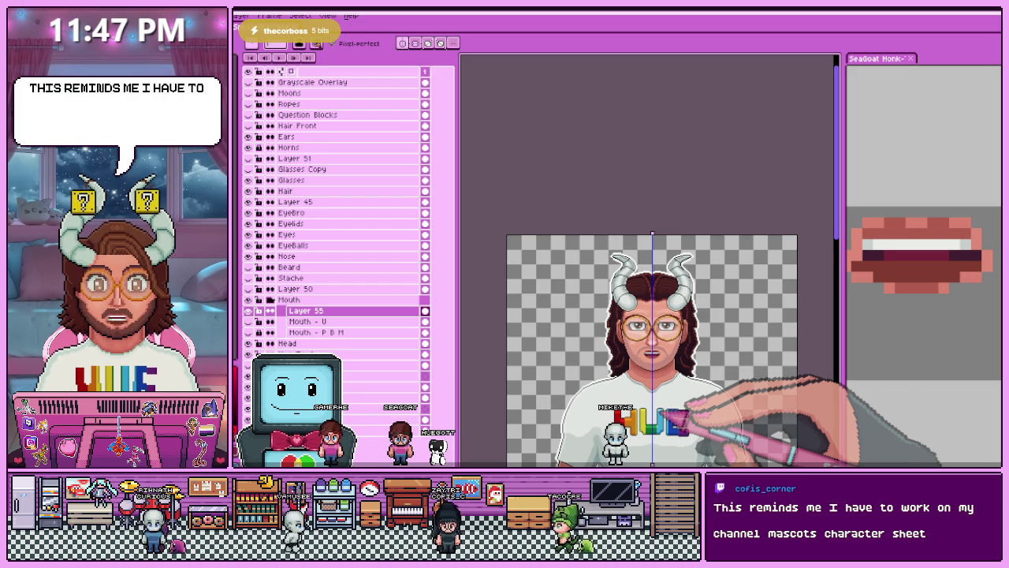
{"action": "scroll", "coordinate": [675, 366], "scroll_direction": "up", "scroll_amount": 2}
{"action": "scroll", "coordinate": [654, 315], "scroll_direction": "up", "scroll_amount": 2}
{"action": "scroll", "coordinate": [631, 311], "scroll_direction": "up", "scroll_amount": 1}
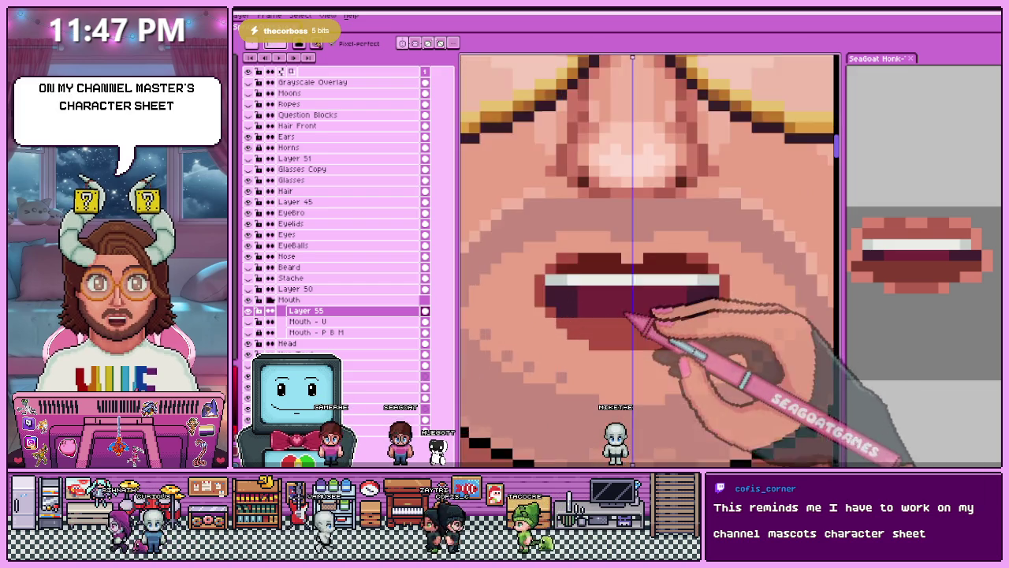
{"action": "scroll", "coordinate": [626, 316], "scroll_direction": "up", "scroll_amount": 1}
{"action": "scroll", "coordinate": [599, 347], "scroll_direction": "down", "scroll_amount": 3}
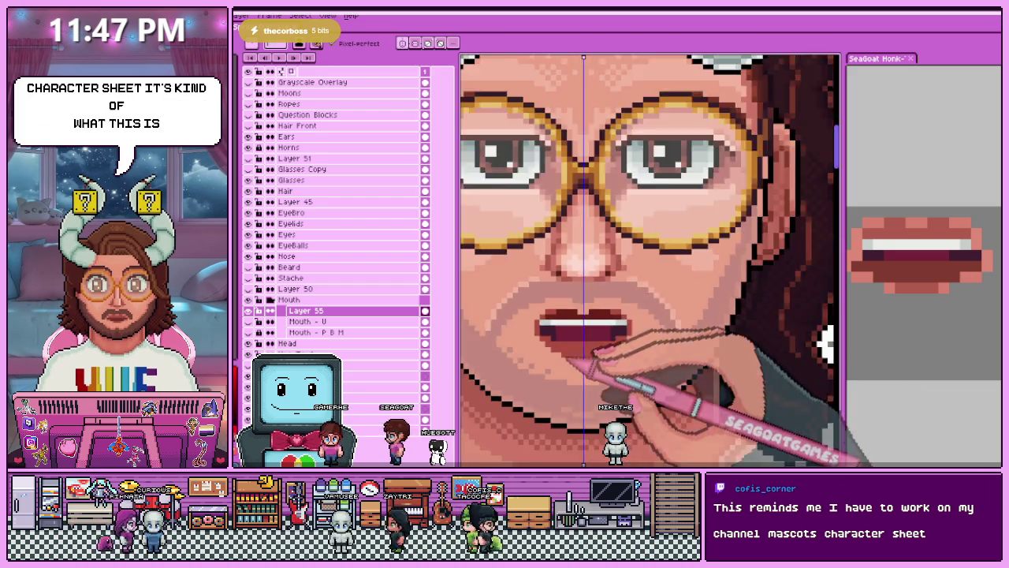
{"action": "scroll", "coordinate": [588, 350], "scroll_direction": "down", "scroll_amount": 2}
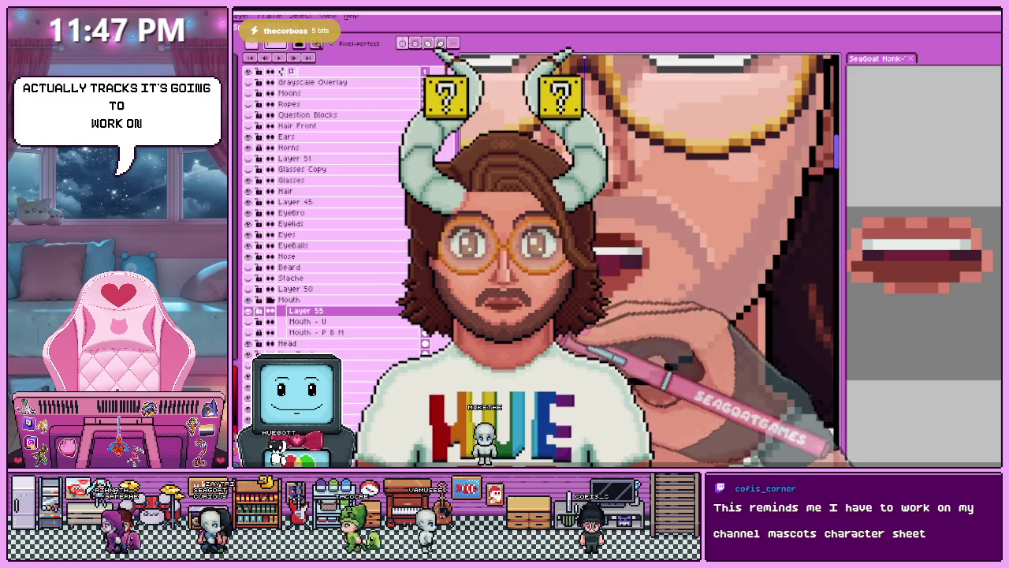
{"action": "scroll", "coordinate": [599, 308], "scroll_direction": "down", "scroll_amount": 5}
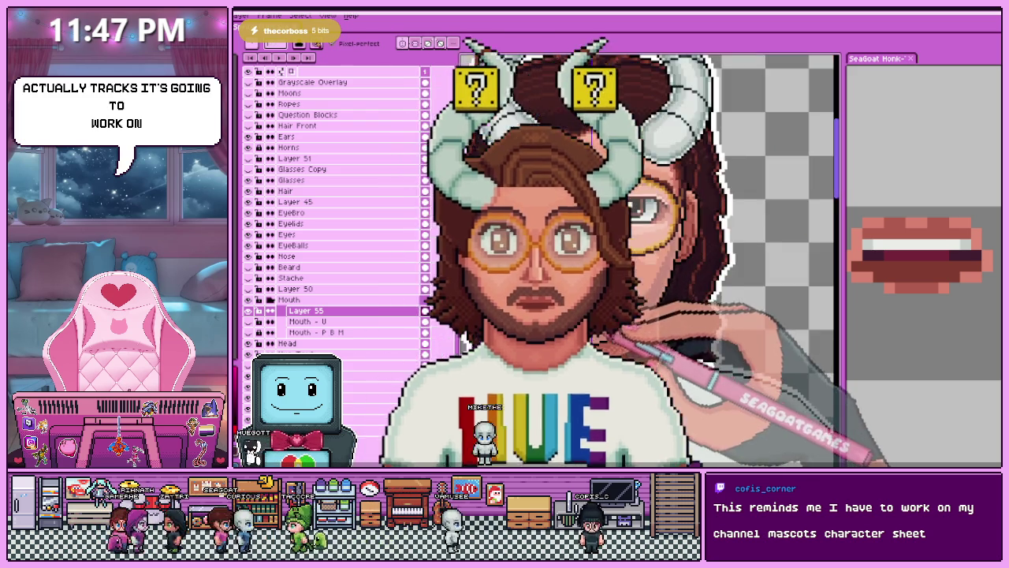
{"action": "scroll", "coordinate": [599, 307], "scroll_direction": "up", "scroll_amount": 3}
{"action": "scroll", "coordinate": [585, 307], "scroll_direction": "up", "scroll_amount": 2}
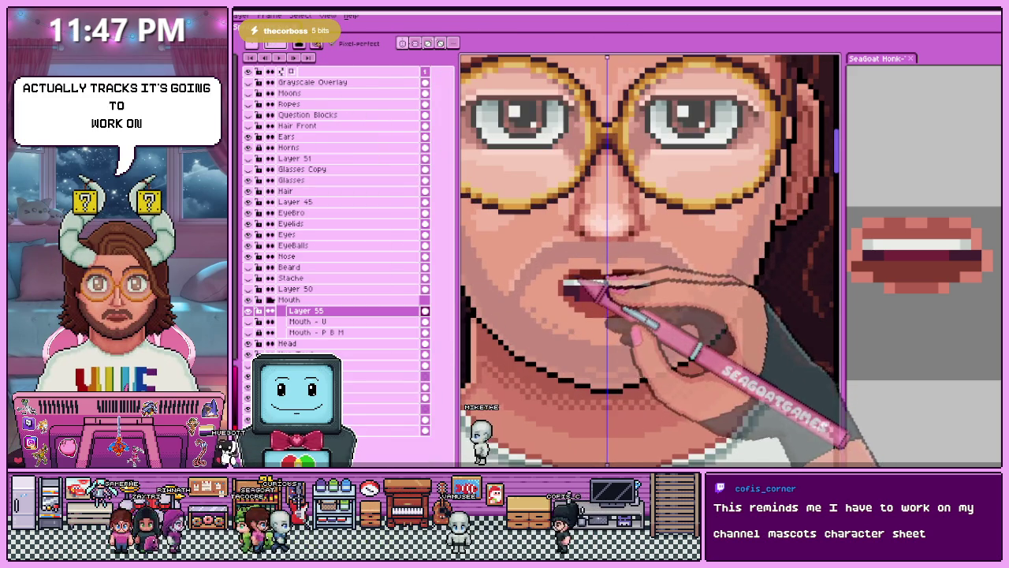
{"action": "scroll", "coordinate": [568, 281], "scroll_direction": "up", "scroll_amount": 1}
{"action": "scroll", "coordinate": [608, 286], "scroll_direction": "up", "scroll_amount": 1}
{"action": "scroll", "coordinate": [620, 326], "scroll_direction": "up", "scroll_amount": 1}
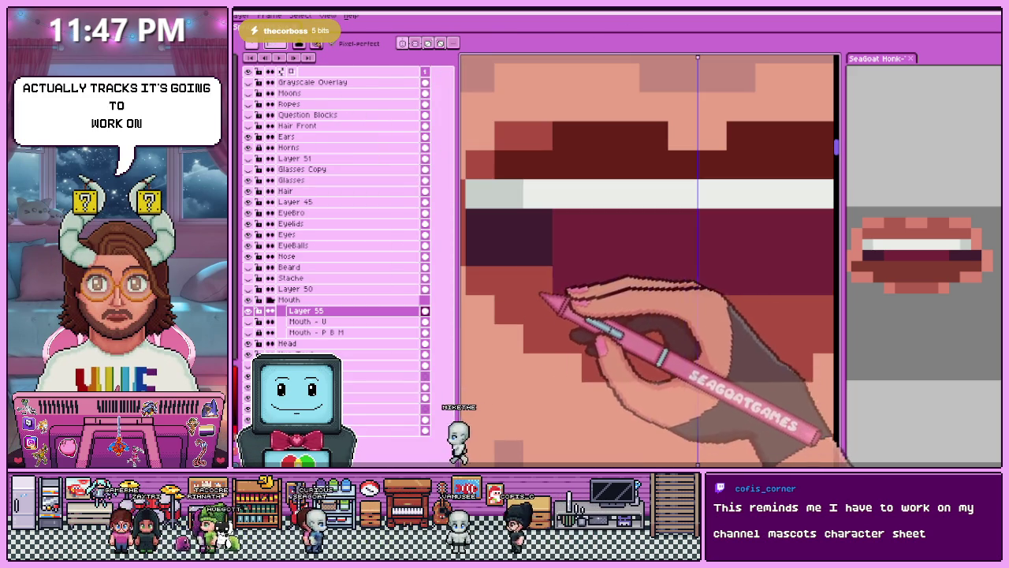
{"action": "scroll", "coordinate": [678, 276], "scroll_direction": "down", "scroll_amount": 3}
{"action": "scroll", "coordinate": [661, 303], "scroll_direction": "up", "scroll_amount": 2}
{"action": "scroll", "coordinate": [552, 276], "scroll_direction": "up", "scroll_amount": 1}
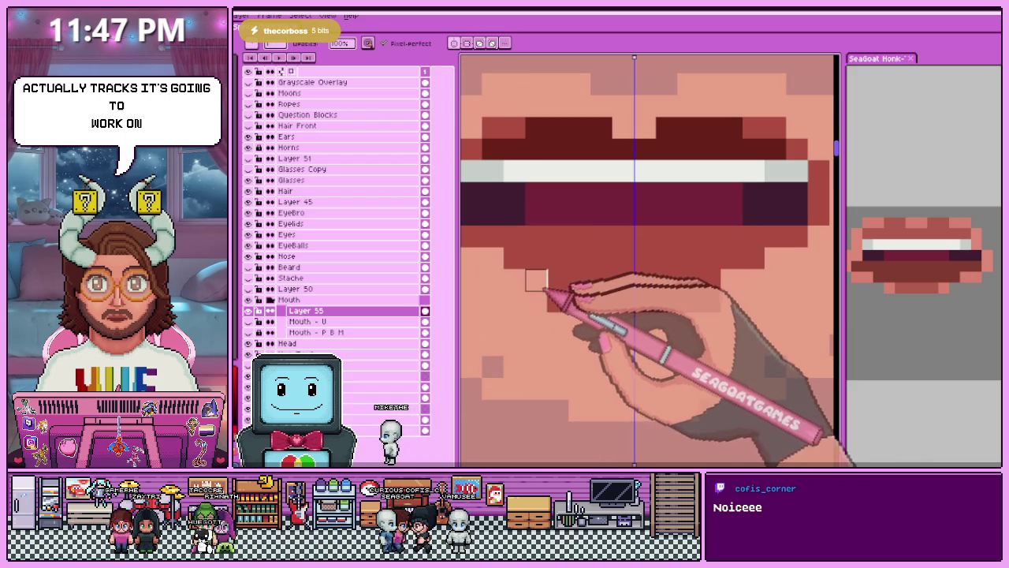
{"action": "scroll", "coordinate": [640, 298], "scroll_direction": "down", "scroll_amount": 2}
{"action": "scroll", "coordinate": [646, 333], "scroll_direction": "down", "scroll_amount": 1}
{"action": "scroll", "coordinate": [646, 351], "scroll_direction": "down", "scroll_amount": 1}
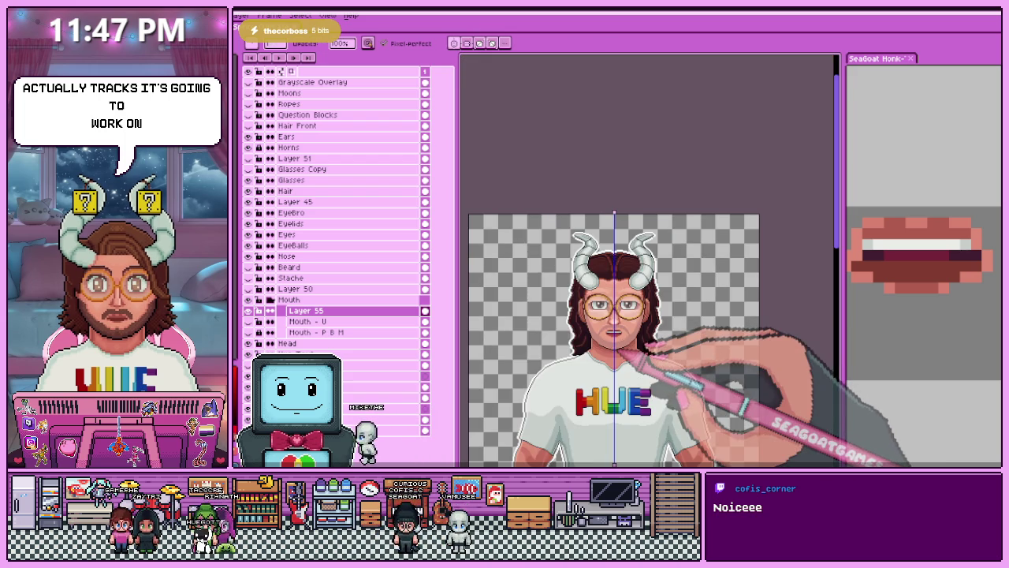
{"action": "scroll", "coordinate": [621, 350], "scroll_direction": "up", "scroll_amount": 3}
{"action": "scroll", "coordinate": [604, 253], "scroll_direction": "up", "scroll_amount": 1}
{"action": "scroll", "coordinate": [603, 295], "scroll_direction": "up", "scroll_amount": 1}
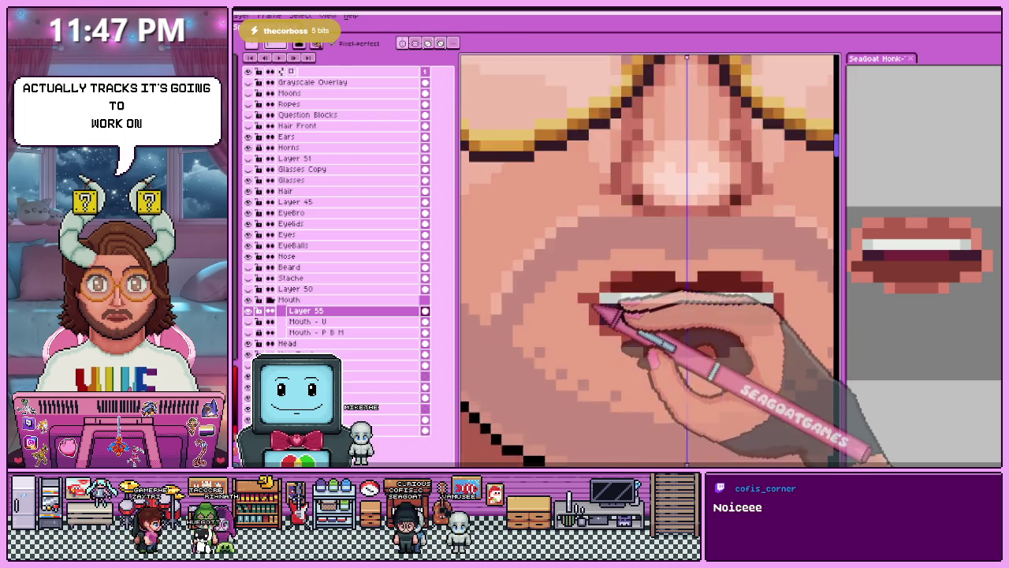
{"action": "scroll", "coordinate": [597, 326], "scroll_direction": "down", "scroll_amount": 1}
{"action": "scroll", "coordinate": [559, 269], "scroll_direction": "down", "scroll_amount": 3}
{"action": "scroll", "coordinate": [615, 347], "scroll_direction": "down", "scroll_amount": 1}
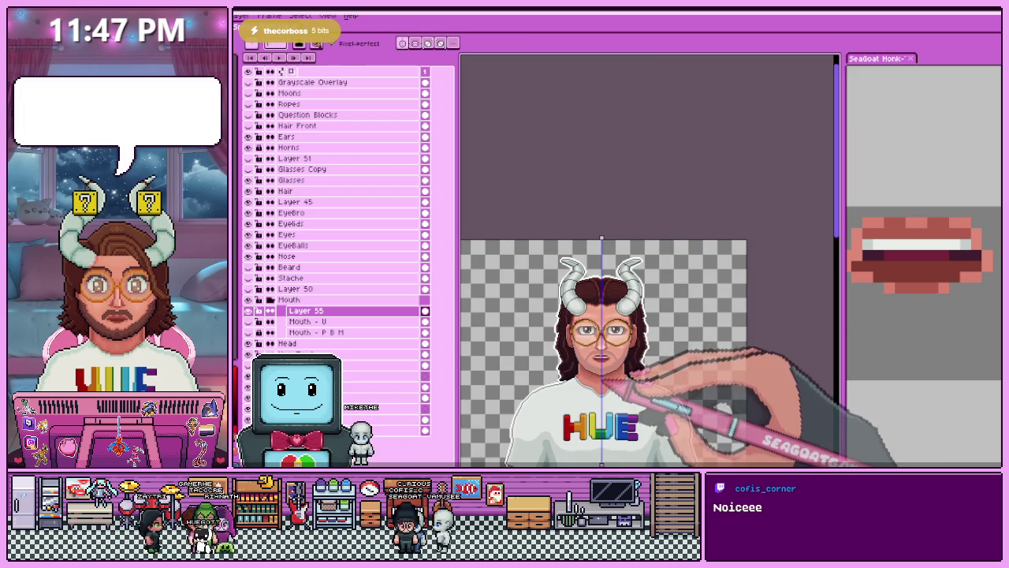
{"action": "scroll", "coordinate": [602, 361], "scroll_direction": "up", "scroll_amount": 2}
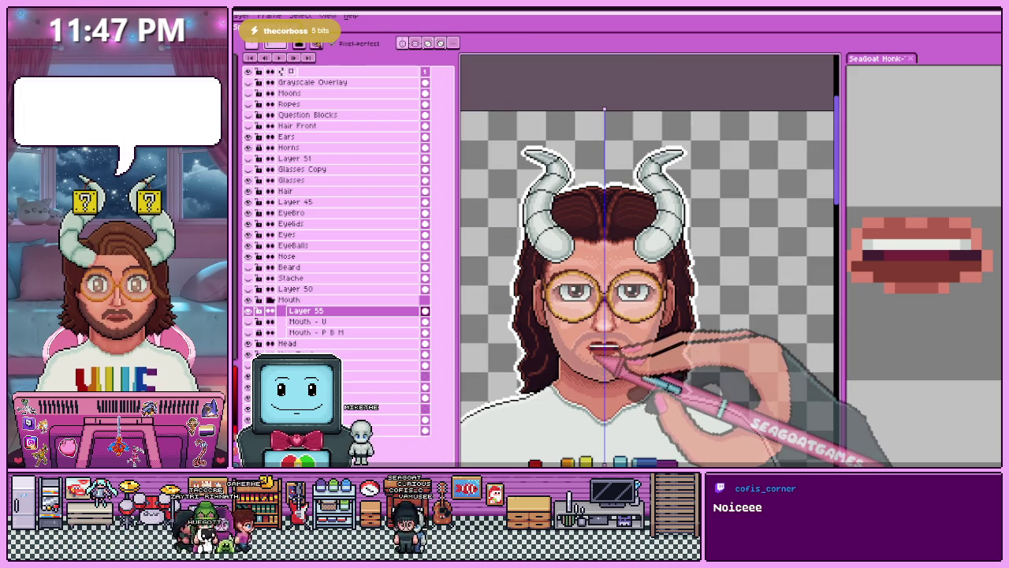
{"action": "scroll", "coordinate": [927, 237], "scroll_direction": "down", "scroll_amount": 2}
{"action": "scroll", "coordinate": [926, 220], "scroll_direction": "down", "scroll_amount": 2}
{"action": "scroll", "coordinate": [926, 220], "scroll_direction": "down", "scroll_amount": 1}
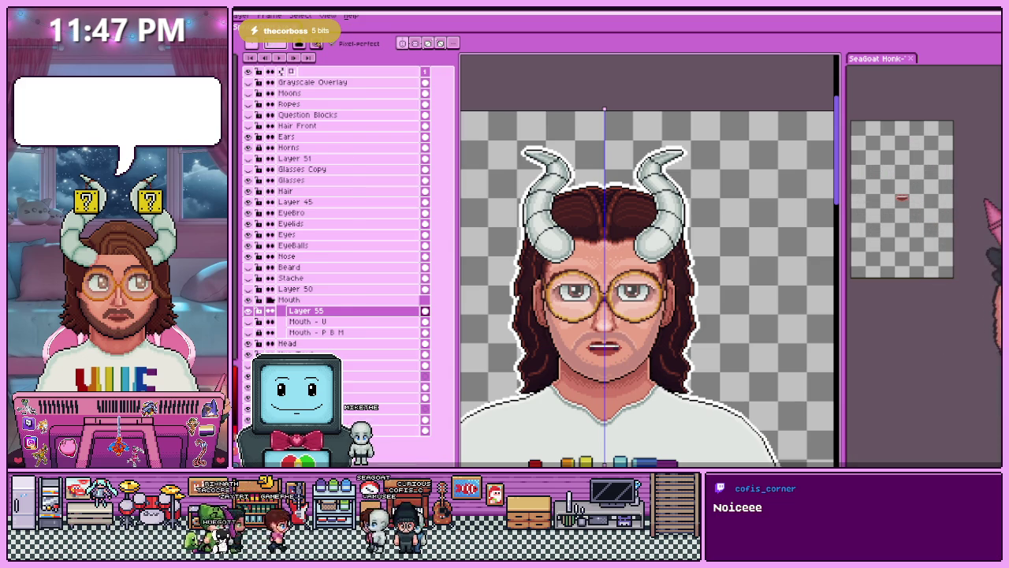
{"action": "key", "text": "ctrl+Tab"}
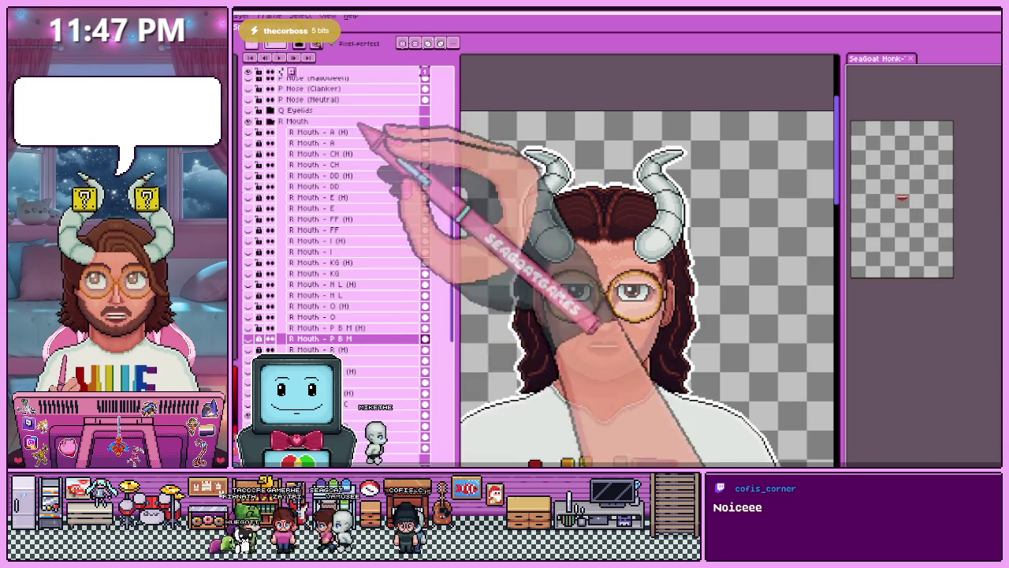
{"action": "key", "text": "ctrl+Tab"}
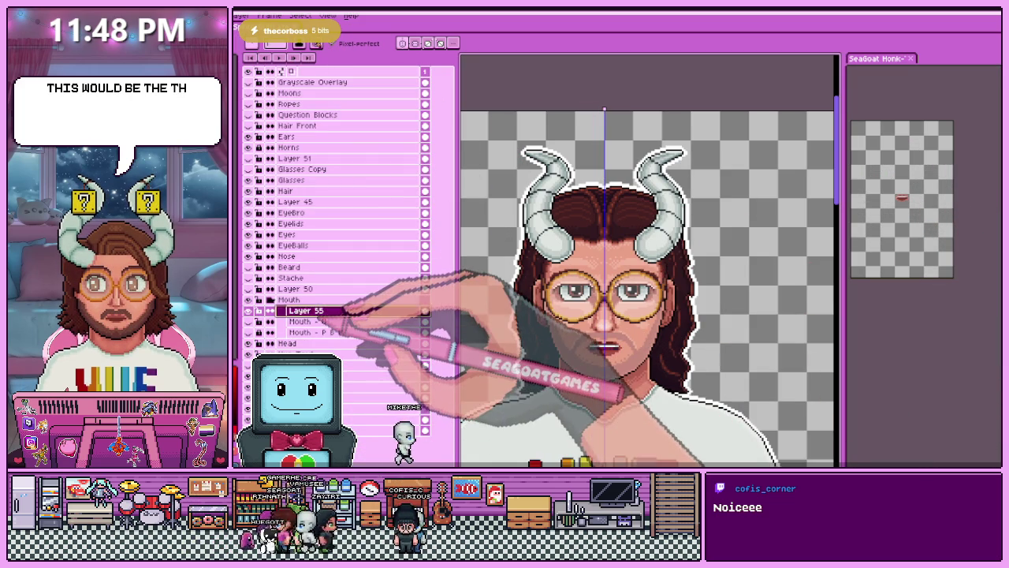
Rename Layer 55 to 'Mouth - Th' after checking the Mouth - U layer's name.
{"action": "left_click", "coordinate": [346, 322]}
{"action": "double_click", "coordinate": [315, 321]}
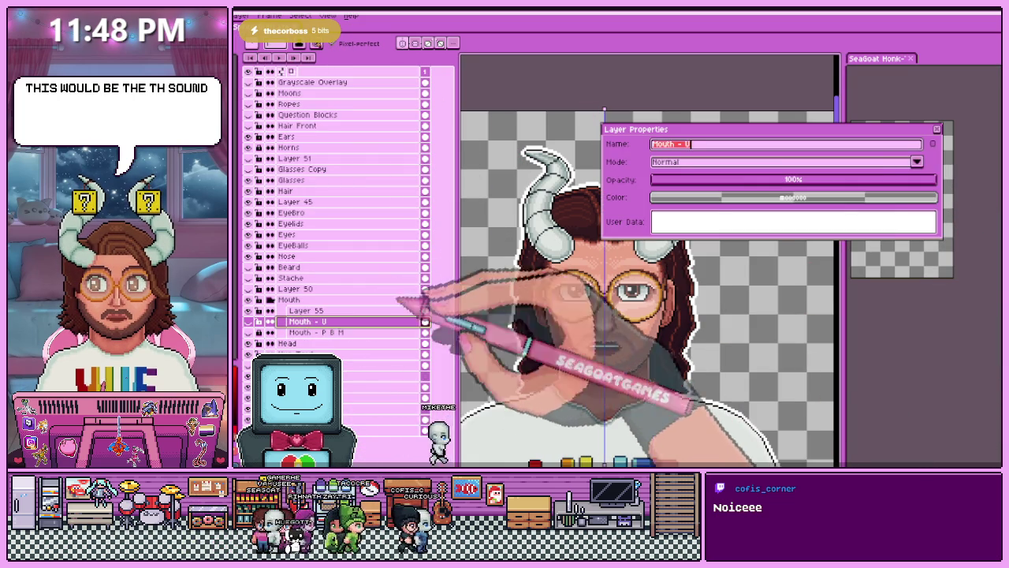
{"action": "key", "text": "Return"}
{"action": "scroll", "coordinate": [630, 346], "scroll_direction": "up", "scroll_amount": 3}
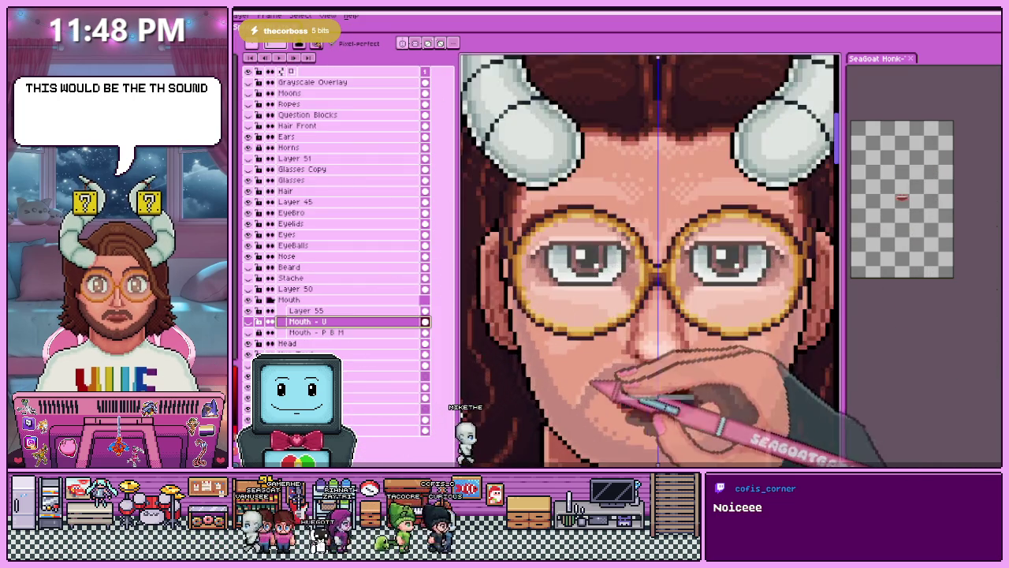
{"action": "scroll", "coordinate": [648, 342], "scroll_direction": "up", "scroll_amount": 2}
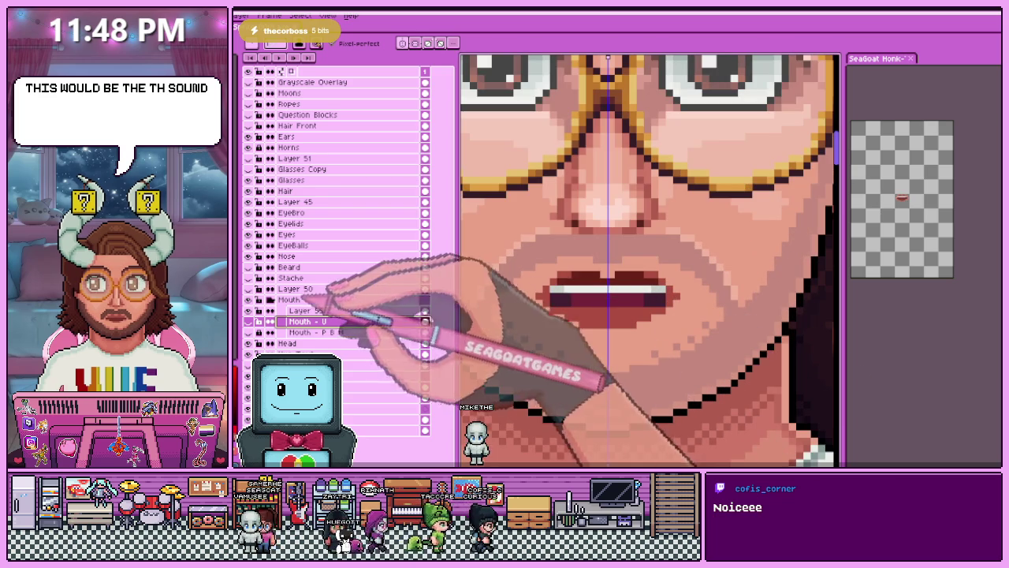
{"action": "double_click", "coordinate": [311, 310]}
{"action": "type", "text": "Mouth - Th"}
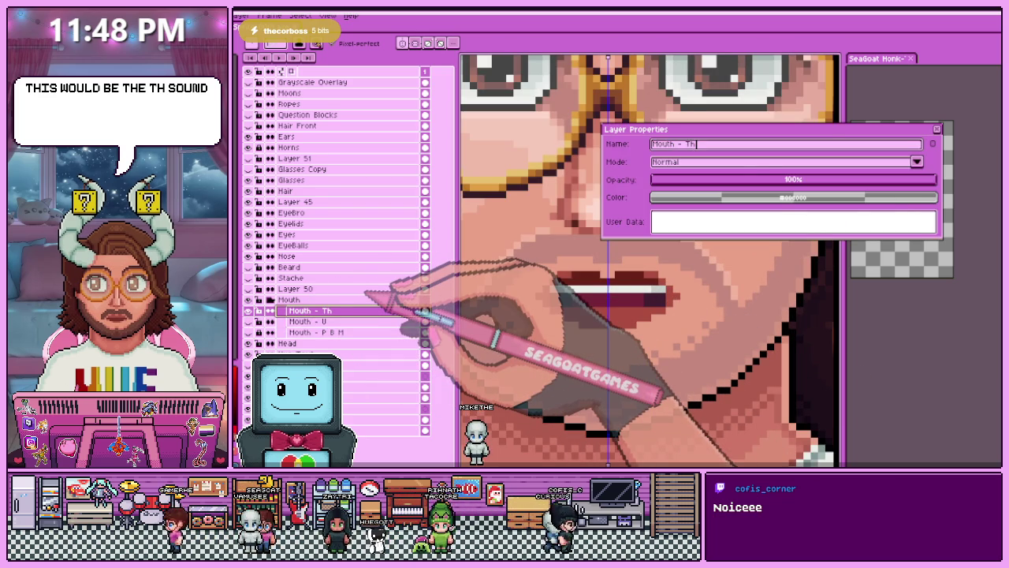
{"action": "key", "text": "Return"}
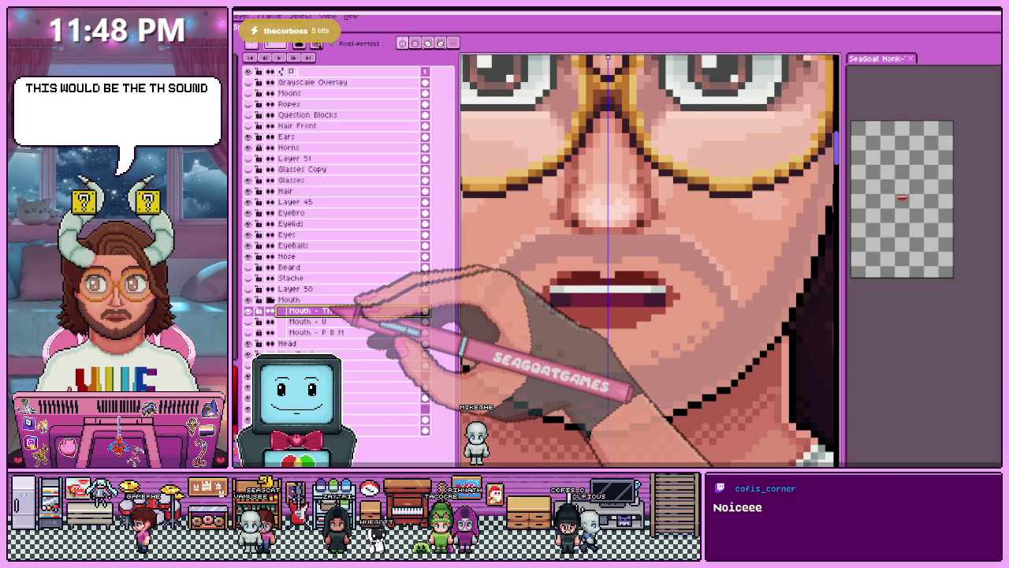
{"action": "left_click", "coordinate": [670, 292], "text": "ctrl"}
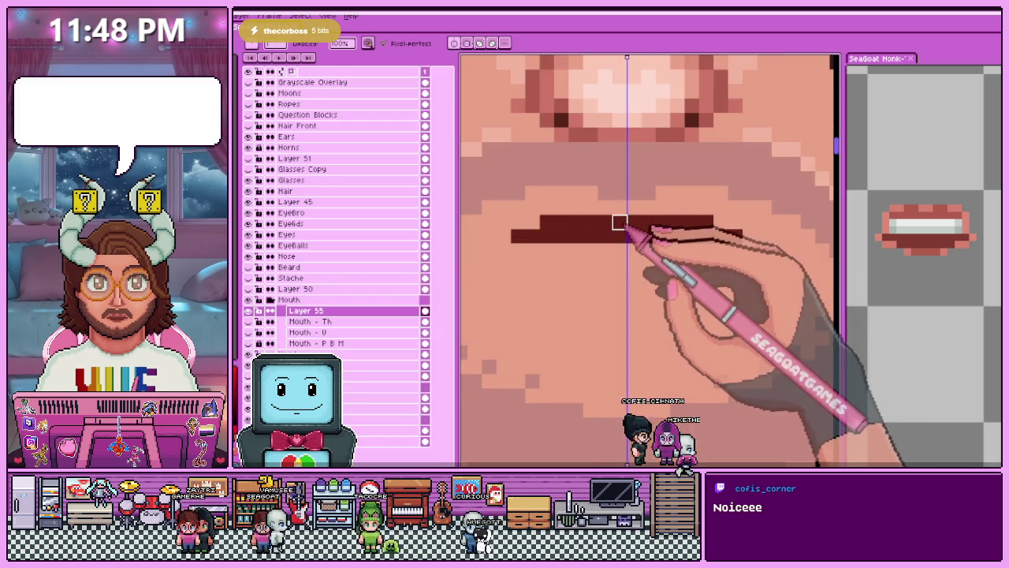
Trim the top lip line with the eraser, comparing the closed lips against the open mouth layer.
{"action": "left_click_drag", "start_coordinate": [620, 222], "coordinate": [630, 222]}
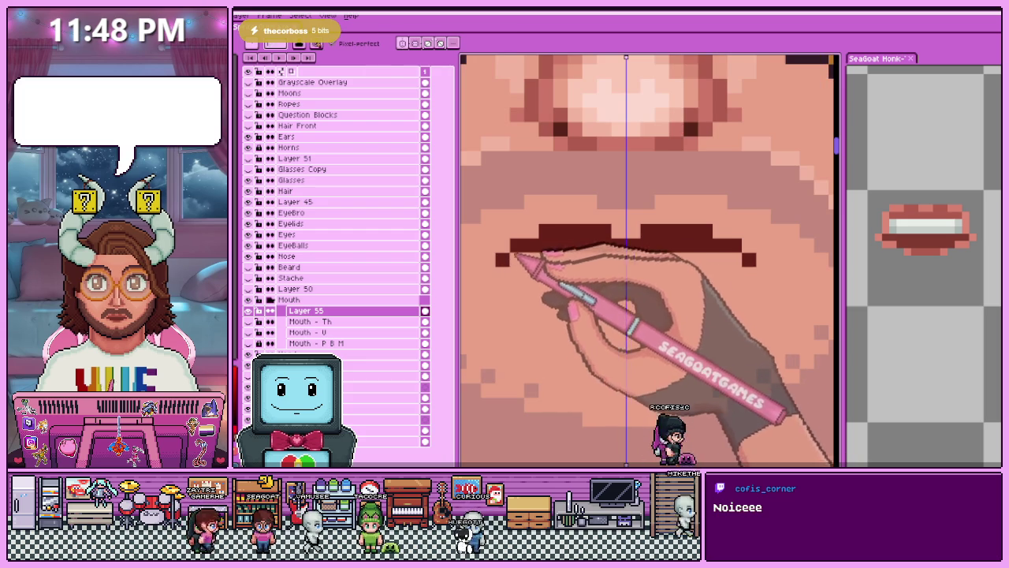
{"action": "scroll", "coordinate": [536, 268], "scroll_direction": "down", "scroll_amount": 1}
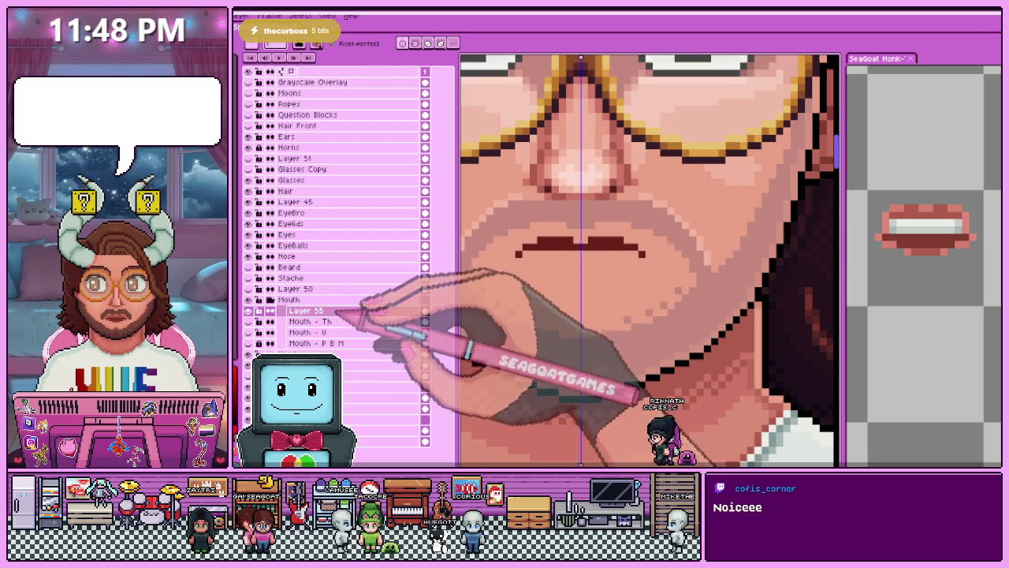
{"action": "key", "text": "Right"}
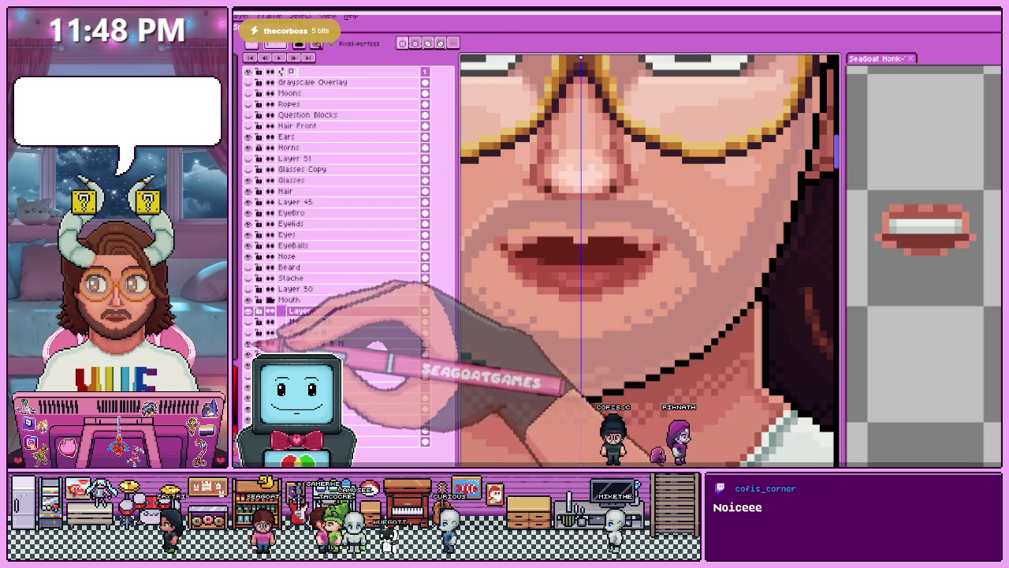
{"action": "key", "text": "Left"}
{"action": "scroll", "coordinate": [574, 281], "scroll_direction": "up", "scroll_amount": 1}
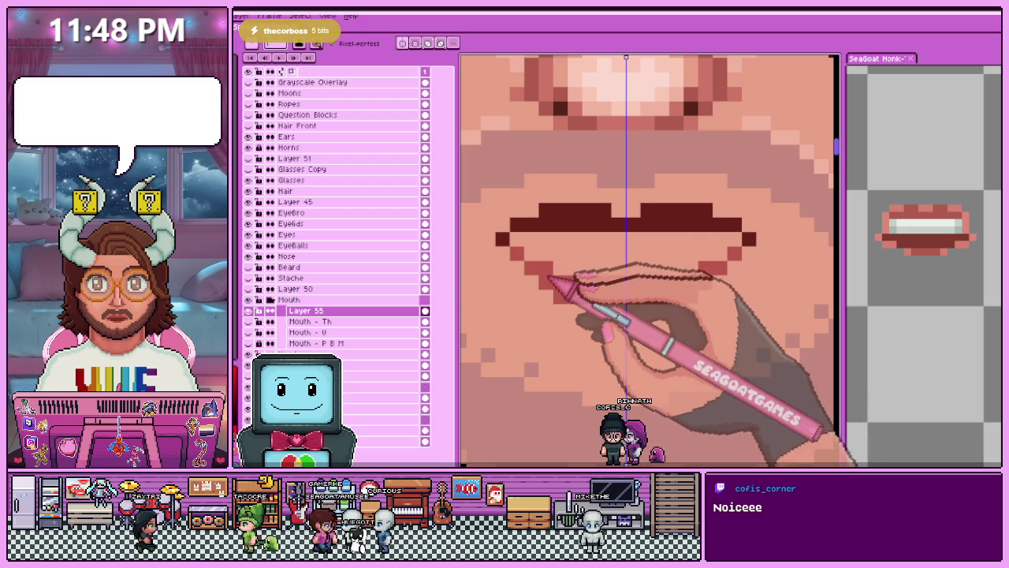
{"action": "scroll", "coordinate": [517, 266], "scroll_direction": "down", "scroll_amount": 2}
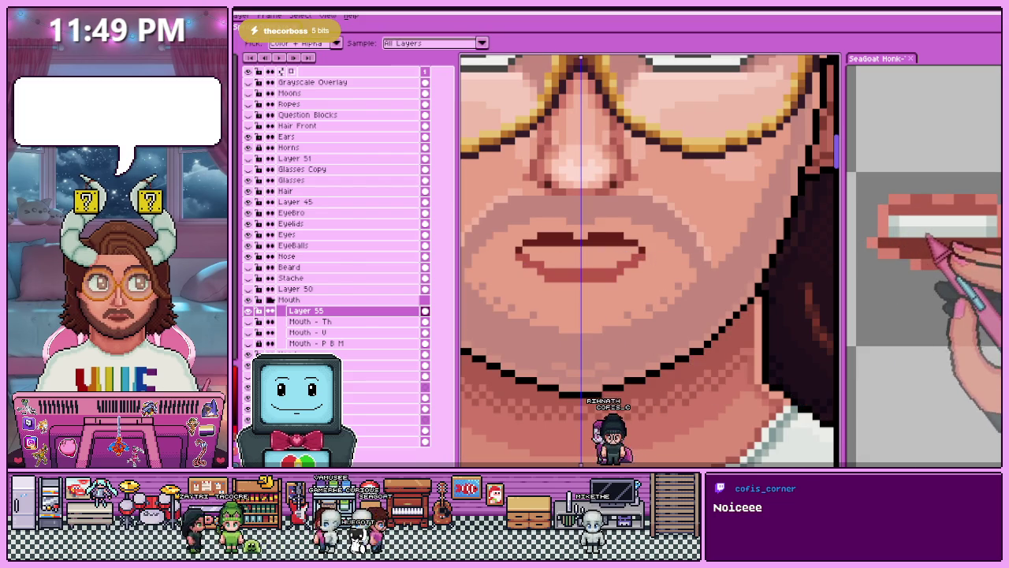
Draw the parted dark red upper lip and the lower lip on Layer 55, sampling existing mouth colours.
{"action": "scroll", "coordinate": [677, 238], "scroll_direction": "up", "scroll_amount": 2}
{"action": "key", "text": "shift+n"}
{"action": "scroll", "coordinate": [613, 227], "scroll_direction": "down", "scroll_amount": 1}
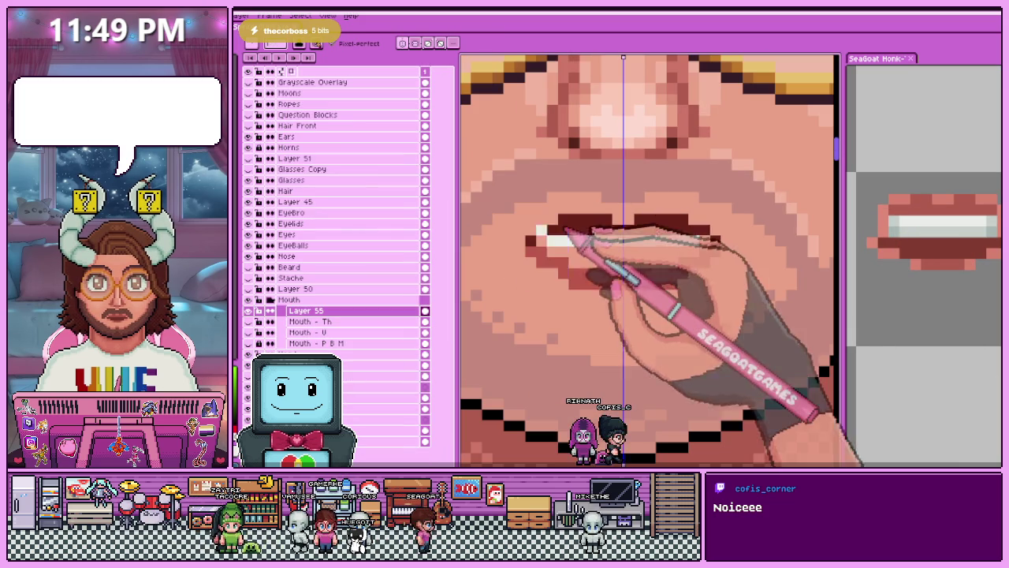
{"action": "scroll", "coordinate": [662, 258], "scroll_direction": "down", "scroll_amount": 3}
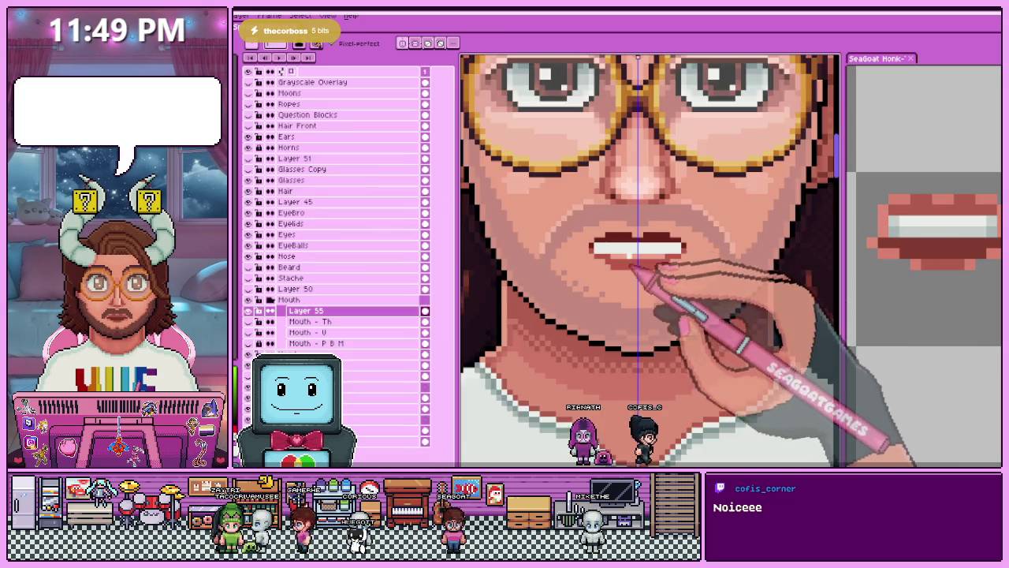
{"action": "scroll", "coordinate": [636, 270], "scroll_direction": "up", "scroll_amount": 4}
{"action": "scroll", "coordinate": [643, 268], "scroll_direction": "down", "scroll_amount": 3}
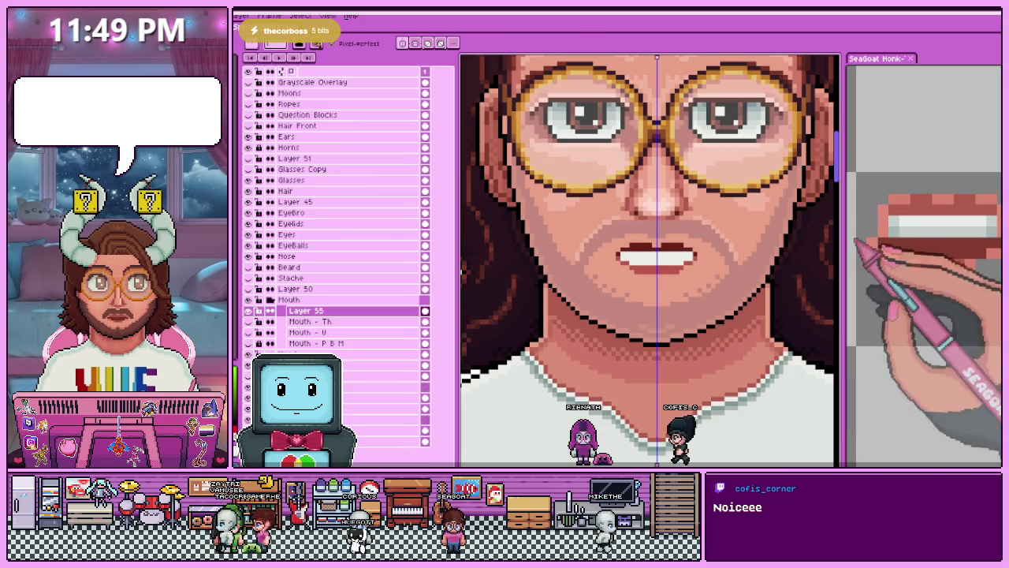
{"action": "scroll", "coordinate": [631, 276], "scroll_direction": "up", "scroll_amount": 2}
{"action": "key", "text": "i"}
{"action": "key", "text": "b"}
{"action": "scroll", "coordinate": [623, 271], "scroll_direction": "up", "scroll_amount": 1}
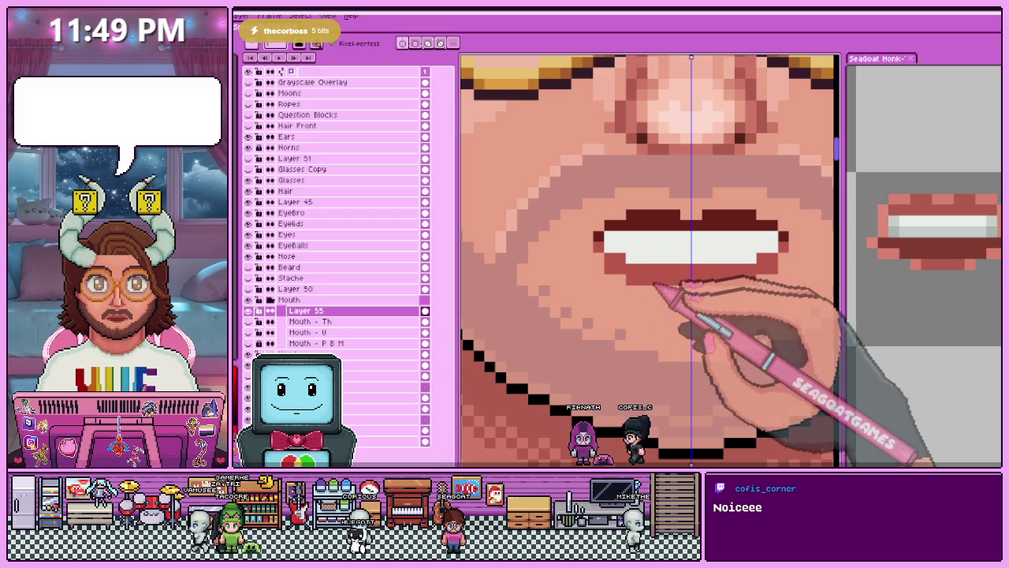
{"action": "scroll", "coordinate": [678, 292], "scroll_direction": "down", "scroll_amount": 3}
{"action": "scroll", "coordinate": [630, 268], "scroll_direction": "up", "scroll_amount": 4}
{"action": "key", "text": "i"}
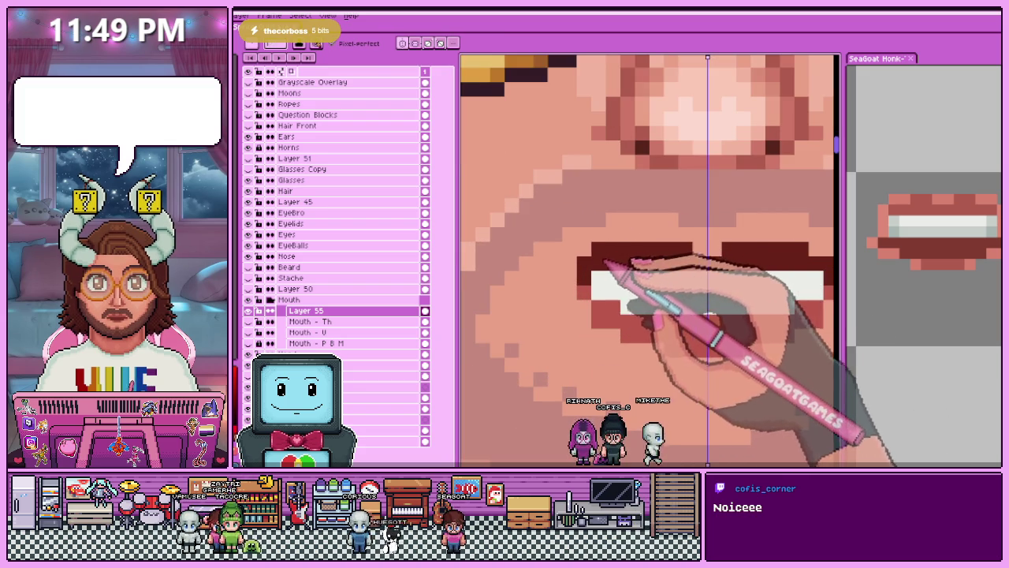
{"action": "scroll", "coordinate": [679, 251], "scroll_direction": "down", "scroll_amount": 2}
{"action": "scroll", "coordinate": [670, 284], "scroll_direction": "down", "scroll_amount": 1}
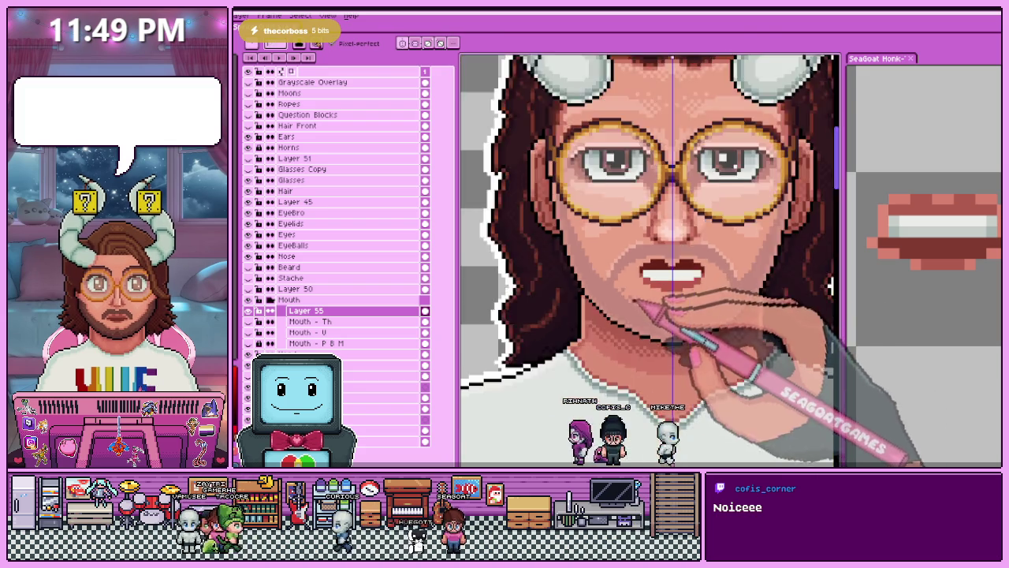
{"action": "scroll", "coordinate": [666, 331], "scroll_direction": "down", "scroll_amount": 2}
{"action": "scroll", "coordinate": [662, 331], "scroll_direction": "up", "scroll_amount": 3}
{"action": "scroll", "coordinate": [630, 335], "scroll_direction": "up", "scroll_amount": 2}
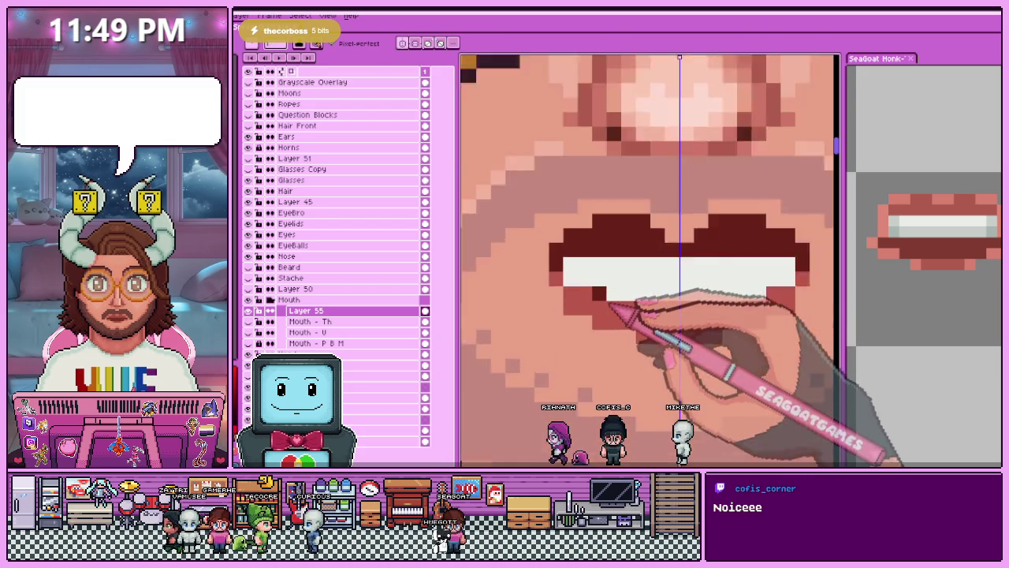
{"action": "scroll", "coordinate": [584, 307], "scroll_direction": "up", "scroll_amount": 1}
{"action": "scroll", "coordinate": [599, 284], "scroll_direction": "down", "scroll_amount": 1}
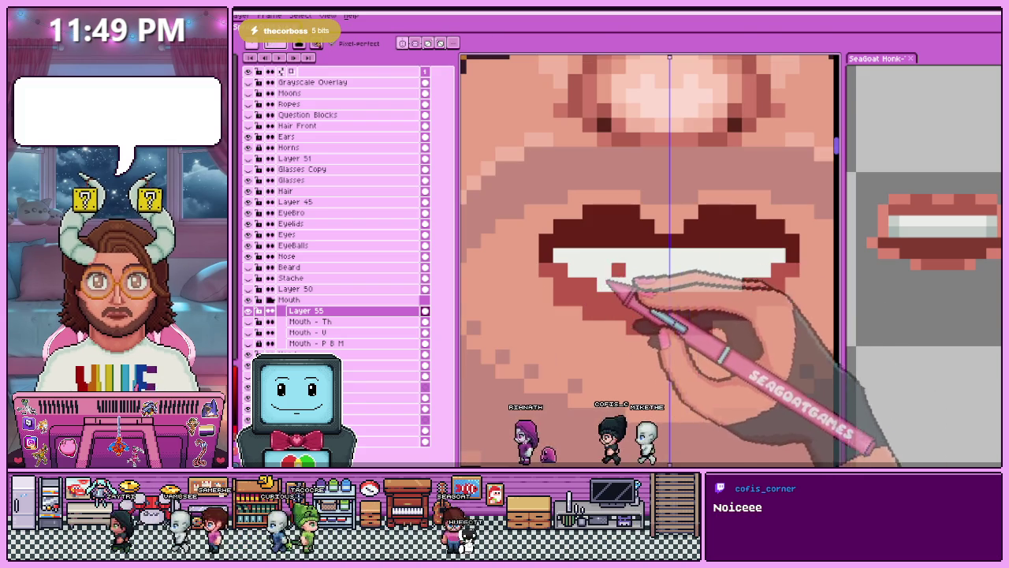
{"action": "scroll", "coordinate": [599, 284], "scroll_direction": "down", "scroll_amount": 1}
{"action": "scroll", "coordinate": [567, 261], "scroll_direction": "up", "scroll_amount": 2}
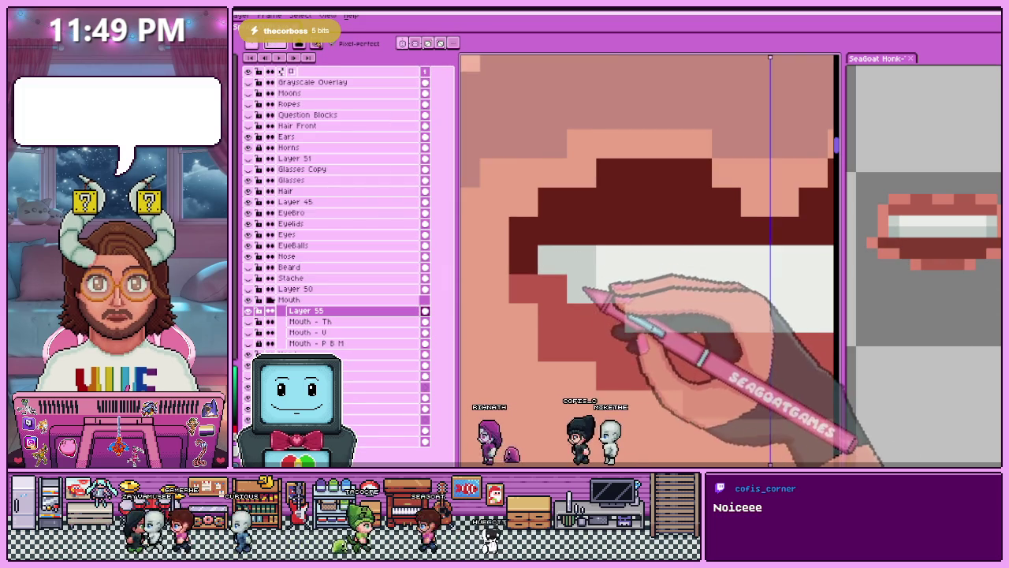
{"action": "scroll", "coordinate": [591, 288], "scroll_direction": "down", "scroll_amount": 2}
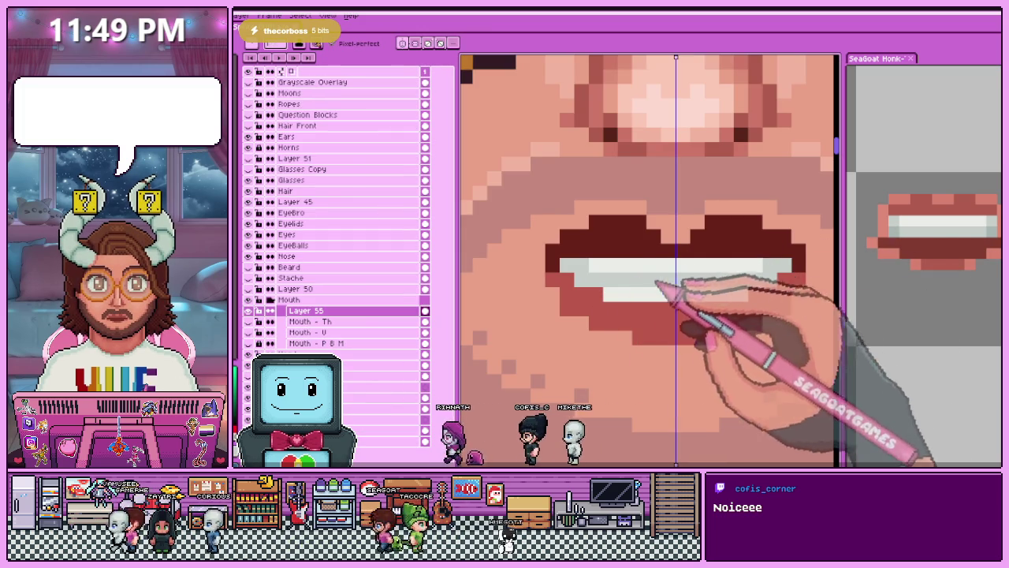
Fill in a row of pale upper teeth between the lips, checking at several zoom levels.
{"action": "key", "text": "shift+n"}
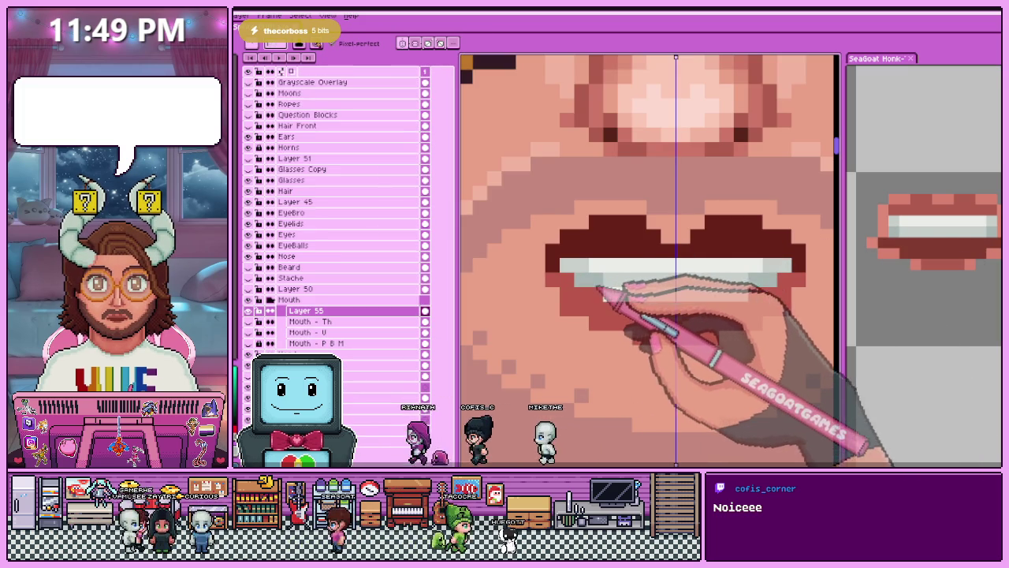
{"action": "scroll", "coordinate": [631, 298], "scroll_direction": "down", "scroll_amount": 1}
{"action": "scroll", "coordinate": [634, 308], "scroll_direction": "down", "scroll_amount": 1}
{"action": "scroll", "coordinate": [642, 319], "scroll_direction": "down", "scroll_amount": 1}
{"action": "scroll", "coordinate": [654, 335], "scroll_direction": "up", "scroll_amount": 1}
{"action": "scroll", "coordinate": [640, 323], "scroll_direction": "up", "scroll_amount": 2}
{"action": "scroll", "coordinate": [606, 252], "scroll_direction": "up", "scroll_amount": 1}
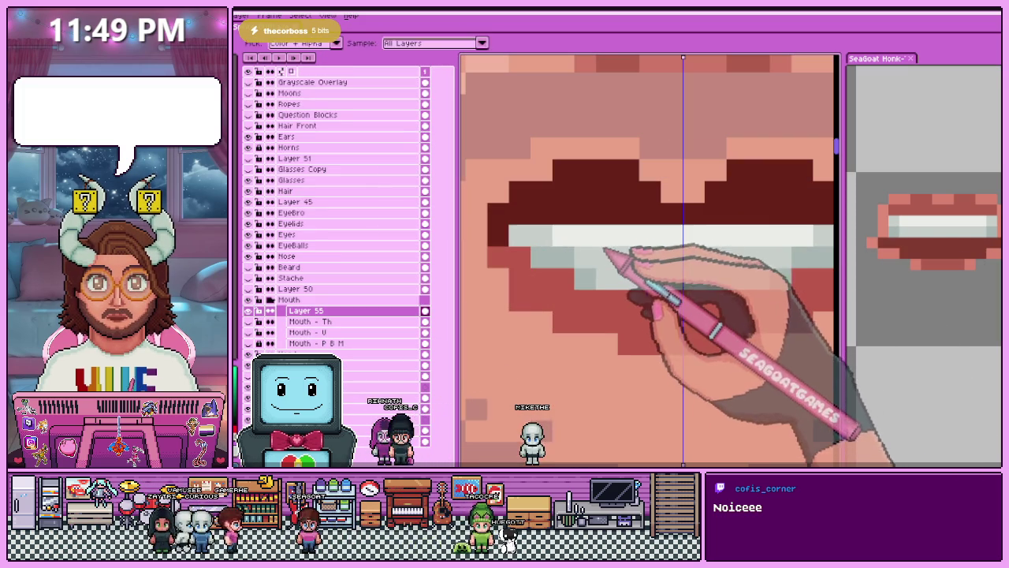
{"action": "scroll", "coordinate": [635, 284], "scroll_direction": "down", "scroll_amount": 2}
{"action": "scroll", "coordinate": [626, 315], "scroll_direction": "down", "scroll_amount": 1}
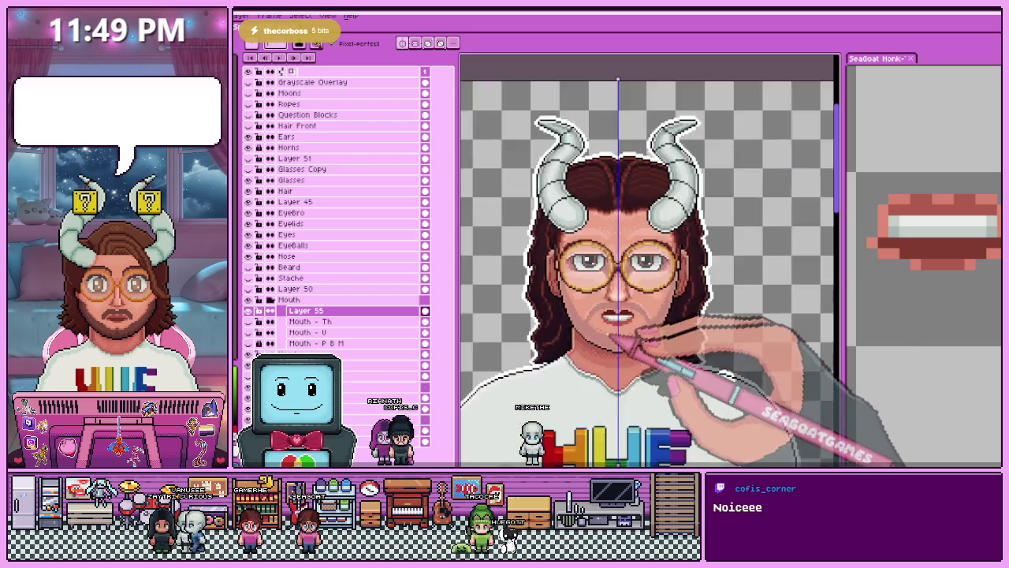
{"action": "scroll", "coordinate": [623, 343], "scroll_direction": "down", "scroll_amount": 1}
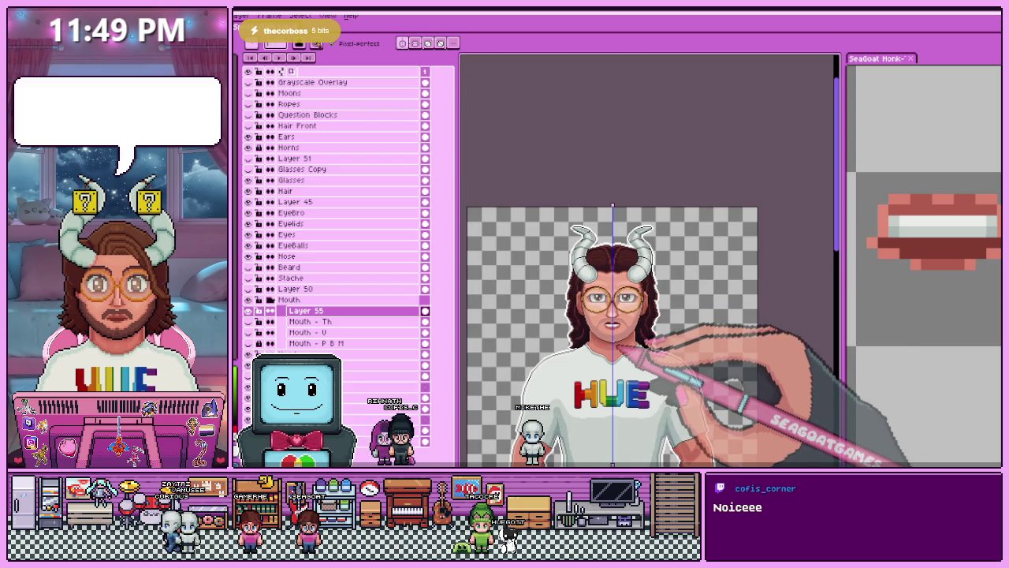
{"action": "scroll", "coordinate": [614, 318], "scroll_direction": "up", "scroll_amount": 2}
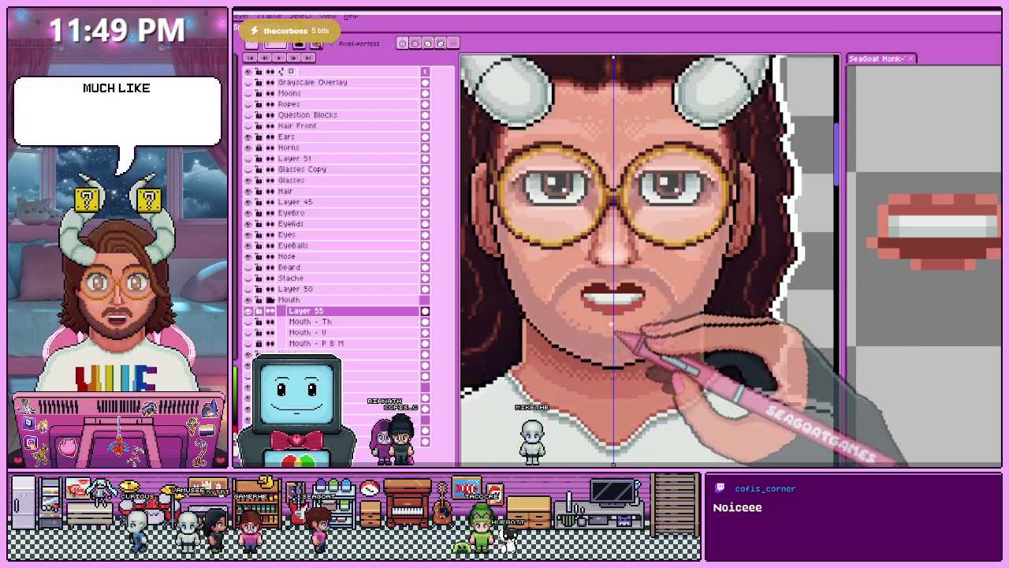
{"action": "scroll", "coordinate": [611, 312], "scroll_direction": "up", "scroll_amount": 1}
{"action": "scroll", "coordinate": [609, 306], "scroll_direction": "up", "scroll_amount": 2}
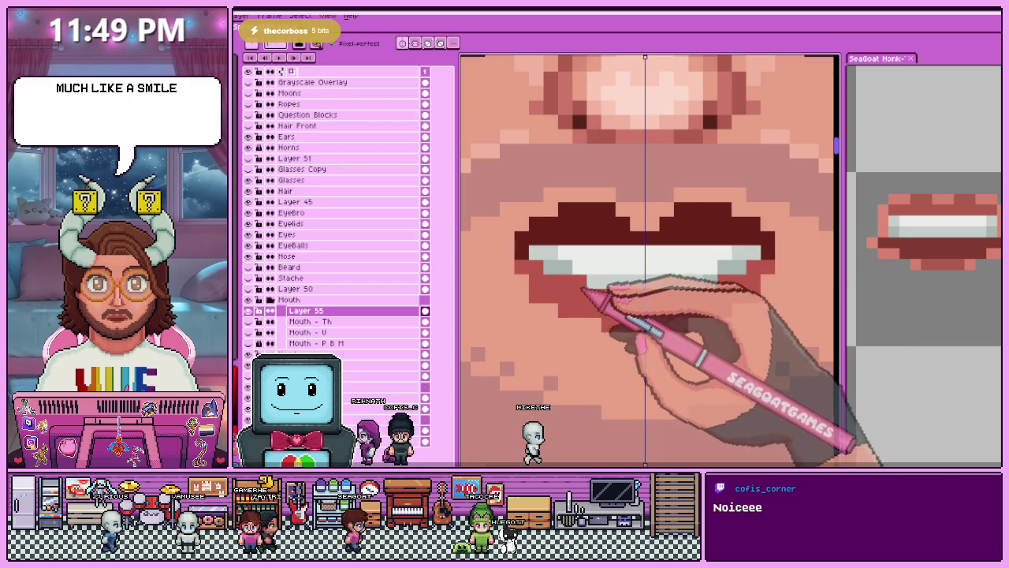
{"action": "scroll", "coordinate": [599, 324], "scroll_direction": "down", "scroll_amount": 2}
{"action": "scroll", "coordinate": [615, 331], "scroll_direction": "down", "scroll_amount": 1}
{"action": "scroll", "coordinate": [623, 339], "scroll_direction": "down", "scroll_amount": 1}
{"action": "scroll", "coordinate": [630, 350], "scroll_direction": "up", "scroll_amount": 2}
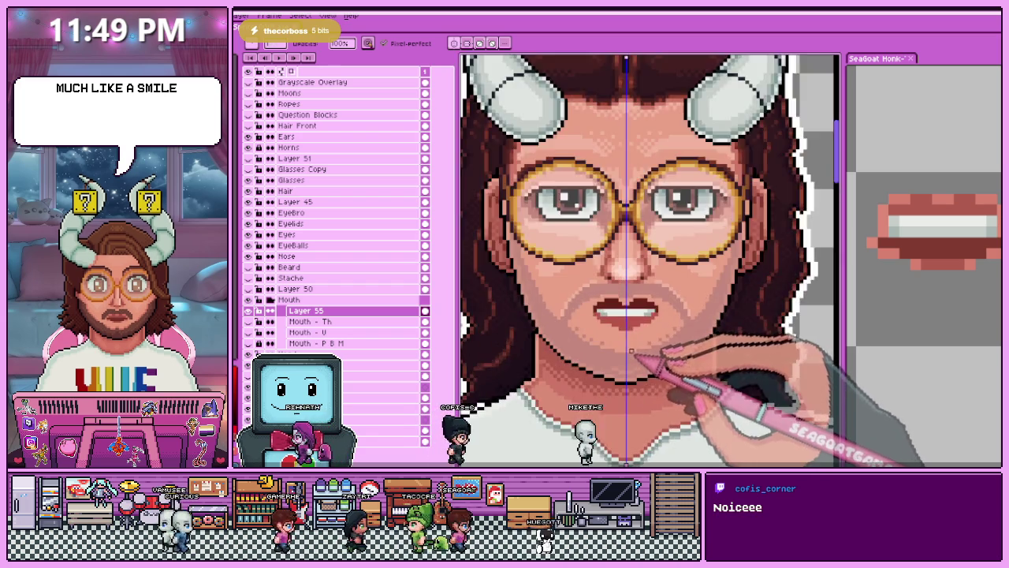
{"action": "scroll", "coordinate": [630, 350], "scroll_direction": "up", "scroll_amount": 1}
{"action": "scroll", "coordinate": [620, 292], "scroll_direction": "up", "scroll_amount": 2}
{"action": "scroll", "coordinate": [554, 259], "scroll_direction": "down", "scroll_amount": 2}
{"action": "scroll", "coordinate": [544, 268], "scroll_direction": "up", "scroll_amount": 3}
{"action": "scroll", "coordinate": [555, 245], "scroll_direction": "down", "scroll_amount": 1}
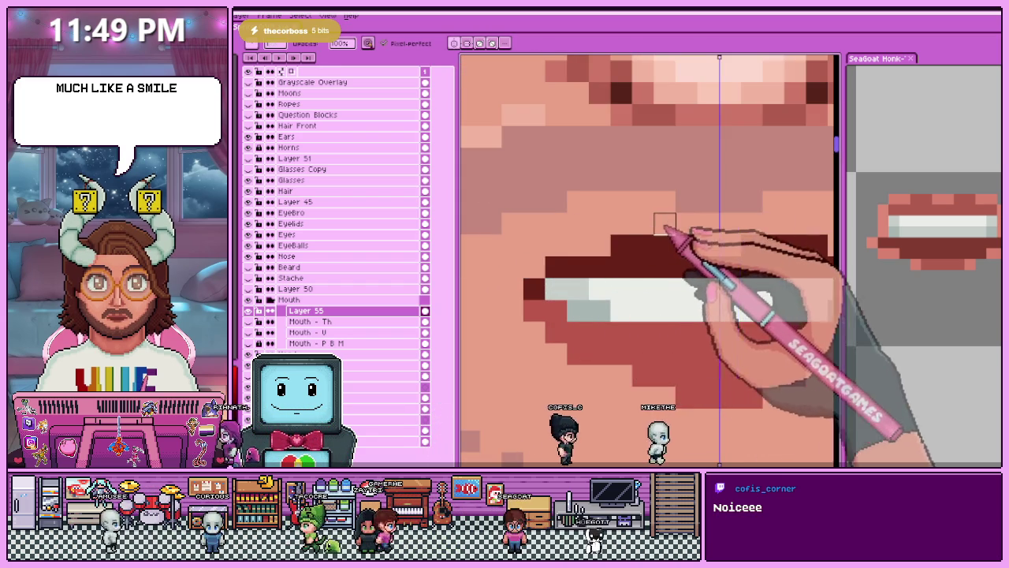
{"action": "scroll", "coordinate": [664, 218], "scroll_direction": "down", "scroll_amount": 1}
{"action": "scroll", "coordinate": [552, 293], "scroll_direction": "down", "scroll_amount": 1}
{"action": "scroll", "coordinate": [596, 337], "scroll_direction": "down", "scroll_amount": 1}
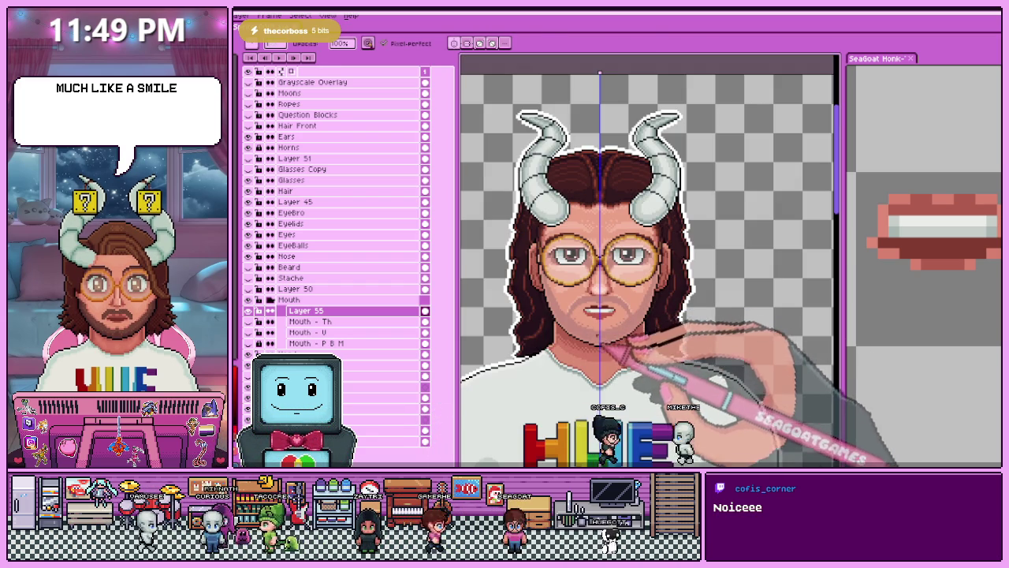
{"action": "scroll", "coordinate": [583, 303], "scroll_direction": "up", "scroll_amount": 2}
{"action": "scroll", "coordinate": [580, 304], "scroll_direction": "up", "scroll_amount": 1}
{"action": "scroll", "coordinate": [576, 303], "scroll_direction": "up", "scroll_amount": 1}
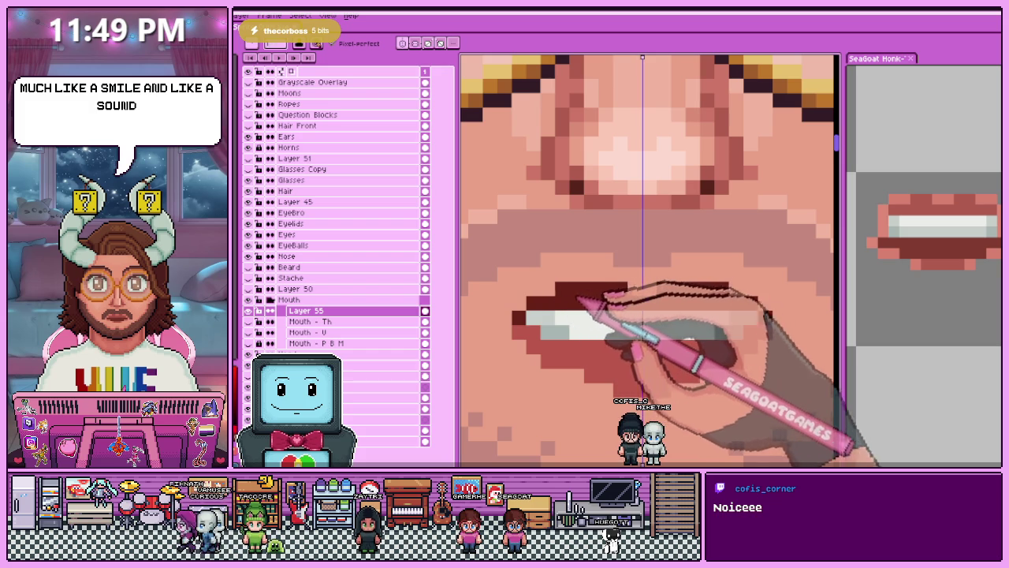
{"action": "scroll", "coordinate": [583, 260], "scroll_direction": "down", "scroll_amount": 2}
{"action": "scroll", "coordinate": [574, 264], "scroll_direction": "up", "scroll_amount": 2}
{"action": "scroll", "coordinate": [581, 333], "scroll_direction": "down", "scroll_amount": 2}
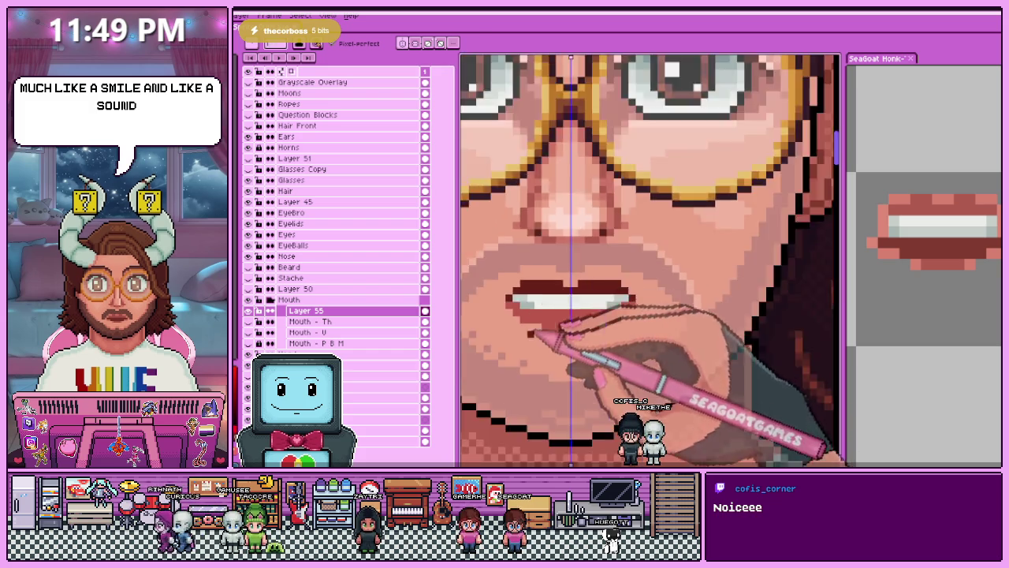
{"action": "scroll", "coordinate": [557, 288], "scroll_direction": "up", "scroll_amount": 2}
Sample a colour from the mouth and touch up the lip pixels around the teeth.
{"action": "key", "text": "alt"}
{"action": "scroll", "coordinate": [584, 327], "scroll_direction": "down", "scroll_amount": 1}
{"action": "scroll", "coordinate": [611, 339], "scroll_direction": "down", "scroll_amount": 1}
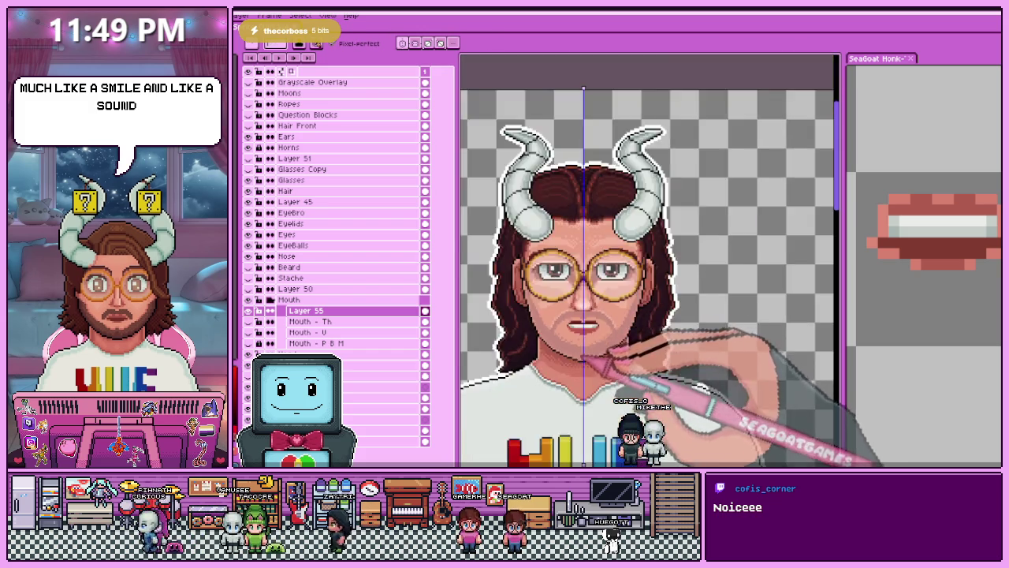
{"action": "scroll", "coordinate": [592, 344], "scroll_direction": "down", "scroll_amount": 1}
{"action": "scroll", "coordinate": [607, 347], "scroll_direction": "up", "scroll_amount": 1}
{"action": "scroll", "coordinate": [590, 331], "scroll_direction": "up", "scroll_amount": 3}
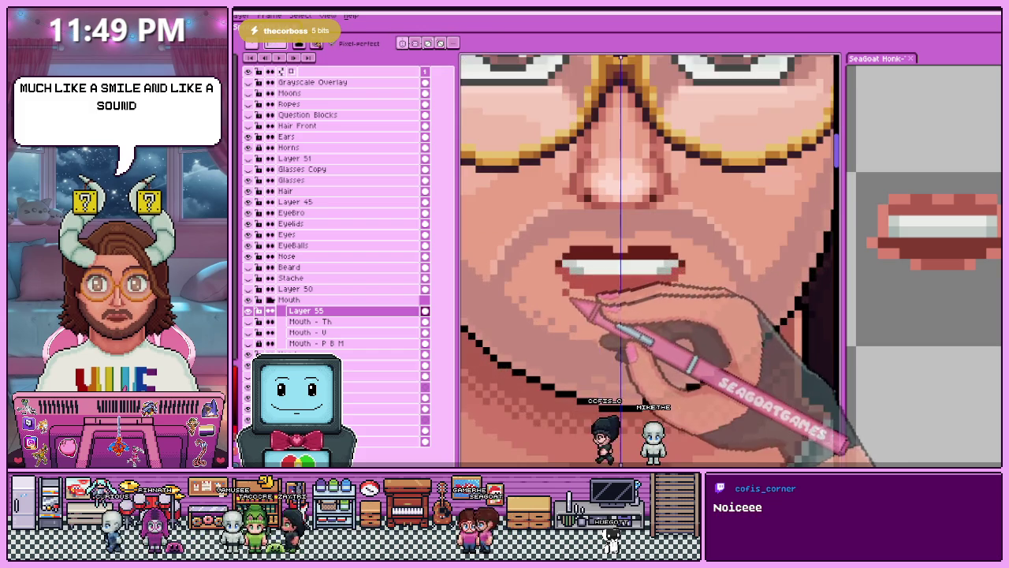
{"action": "scroll", "coordinate": [621, 276], "scroll_direction": "up", "scroll_amount": 1}
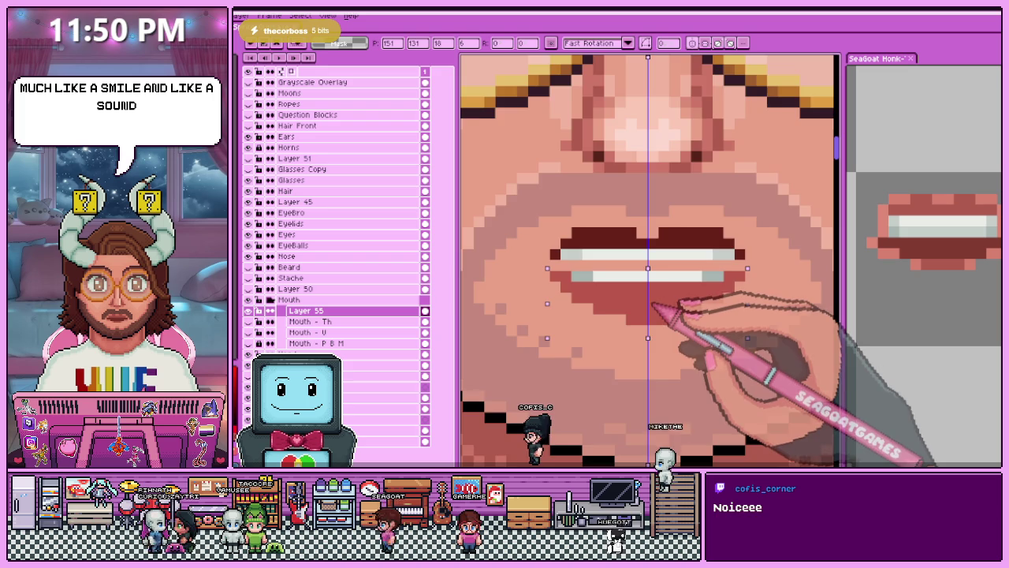
Stretch the white teeth row wider so the teeth meet between the lips.
{"action": "scroll", "coordinate": [653, 305], "scroll_direction": "down", "scroll_amount": 2}
{"action": "scroll", "coordinate": [653, 367], "scroll_direction": "up", "scroll_amount": 1}
{"action": "scroll", "coordinate": [702, 342], "scroll_direction": "up", "scroll_amount": 1}
{"action": "scroll", "coordinate": [572, 275], "scroll_direction": "up", "scroll_amount": 1}
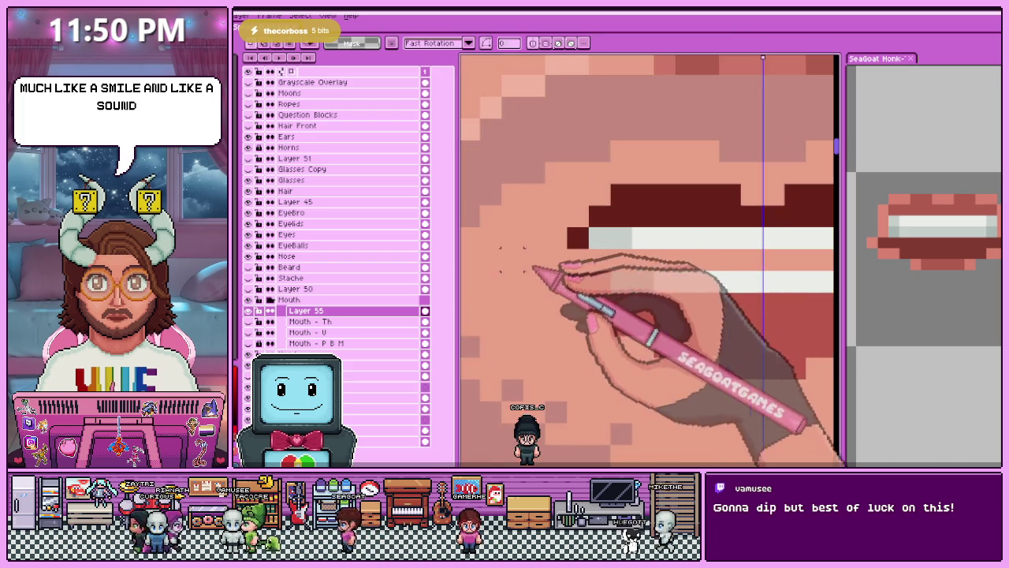
{"action": "scroll", "coordinate": [536, 269], "scroll_direction": "down", "scroll_amount": 3}
{"action": "scroll", "coordinate": [544, 264], "scroll_direction": "up", "scroll_amount": 2}
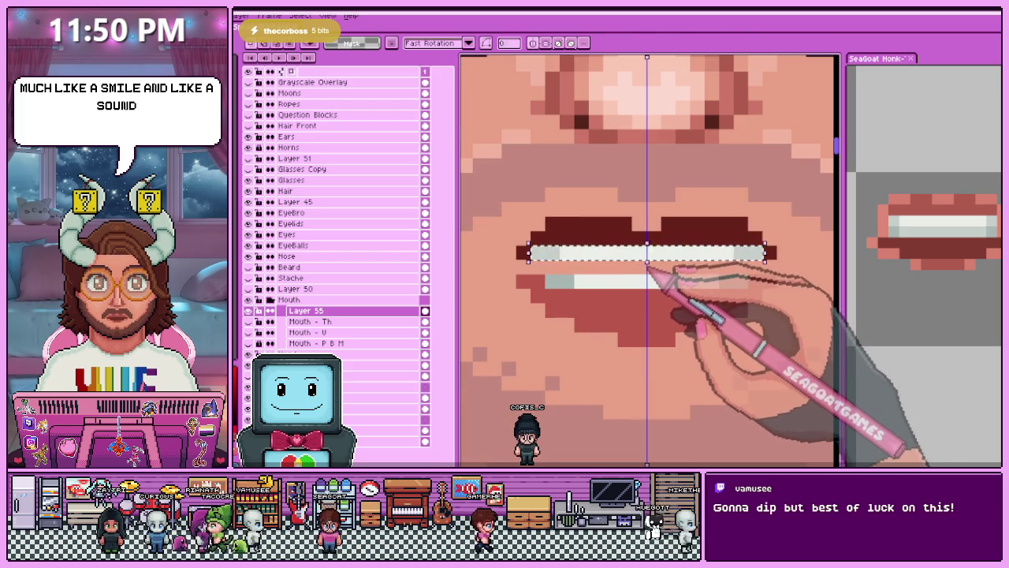
{"action": "scroll", "coordinate": [647, 263], "scroll_direction": "down", "scroll_amount": 2}
{"action": "scroll", "coordinate": [639, 300], "scroll_direction": "down", "scroll_amount": 2}
{"action": "scroll", "coordinate": [629, 342], "scroll_direction": "down", "scroll_amount": 1}
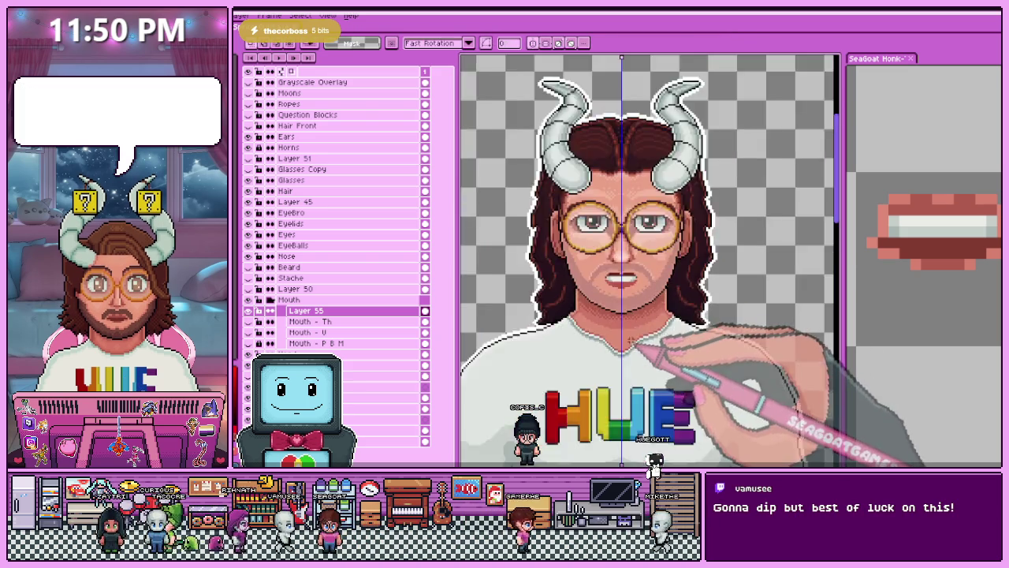
{"action": "scroll", "coordinate": [631, 340], "scroll_direction": "down", "scroll_amount": 1}
{"action": "scroll", "coordinate": [631, 355], "scroll_direction": "up", "scroll_amount": 2}
{"action": "scroll", "coordinate": [597, 338], "scroll_direction": "up", "scroll_amount": 1}
{"action": "scroll", "coordinate": [581, 275], "scroll_direction": "up", "scroll_amount": 2}
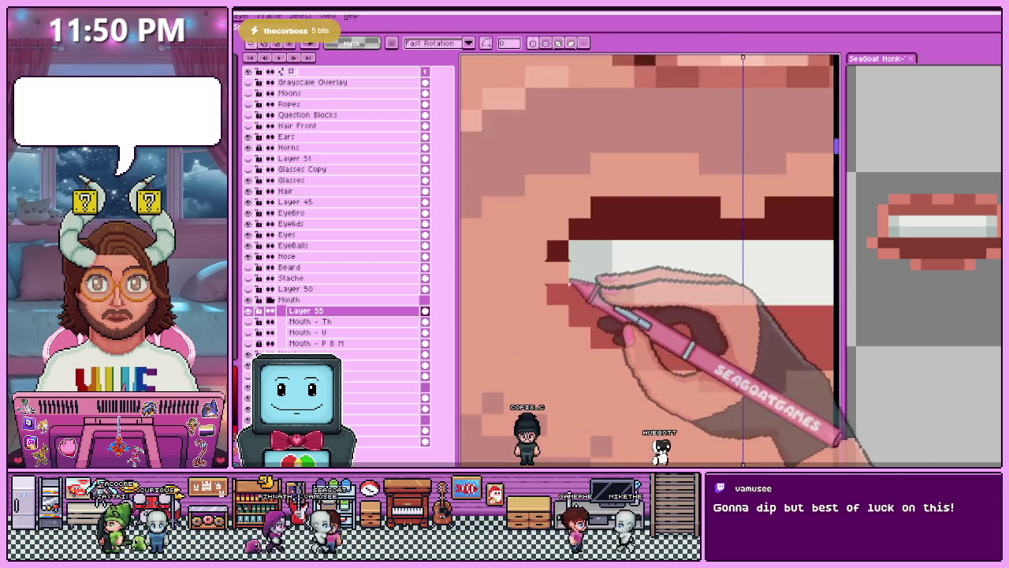
{"action": "scroll", "coordinate": [570, 279], "scroll_direction": "up", "scroll_amount": 1}
{"action": "scroll", "coordinate": [561, 289], "scroll_direction": "down", "scroll_amount": 2}
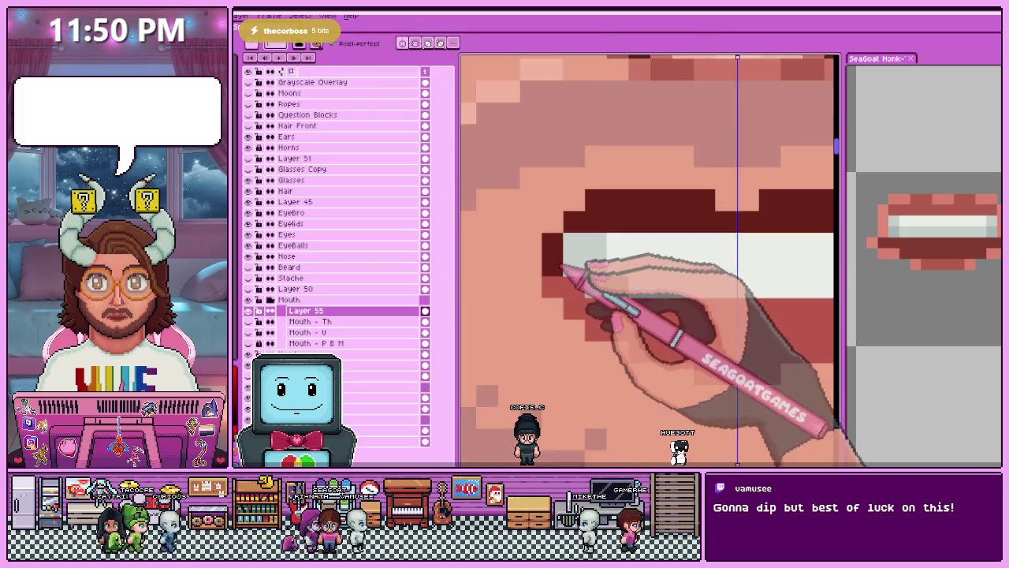
{"action": "scroll", "coordinate": [601, 268], "scroll_direction": "down", "scroll_amount": 2}
{"action": "scroll", "coordinate": [611, 284], "scroll_direction": "down", "scroll_amount": 1}
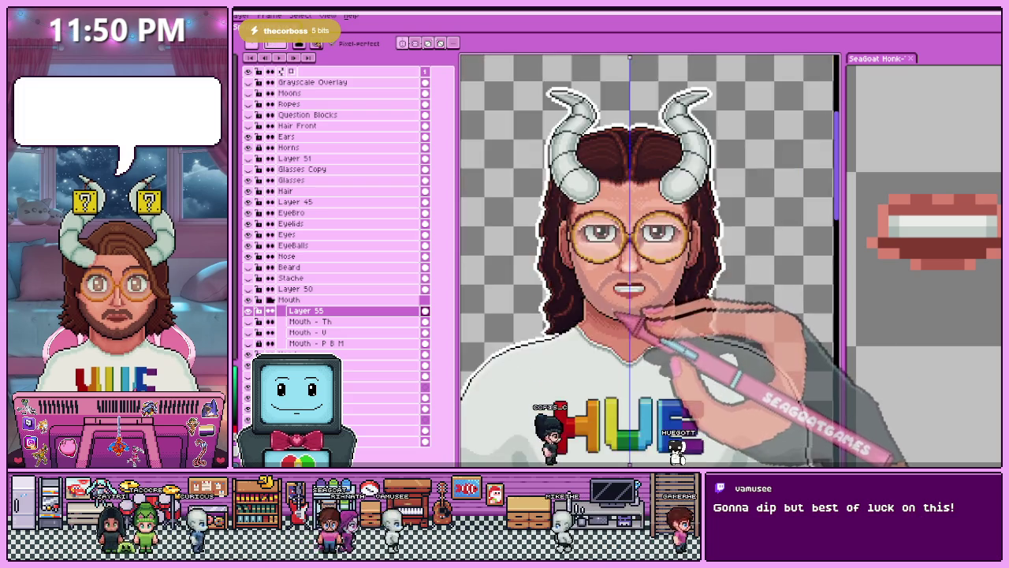
{"action": "scroll", "coordinate": [619, 307], "scroll_direction": "down", "scroll_amount": 1}
Darken both outer ends of the white teeth with grey shading.
{"action": "scroll", "coordinate": [627, 323], "scroll_direction": "up", "scroll_amount": 1}
{"action": "scroll", "coordinate": [650, 317], "scroll_direction": "up", "scroll_amount": 2}
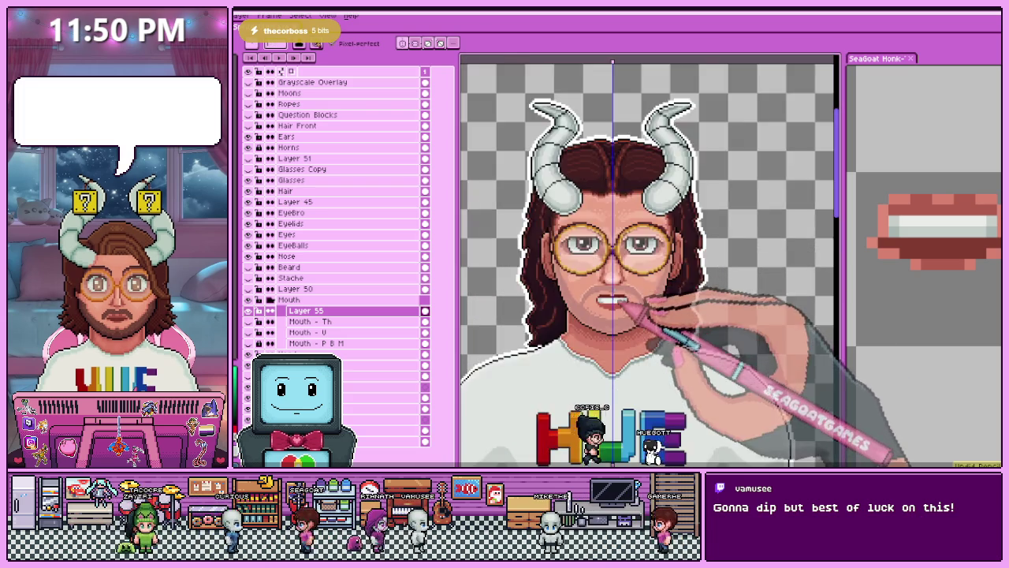
{"action": "scroll", "coordinate": [660, 330], "scroll_direction": "up", "scroll_amount": 2}
{"action": "scroll", "coordinate": [596, 278], "scroll_direction": "up", "scroll_amount": 1}
{"action": "scroll", "coordinate": [564, 264], "scroll_direction": "down", "scroll_amount": 2}
{"action": "scroll", "coordinate": [789, 270], "scroll_direction": "down", "scroll_amount": 2}
{"action": "scroll", "coordinate": [641, 316], "scroll_direction": "down", "scroll_amount": 1}
{"action": "scroll", "coordinate": [597, 327], "scroll_direction": "up", "scroll_amount": 1}
{"action": "scroll", "coordinate": [624, 347], "scroll_direction": "up", "scroll_amount": 1}
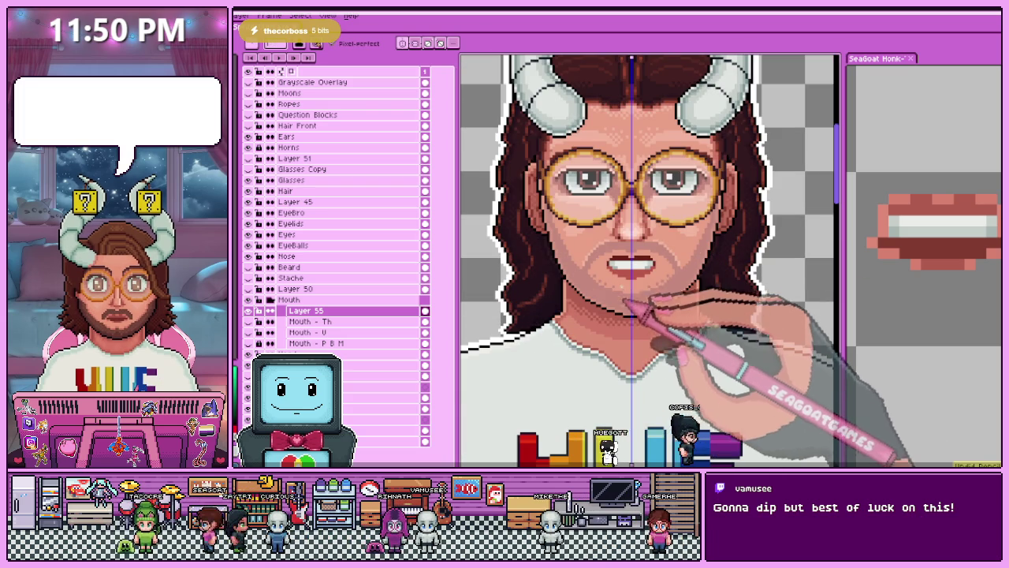
{"action": "scroll", "coordinate": [629, 289], "scroll_direction": "up", "scroll_amount": 1}
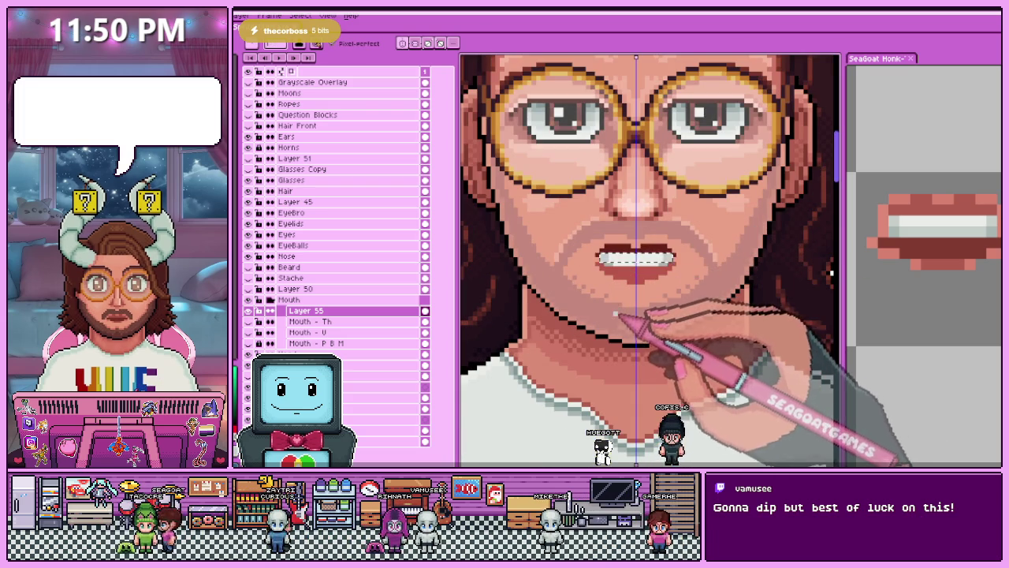
{"action": "scroll", "coordinate": [621, 328], "scroll_direction": "down", "scroll_amount": 1}
{"action": "scroll", "coordinate": [625, 330], "scroll_direction": "up", "scroll_amount": 1}
{"action": "scroll", "coordinate": [629, 329], "scroll_direction": "up", "scroll_amount": 2}
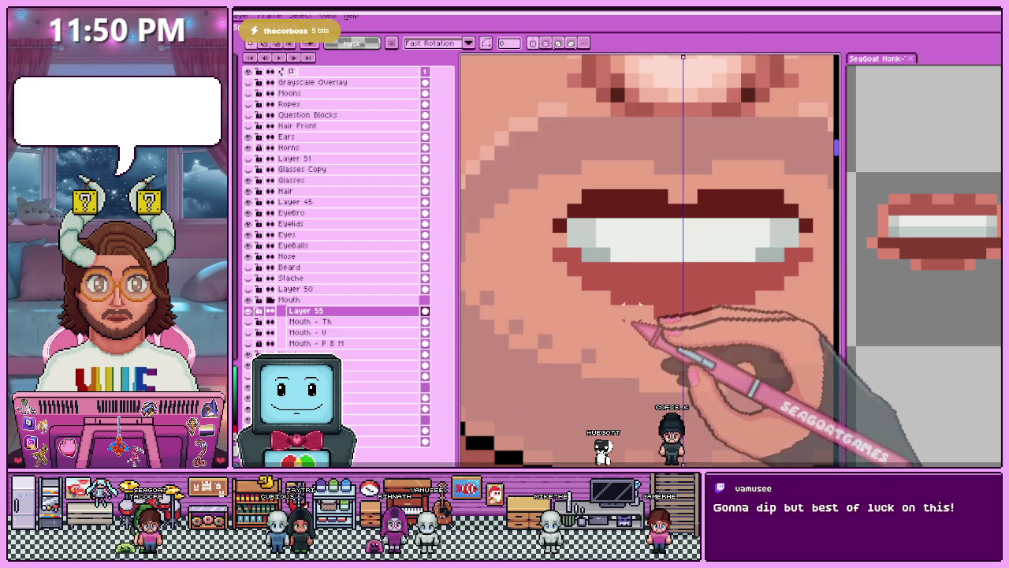
{"action": "scroll", "coordinate": [582, 230], "scroll_direction": "down", "scroll_amount": 1}
{"action": "scroll", "coordinate": [576, 236], "scroll_direction": "up", "scroll_amount": 1}
Touch up the teeth mouth pixels on Layer 55 with the Pencil, zooming in to check.
{"action": "key", "text": "b"}
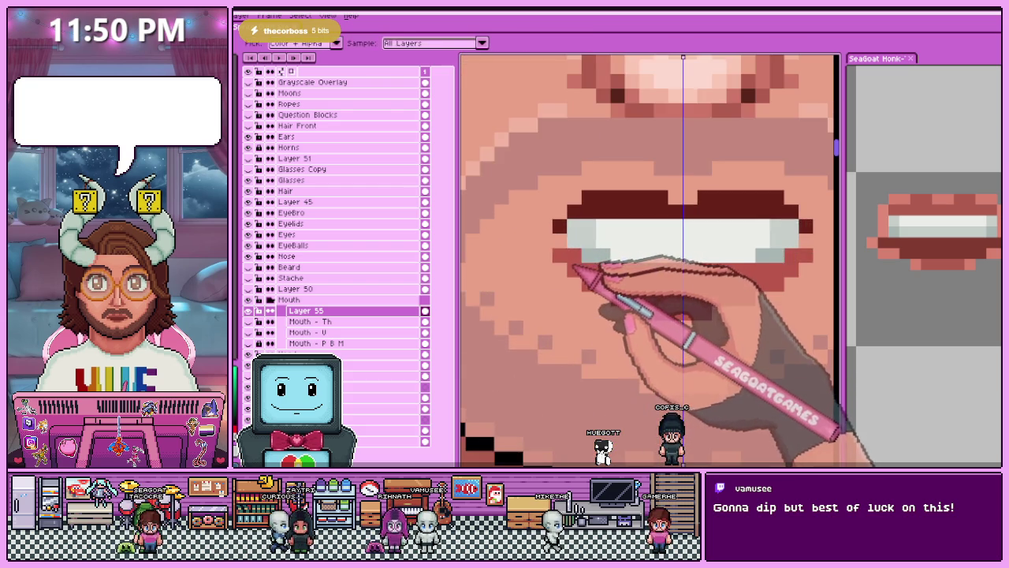
{"action": "scroll", "coordinate": [564, 254], "scroll_direction": "up", "scroll_amount": 1}
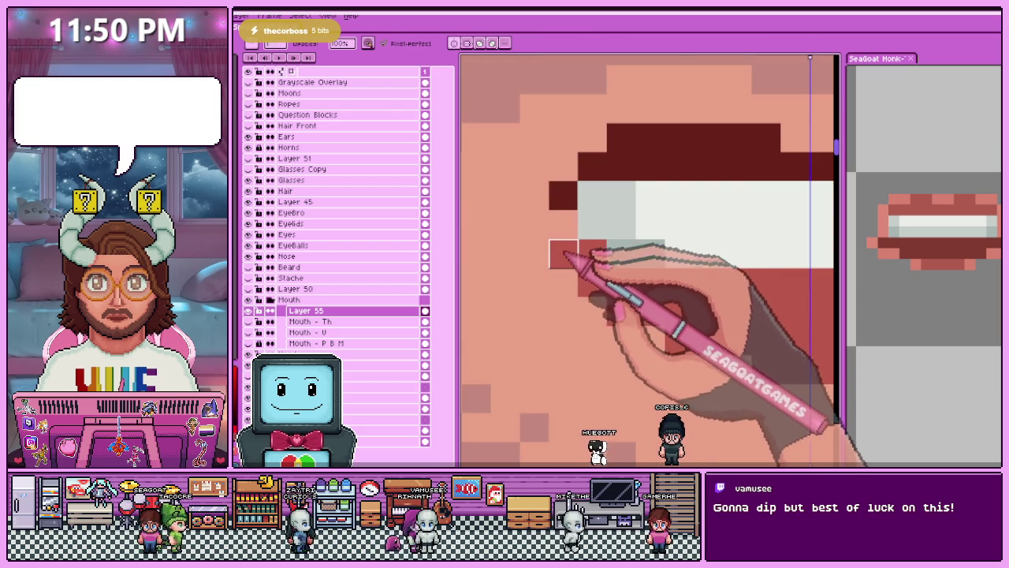
{"action": "scroll", "coordinate": [562, 235], "scroll_direction": "down", "scroll_amount": 1}
{"action": "scroll", "coordinate": [568, 252], "scroll_direction": "down", "scroll_amount": 1}
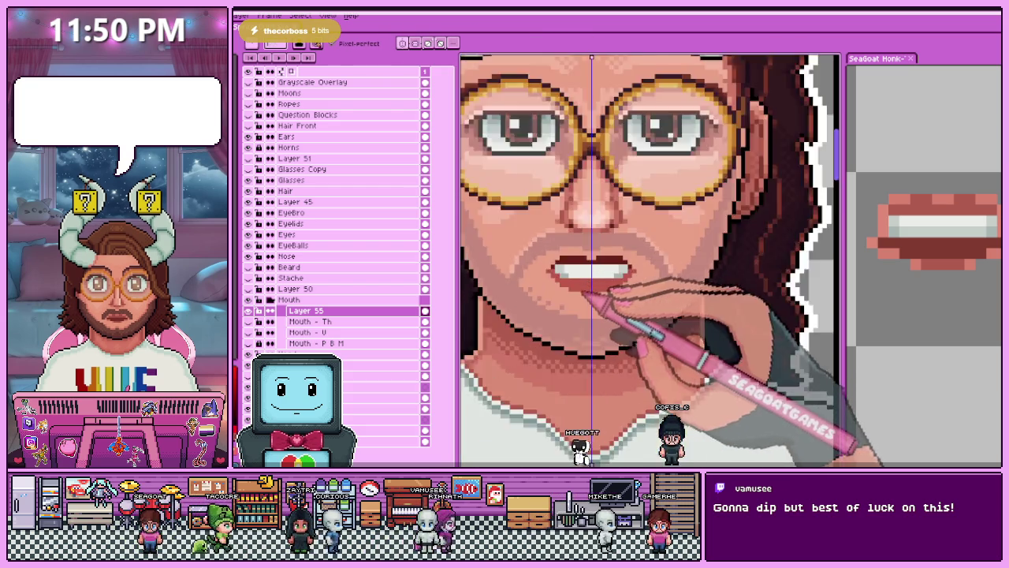
{"action": "scroll", "coordinate": [581, 298], "scroll_direction": "up", "scroll_amount": 1}
{"action": "scroll", "coordinate": [643, 303], "scroll_direction": "down", "scroll_amount": 1}
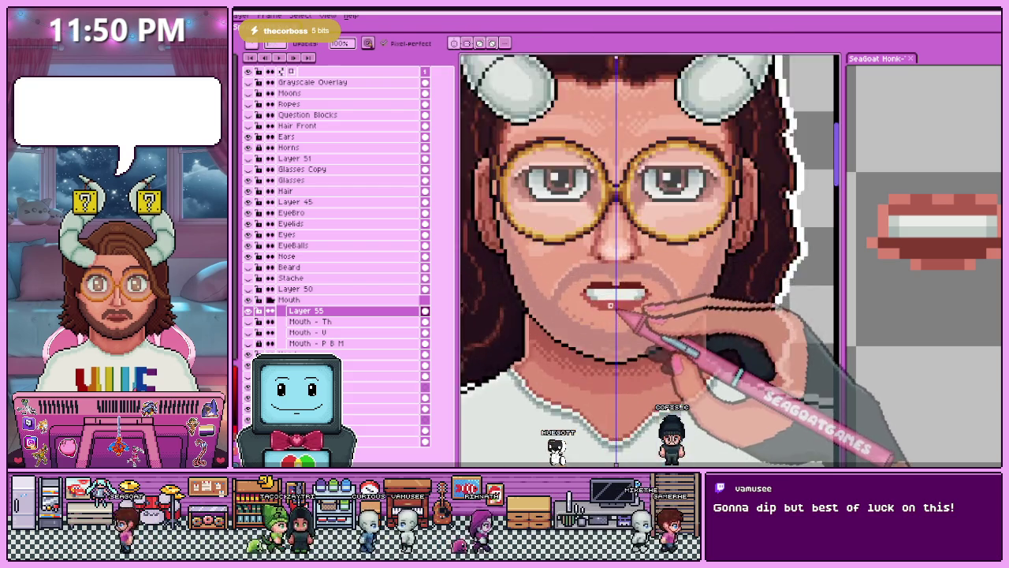
{"action": "scroll", "coordinate": [607, 316], "scroll_direction": "up", "scroll_amount": 1}
{"action": "scroll", "coordinate": [622, 301], "scroll_direction": "down", "scroll_amount": 1}
{"action": "scroll", "coordinate": [630, 282], "scroll_direction": "down", "scroll_amount": 1}
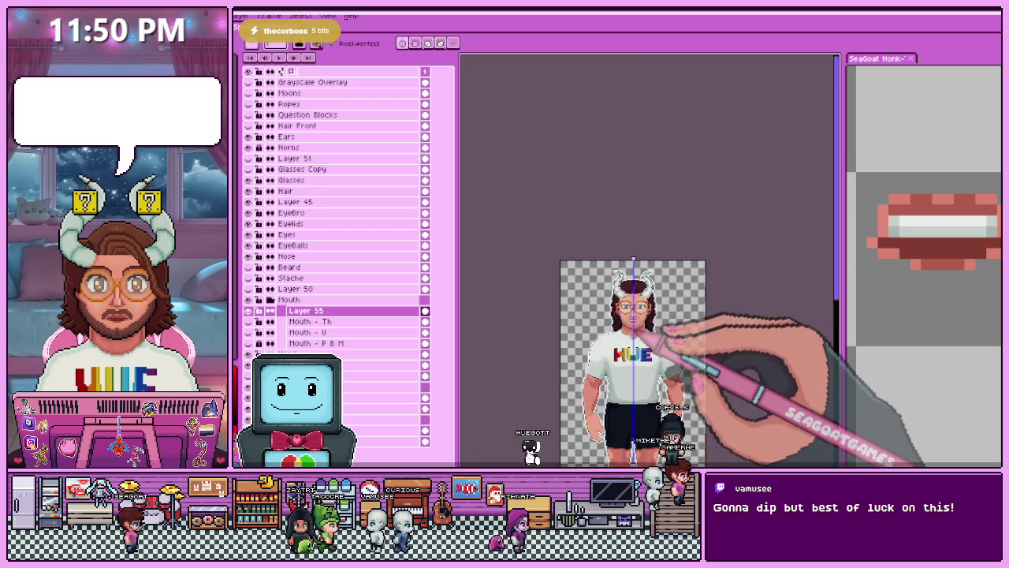
{"action": "scroll", "coordinate": [637, 326], "scroll_direction": "up", "scroll_amount": 1}
{"action": "scroll", "coordinate": [638, 324], "scroll_direction": "up", "scroll_amount": 2}
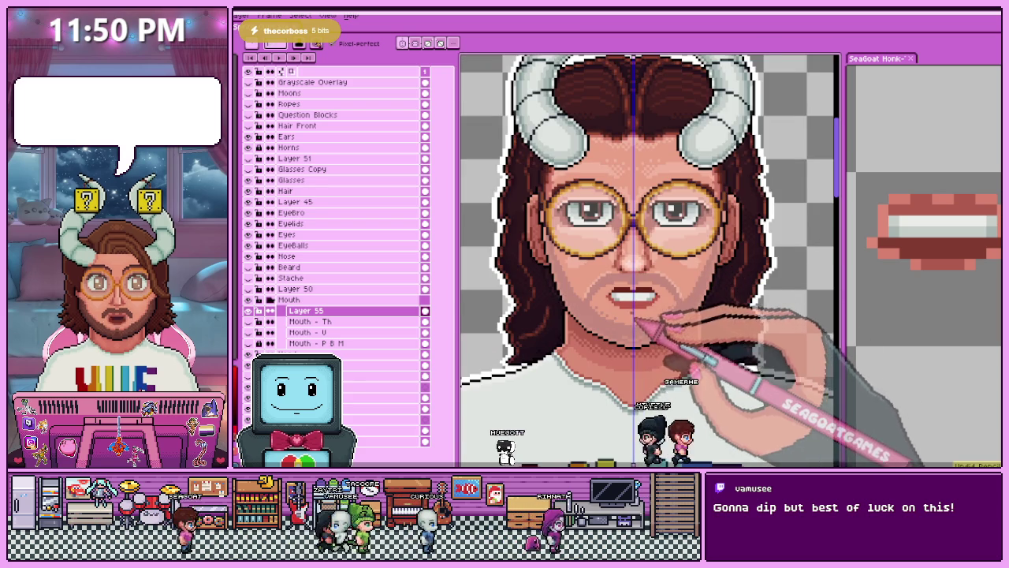
{"action": "scroll", "coordinate": [627, 296], "scroll_direction": "up", "scroll_amount": 1}
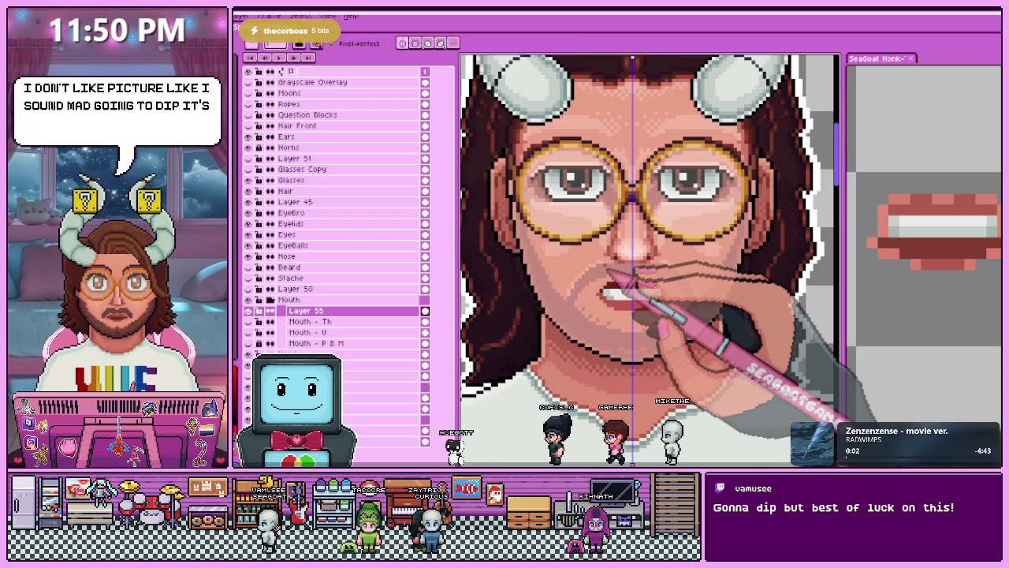
{"action": "scroll", "coordinate": [624, 278], "scroll_direction": "up", "scroll_amount": 1}
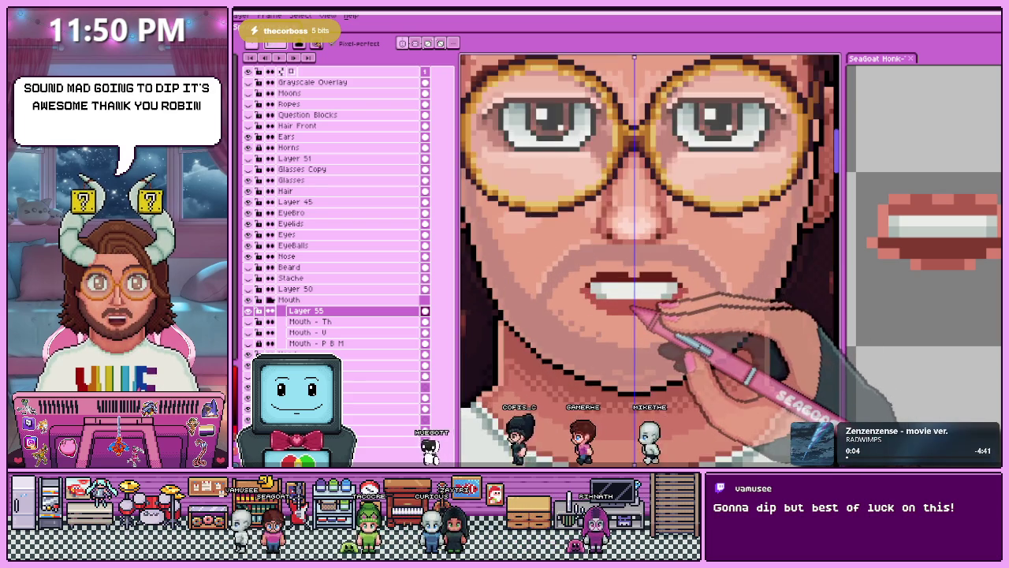
{"action": "scroll", "coordinate": [635, 291], "scroll_direction": "up", "scroll_amount": 1}
Sample the teeth colour and refine the shaded white teeth between the lips.
{"action": "key", "text": "alt"}
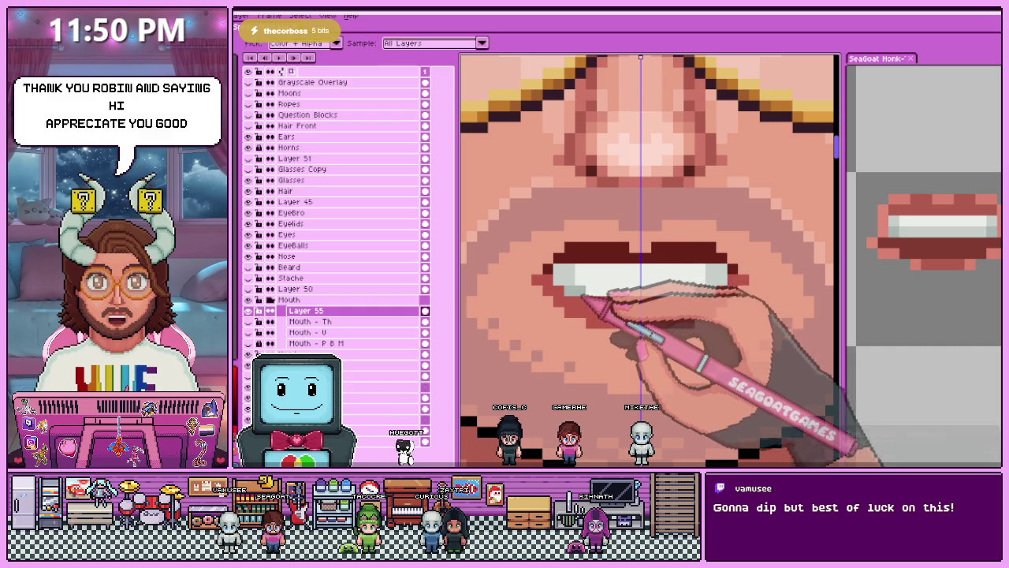
{"action": "key", "text": "alt"}
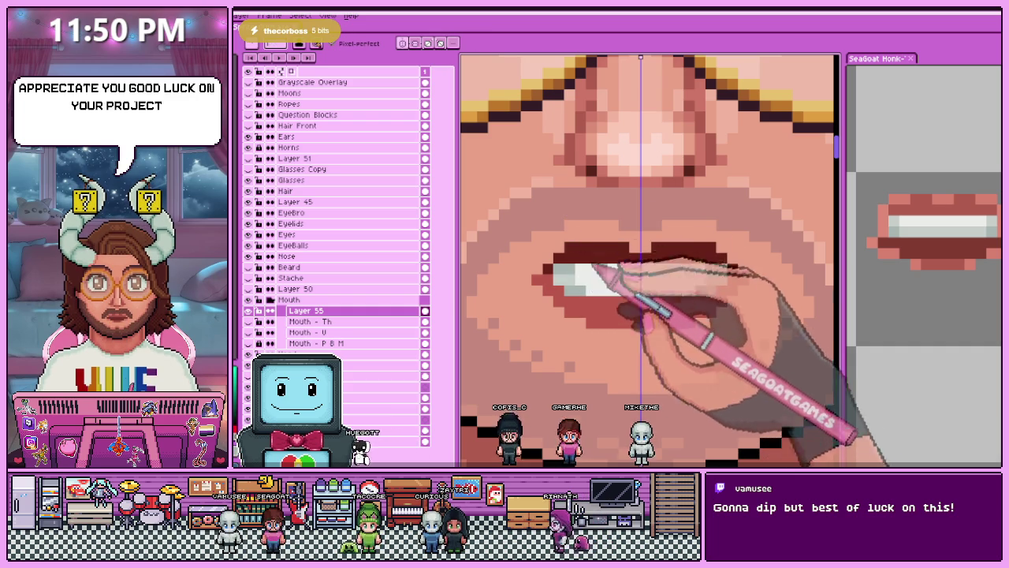
{"action": "scroll", "coordinate": [599, 269], "scroll_direction": "down", "scroll_amount": 3}
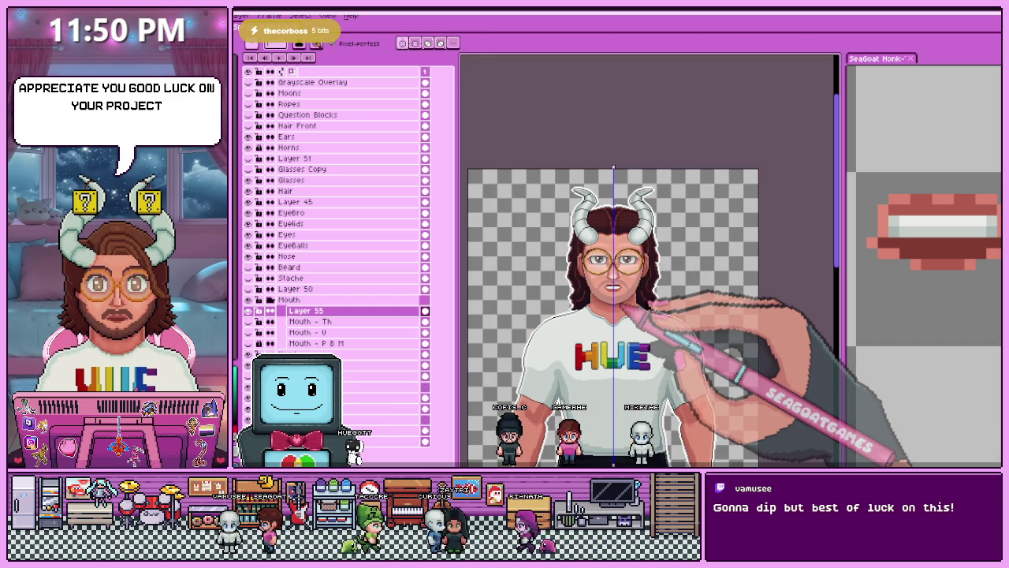
{"action": "scroll", "coordinate": [624, 309], "scroll_direction": "up", "scroll_amount": 2}
{"action": "scroll", "coordinate": [617, 293], "scroll_direction": "up", "scroll_amount": 1}
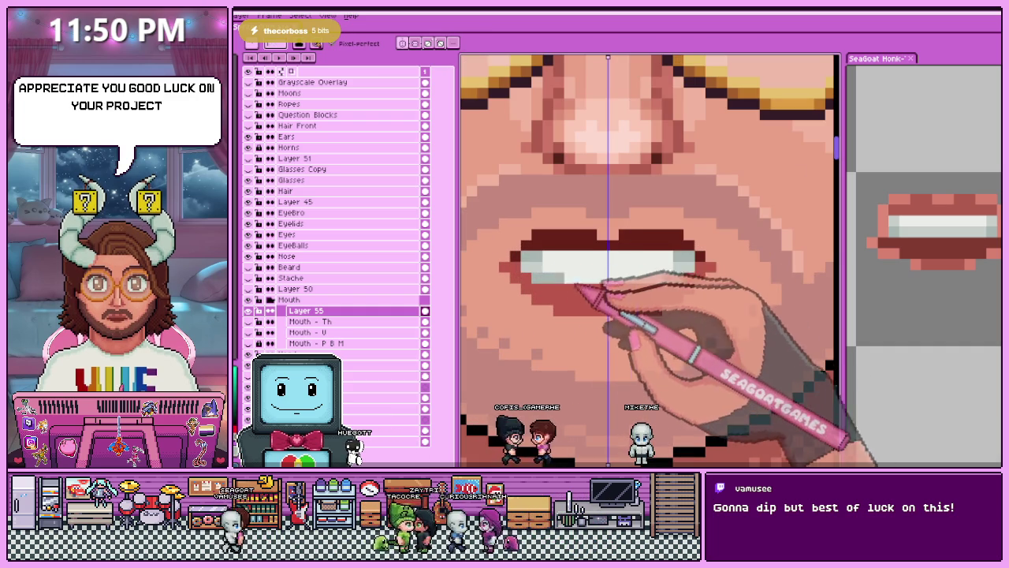
{"action": "scroll", "coordinate": [539, 276], "scroll_direction": "up", "scroll_amount": 1}
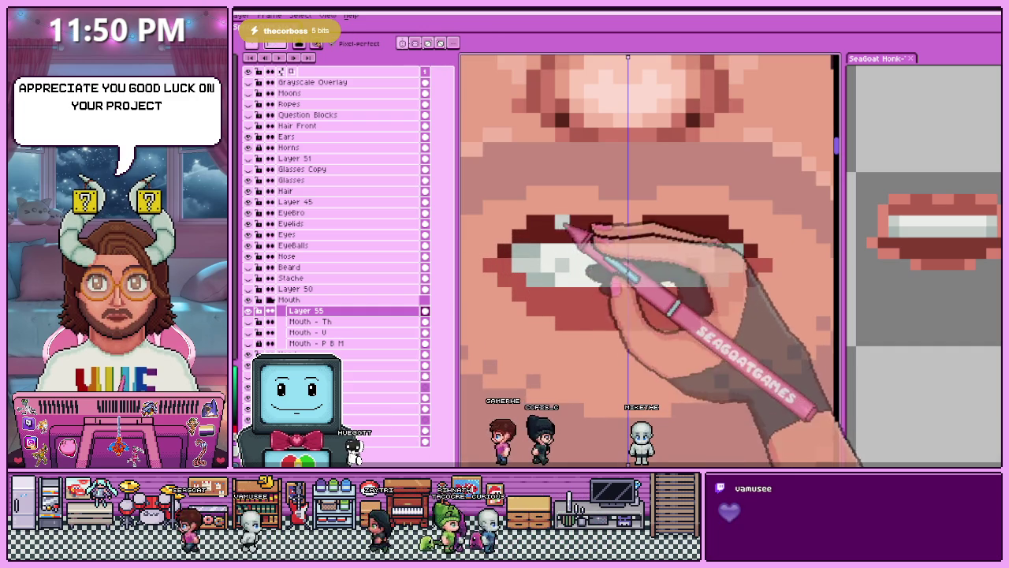
{"action": "scroll", "coordinate": [627, 273], "scroll_direction": "down", "scroll_amount": 2}
{"action": "scroll", "coordinate": [637, 292], "scroll_direction": "down", "scroll_amount": 1}
{"action": "scroll", "coordinate": [637, 277], "scroll_direction": "up", "scroll_amount": 1}
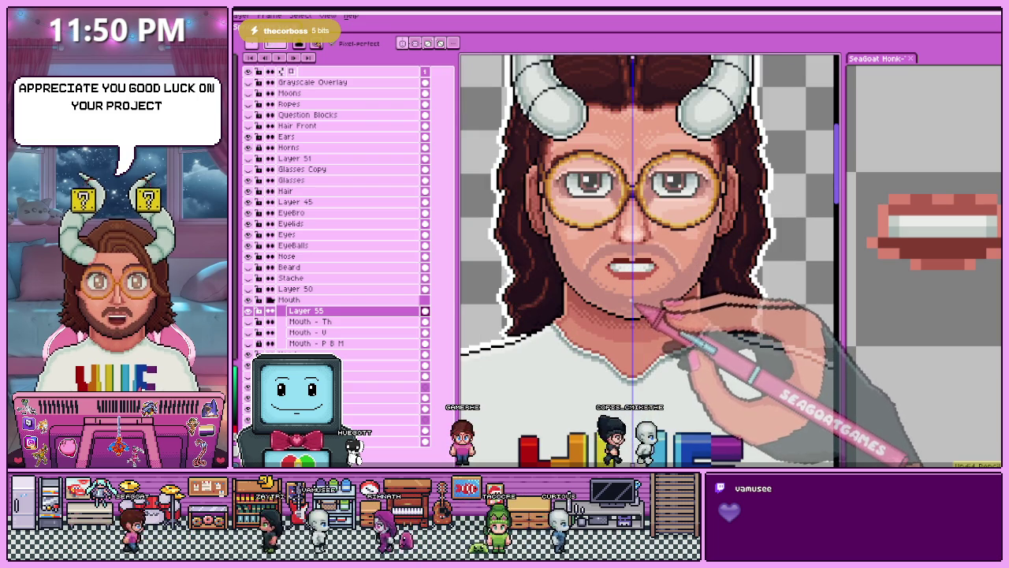
{"action": "scroll", "coordinate": [642, 288], "scroll_direction": "up", "scroll_amount": 2}
{"action": "scroll", "coordinate": [619, 272], "scroll_direction": "up", "scroll_amount": 2}
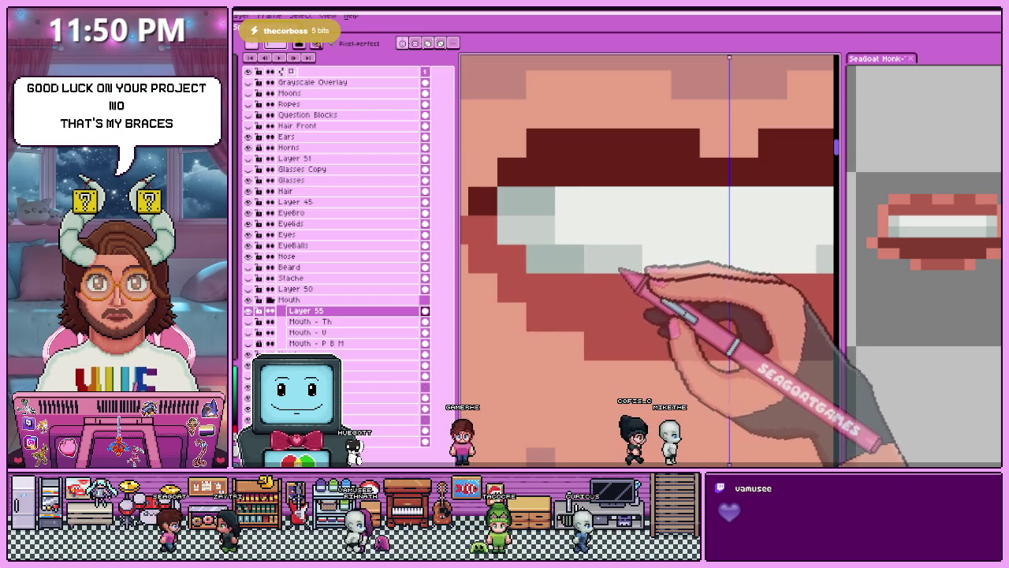
{"action": "scroll", "coordinate": [559, 260], "scroll_direction": "down", "scroll_amount": 2}
{"action": "scroll", "coordinate": [607, 315], "scroll_direction": "down", "scroll_amount": 2}
{"action": "scroll", "coordinate": [621, 319], "scroll_direction": "down", "scroll_amount": 2}
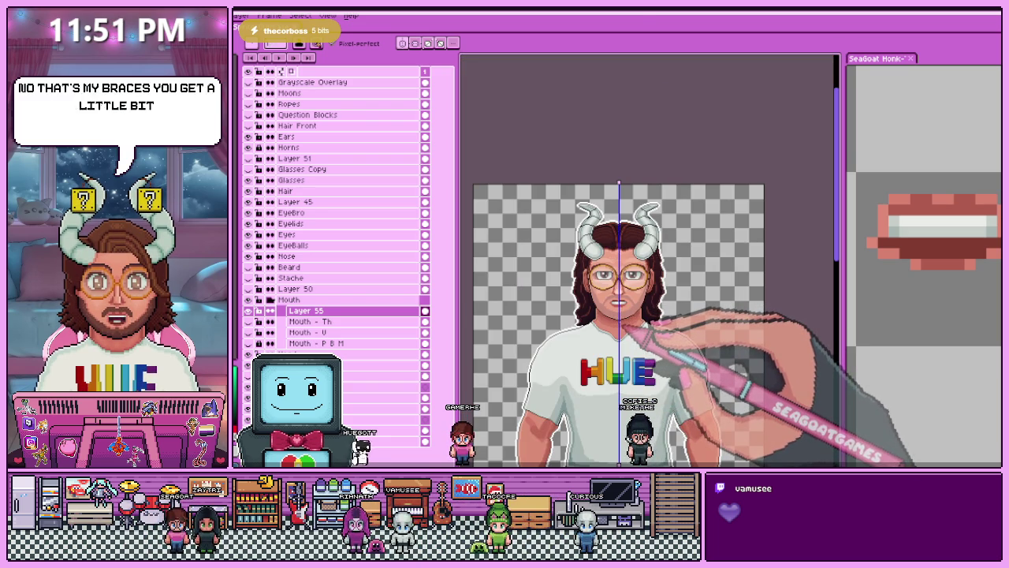
{"action": "scroll", "coordinate": [624, 327], "scroll_direction": "up", "scroll_amount": 2}
{"action": "scroll", "coordinate": [642, 329], "scroll_direction": "up", "scroll_amount": 2}
{"action": "scroll", "coordinate": [597, 289], "scroll_direction": "up", "scroll_amount": 1}
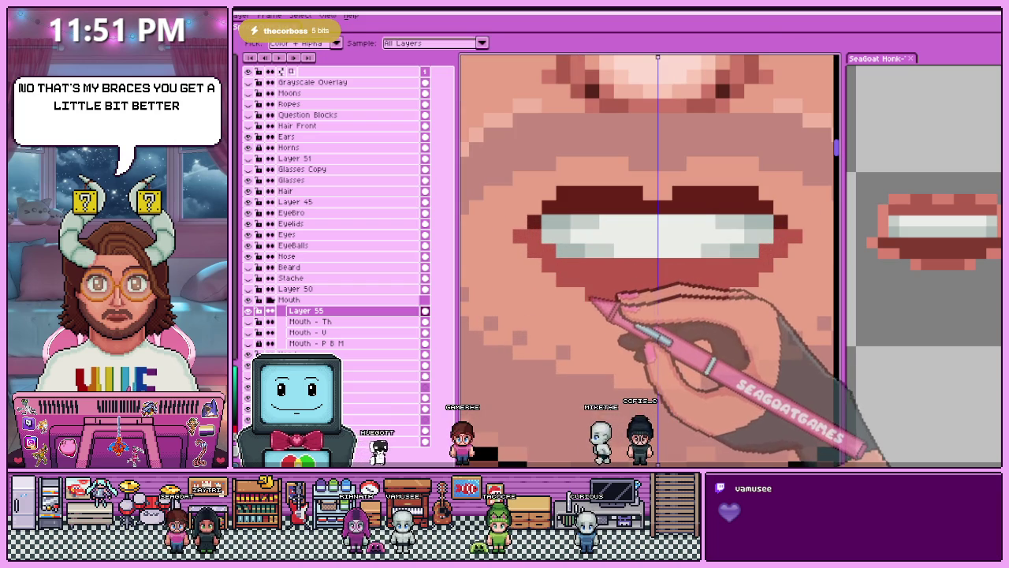
{"action": "scroll", "coordinate": [592, 296], "scroll_direction": "down", "scroll_amount": 2}
{"action": "scroll", "coordinate": [599, 351], "scroll_direction": "down", "scroll_amount": 1}
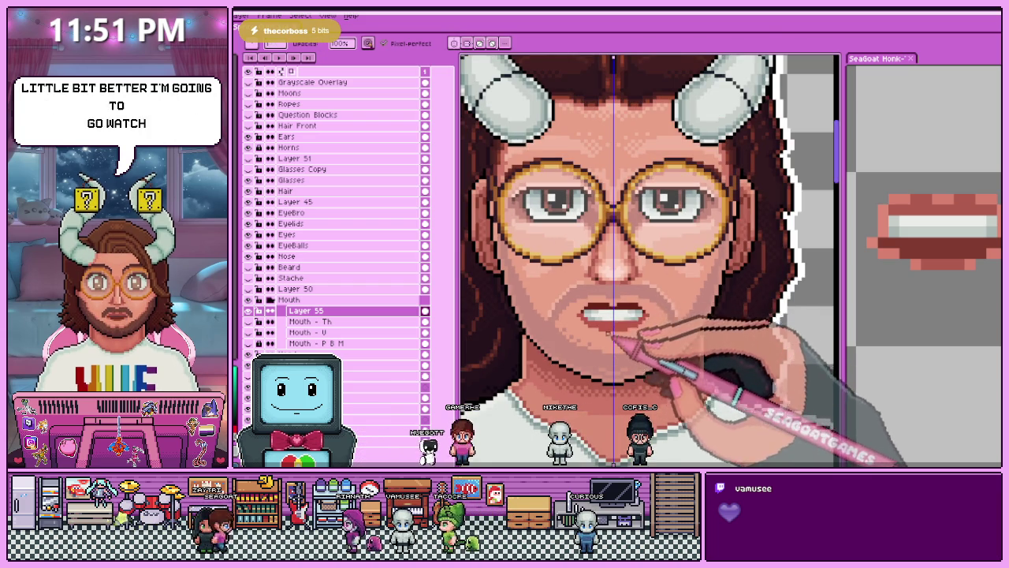
{"action": "scroll", "coordinate": [575, 321], "scroll_direction": "up", "scroll_amount": 3}
{"action": "scroll", "coordinate": [575, 320], "scroll_direction": "up", "scroll_amount": 1}
{"action": "scroll", "coordinate": [552, 298], "scroll_direction": "down", "scroll_amount": 2}
{"action": "scroll", "coordinate": [578, 316], "scroll_direction": "down", "scroll_amount": 2}
{"action": "scroll", "coordinate": [579, 318], "scroll_direction": "down", "scroll_amount": 1}
{"action": "scroll", "coordinate": [584, 323], "scroll_direction": "up", "scroll_amount": 2}
{"action": "scroll", "coordinate": [586, 266], "scroll_direction": "up", "scroll_amount": 2}
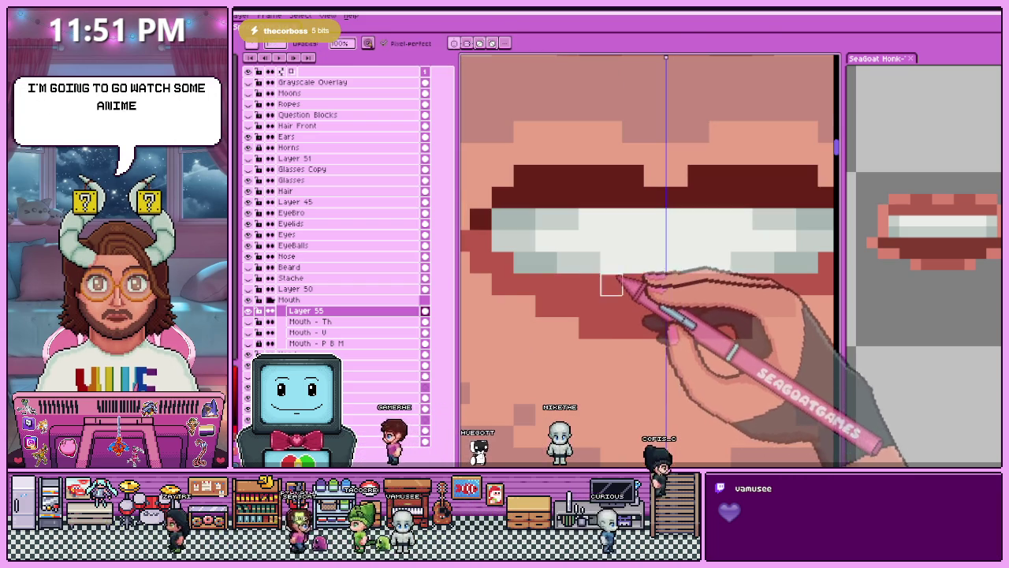
{"action": "scroll", "coordinate": [623, 276], "scroll_direction": "down", "scroll_amount": 2}
{"action": "scroll", "coordinate": [647, 326], "scroll_direction": "down", "scroll_amount": 2}
{"action": "scroll", "coordinate": [637, 334], "scroll_direction": "down", "scroll_amount": 1}
{"action": "scroll", "coordinate": [668, 400], "scroll_direction": "up", "scroll_amount": 1}
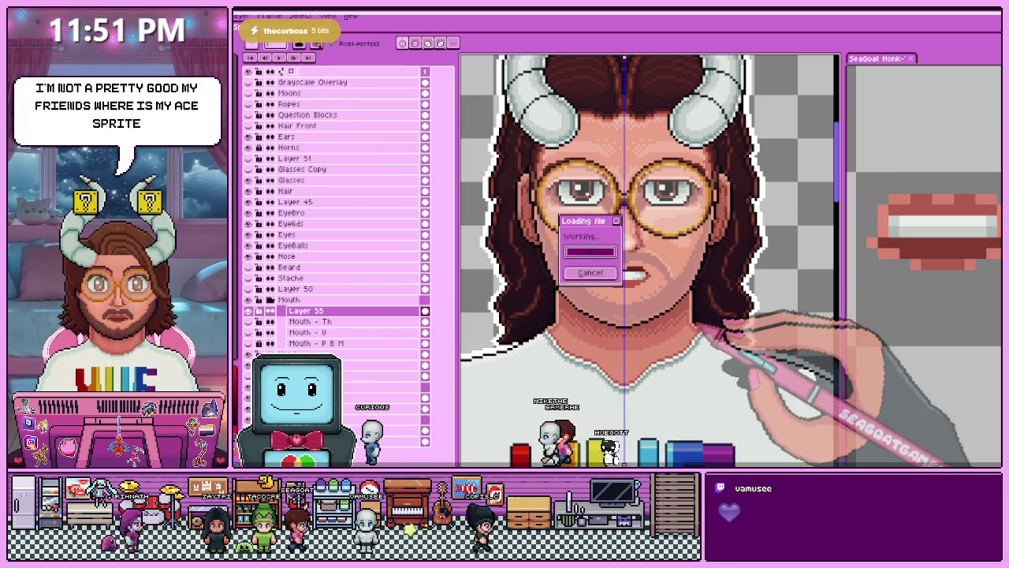
Check the Ff/V and Sss/N mouth chart, then zoom back onto the avatar's face and show Layer 55's teeth mouth.
{"action": "key", "text": "ctrl+Tab"}
{"action": "key", "text": "ctrl+Tab"}
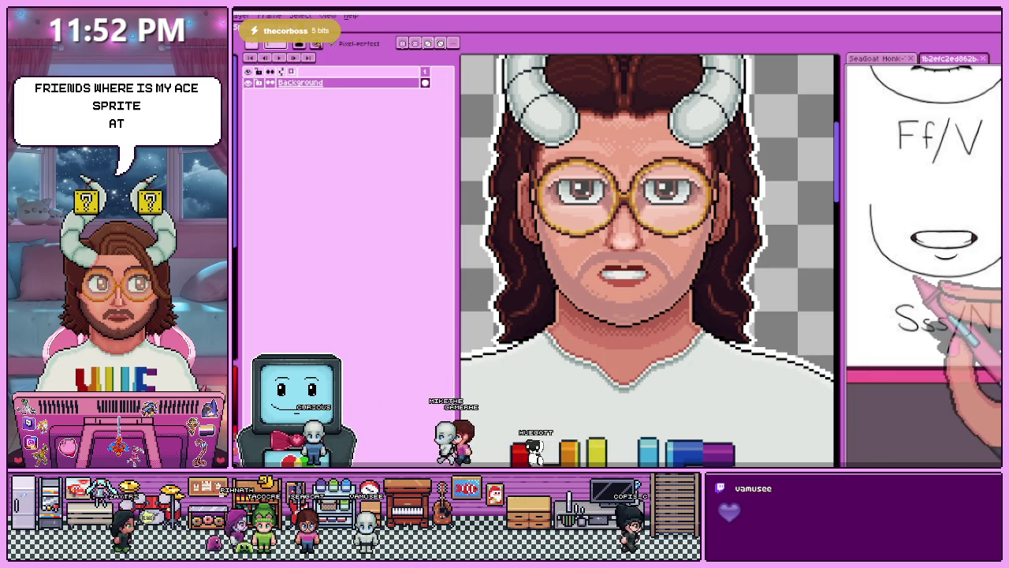
{"action": "key", "text": "ctrl+Tab"}
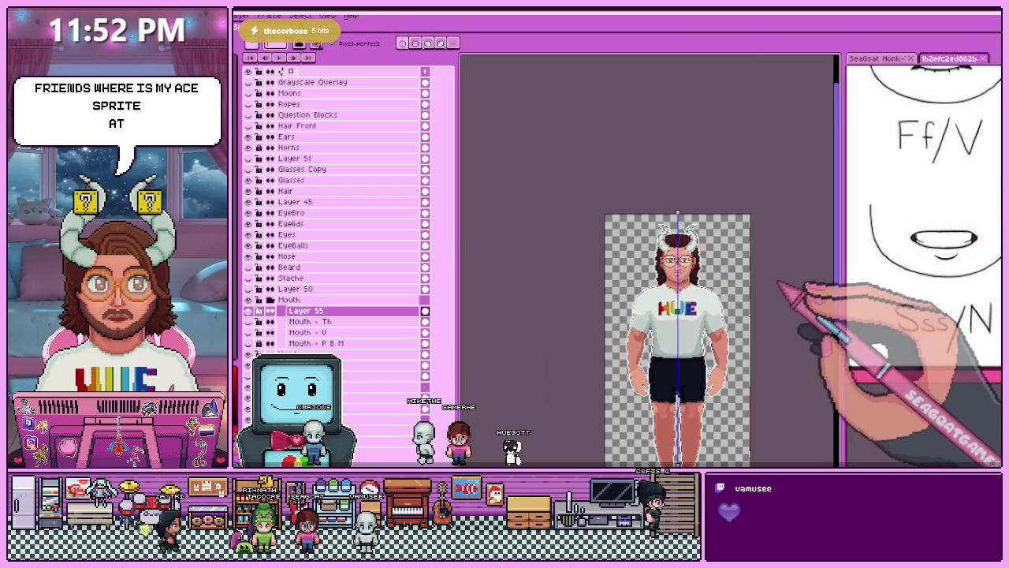
{"action": "scroll", "coordinate": [642, 296], "scroll_direction": "up", "scroll_amount": 3}
{"action": "left_click_drag", "start_coordinate": [504, 260], "coordinate": [622, 260]}
{"action": "scroll", "coordinate": [615, 260], "scroll_direction": "up", "scroll_amount": 1}
{"action": "scroll", "coordinate": [614, 260], "scroll_direction": "up", "scroll_amount": 1}
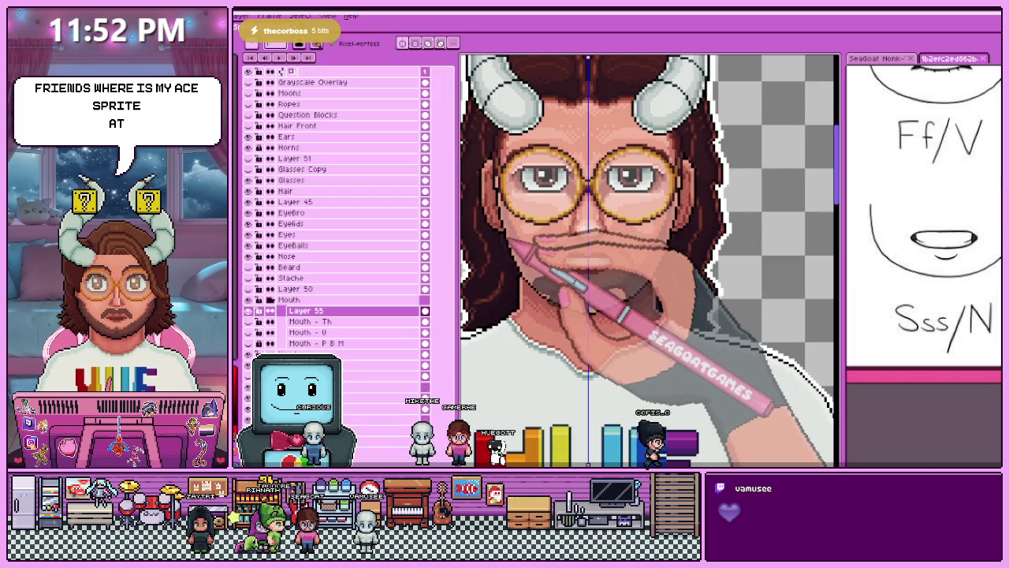
{"action": "scroll", "coordinate": [615, 260], "scroll_direction": "up", "scroll_amount": 1}
{"action": "scroll", "coordinate": [583, 260], "scroll_direction": "up", "scroll_amount": 2}
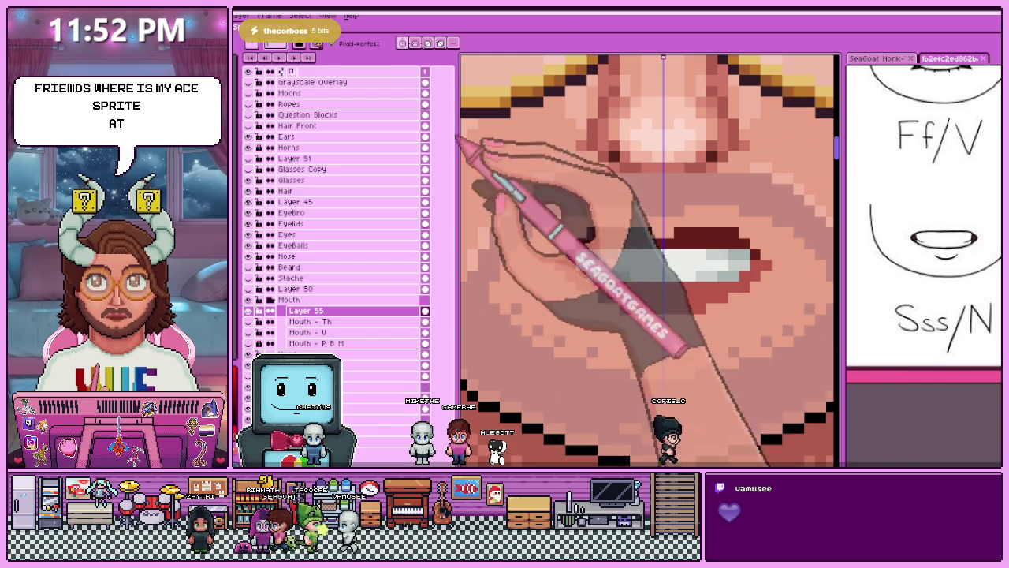
{"action": "scroll", "coordinate": [579, 260], "scroll_direction": "down", "scroll_amount": 2}
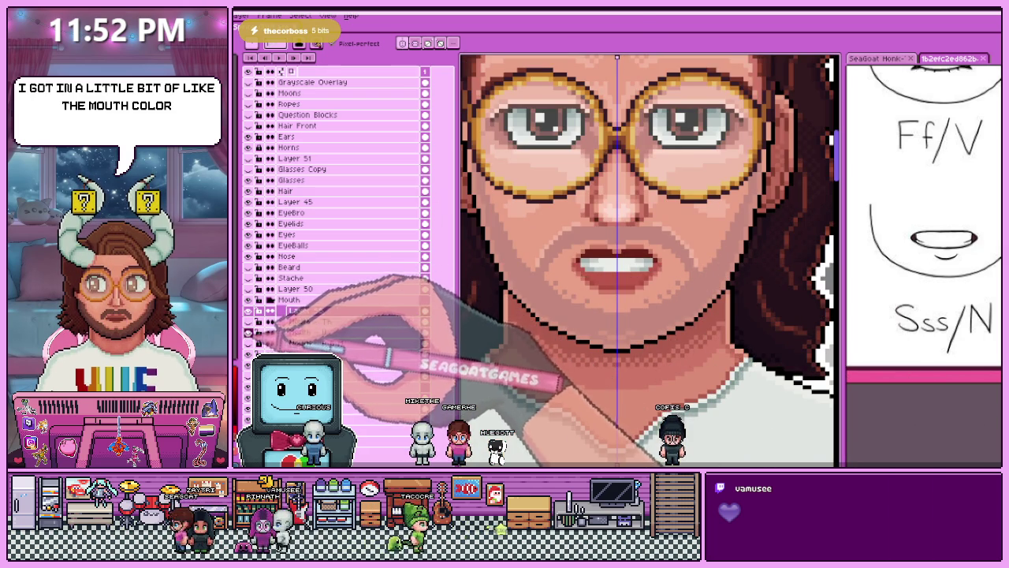
{"action": "scroll", "coordinate": [650, 260], "scroll_direction": "up", "scroll_amount": 1}
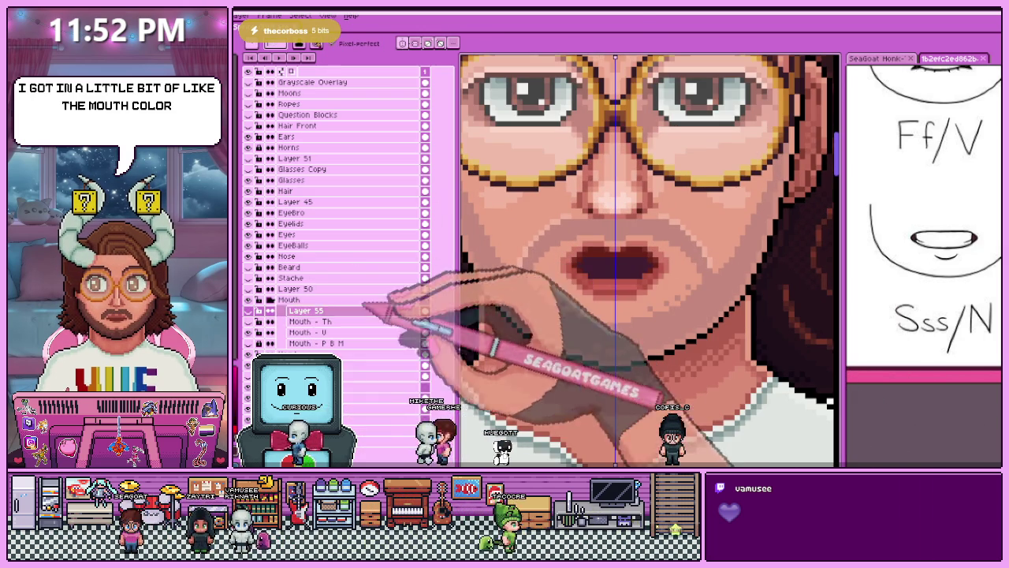
{"action": "left_click", "coordinate": [270, 322]}
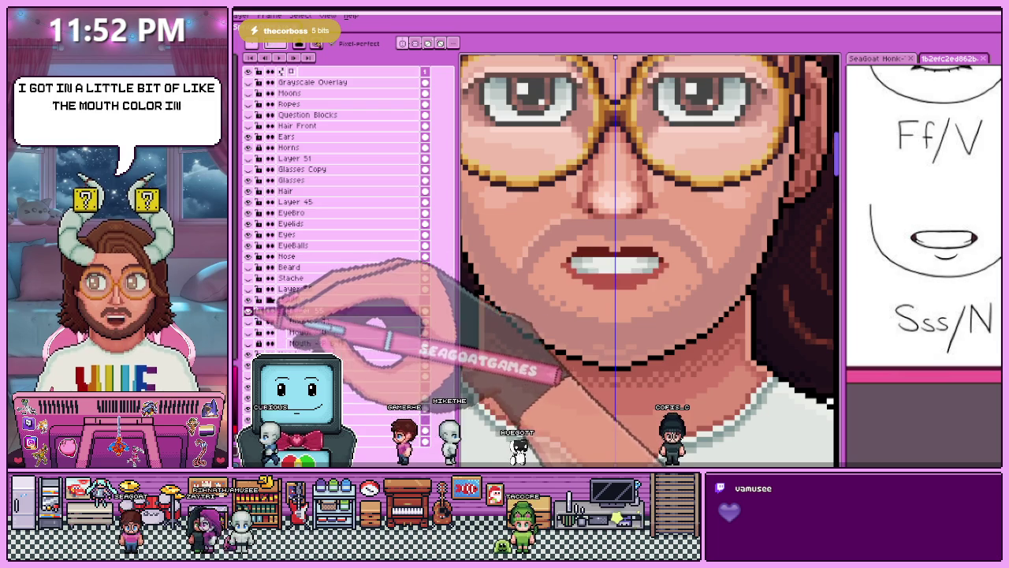
Zoom in and out on Layer 55's teeth mouth to inspect it against the Sss/N shape.
{"action": "scroll", "coordinate": [567, 265], "scroll_direction": "up", "scroll_amount": 2}
{"action": "scroll", "coordinate": [568, 264], "scroll_direction": "up", "scroll_amount": 2}
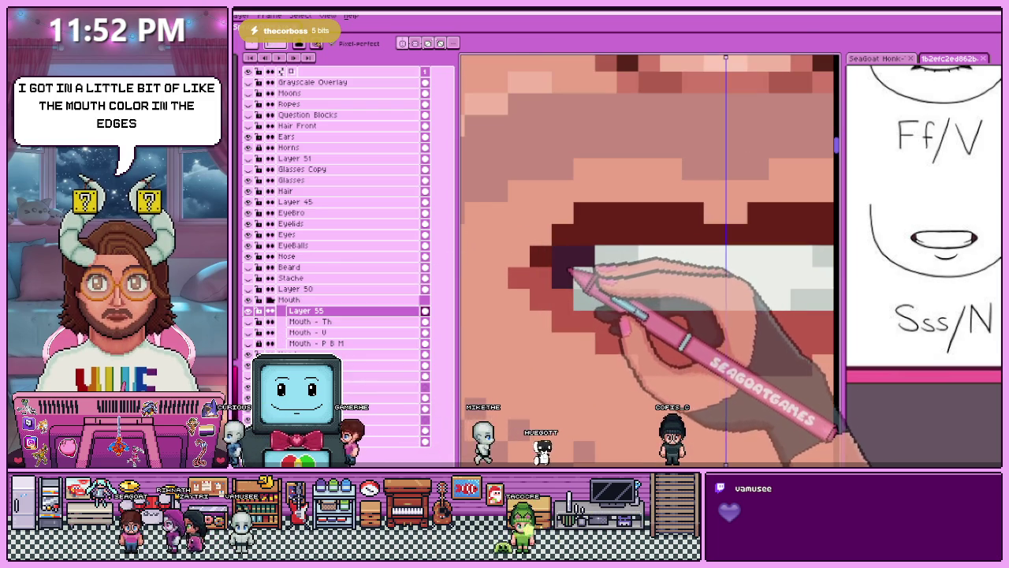
{"action": "scroll", "coordinate": [584, 299], "scroll_direction": "down", "scroll_amount": 3}
{"action": "scroll", "coordinate": [495, 293], "scroll_direction": "down", "scroll_amount": 1}
{"action": "scroll", "coordinate": [590, 334], "scroll_direction": "down", "scroll_amount": 1}
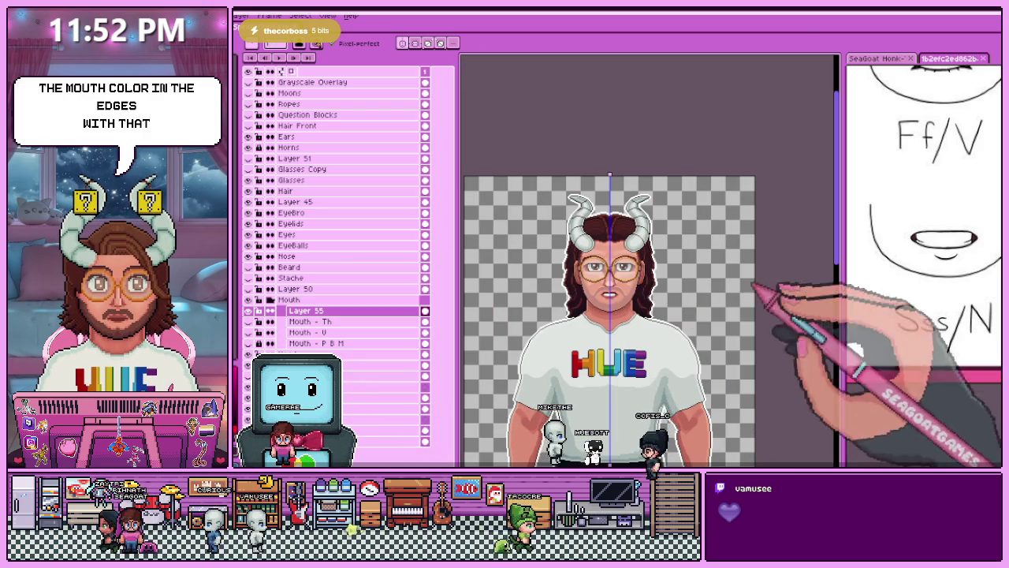
{"action": "scroll", "coordinate": [615, 307], "scroll_direction": "up", "scroll_amount": 1}
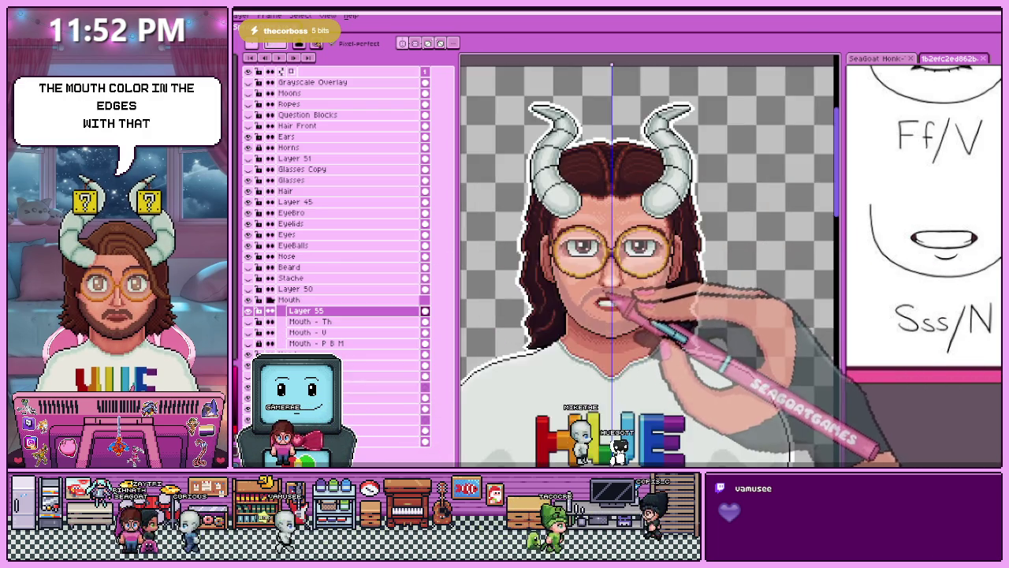
{"action": "scroll", "coordinate": [631, 315], "scroll_direction": "up", "scroll_amount": 1}
{"action": "scroll", "coordinate": [647, 299], "scroll_direction": "up", "scroll_amount": 1}
{"action": "scroll", "coordinate": [654, 260], "scroll_direction": "up", "scroll_amount": 1}
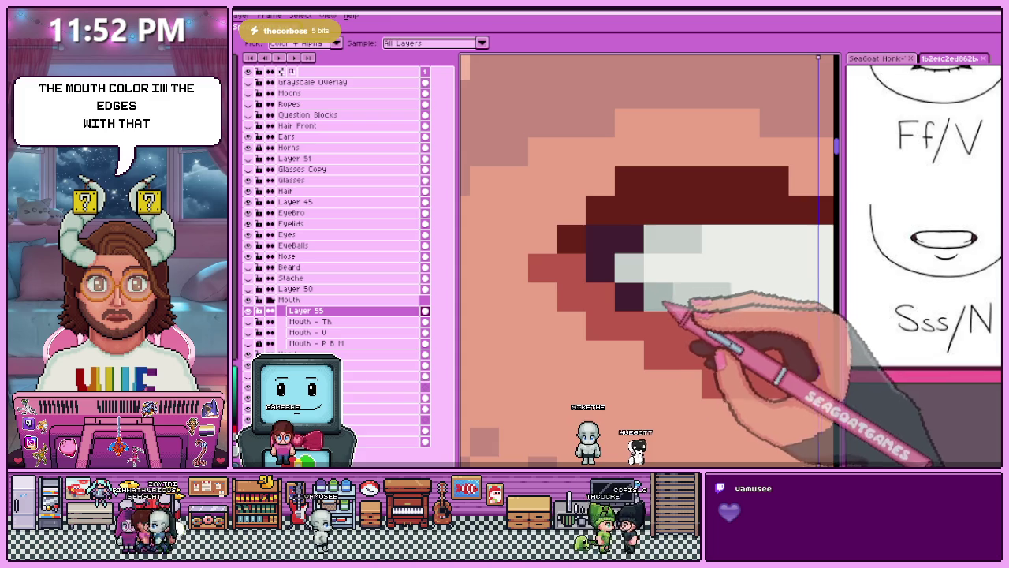
{"action": "scroll", "coordinate": [630, 283], "scroll_direction": "down", "scroll_amount": 2}
{"action": "scroll", "coordinate": [599, 323], "scroll_direction": "down", "scroll_amount": 1}
{"action": "scroll", "coordinate": [585, 331], "scroll_direction": "down", "scroll_amount": 2}
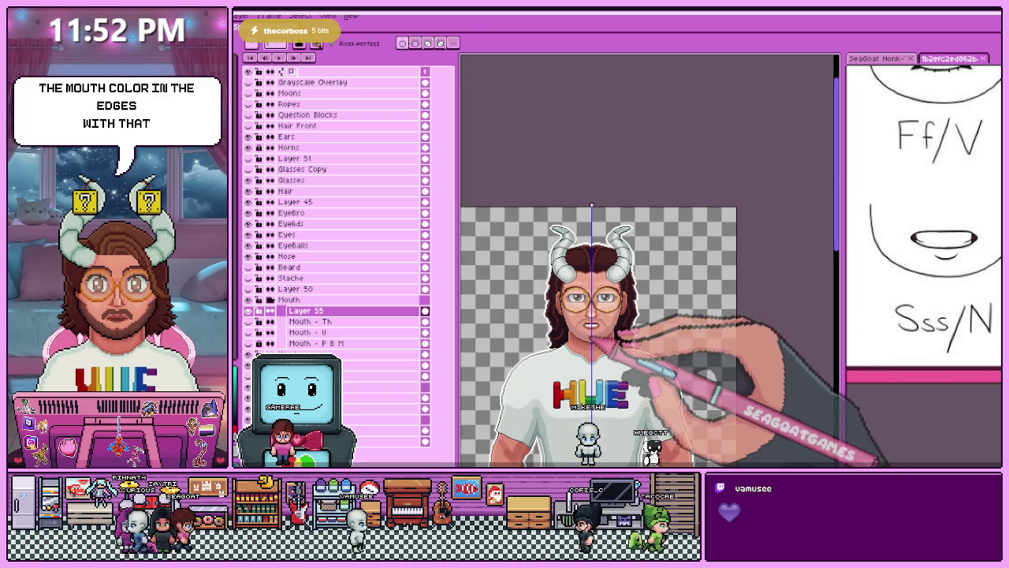
{"action": "scroll", "coordinate": [592, 350], "scroll_direction": "up", "scroll_amount": 2}
{"action": "scroll", "coordinate": [595, 315], "scroll_direction": "up", "scroll_amount": 2}
{"action": "scroll", "coordinate": [578, 292], "scroll_direction": "down", "scroll_amount": 1}
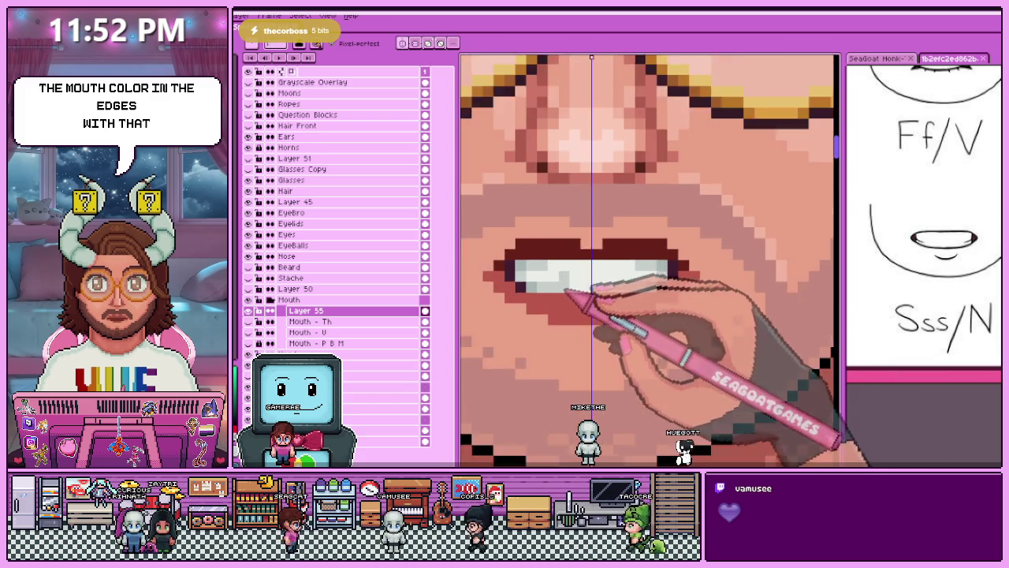
{"action": "scroll", "coordinate": [583, 295], "scroll_direction": "down", "scroll_amount": 1}
{"action": "scroll", "coordinate": [592, 300], "scroll_direction": "down", "scroll_amount": 1}
{"action": "scroll", "coordinate": [605, 307], "scroll_direction": "down", "scroll_amount": 1}
{"action": "scroll", "coordinate": [600, 309], "scroll_direction": "up", "scroll_amount": 3}
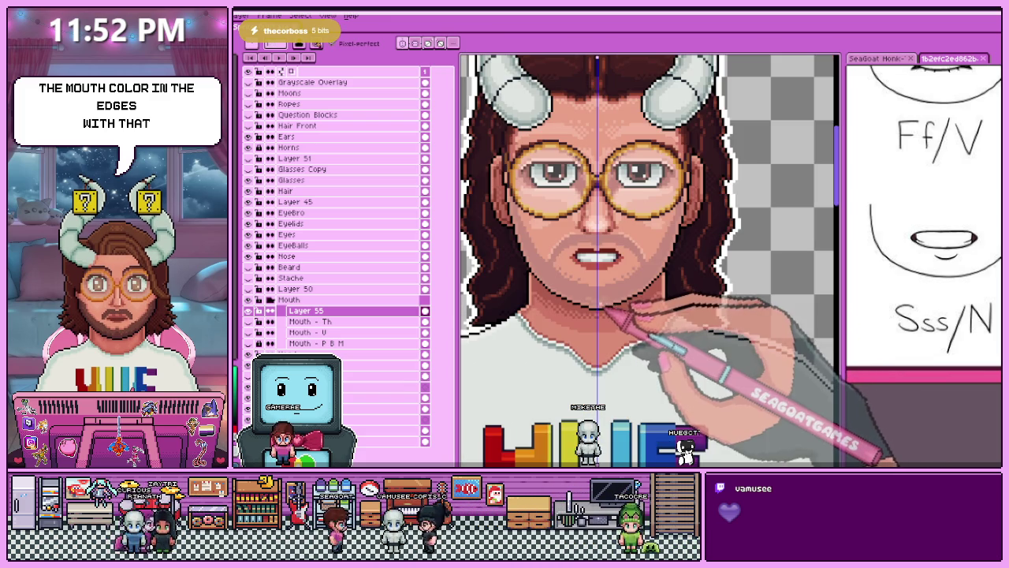
{"action": "scroll", "coordinate": [599, 298], "scroll_direction": "down", "scroll_amount": 3}
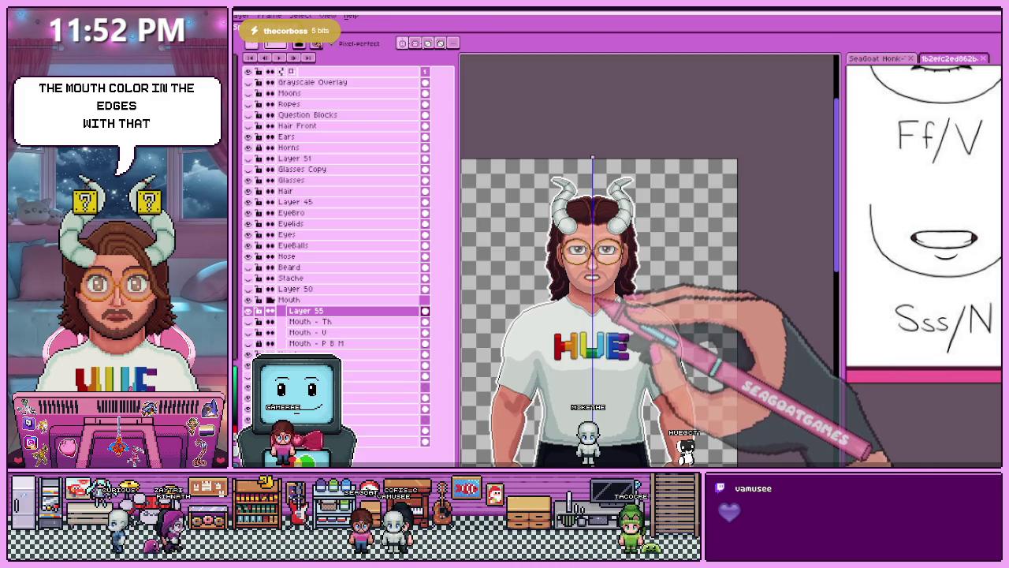
{"action": "scroll", "coordinate": [600, 289], "scroll_direction": "up", "scroll_amount": 3}
{"action": "scroll", "coordinate": [520, 292], "scroll_direction": "up", "scroll_amount": 1}
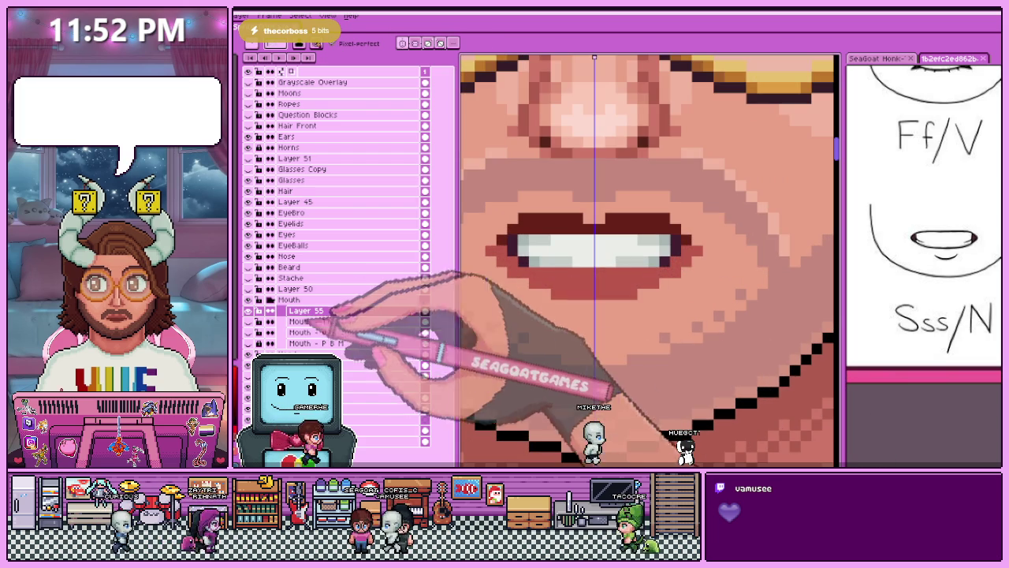
Compare the teeth mouth with the closed lips, then shade its corners with darker red pixels.
{"action": "left_click", "coordinate": [249, 311]}
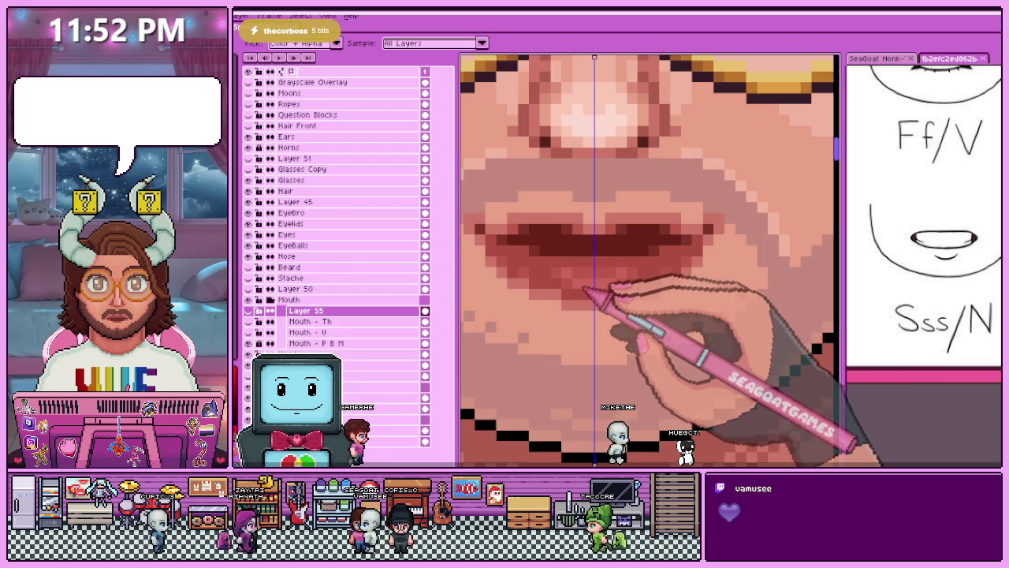
{"action": "left_click", "coordinate": [249, 311]}
{"action": "left_click", "coordinate": [249, 354]}
{"action": "scroll", "coordinate": [573, 298], "scroll_direction": "up", "scroll_amount": 1}
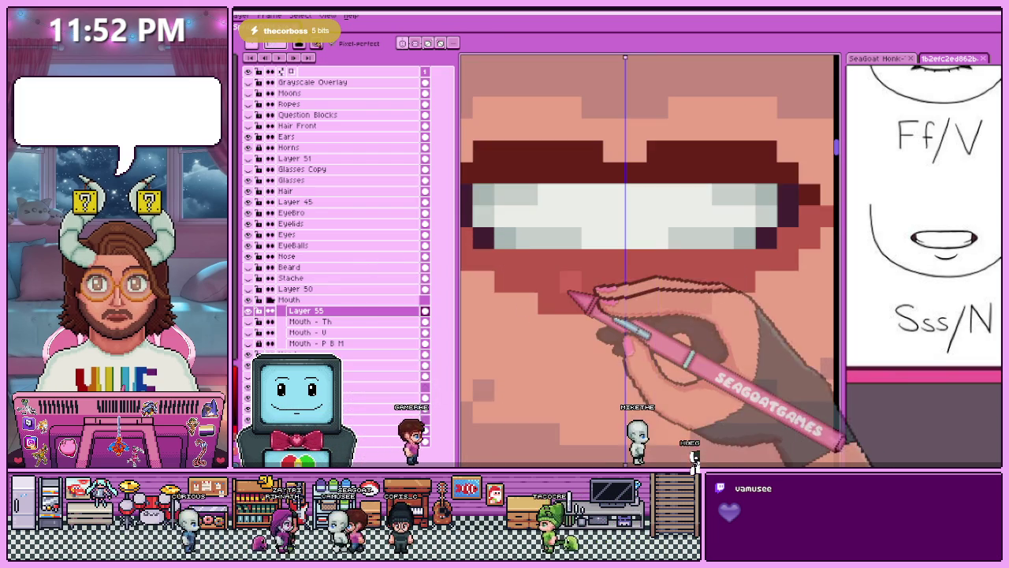
{"action": "scroll", "coordinate": [583, 297], "scroll_direction": "down", "scroll_amount": 1}
{"action": "scroll", "coordinate": [591, 307], "scroll_direction": "down", "scroll_amount": 1}
{"action": "scroll", "coordinate": [593, 319], "scroll_direction": "up", "scroll_amount": 1}
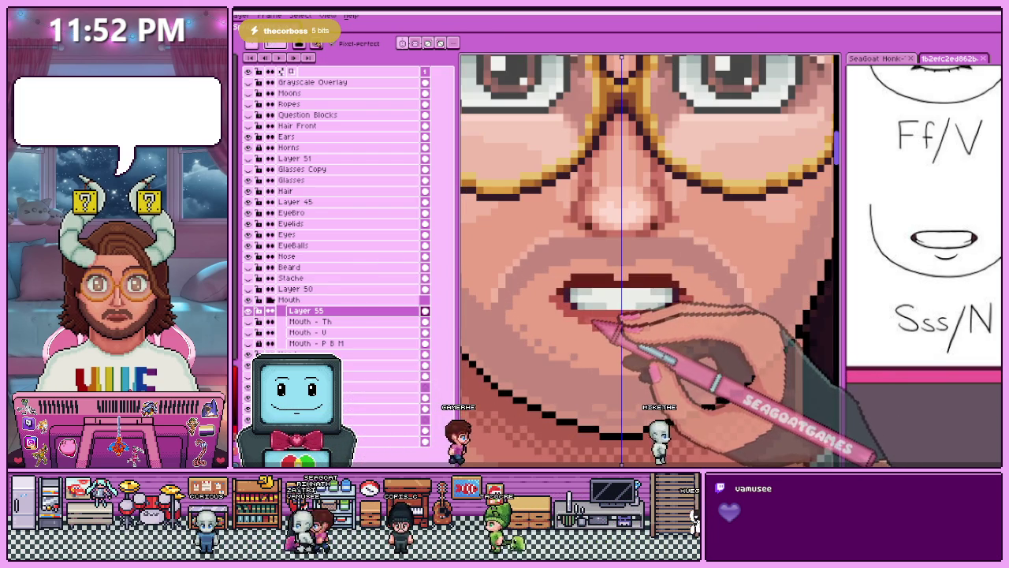
{"action": "scroll", "coordinate": [592, 319], "scroll_direction": "down", "scroll_amount": 2}
{"action": "scroll", "coordinate": [592, 319], "scroll_direction": "down", "scroll_amount": 1}
{"action": "scroll", "coordinate": [593, 319], "scroll_direction": "down", "scroll_amount": 1}
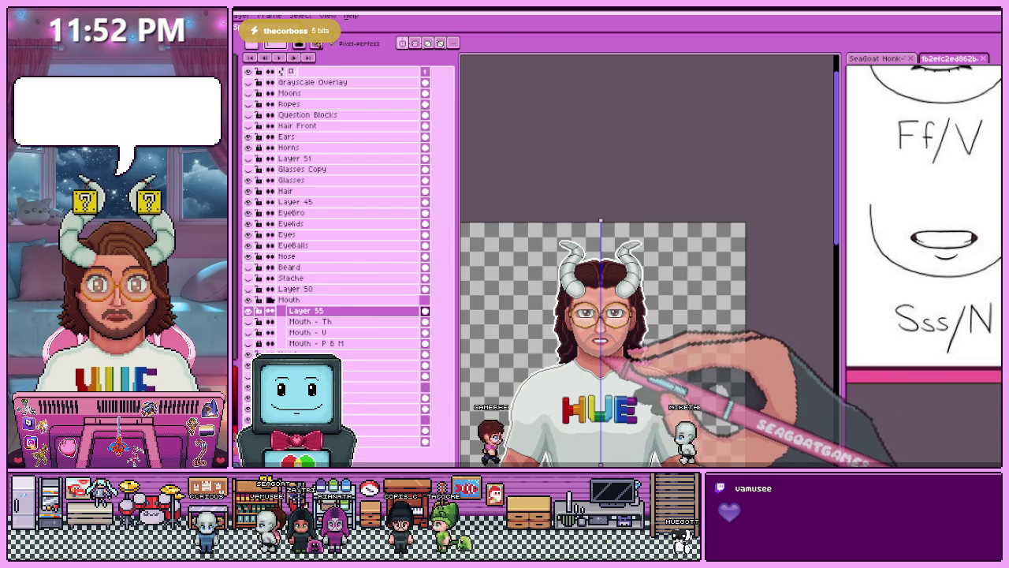
{"action": "scroll", "coordinate": [603, 347], "scroll_direction": "up", "scroll_amount": 2}
{"action": "scroll", "coordinate": [584, 331], "scroll_direction": "up", "scroll_amount": 1}
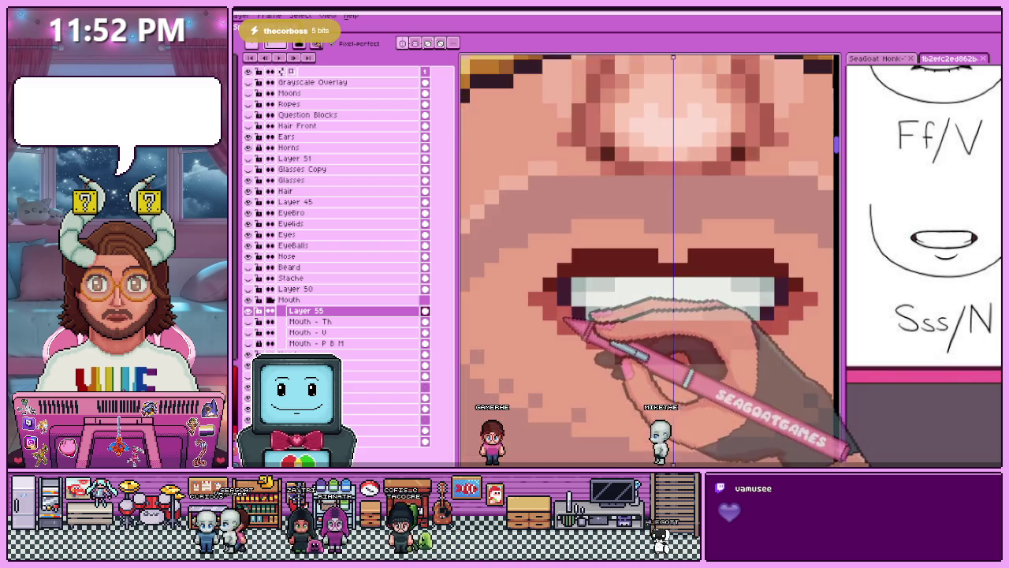
{"action": "scroll", "coordinate": [552, 300], "scroll_direction": "up", "scroll_amount": 1}
{"action": "scroll", "coordinate": [524, 264], "scroll_direction": "up", "scroll_amount": 1}
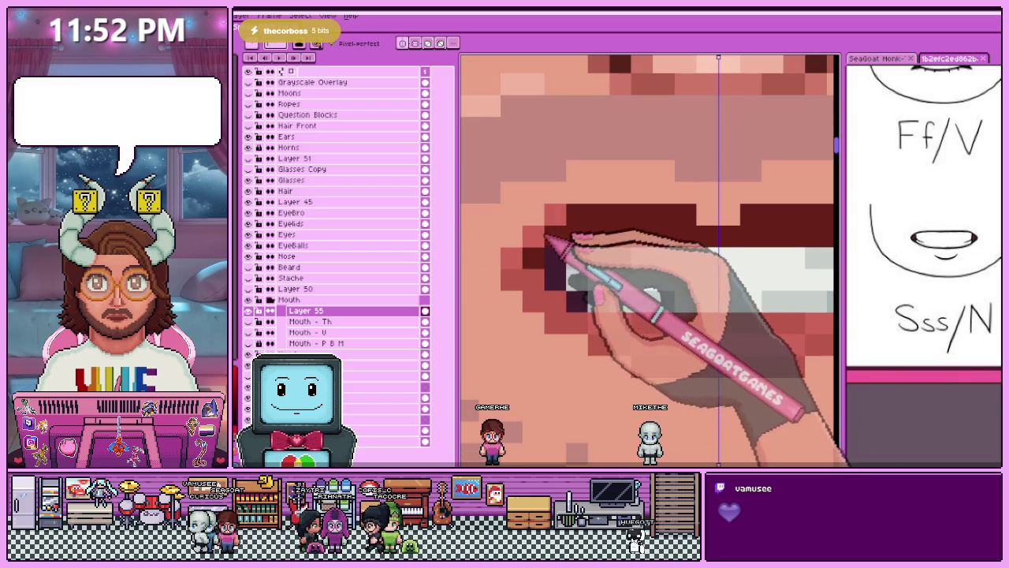
{"action": "scroll", "coordinate": [586, 254], "scroll_direction": "down", "scroll_amount": 1}
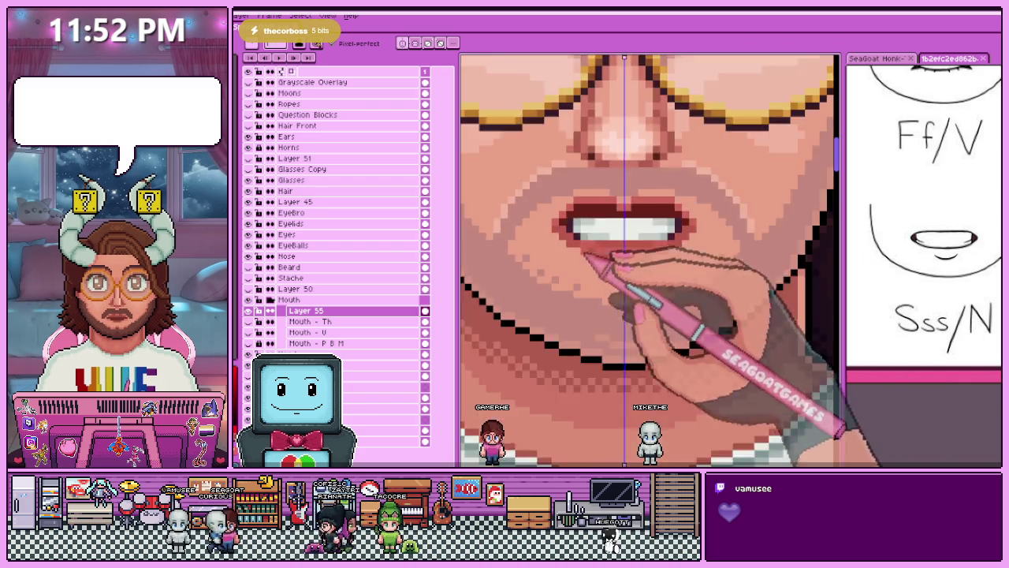
{"action": "scroll", "coordinate": [564, 237], "scroll_direction": "up", "scroll_amount": 1}
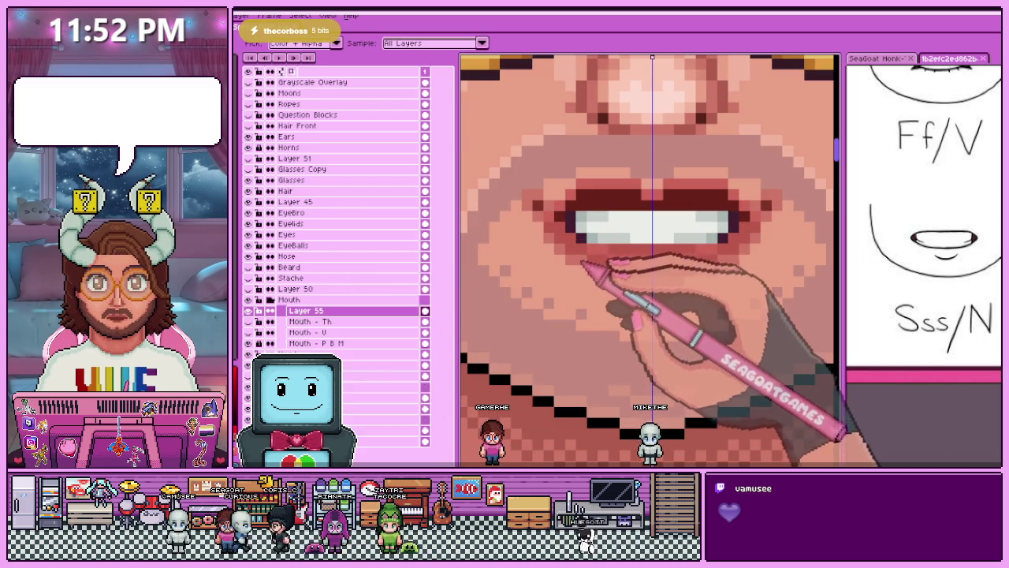
{"action": "scroll", "coordinate": [561, 251], "scroll_direction": "up", "scroll_amount": 1}
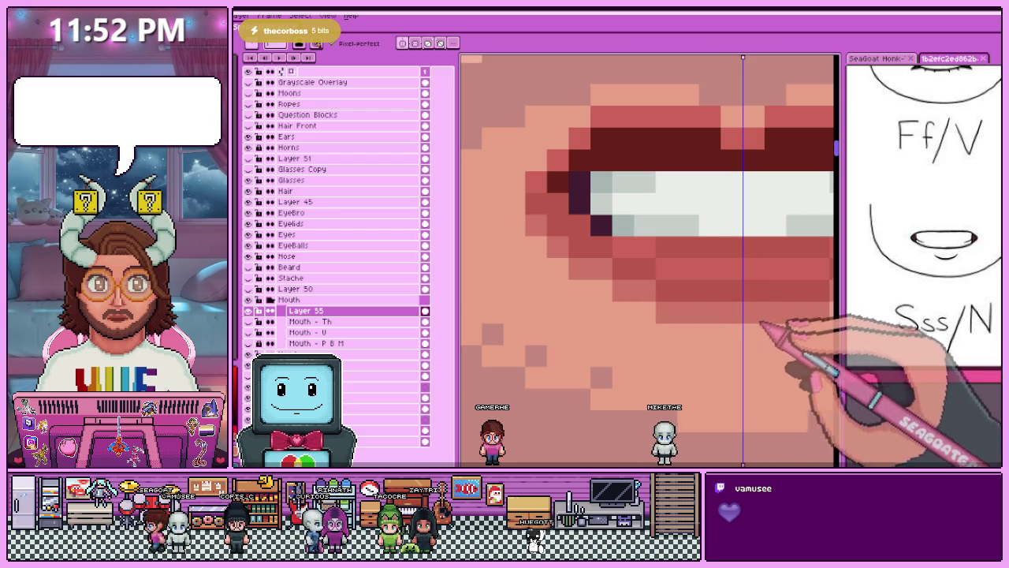
{"action": "scroll", "coordinate": [637, 298], "scroll_direction": "down", "scroll_amount": 1}
{"action": "scroll", "coordinate": [625, 271], "scroll_direction": "up", "scroll_amount": 1}
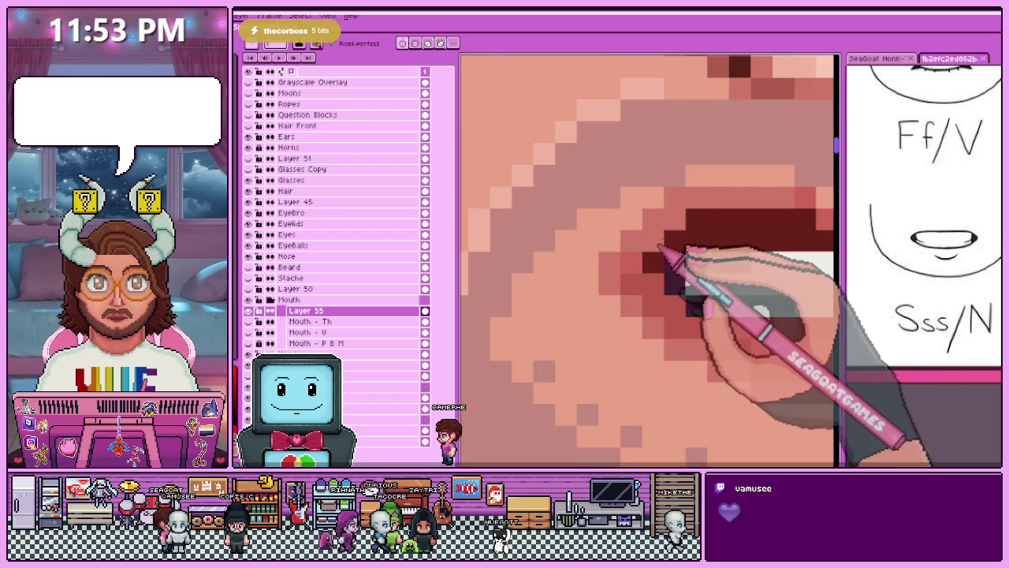
{"action": "scroll", "coordinate": [667, 260], "scroll_direction": "down", "scroll_amount": 1}
{"action": "scroll", "coordinate": [635, 272], "scroll_direction": "up", "scroll_amount": 1}
{"action": "scroll", "coordinate": [607, 281], "scroll_direction": "down", "scroll_amount": 2}
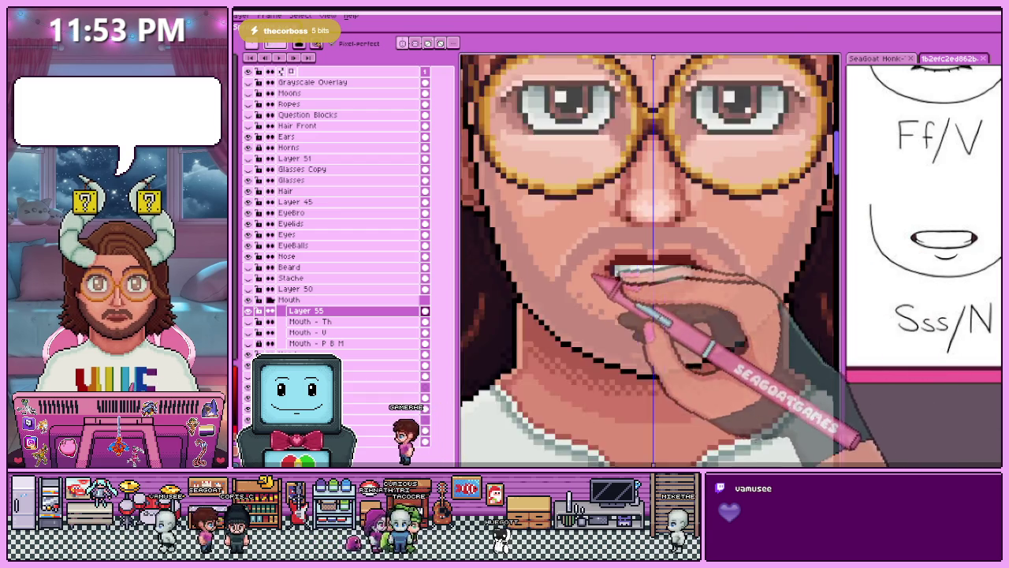
{"action": "scroll", "coordinate": [651, 307], "scroll_direction": "down", "scroll_amount": 1}
{"action": "scroll", "coordinate": [659, 312], "scroll_direction": "down", "scroll_amount": 1}
{"action": "scroll", "coordinate": [662, 315], "scroll_direction": "up", "scroll_amount": 1}
{"action": "scroll", "coordinate": [664, 299], "scroll_direction": "up", "scroll_amount": 2}
{"action": "scroll", "coordinate": [653, 247], "scroll_direction": "up", "scroll_amount": 1}
{"action": "scroll", "coordinate": [669, 264], "scroll_direction": "up", "scroll_amount": 1}
{"action": "scroll", "coordinate": [580, 283], "scroll_direction": "down", "scroll_amount": 1}
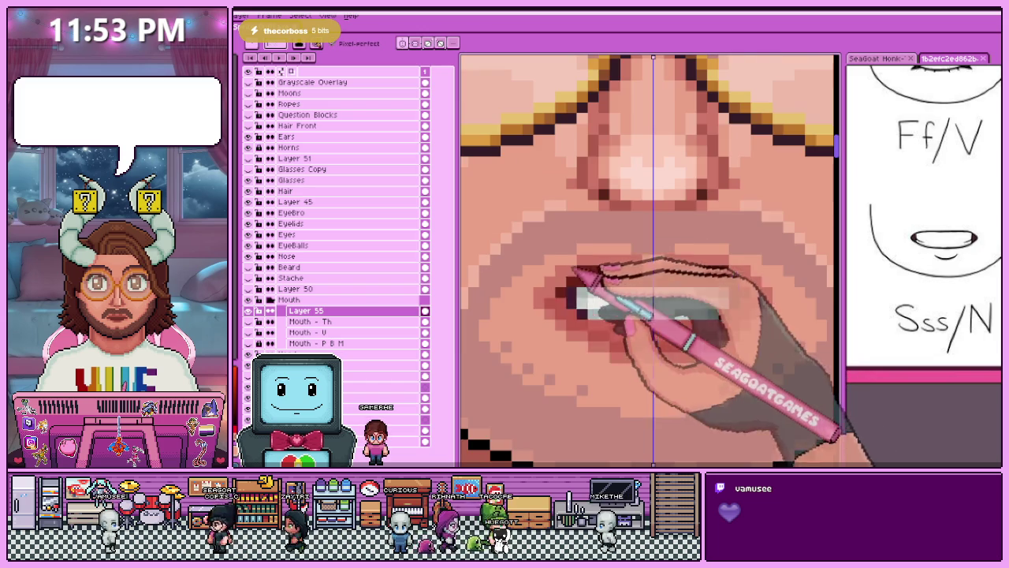
{"action": "scroll", "coordinate": [587, 331], "scroll_direction": "down", "scroll_amount": 1}
{"action": "scroll", "coordinate": [595, 370], "scroll_direction": "down", "scroll_amount": 1}
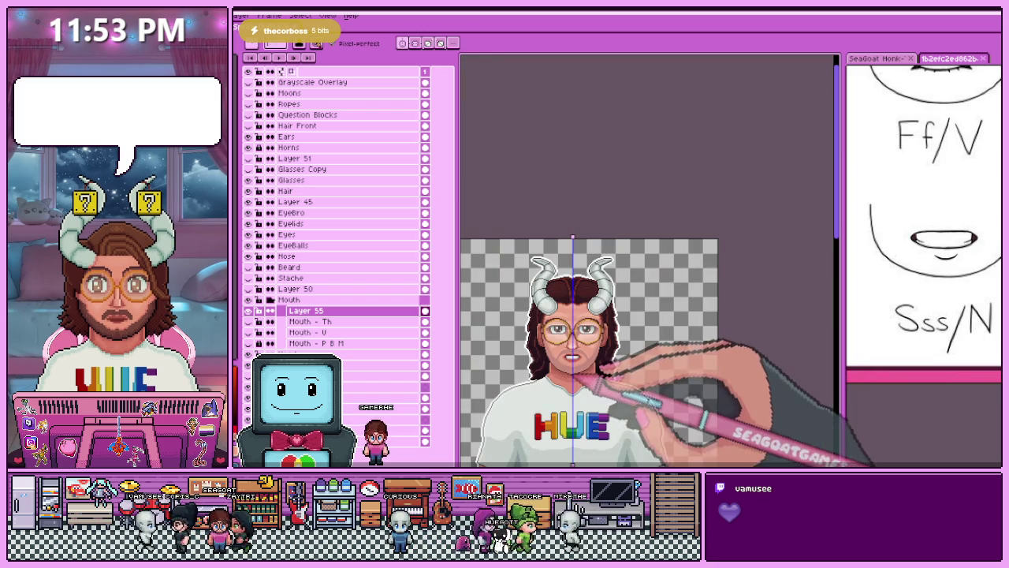
{"action": "scroll", "coordinate": [576, 375], "scroll_direction": "up", "scroll_amount": 1}
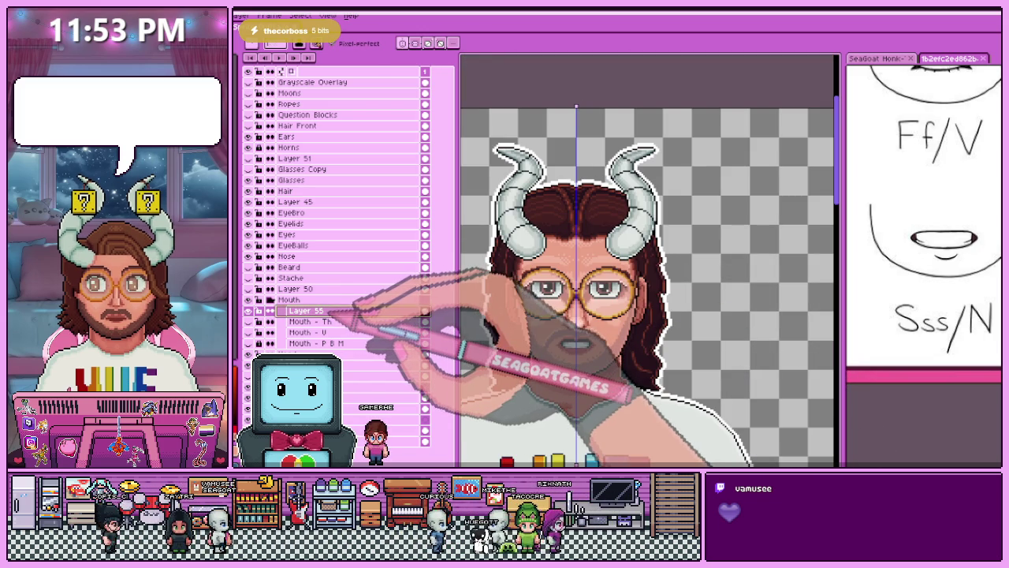
Show the SeaGoat Honk mouth sprite in the right-hand pane and study it.
{"action": "key", "text": "ctrl+Tab"}
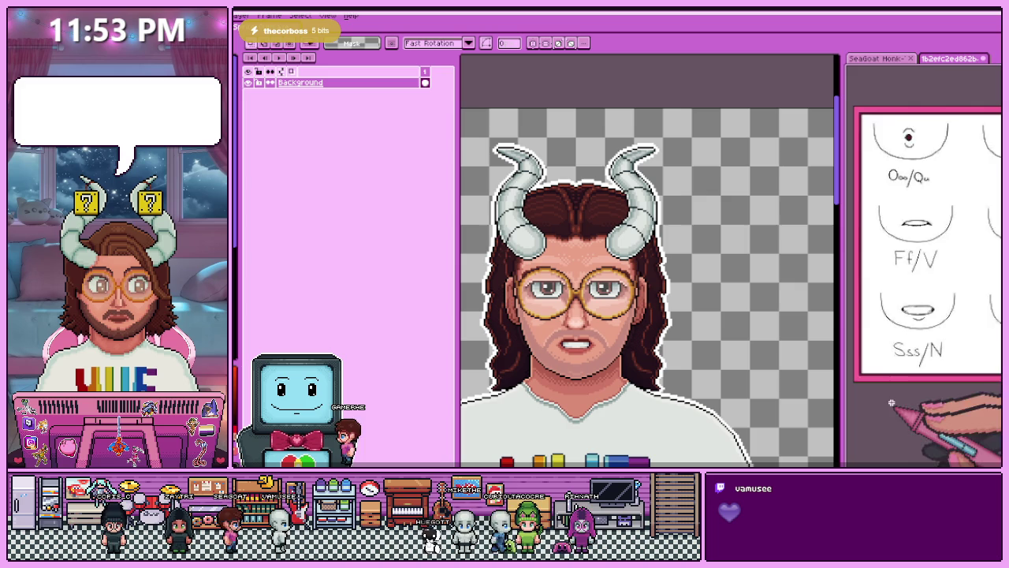
{"action": "left_click", "coordinate": [877, 58]}
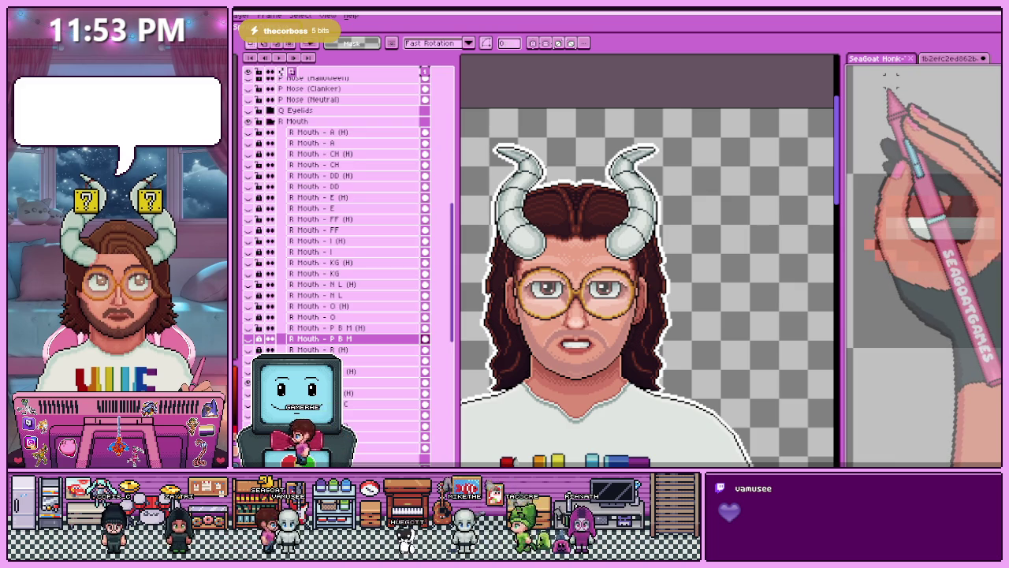
{"action": "scroll", "coordinate": [910, 347], "scroll_direction": "down", "scroll_amount": 5}
{"action": "scroll", "coordinate": [911, 347], "scroll_direction": "up", "scroll_amount": 1}
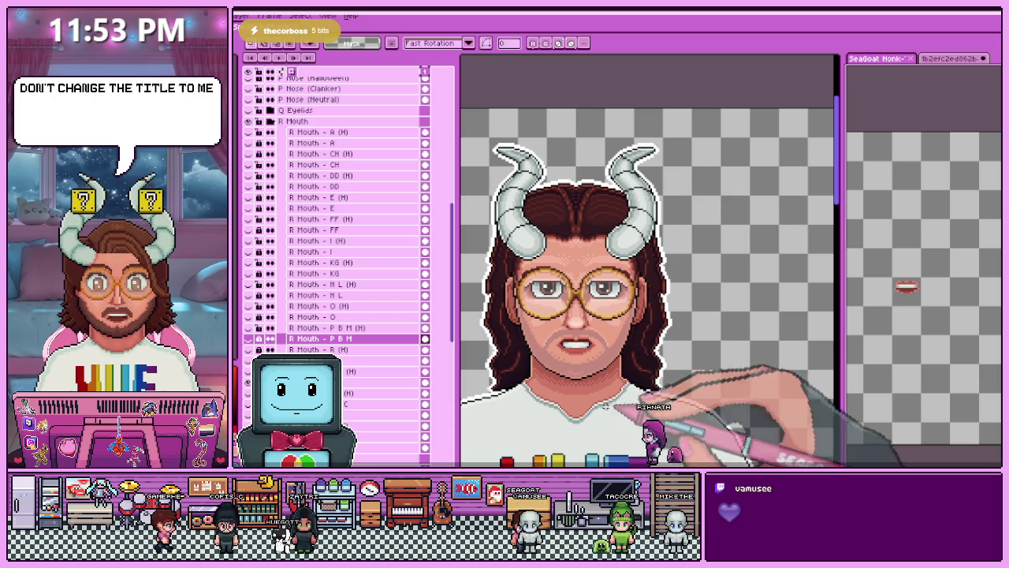
{"action": "scroll", "coordinate": [599, 351], "scroll_direction": "up", "scroll_amount": 2}
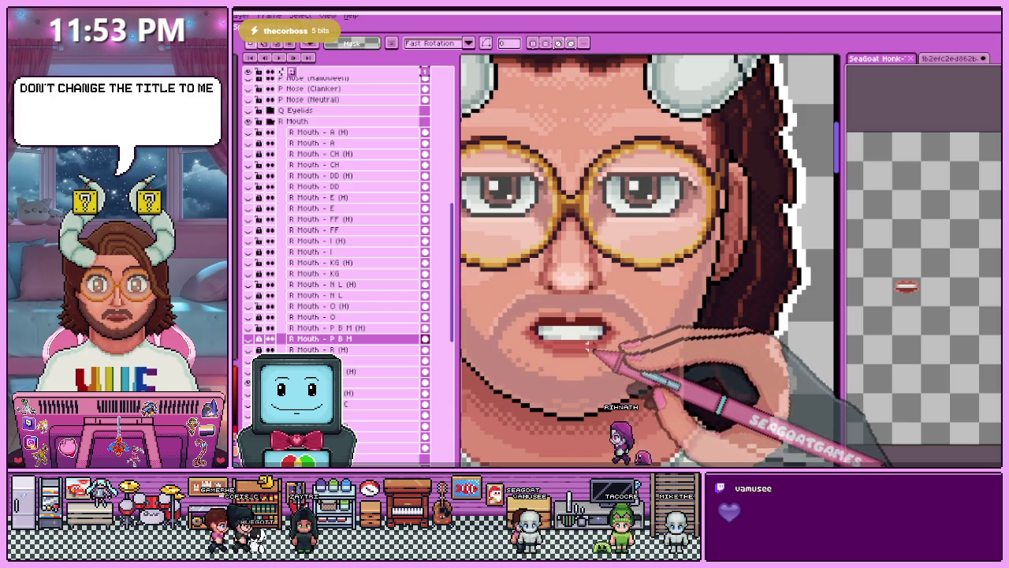
{"action": "scroll", "coordinate": [927, 343], "scroll_direction": "down", "scroll_amount": 1}
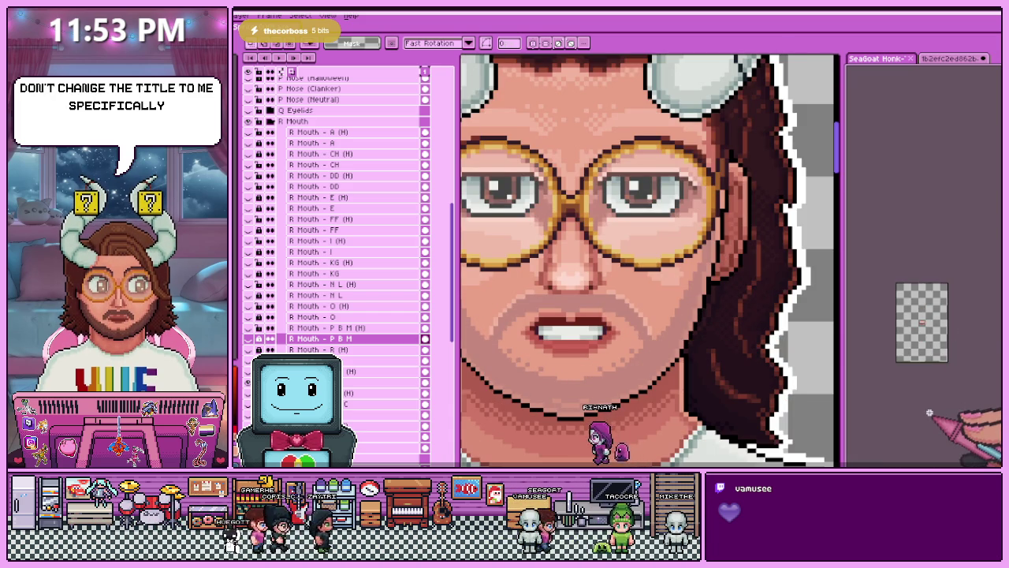
{"action": "scroll", "coordinate": [927, 366], "scroll_direction": "up", "scroll_amount": 1}
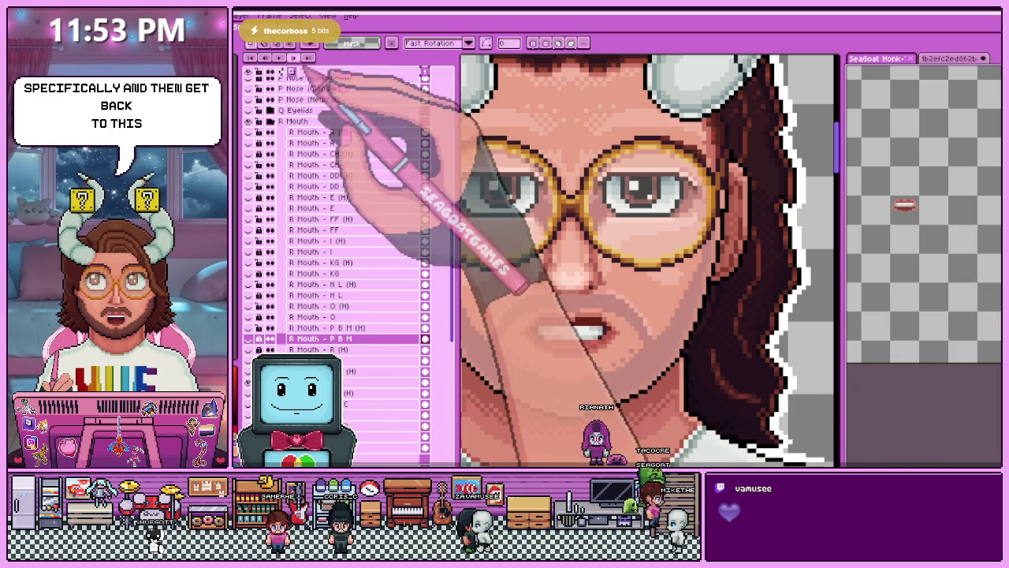
{"action": "scroll", "coordinate": [811, 384], "scroll_direction": "down", "scroll_amount": 1}
Return to the horned avatar document and zoom in on its teeth mouth.
{"action": "key", "text": "ctrl+Tab"}
{"action": "scroll", "coordinate": [662, 355], "scroll_direction": "up", "scroll_amount": 2}
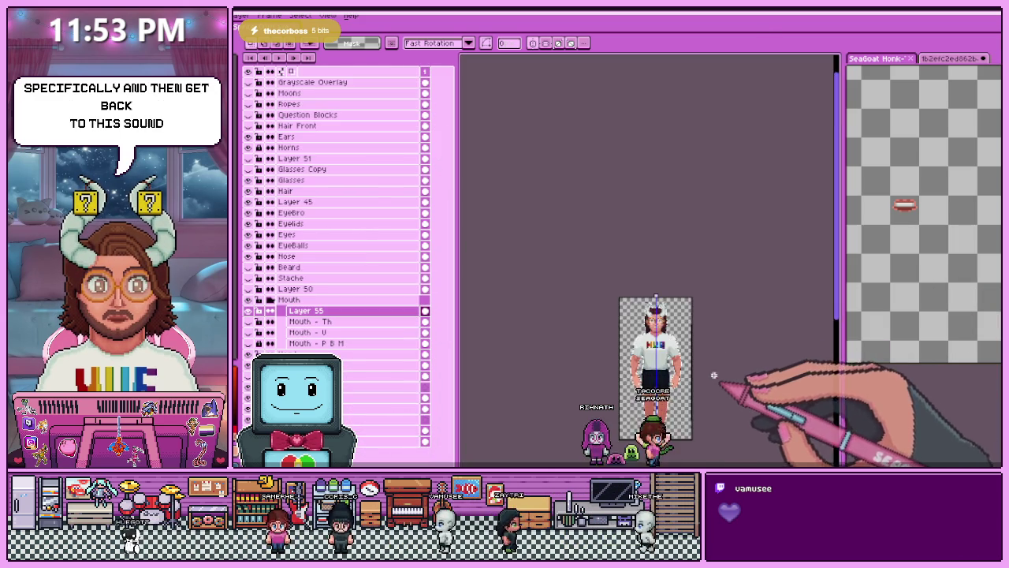
{"action": "scroll", "coordinate": [631, 316], "scroll_direction": "up", "scroll_amount": 2}
{"action": "scroll", "coordinate": [615, 298], "scroll_direction": "up", "scroll_amount": 2}
{"action": "scroll", "coordinate": [615, 297], "scroll_direction": "up", "scroll_amount": 1}
{"action": "scroll", "coordinate": [615, 297], "scroll_direction": "up", "scroll_amount": 1}
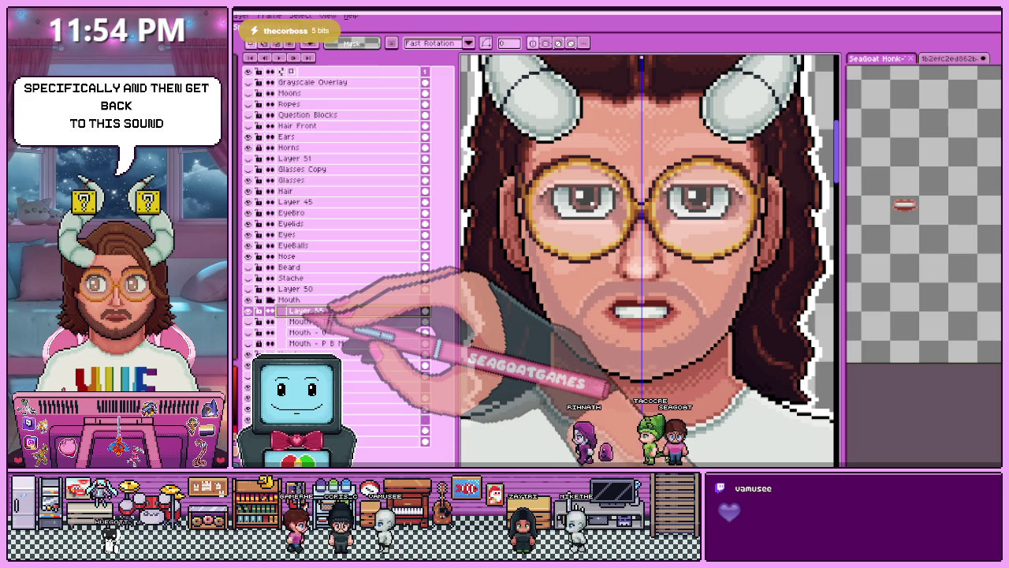
Rename Layer 55 to 'Mouth - S Z' and add a new empty layer above it in the Mouth group.
{"action": "double_click", "coordinate": [307, 310]}
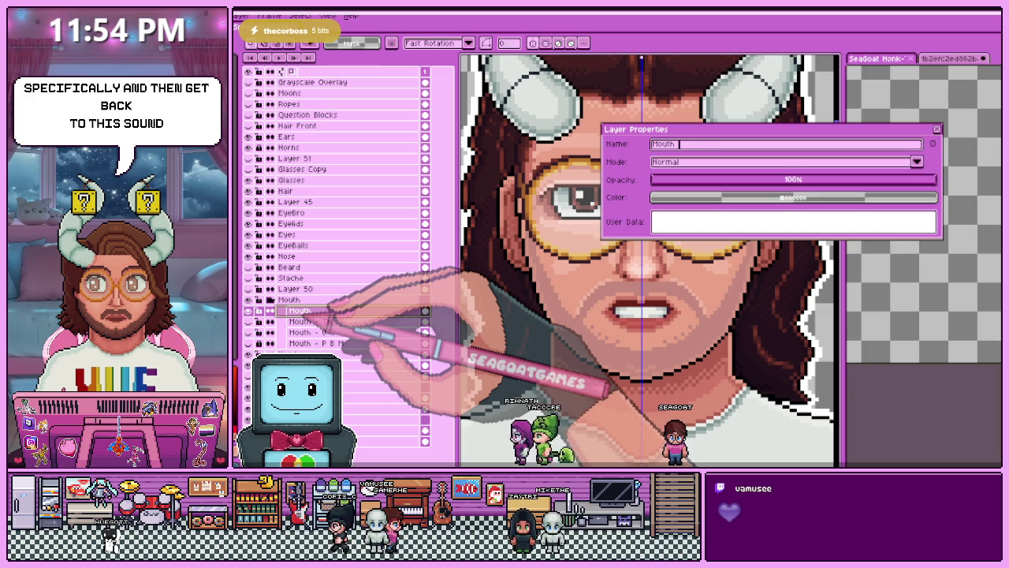
{"action": "type", "text": "Mouth - S 2"}
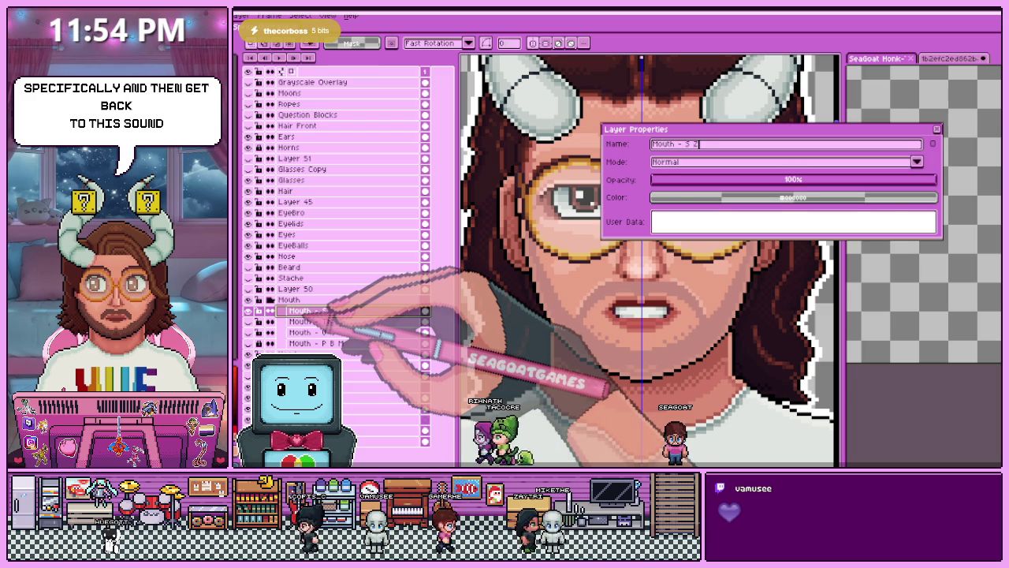
{"action": "key", "text": "Return"}
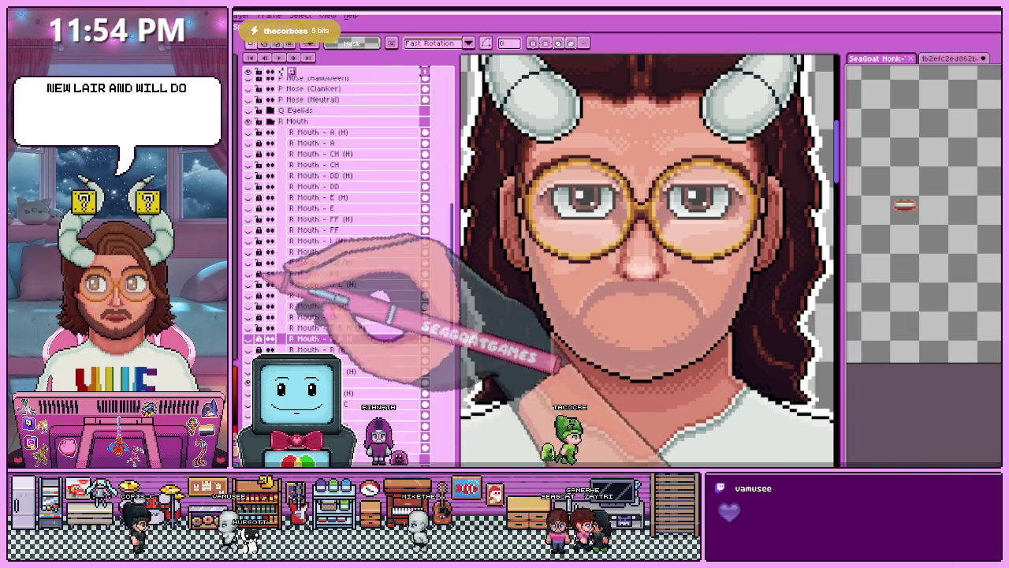
{"action": "key", "text": "minus"}
{"action": "key", "text": "shift+n"}
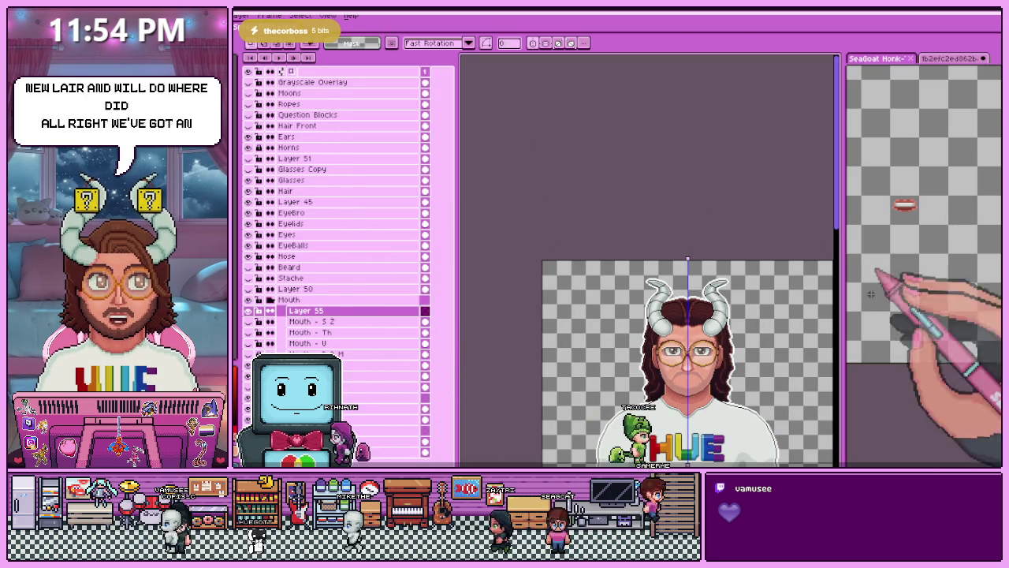
Display the lip-shape reference sheet in the side pane, zoomed to the Th and R mouth shapes.
{"action": "key", "text": "ctrl+v"}
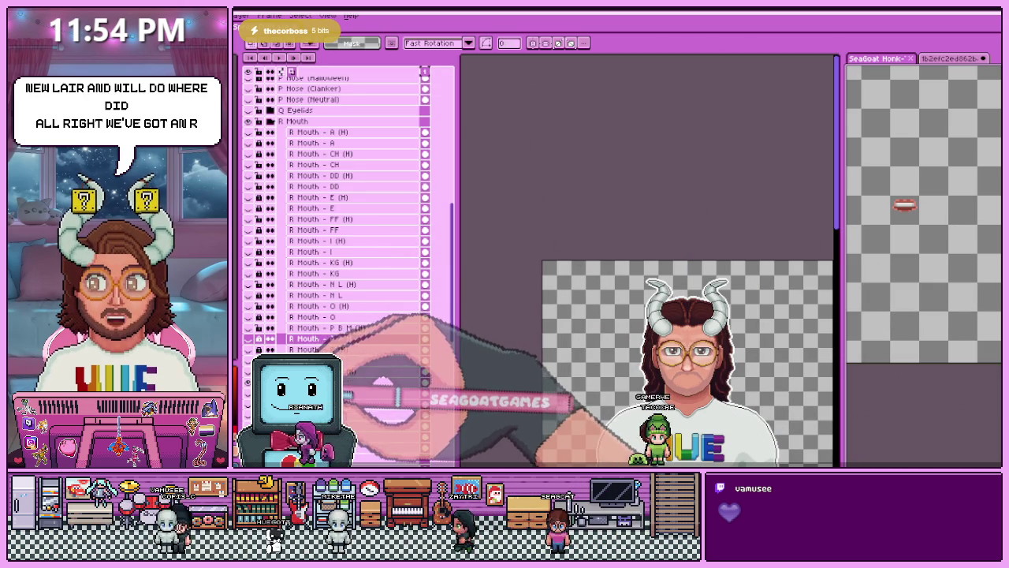
{"action": "scroll", "coordinate": [903, 207], "scroll_direction": "up", "scroll_amount": 2}
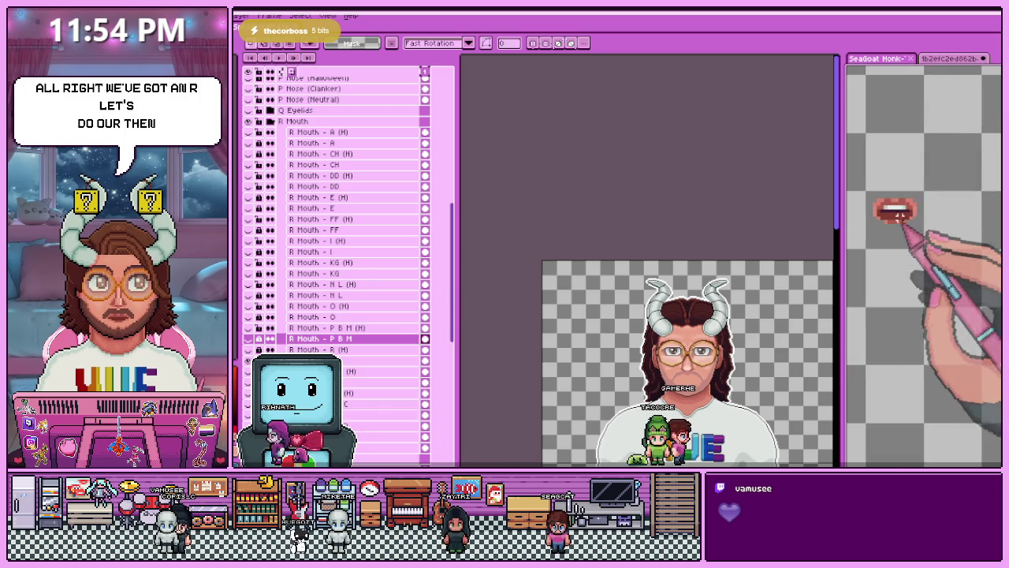
{"action": "scroll", "coordinate": [899, 211], "scroll_direction": "up", "scroll_amount": 2}
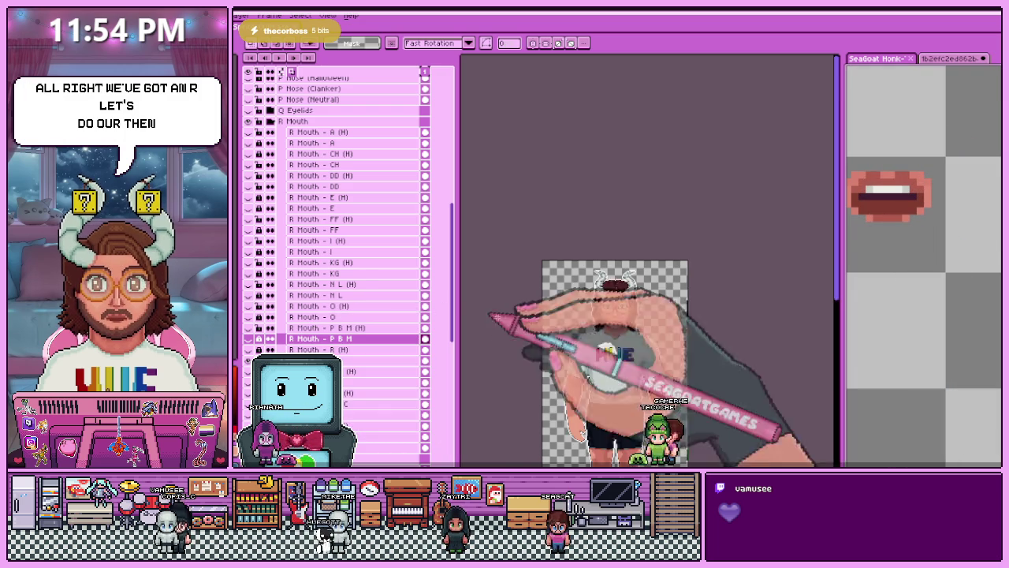
{"action": "left_click", "coordinate": [954, 58]}
{"action": "scroll", "coordinate": [958, 287], "scroll_direction": "down", "scroll_amount": 3}
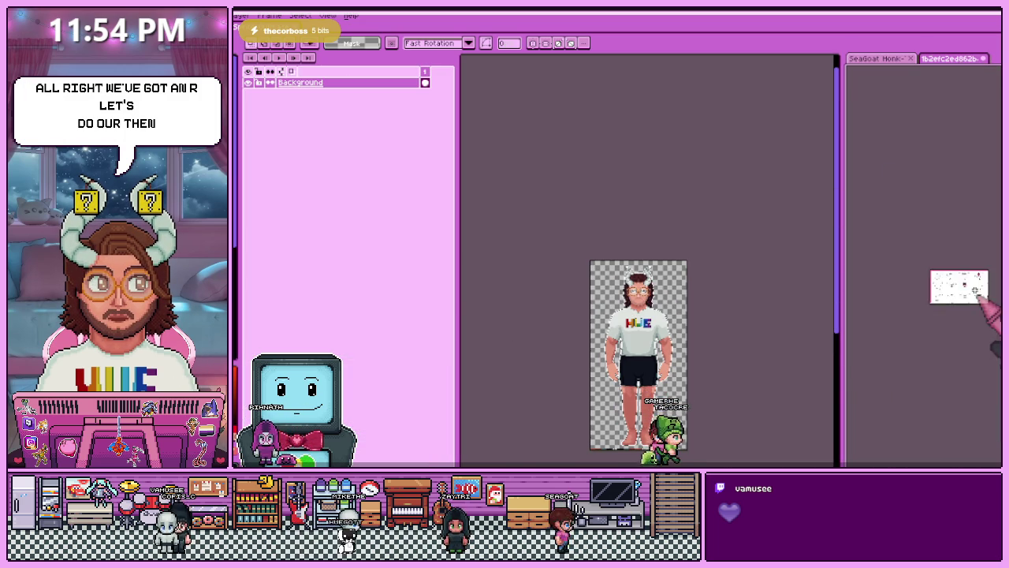
{"action": "scroll", "coordinate": [976, 290], "scroll_direction": "up", "scroll_amount": 5}
{"action": "scroll", "coordinate": [946, 284], "scroll_direction": "up", "scroll_amount": 2}
{"action": "scroll", "coordinate": [906, 300], "scroll_direction": "down", "scroll_amount": 2}
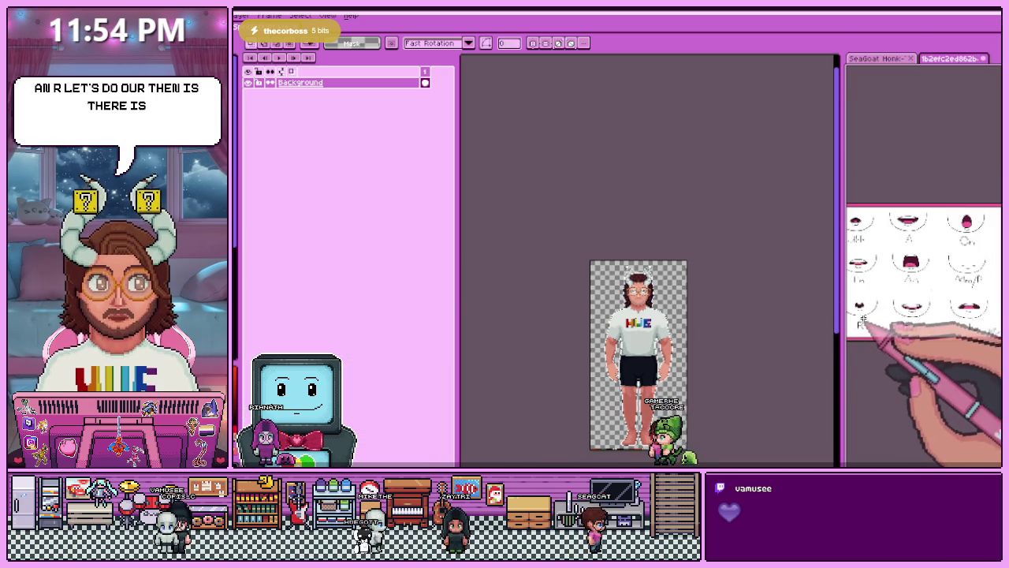
{"action": "scroll", "coordinate": [860, 319], "scroll_direction": "up", "scroll_amount": 3}
{"action": "scroll", "coordinate": [906, 307], "scroll_direction": "down", "scroll_amount": 3}
{"action": "scroll", "coordinate": [938, 295], "scroll_direction": "up", "scroll_amount": 3}
{"action": "scroll", "coordinate": [953, 289], "scroll_direction": "up", "scroll_amount": 2}
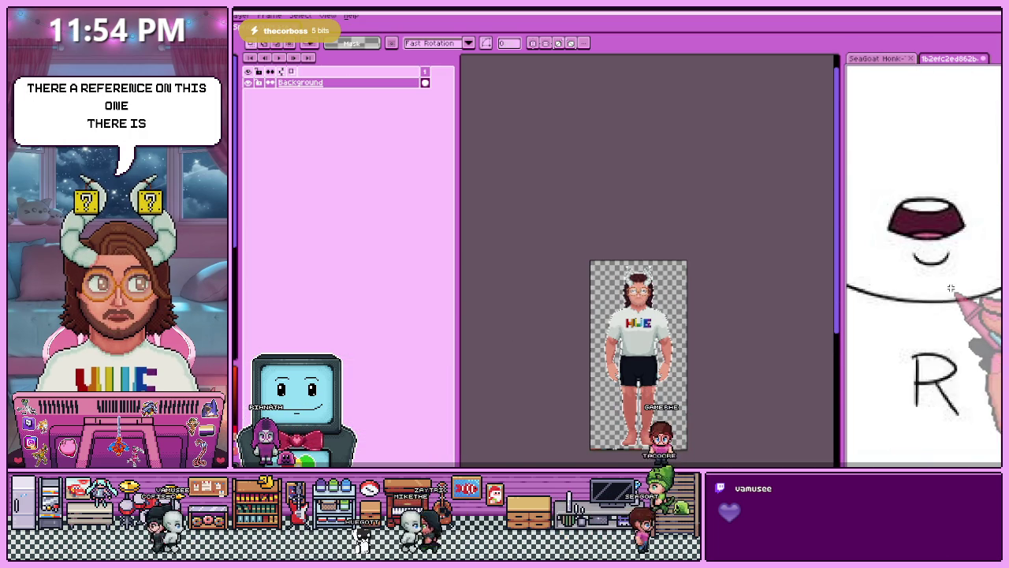
{"action": "scroll", "coordinate": [888, 288], "scroll_direction": "down", "scroll_amount": 2}
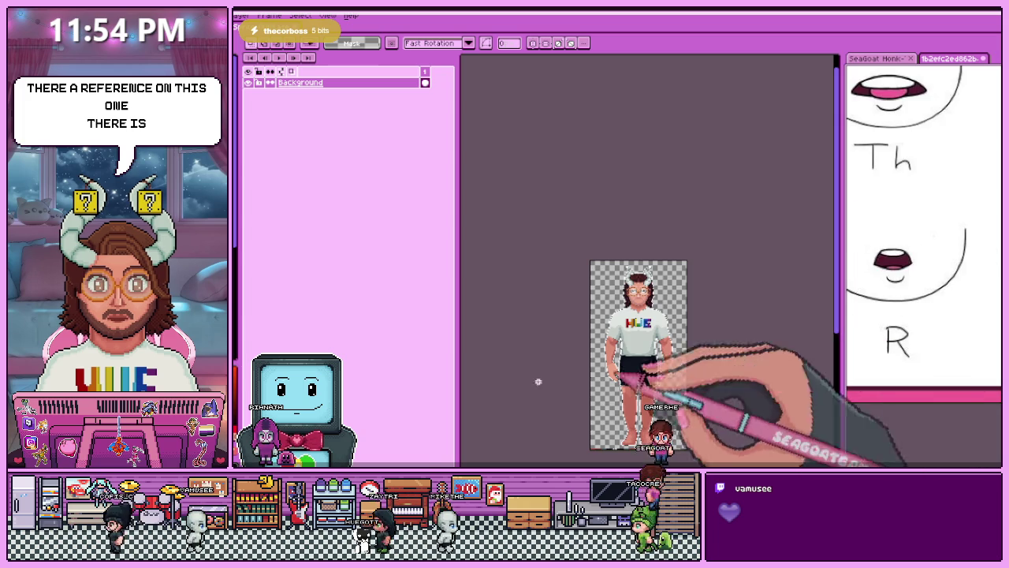
{"action": "scroll", "coordinate": [562, 281], "scroll_direction": "up", "scroll_amount": 2}
{"action": "scroll", "coordinate": [617, 315], "scroll_direction": "up", "scroll_amount": 2}
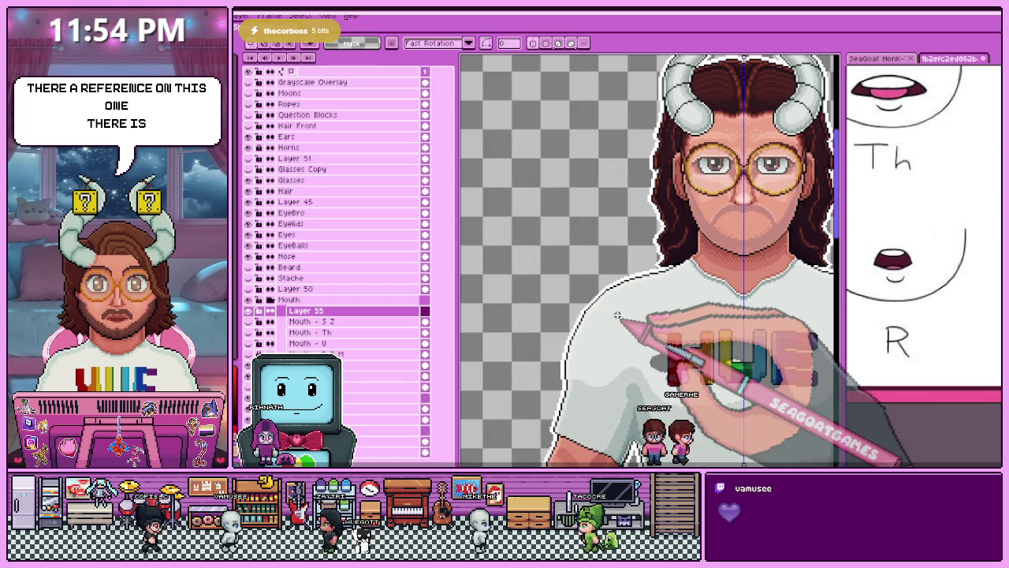
Place red lips on the new Layer 55 and pencil a dark line across them.
{"action": "scroll", "coordinate": [686, 268], "scroll_direction": "down", "scroll_amount": 3}
{"action": "scroll", "coordinate": [654, 214], "scroll_direction": "up", "scroll_amount": 2}
{"action": "scroll", "coordinate": [647, 175], "scroll_direction": "up", "scroll_amount": 2}
{"action": "scroll", "coordinate": [646, 175], "scroll_direction": "up", "scroll_amount": 2}
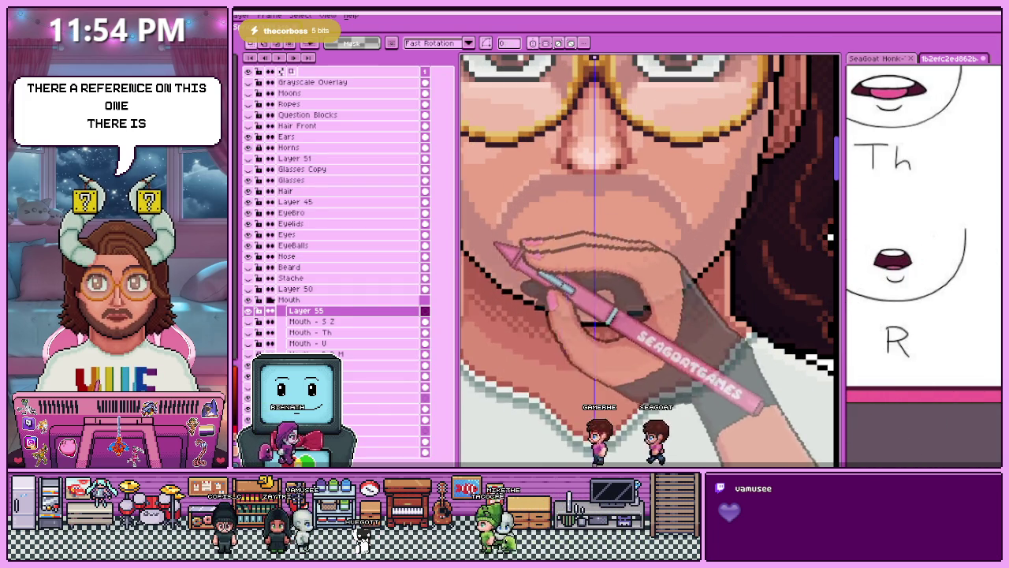
{"action": "left_click", "coordinate": [425, 311]}
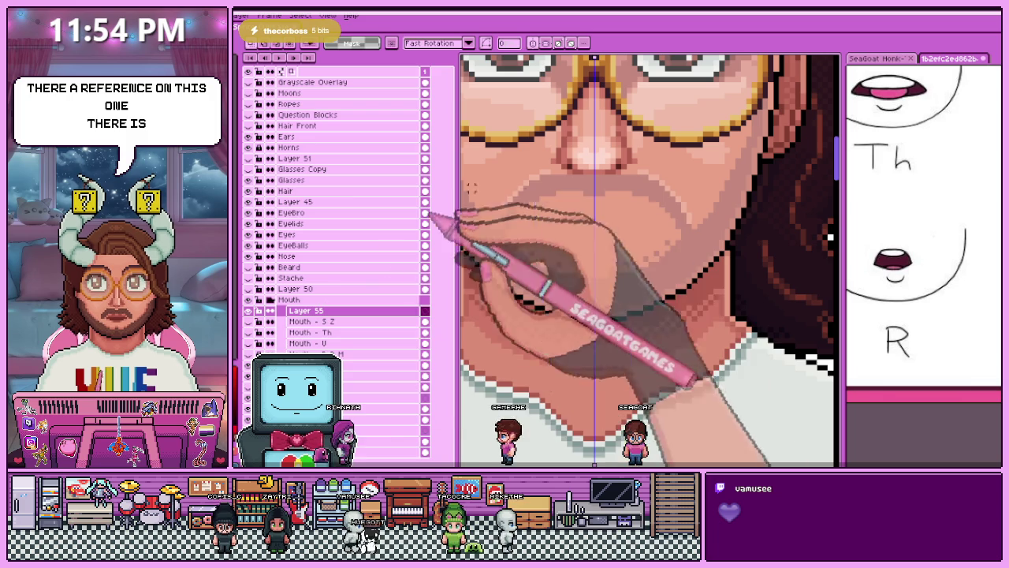
{"action": "key", "text": "b"}
{"action": "scroll", "coordinate": [554, 203], "scroll_direction": "up", "scroll_amount": 2}
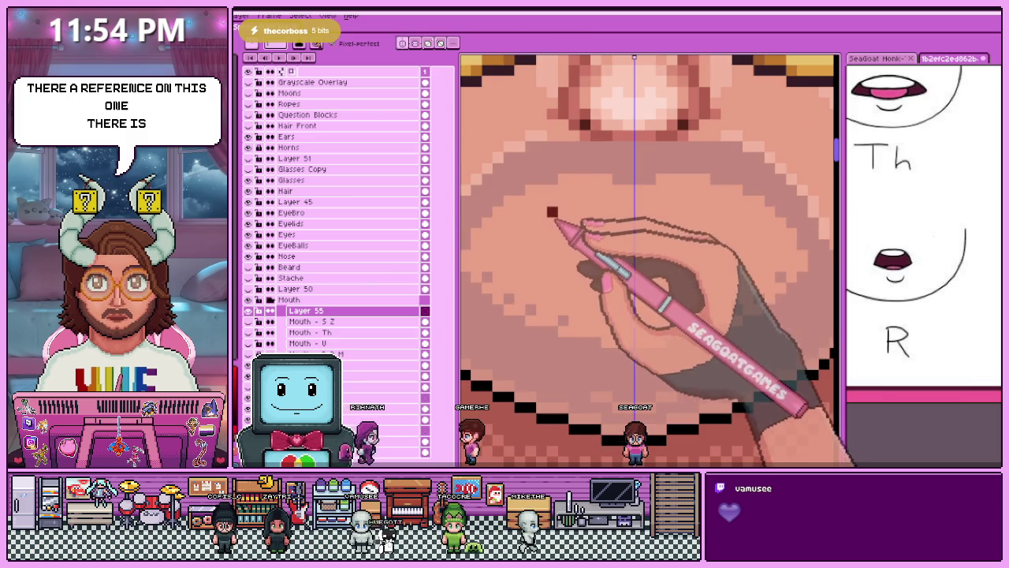
{"action": "left_click_drag", "start_coordinate": [542, 209], "coordinate": [725, 207]}
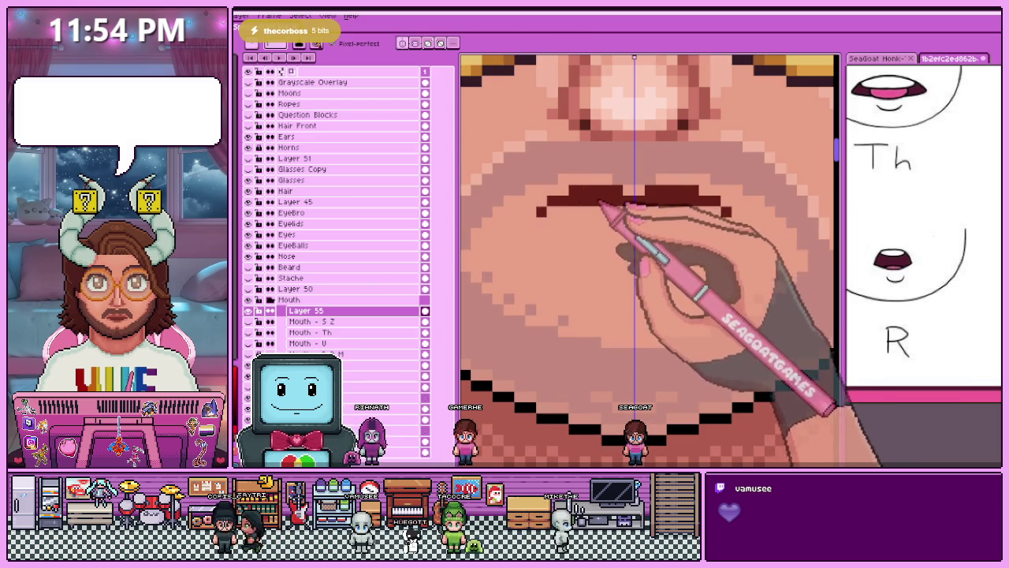
Check an existing teeth mouth for reference, then paint a white row of upper teeth inside the lips.
{"action": "scroll", "coordinate": [650, 260], "scroll_direction": "down", "scroll_amount": 3}
{"action": "scroll", "coordinate": [650, 260], "scroll_direction": "up", "scroll_amount": 3}
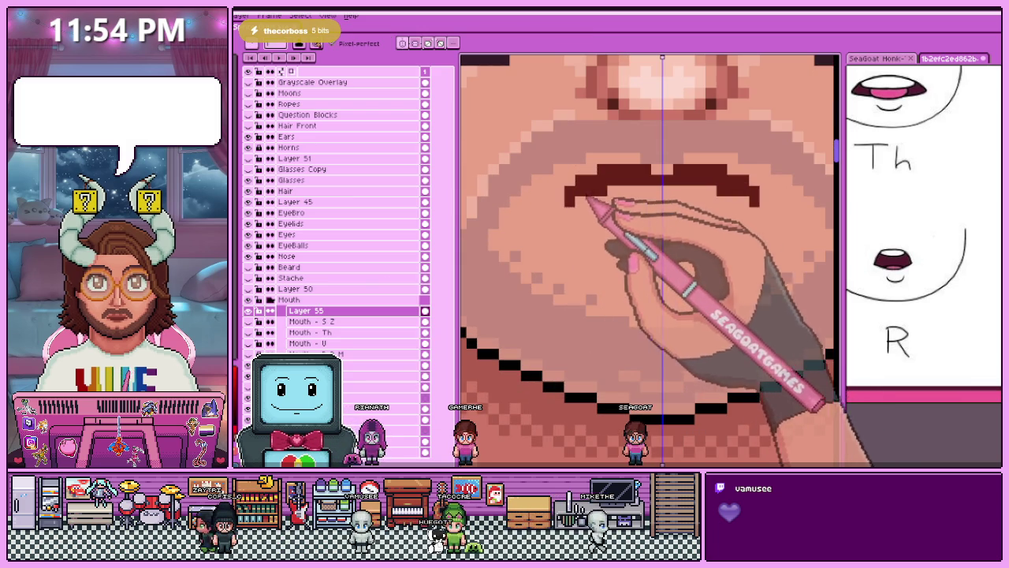
{"action": "scroll", "coordinate": [595, 216], "scroll_direction": "down", "scroll_amount": 2}
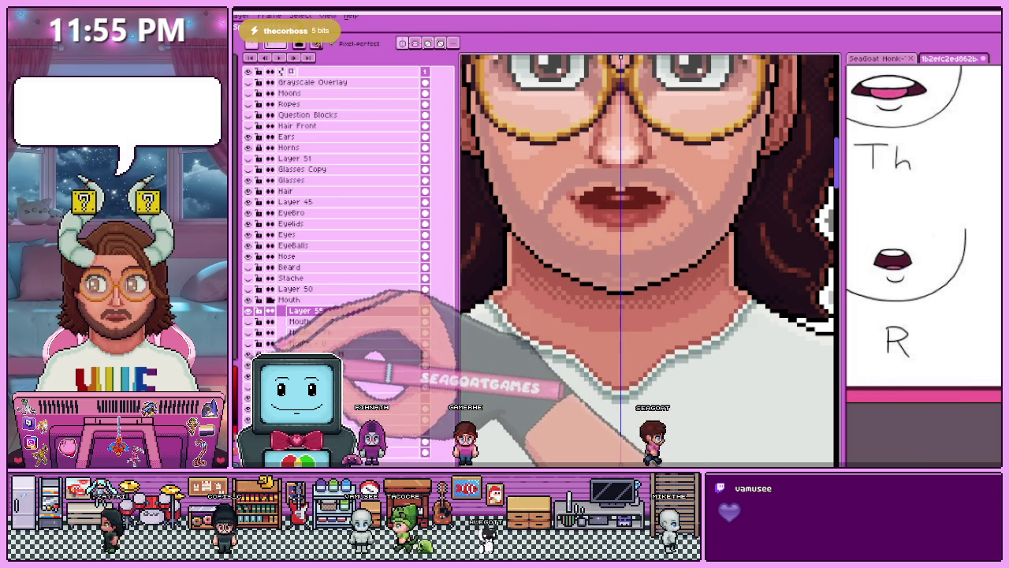
{"action": "scroll", "coordinate": [587, 181], "scroll_direction": "up", "scroll_amount": 1}
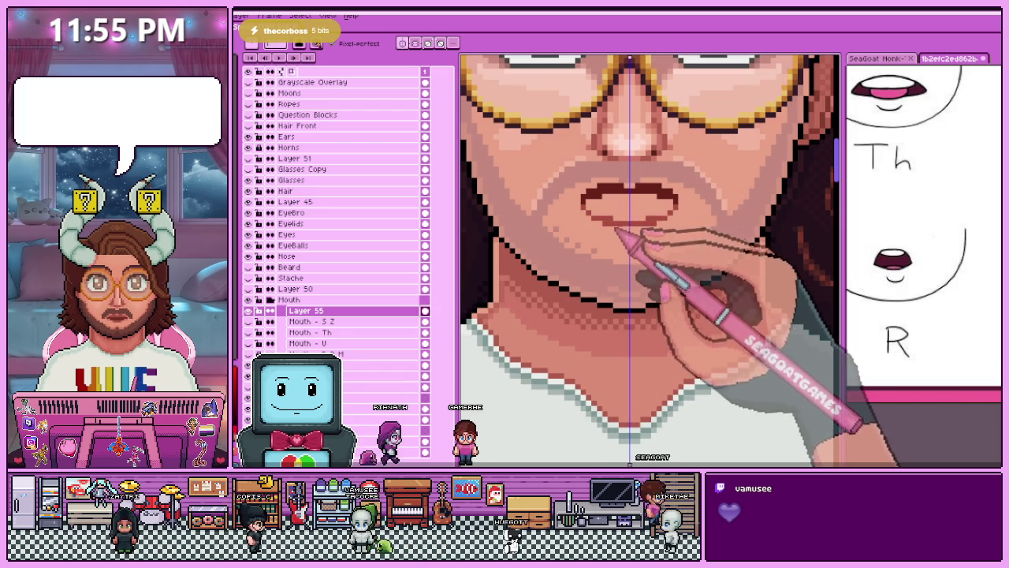
{"action": "scroll", "coordinate": [627, 237], "scroll_direction": "down", "scroll_amount": 1}
{"action": "scroll", "coordinate": [626, 236], "scroll_direction": "down", "scroll_amount": 1}
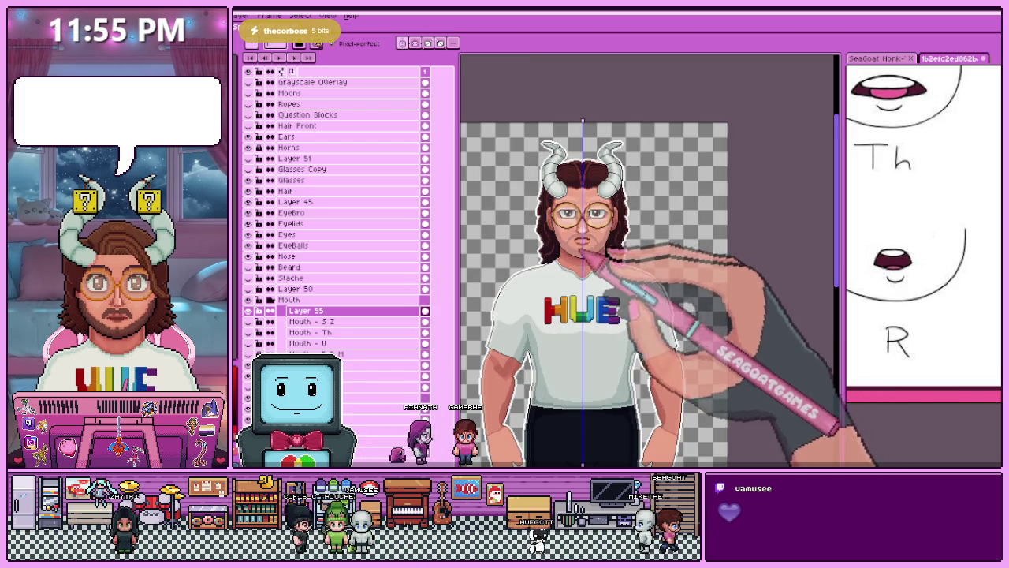
{"action": "scroll", "coordinate": [597, 275], "scroll_direction": "up", "scroll_amount": 2}
{"action": "scroll", "coordinate": [563, 245], "scroll_direction": "up", "scroll_amount": 2}
{"action": "scroll", "coordinate": [557, 238], "scroll_direction": "down", "scroll_amount": 1}
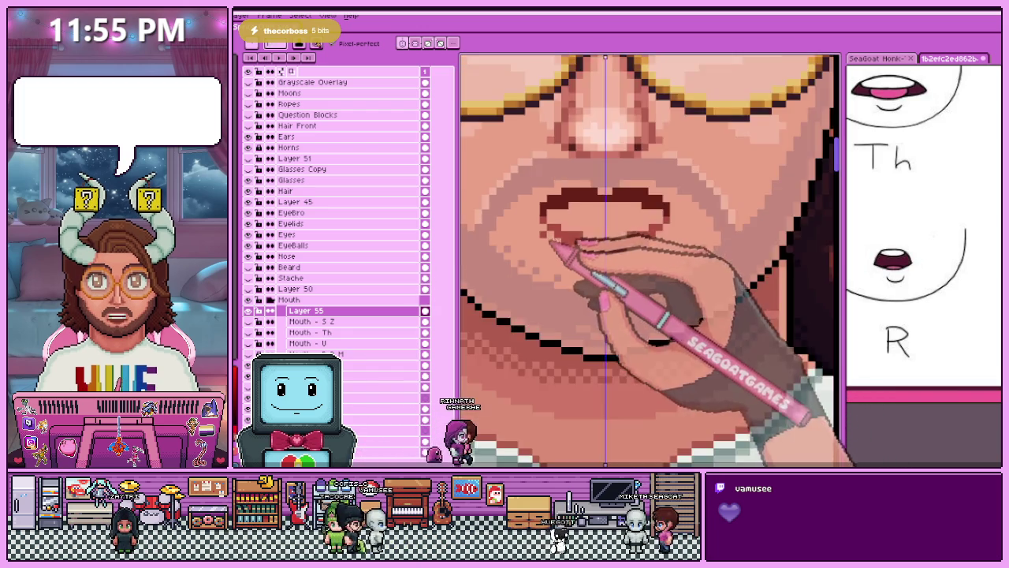
{"action": "scroll", "coordinate": [478, 213], "scroll_direction": "up", "scroll_amount": 1}
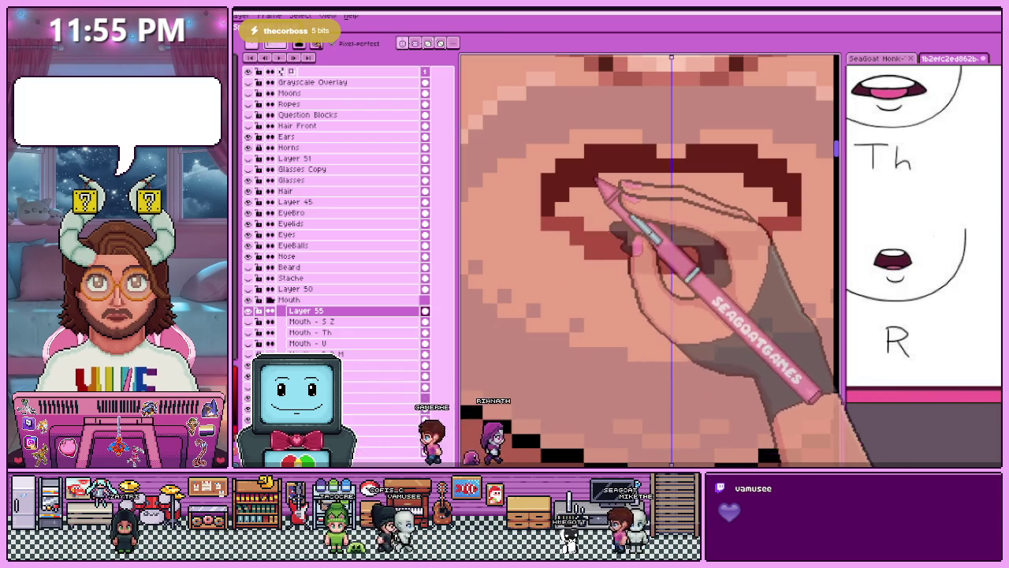
{"action": "scroll", "coordinate": [590, 180], "scroll_direction": "down", "scroll_amount": 2}
{"action": "scroll", "coordinate": [580, 231], "scroll_direction": "up", "scroll_amount": 1}
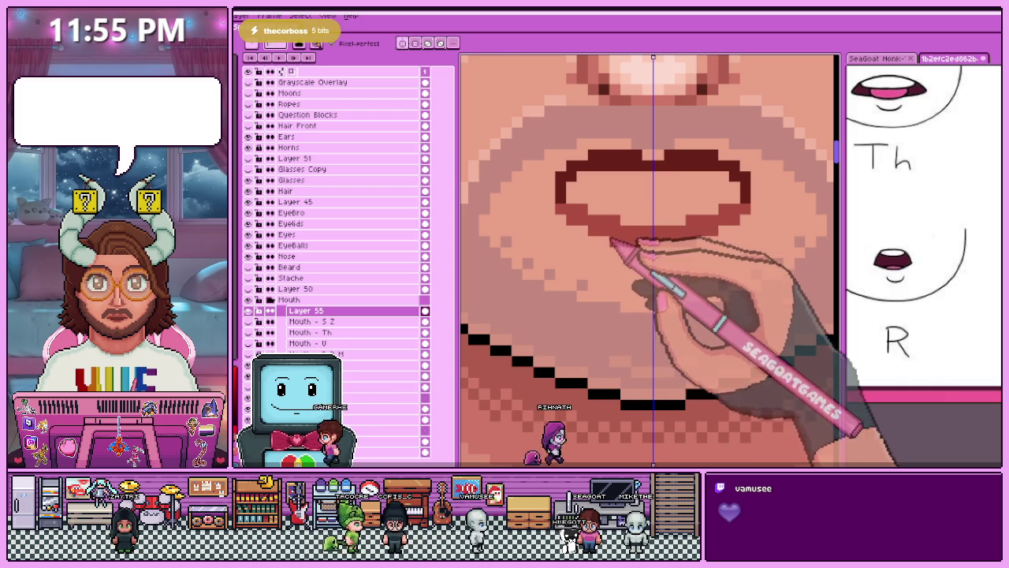
{"action": "scroll", "coordinate": [607, 234], "scroll_direction": "down", "scroll_amount": 1}
{"action": "scroll", "coordinate": [599, 203], "scroll_direction": "up", "scroll_amount": 1}
{"action": "scroll", "coordinate": [603, 241], "scroll_direction": "down", "scroll_amount": 1}
{"action": "scroll", "coordinate": [608, 226], "scroll_direction": "up", "scroll_amount": 1}
{"action": "scroll", "coordinate": [615, 268], "scroll_direction": "down", "scroll_amount": 1}
{"action": "scroll", "coordinate": [611, 280], "scroll_direction": "down", "scroll_amount": 1}
{"action": "scroll", "coordinate": [608, 270], "scroll_direction": "up", "scroll_amount": 1}
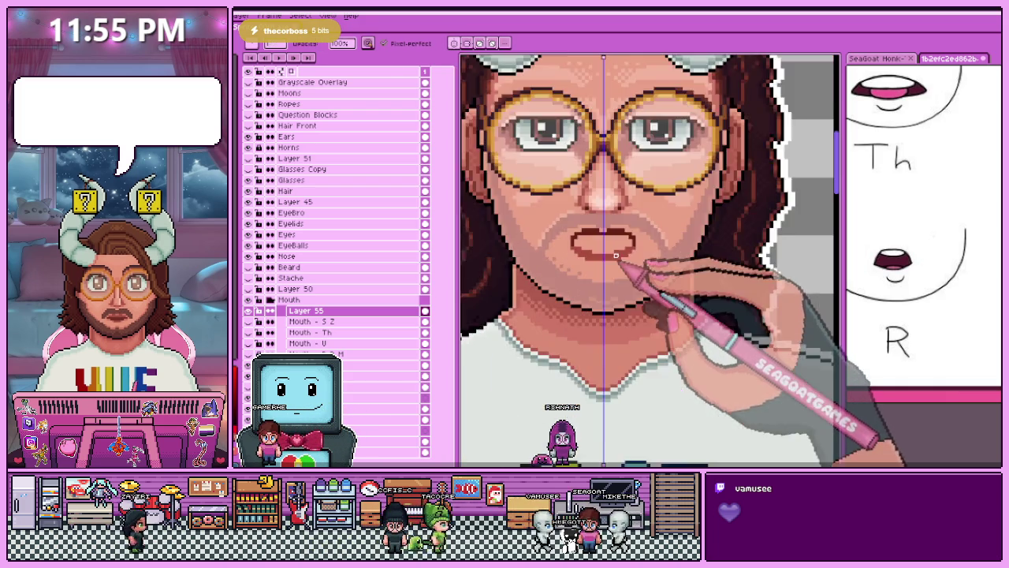
{"action": "scroll", "coordinate": [591, 244], "scroll_direction": "up", "scroll_amount": 1}
{"action": "scroll", "coordinate": [579, 232], "scroll_direction": "up", "scroll_amount": 1}
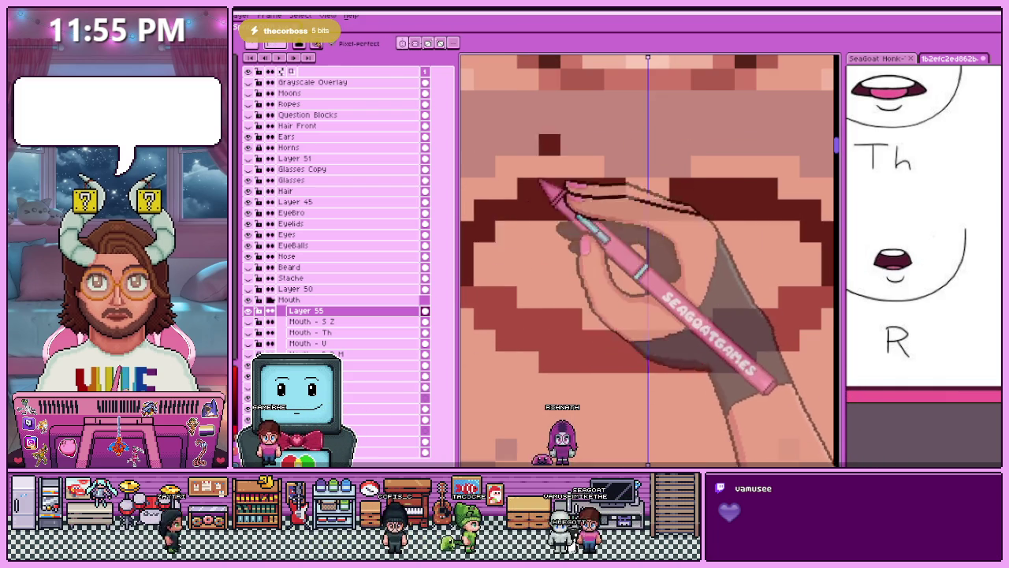
{"action": "scroll", "coordinate": [528, 206], "scroll_direction": "down", "scroll_amount": 1}
{"action": "left_click", "coordinate": [251, 322]}
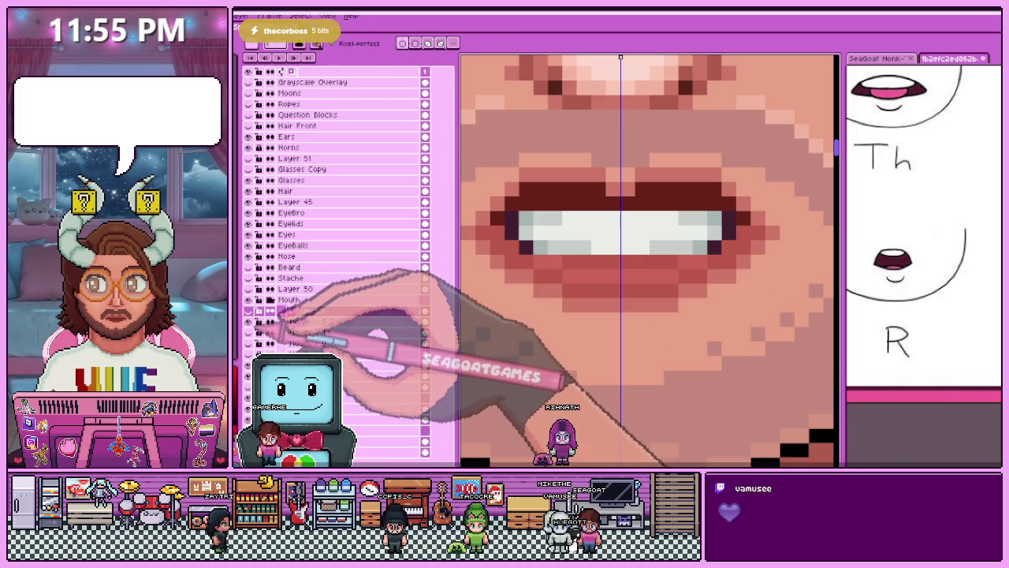
{"action": "left_click", "coordinate": [250, 322]}
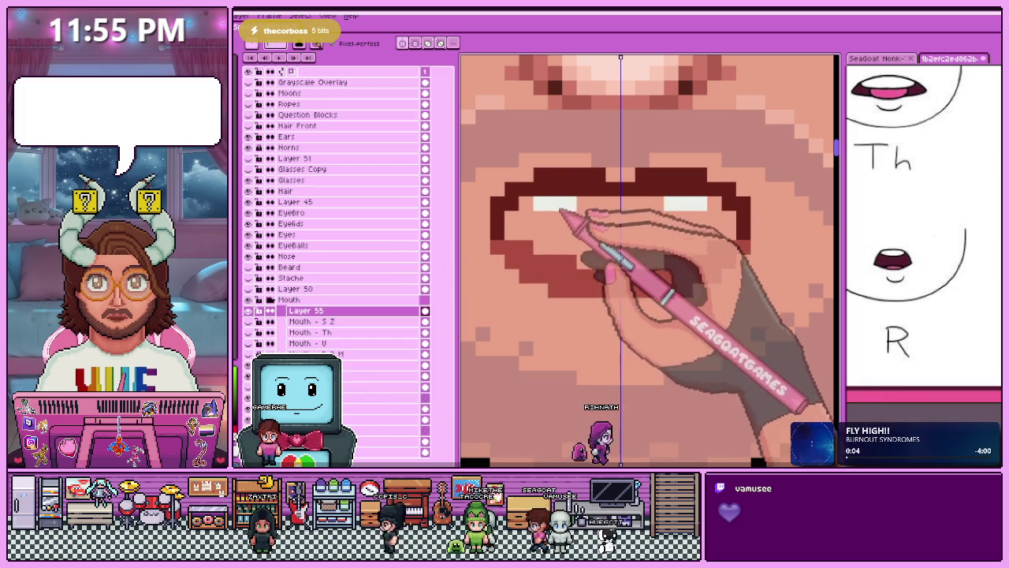
{"action": "left_click_drag", "start_coordinate": [550, 205], "coordinate": [694, 214]}
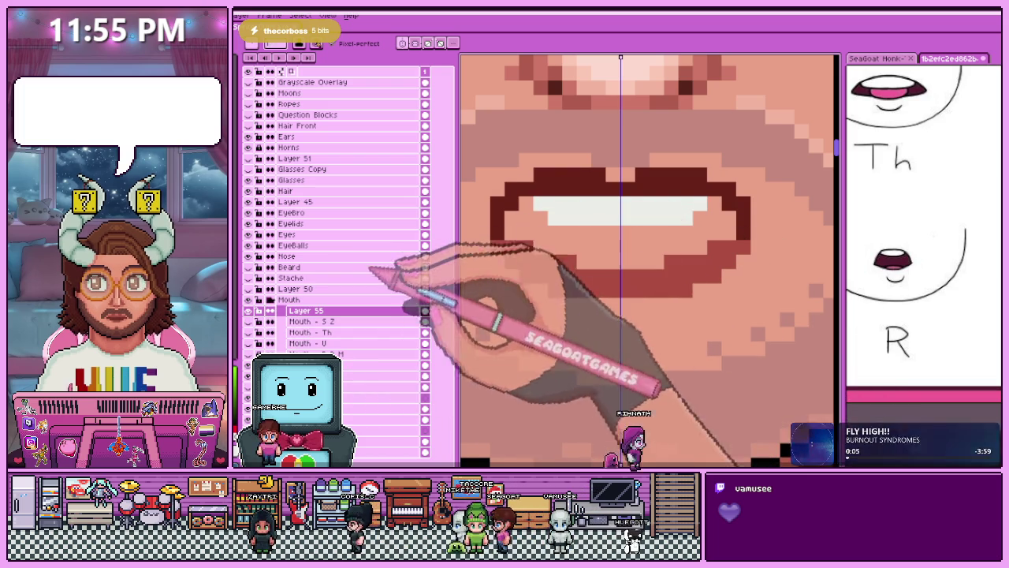
Toggle the Mouth group's visibility off and on to compare the face with and without it.
{"action": "left_click", "coordinate": [248, 300]}
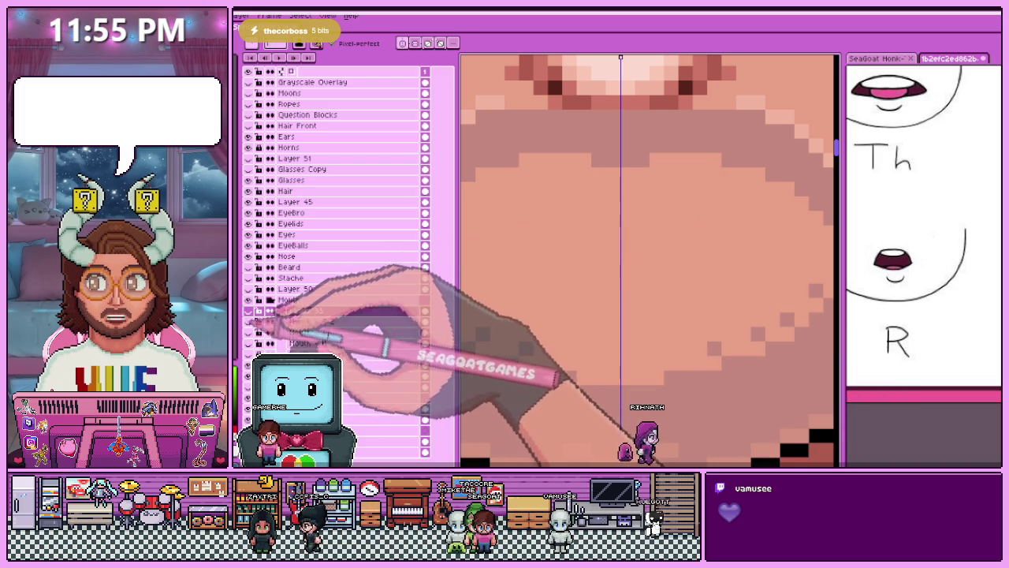
{"action": "left_click", "coordinate": [248, 300]}
{"action": "left_click", "coordinate": [249, 299]}
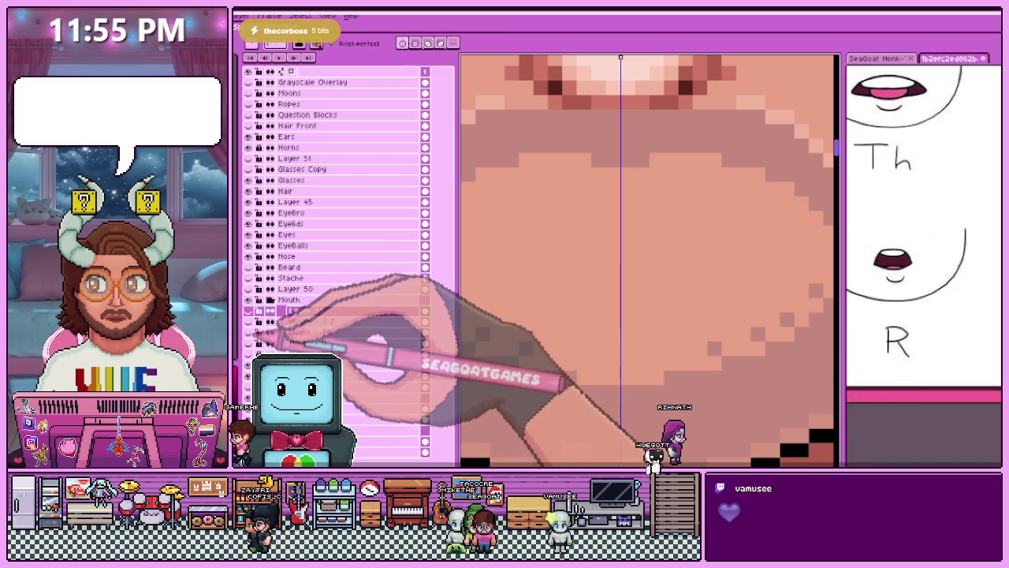
{"action": "left_click", "coordinate": [248, 299]}
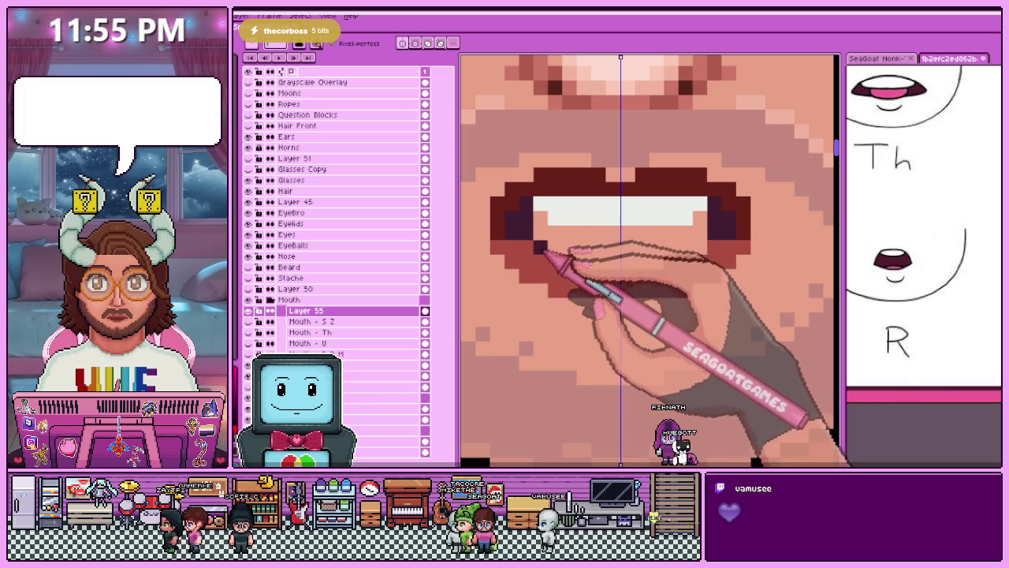
Draw the open R mouth with white upper teeth on Layer 55, then hide it to compare.
{"action": "scroll", "coordinate": [544, 252], "scroll_direction": "down", "scroll_amount": 3}
{"action": "scroll", "coordinate": [604, 297], "scroll_direction": "up", "scroll_amount": 1}
{"action": "scroll", "coordinate": [578, 265], "scroll_direction": "down", "scroll_amount": 2}
{"action": "scroll", "coordinate": [552, 287], "scroll_direction": "down", "scroll_amount": 1}
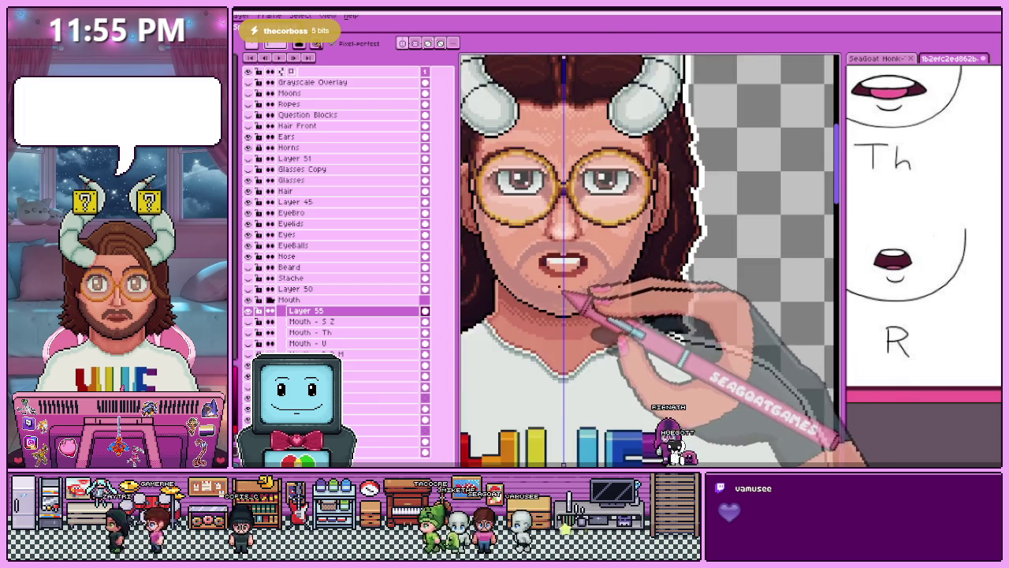
{"action": "scroll", "coordinate": [563, 291], "scroll_direction": "up", "scroll_amount": 3}
{"action": "scroll", "coordinate": [547, 248], "scroll_direction": "up", "scroll_amount": 1}
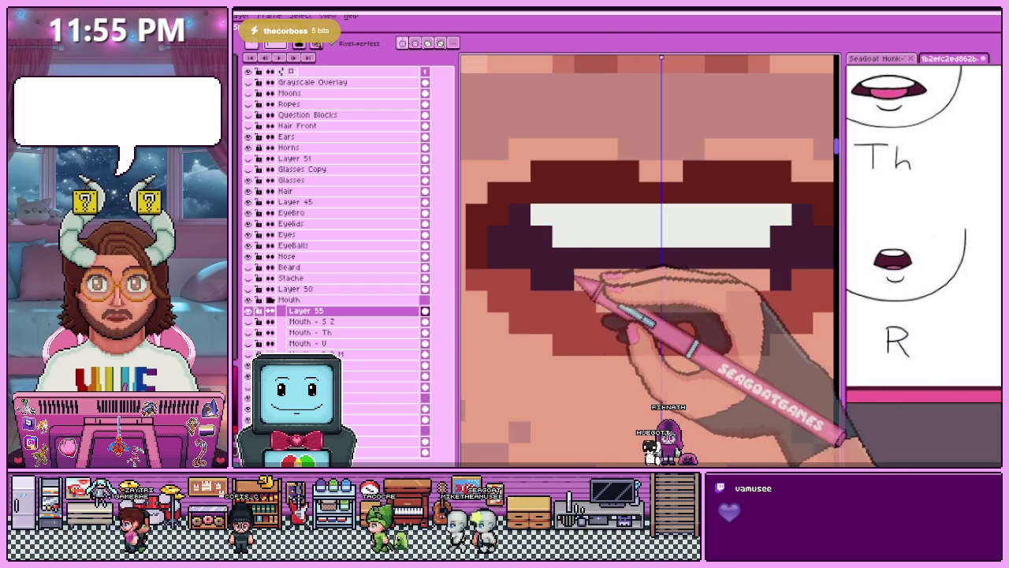
{"action": "scroll", "coordinate": [562, 280], "scroll_direction": "down", "scroll_amount": 2}
{"action": "scroll", "coordinate": [562, 279], "scroll_direction": "down", "scroll_amount": 3}
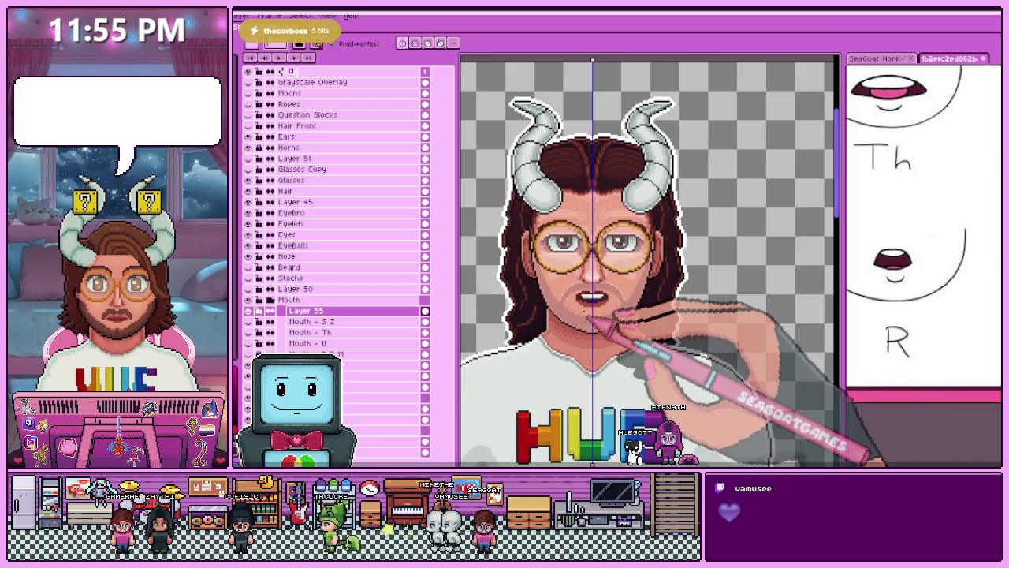
{"action": "scroll", "coordinate": [607, 303], "scroll_direction": "up", "scroll_amount": 3}
{"action": "scroll", "coordinate": [512, 284], "scroll_direction": "up", "scroll_amount": 2}
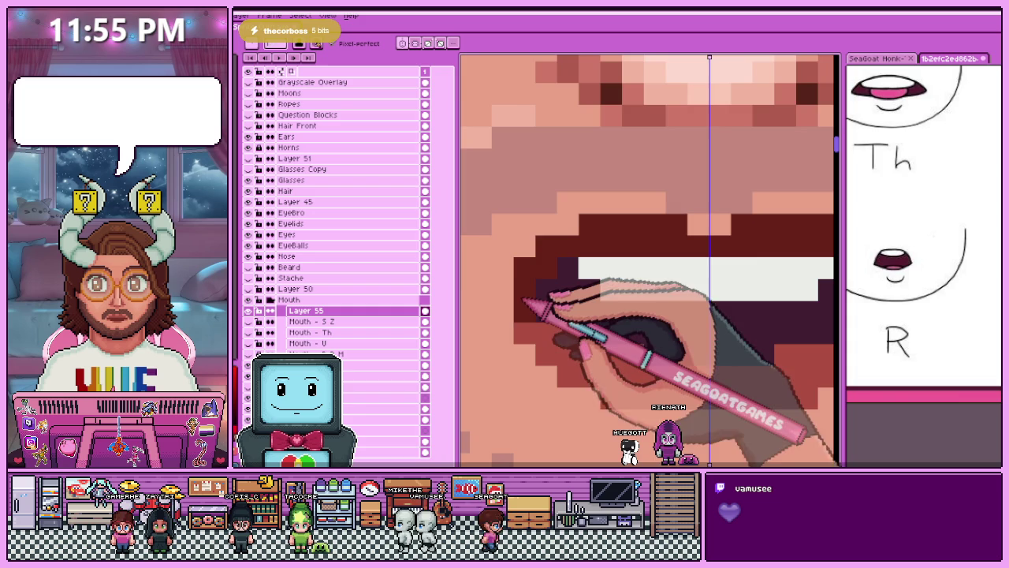
{"action": "scroll", "coordinate": [512, 315], "scroll_direction": "down", "scroll_amount": 2}
{"action": "scroll", "coordinate": [518, 304], "scroll_direction": "up", "scroll_amount": 1}
{"action": "scroll", "coordinate": [552, 305], "scroll_direction": "down", "scroll_amount": 1}
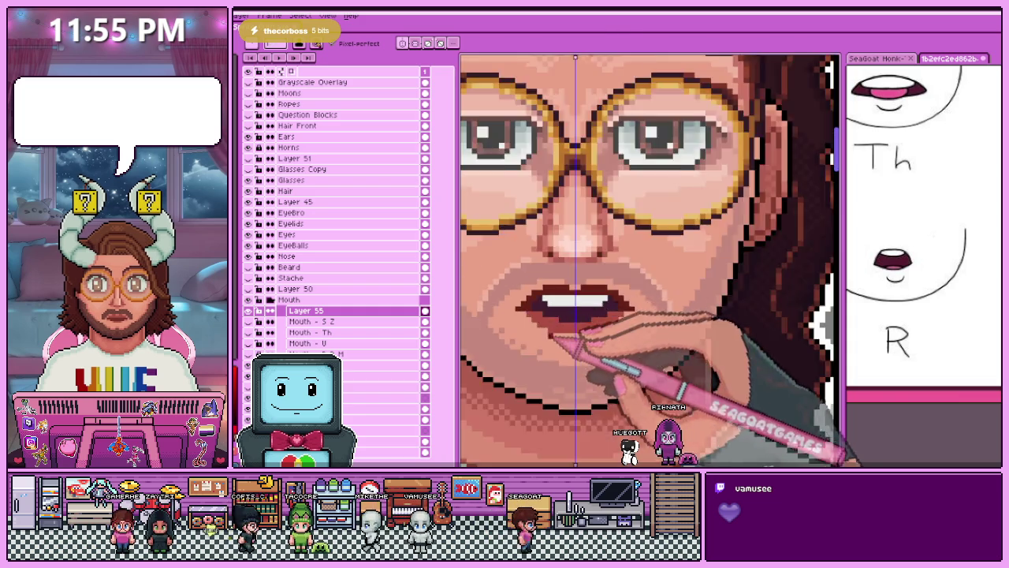
{"action": "scroll", "coordinate": [541, 337], "scroll_direction": "down", "scroll_amount": 1}
{"action": "scroll", "coordinate": [570, 347], "scroll_direction": "up", "scroll_amount": 2}
{"action": "scroll", "coordinate": [552, 323], "scroll_direction": "up", "scroll_amount": 2}
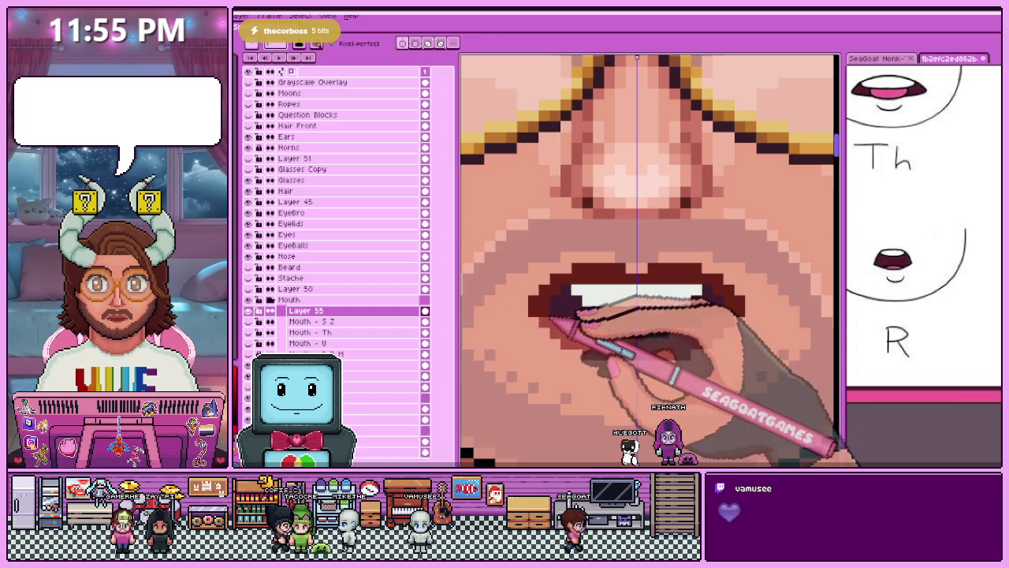
{"action": "scroll", "coordinate": [558, 342], "scroll_direction": "down", "scroll_amount": 2}
{"action": "scroll", "coordinate": [599, 360], "scroll_direction": "up", "scroll_amount": 2}
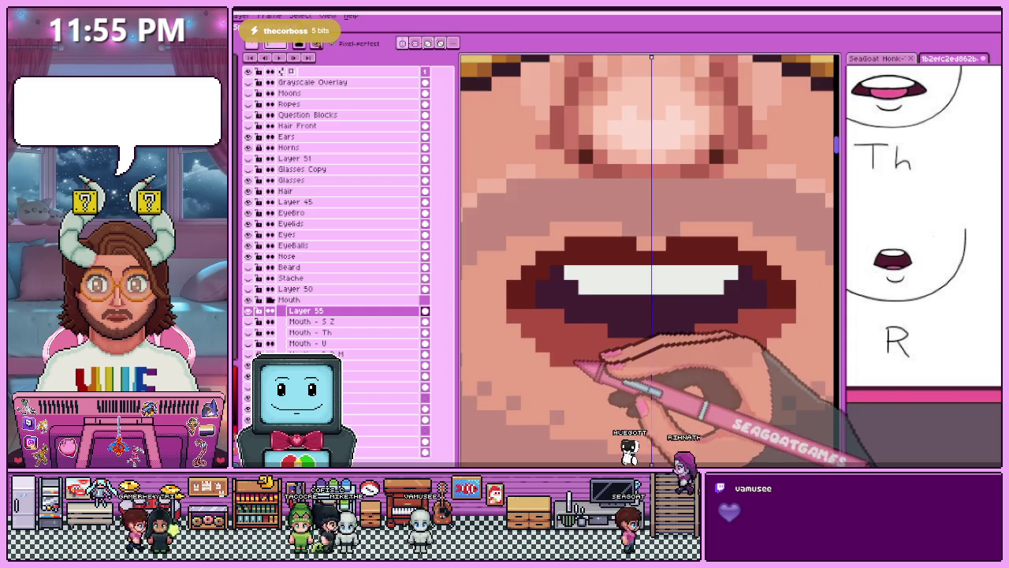
{"action": "scroll", "coordinate": [595, 360], "scroll_direction": "down", "scroll_amount": 1}
{"action": "scroll", "coordinate": [592, 362], "scroll_direction": "down", "scroll_amount": 1}
{"action": "scroll", "coordinate": [591, 363], "scroll_direction": "down", "scroll_amount": 1}
{"action": "scroll", "coordinate": [575, 347], "scroll_direction": "up", "scroll_amount": 2}
{"action": "scroll", "coordinate": [561, 330], "scroll_direction": "up", "scroll_amount": 1}
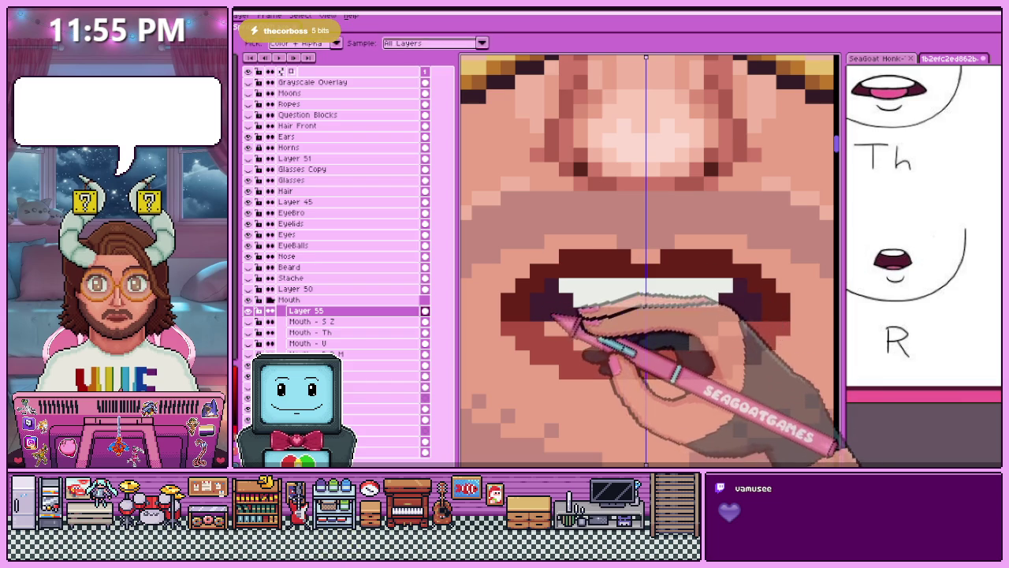
{"action": "scroll", "coordinate": [552, 316], "scroll_direction": "up", "scroll_amount": 1}
{"action": "scroll", "coordinate": [644, 351], "scroll_direction": "down", "scroll_amount": 2}
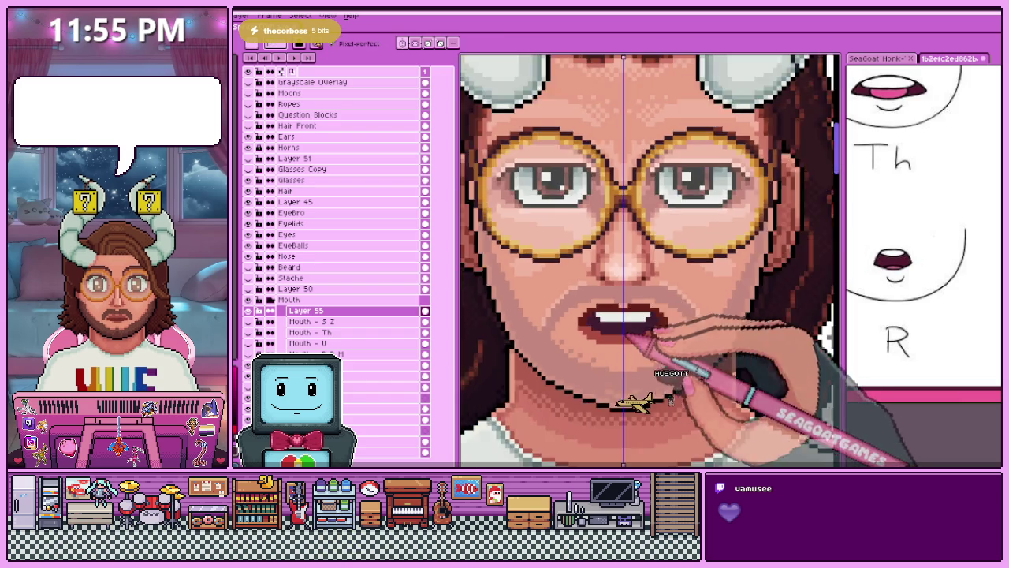
{"action": "scroll", "coordinate": [655, 378], "scroll_direction": "up", "scroll_amount": 2}
{"action": "scroll", "coordinate": [630, 355], "scroll_direction": "down", "scroll_amount": 1}
{"action": "scroll", "coordinate": [607, 331], "scroll_direction": "down", "scroll_amount": 1}
{"action": "scroll", "coordinate": [601, 314], "scroll_direction": "up", "scroll_amount": 2}
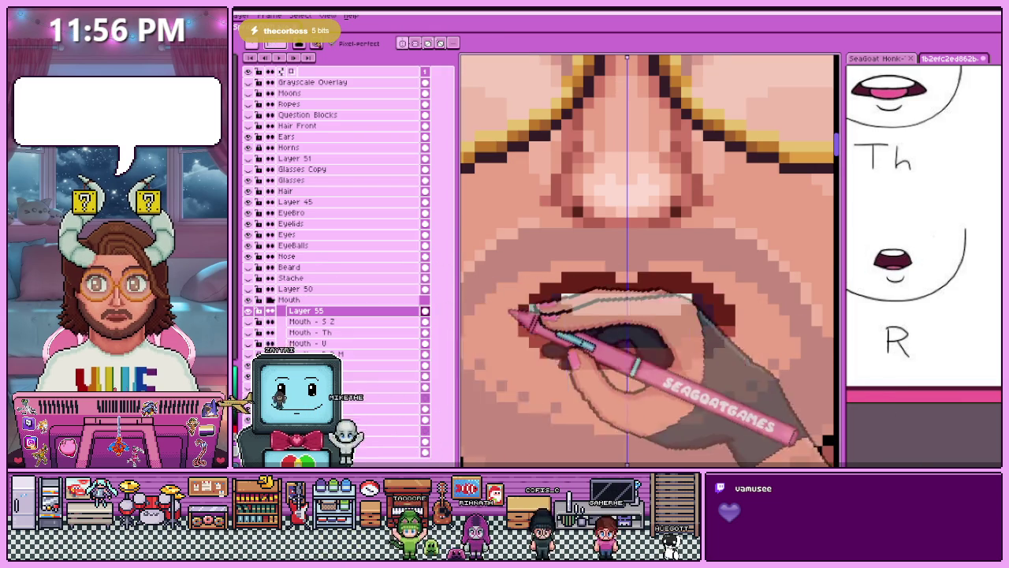
{"action": "scroll", "coordinate": [579, 284], "scroll_direction": "up", "scroll_amount": 1}
{"action": "scroll", "coordinate": [580, 323], "scroll_direction": "down", "scroll_amount": 1}
{"action": "scroll", "coordinate": [579, 324], "scroll_direction": "down", "scroll_amount": 1}
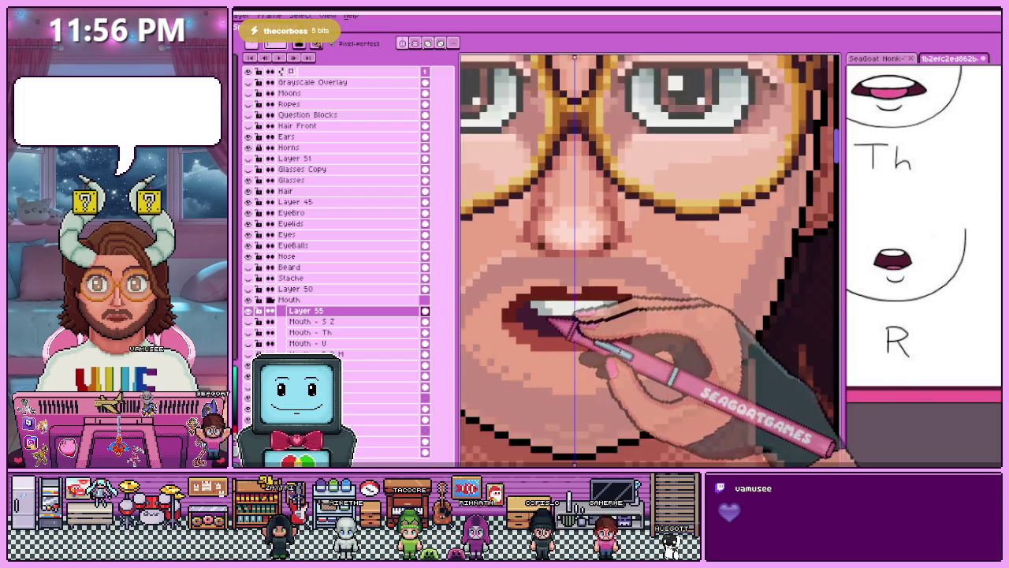
{"action": "scroll", "coordinate": [580, 324], "scroll_direction": "up", "scroll_amount": 1}
{"action": "scroll", "coordinate": [579, 323], "scroll_direction": "down", "scroll_amount": 1}
{"action": "scroll", "coordinate": [580, 315], "scroll_direction": "down", "scroll_amount": 2}
{"action": "scroll", "coordinate": [580, 315], "scroll_direction": "up", "scroll_amount": 1}
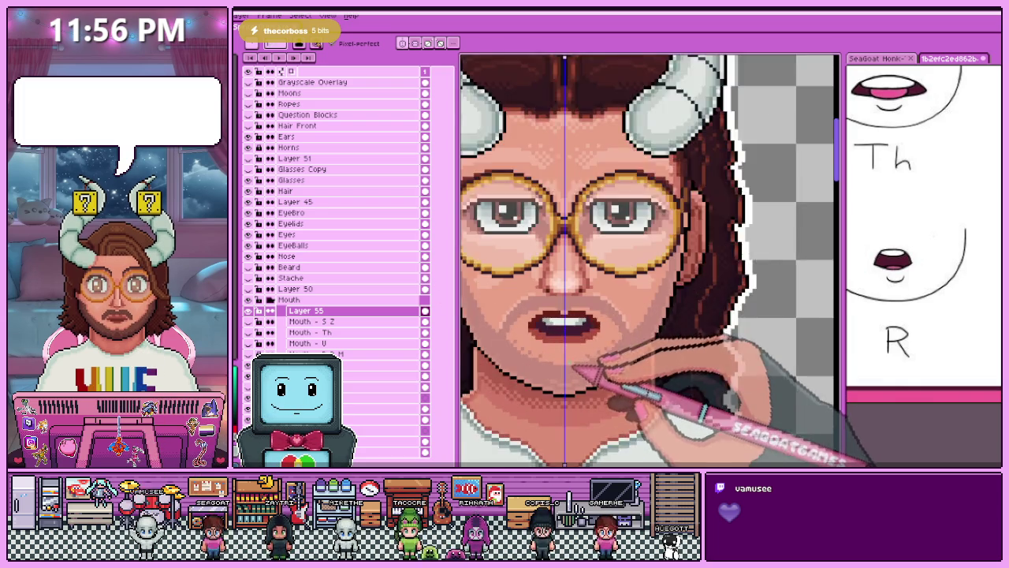
{"action": "scroll", "coordinate": [579, 315], "scroll_direction": "up", "scroll_amount": 1}
{"action": "scroll", "coordinate": [544, 319], "scroll_direction": "up", "scroll_amount": 1}
{"action": "scroll", "coordinate": [544, 320], "scroll_direction": "up", "scroll_amount": 1}
{"action": "scroll", "coordinate": [558, 300], "scroll_direction": "up", "scroll_amount": 1}
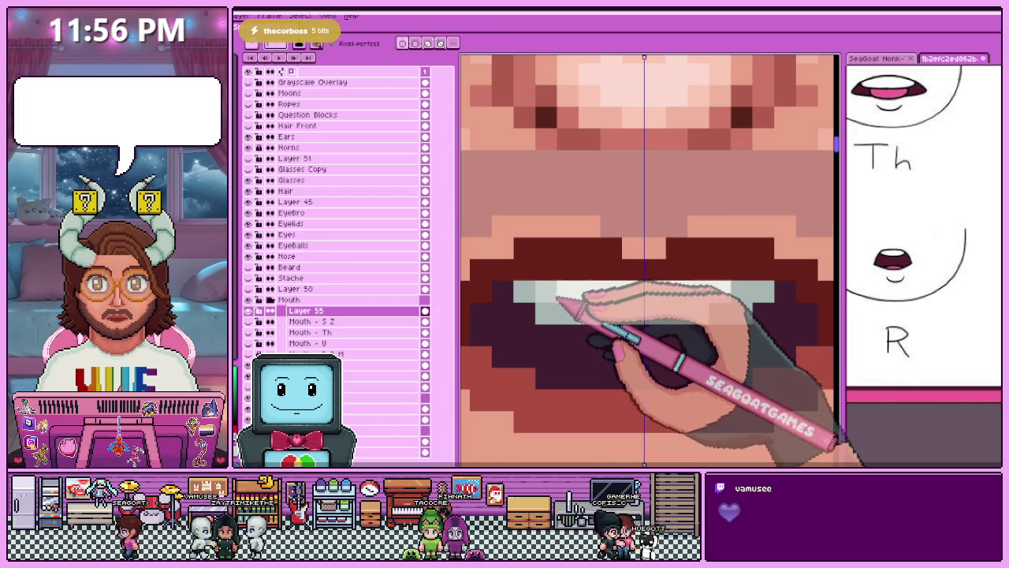
{"action": "scroll", "coordinate": [575, 303], "scroll_direction": "down", "scroll_amount": 3}
{"action": "scroll", "coordinate": [575, 303], "scroll_direction": "down", "scroll_amount": 2}
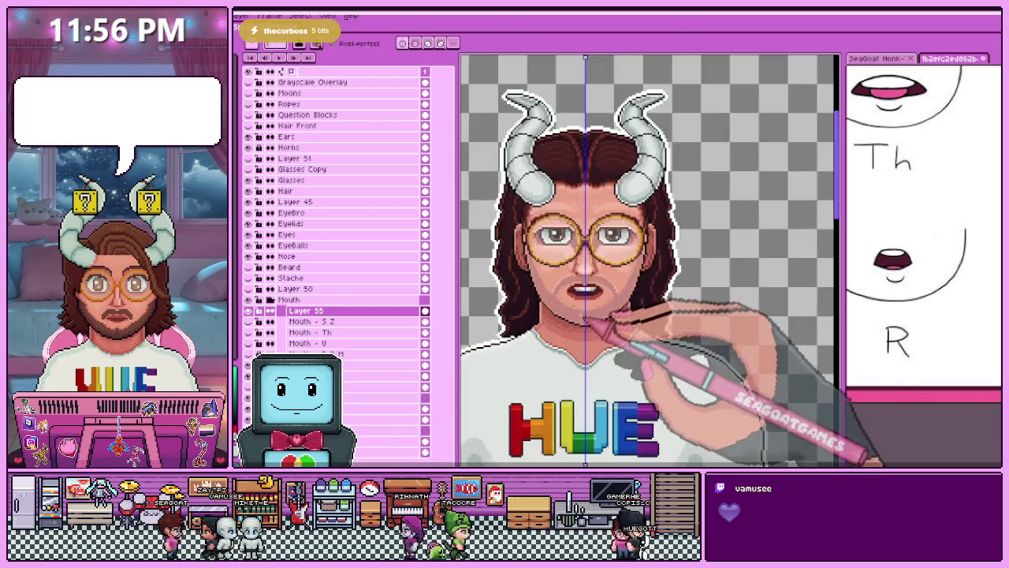
{"action": "scroll", "coordinate": [583, 315], "scroll_direction": "down", "scroll_amount": 2}
{"action": "scroll", "coordinate": [589, 321], "scroll_direction": "up", "scroll_amount": 1}
{"action": "scroll", "coordinate": [591, 308], "scroll_direction": "up", "scroll_amount": 3}
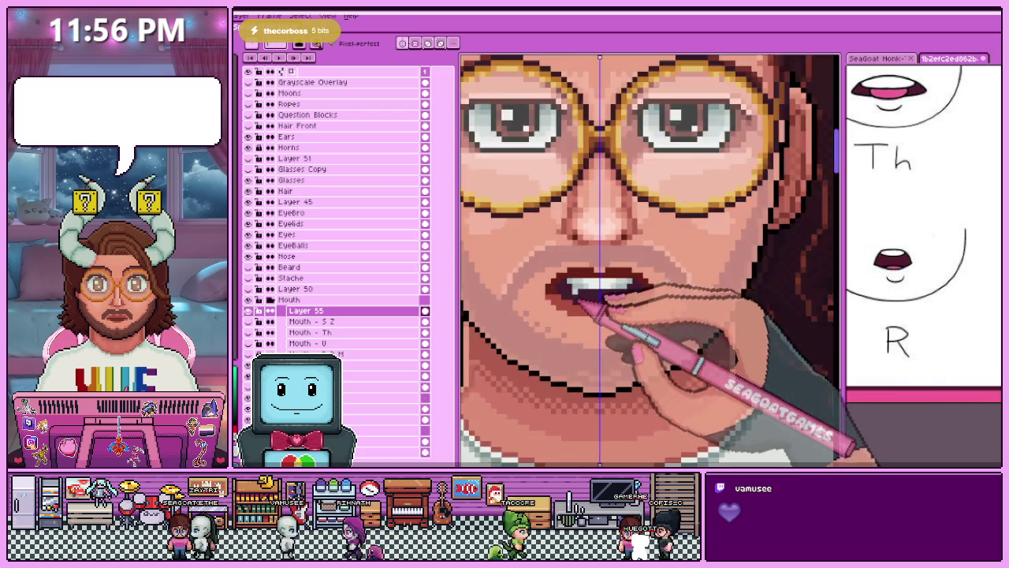
{"action": "scroll", "coordinate": [588, 292], "scroll_direction": "up", "scroll_amount": 2}
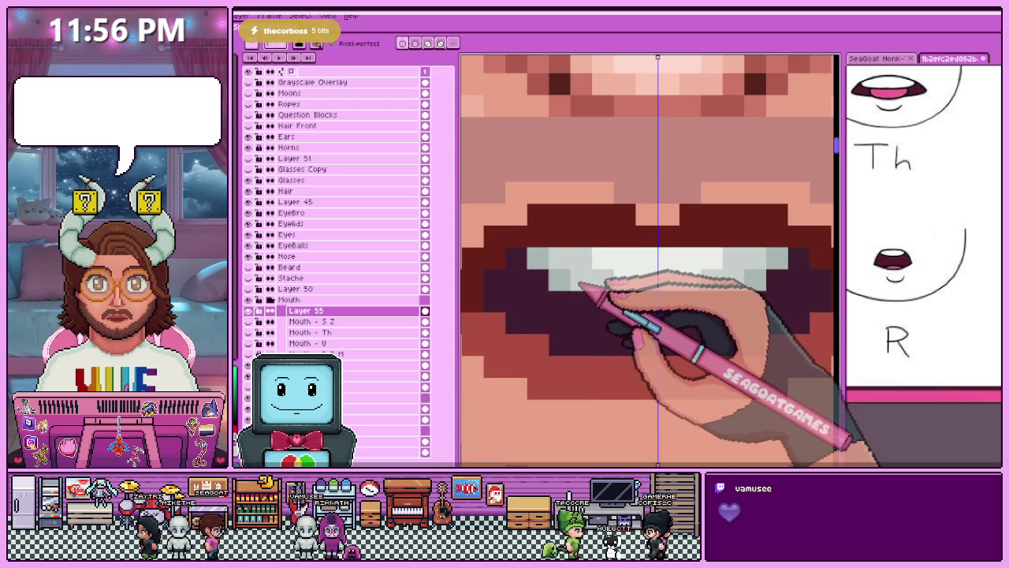
{"action": "scroll", "coordinate": [580, 284], "scroll_direction": "down", "scroll_amount": 2}
{"action": "scroll", "coordinate": [580, 284], "scroll_direction": "down", "scroll_amount": 1}
{"action": "scroll", "coordinate": [581, 281], "scroll_direction": "up", "scroll_amount": 1}
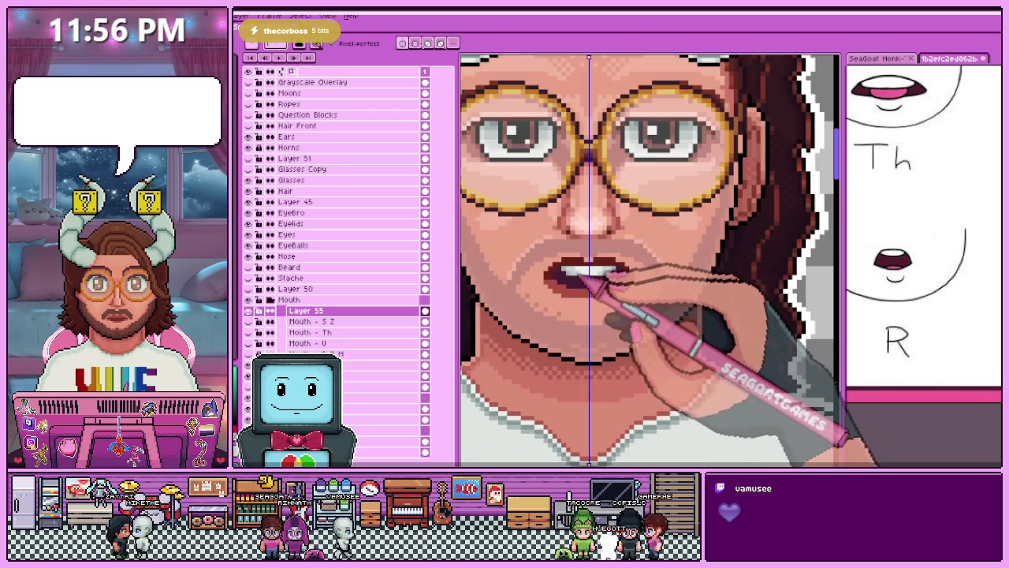
{"action": "scroll", "coordinate": [582, 278], "scroll_direction": "up", "scroll_amount": 2}
{"action": "scroll", "coordinate": [559, 325], "scroll_direction": "down", "scroll_amount": 2}
{"action": "scroll", "coordinate": [559, 324], "scroll_direction": "down", "scroll_amount": 1}
{"action": "scroll", "coordinate": [559, 325], "scroll_direction": "down", "scroll_amount": 1}
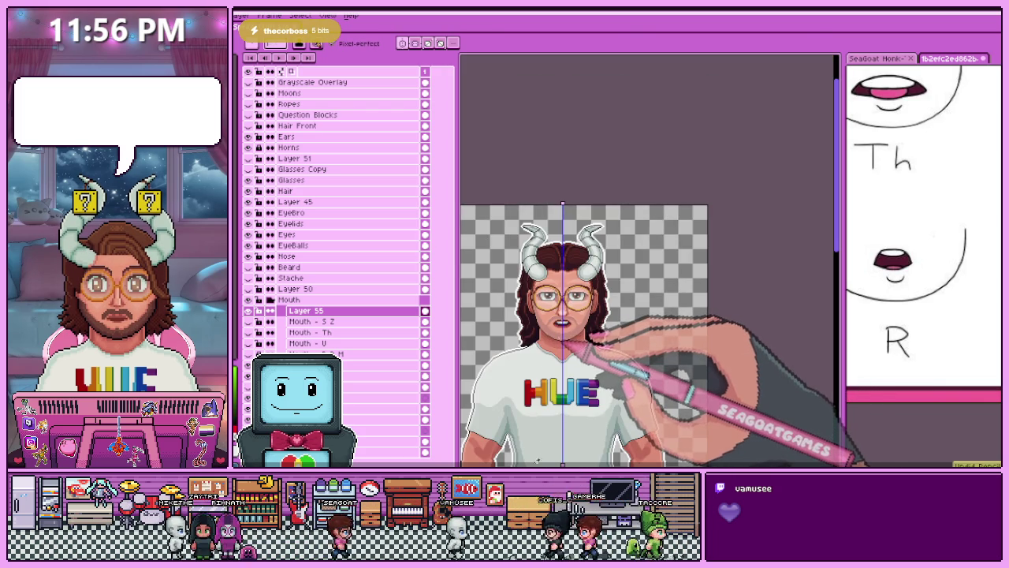
{"action": "scroll", "coordinate": [580, 341], "scroll_direction": "up", "scroll_amount": 2}
{"action": "scroll", "coordinate": [567, 331], "scroll_direction": "up", "scroll_amount": 1}
{"action": "scroll", "coordinate": [552, 311], "scroll_direction": "up", "scroll_amount": 2}
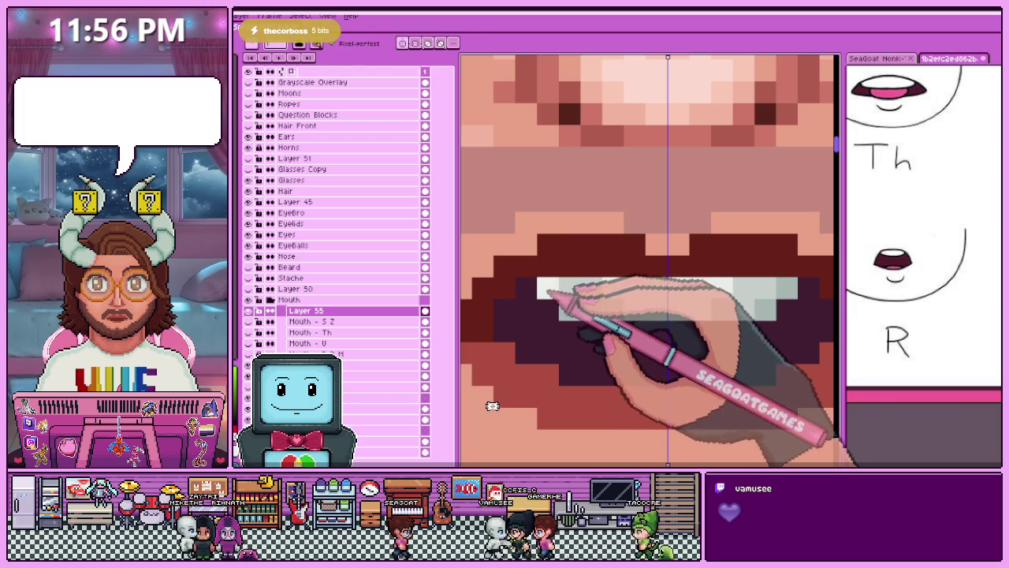
{"action": "scroll", "coordinate": [571, 308], "scroll_direction": "down", "scroll_amount": 2}
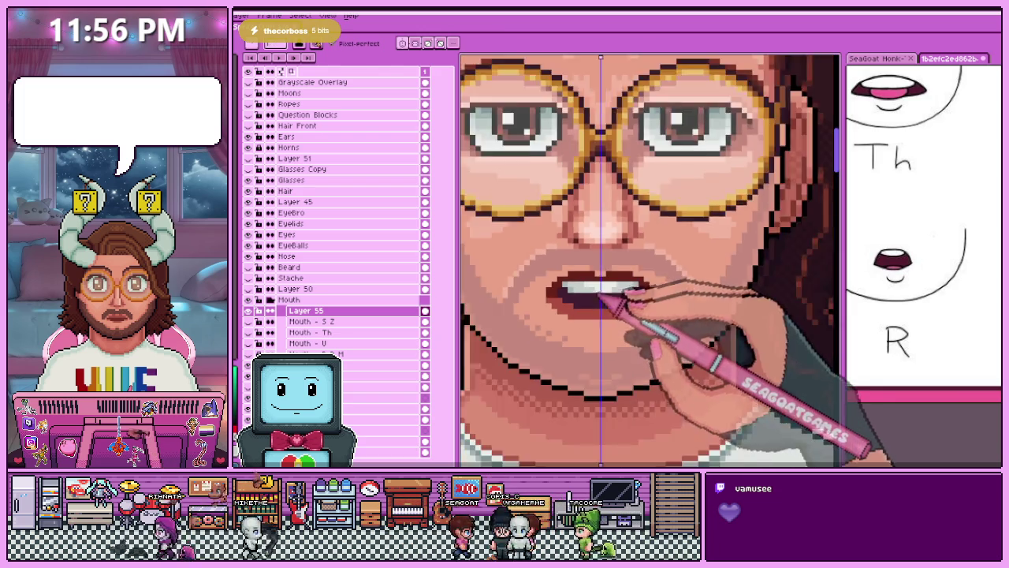
{"action": "scroll", "coordinate": [569, 291], "scroll_direction": "up", "scroll_amount": 1}
{"action": "scroll", "coordinate": [563, 287], "scroll_direction": "down", "scroll_amount": 2}
{"action": "scroll", "coordinate": [603, 299], "scroll_direction": "down", "scroll_amount": 1}
{"action": "scroll", "coordinate": [591, 331], "scroll_direction": "down", "scroll_amount": 1}
{"action": "scroll", "coordinate": [582, 350], "scroll_direction": "up", "scroll_amount": 2}
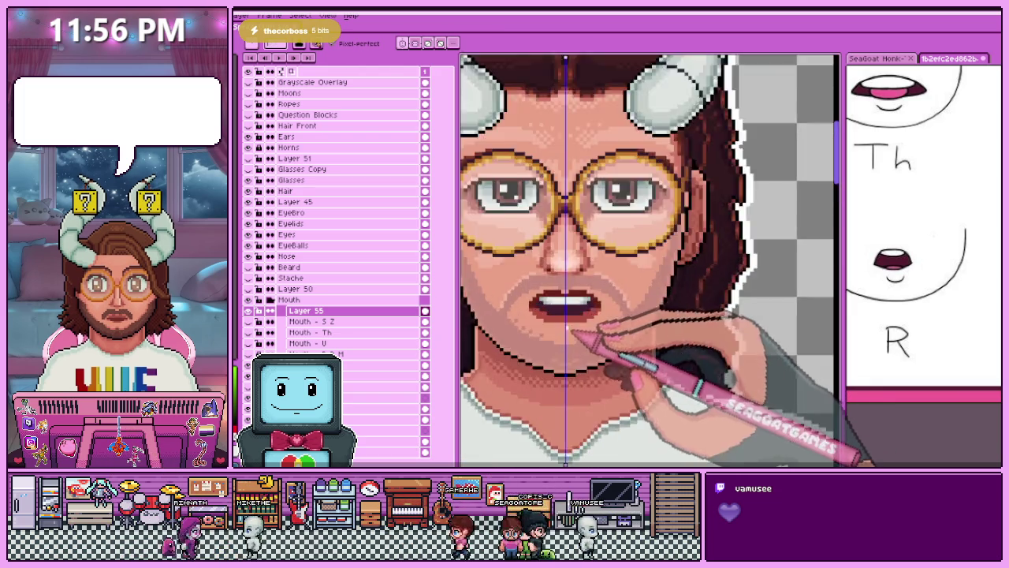
{"action": "scroll", "coordinate": [575, 331], "scroll_direction": "up", "scroll_amount": 2}
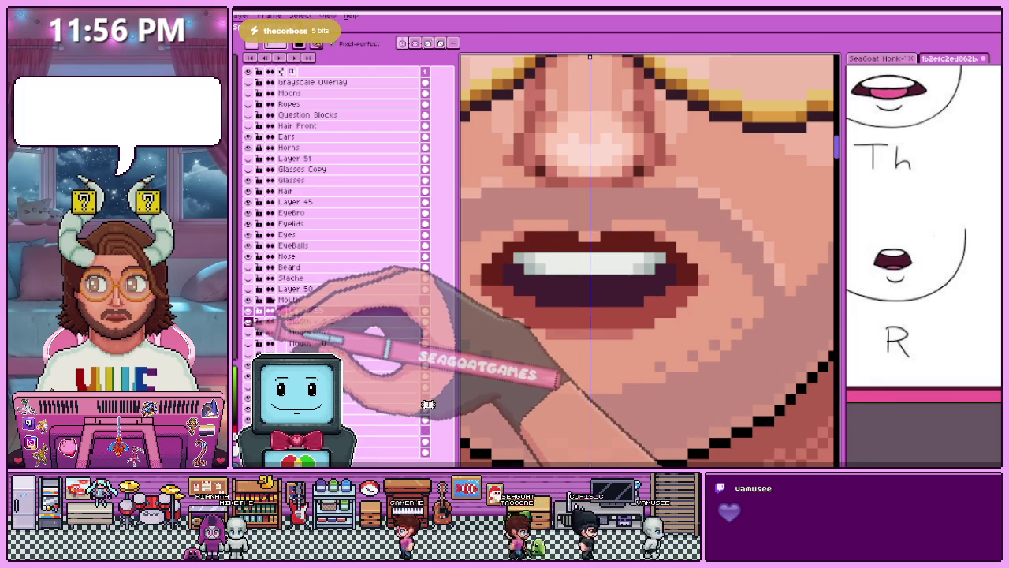
{"action": "left_click", "coordinate": [306, 311]}
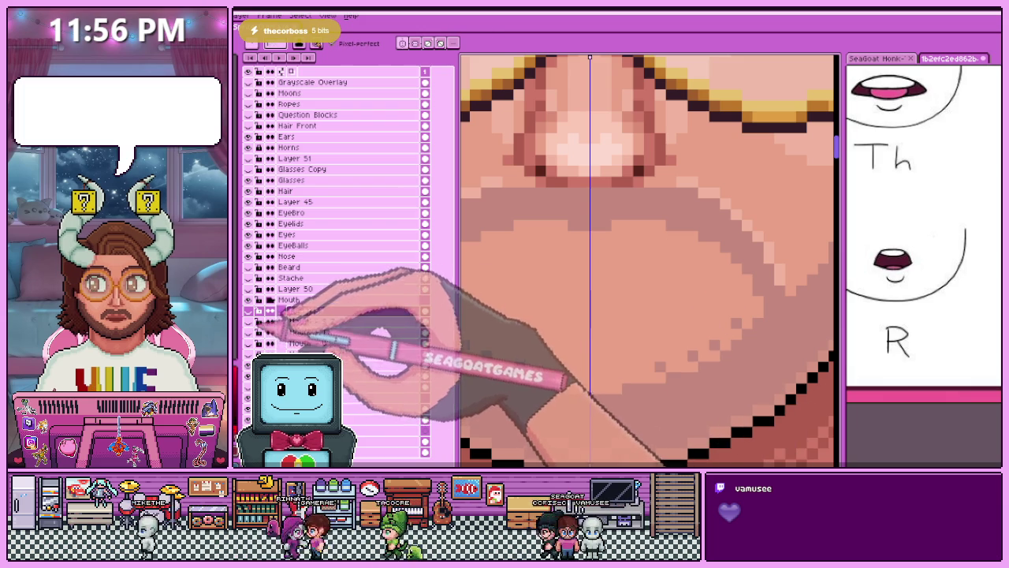
Show Layer 55 again and darken the inner mouth pixels below the upper teeth.
{"action": "left_click", "coordinate": [260, 310]}
{"action": "scroll", "coordinate": [548, 296], "scroll_direction": "up", "scroll_amount": 1}
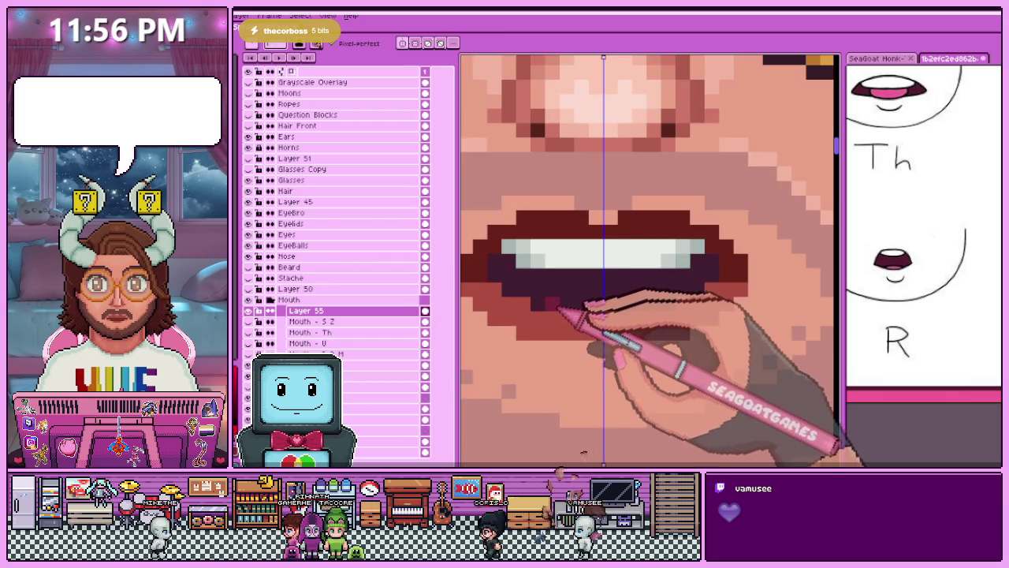
{"action": "scroll", "coordinate": [550, 300], "scroll_direction": "up", "scroll_amount": 2}
{"action": "scroll", "coordinate": [597, 343], "scroll_direction": "down", "scroll_amount": 1}
{"action": "scroll", "coordinate": [597, 343], "scroll_direction": "down", "scroll_amount": 2}
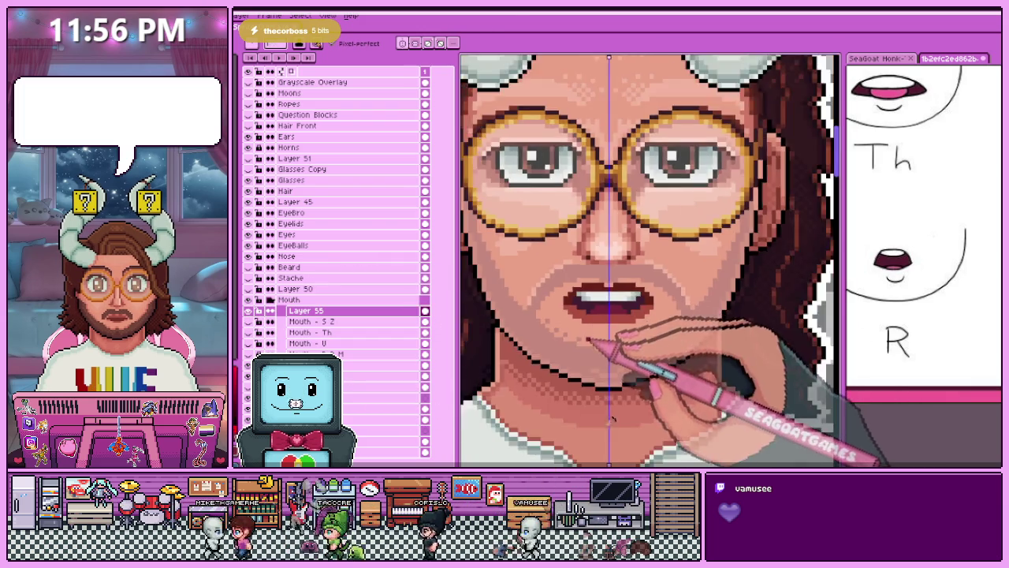
{"action": "scroll", "coordinate": [597, 343], "scroll_direction": "down", "scroll_amount": 1}
{"action": "scroll", "coordinate": [596, 343], "scroll_direction": "down", "scroll_amount": 1}
{"action": "scroll", "coordinate": [597, 343], "scroll_direction": "up", "scroll_amount": 1}
{"action": "scroll", "coordinate": [597, 343], "scroll_direction": "up", "scroll_amount": 2}
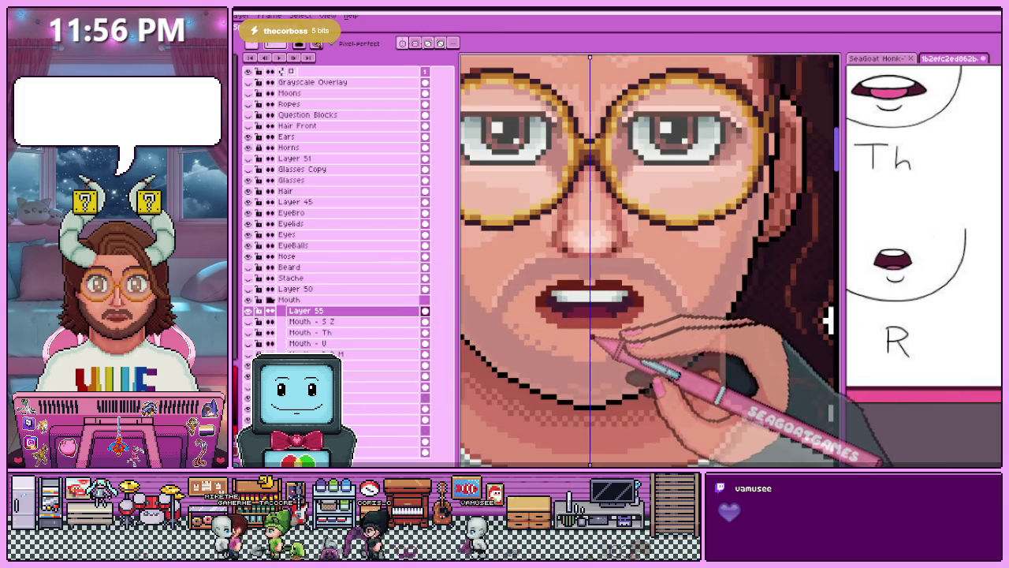
{"action": "scroll", "coordinate": [591, 307], "scroll_direction": "up", "scroll_amount": 1}
{"action": "scroll", "coordinate": [587, 268], "scroll_direction": "up", "scroll_amount": 1}
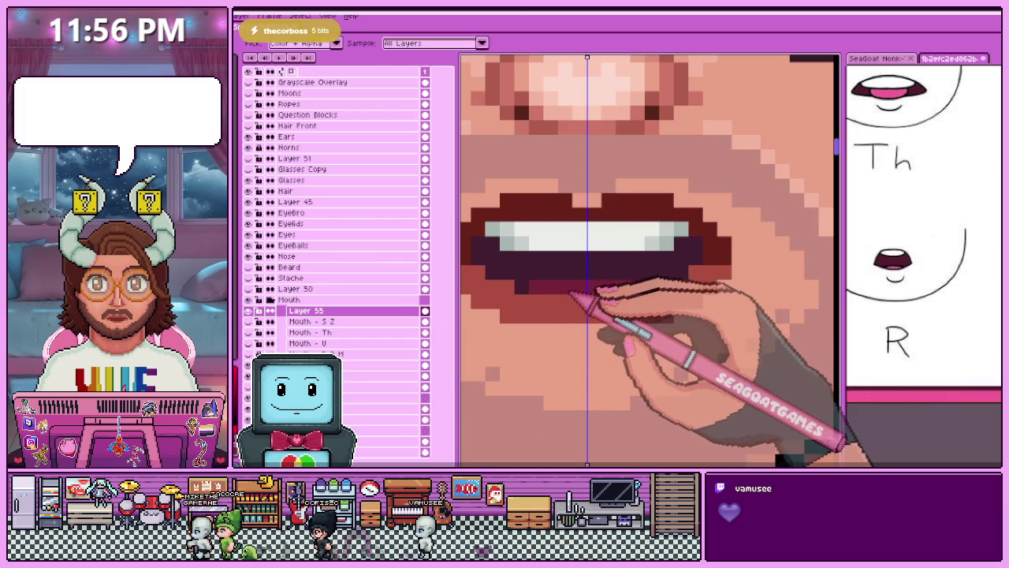
{"action": "scroll", "coordinate": [599, 286], "scroll_direction": "down", "scroll_amount": 2}
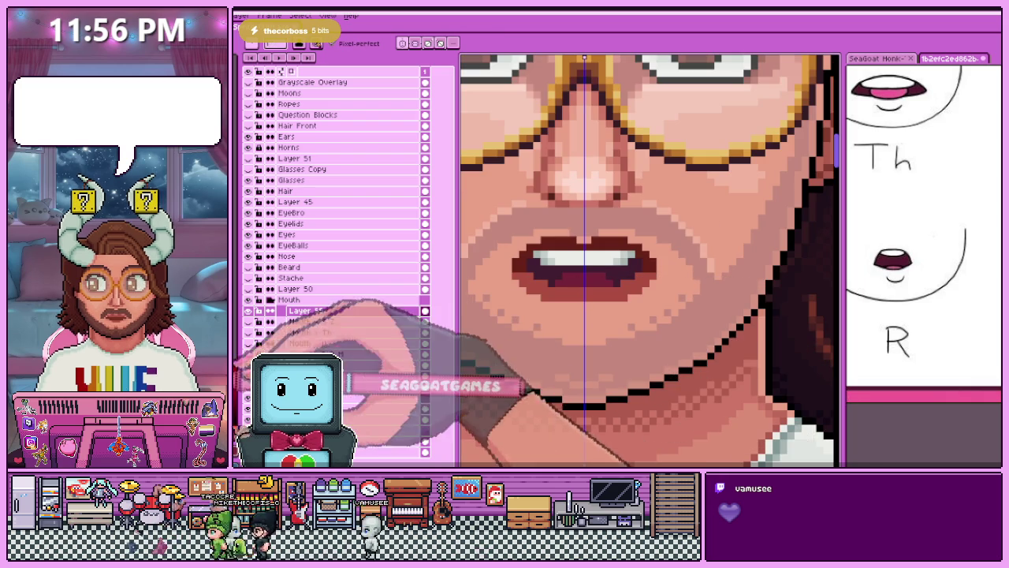
{"action": "scroll", "coordinate": [573, 286], "scroll_direction": "up", "scroll_amount": 2}
{"action": "scroll", "coordinate": [575, 288], "scroll_direction": "up", "scroll_amount": 1}
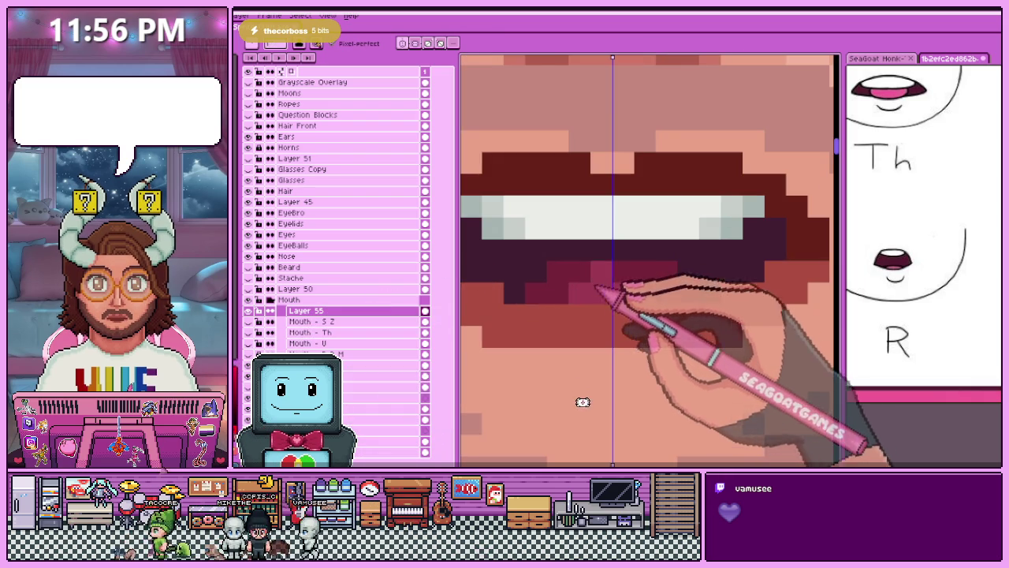
{"action": "scroll", "coordinate": [597, 287], "scroll_direction": "down", "scroll_amount": 2}
{"action": "scroll", "coordinate": [590, 323], "scroll_direction": "down", "scroll_amount": 2}
{"action": "scroll", "coordinate": [591, 339], "scroll_direction": "down", "scroll_amount": 1}
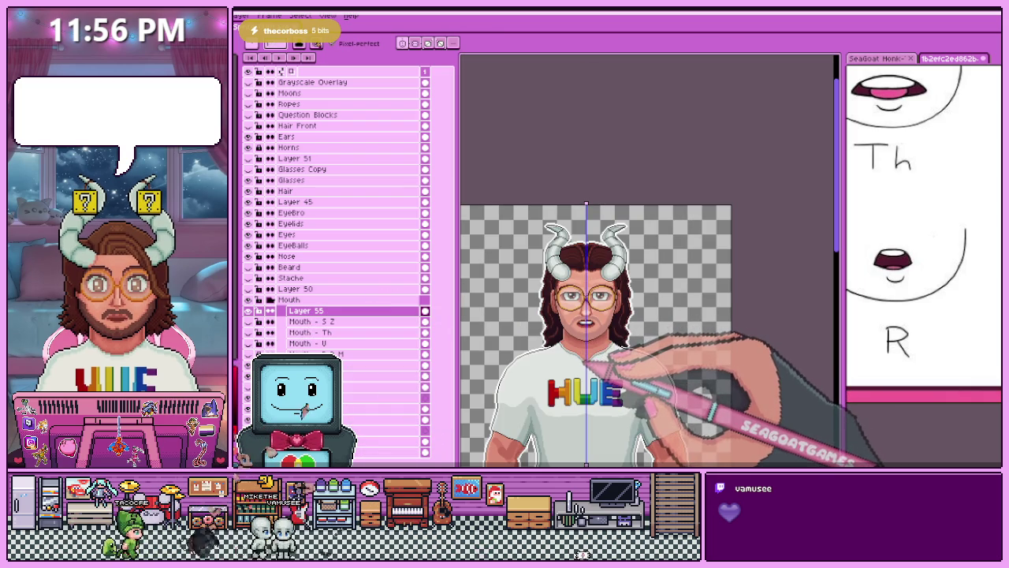
{"action": "scroll", "coordinate": [590, 339], "scroll_direction": "up", "scroll_amount": 2}
{"action": "scroll", "coordinate": [603, 333], "scroll_direction": "up", "scroll_amount": 2}
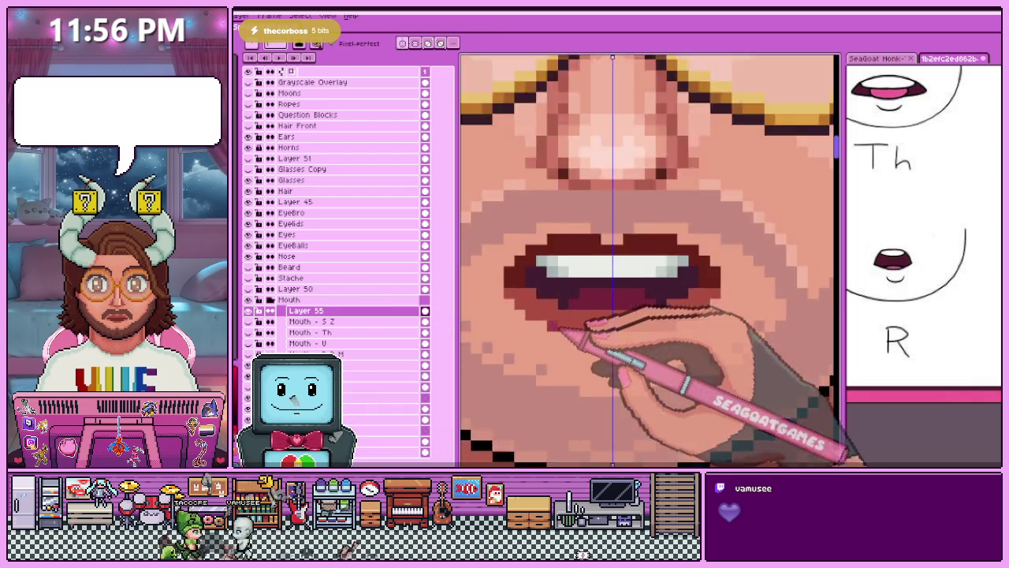
{"action": "scroll", "coordinate": [602, 329], "scroll_direction": "up", "scroll_amount": 1}
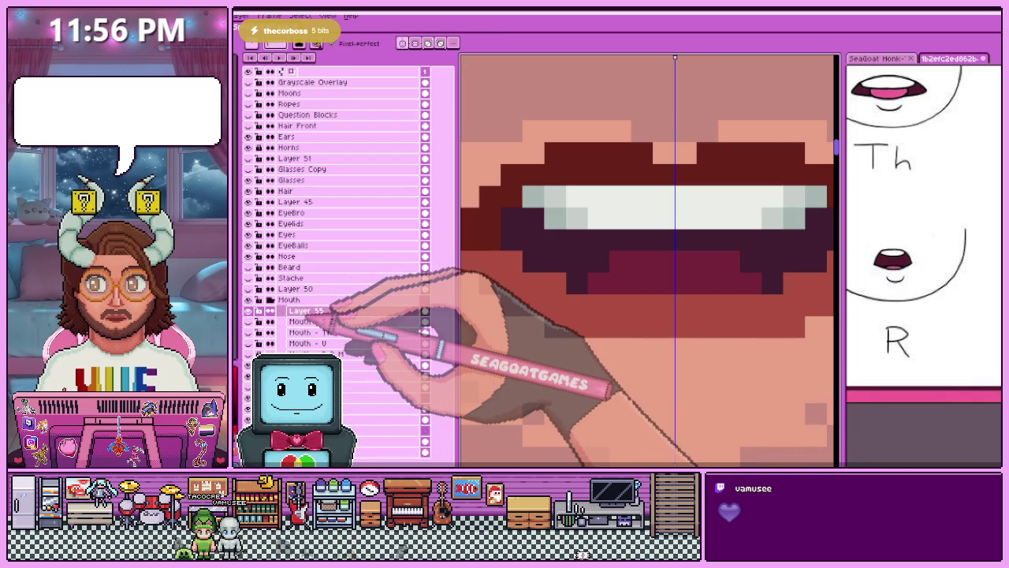
{"action": "double_click", "coordinate": [311, 310]}
{"action": "type", "text": "Mouth - R"}
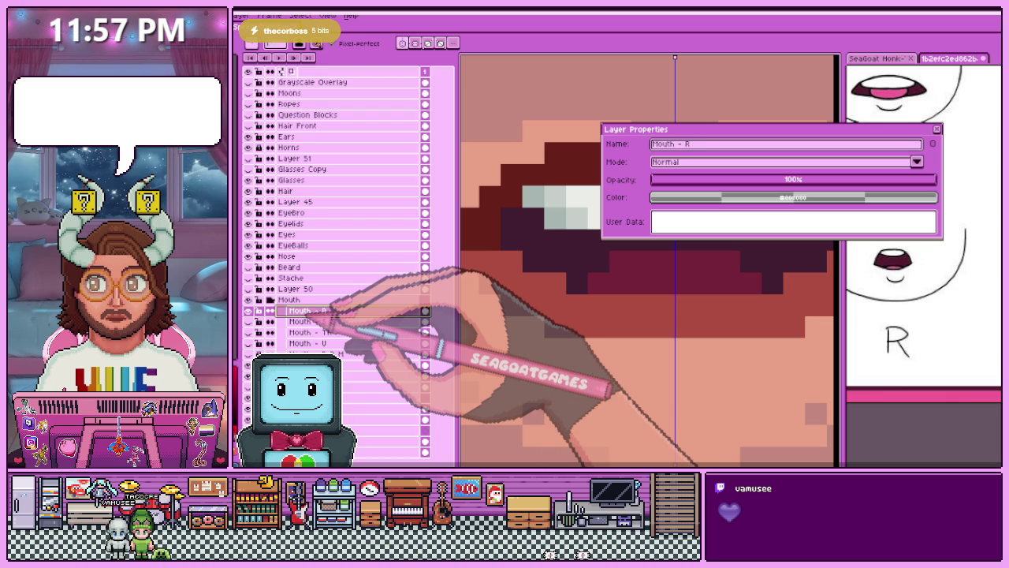
Confirm the open-mouth layer's new name 'Mouth - R'.
{"action": "key", "text": "Return"}
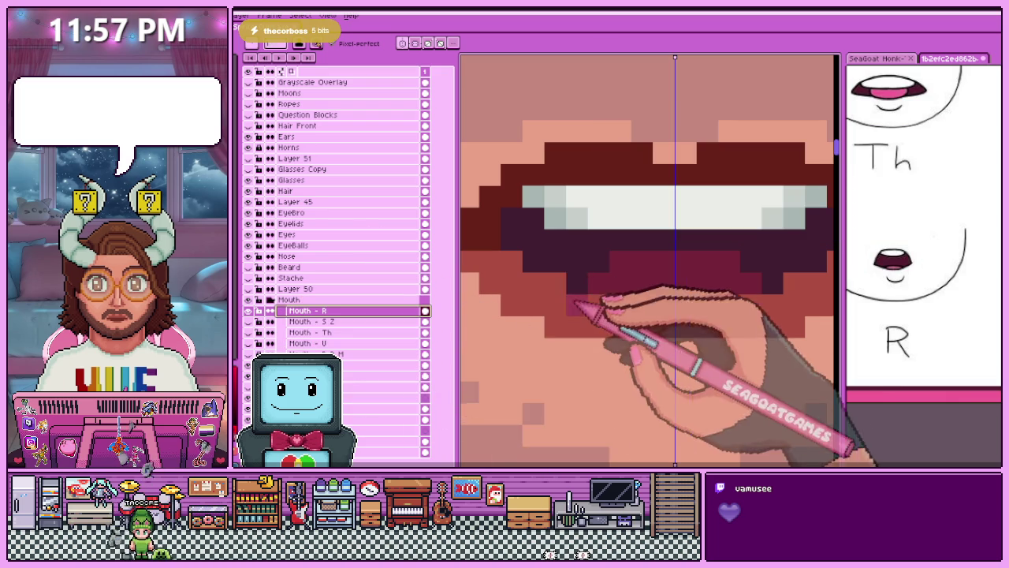
{"action": "scroll", "coordinate": [648, 309], "scroll_direction": "down", "scroll_amount": 5}
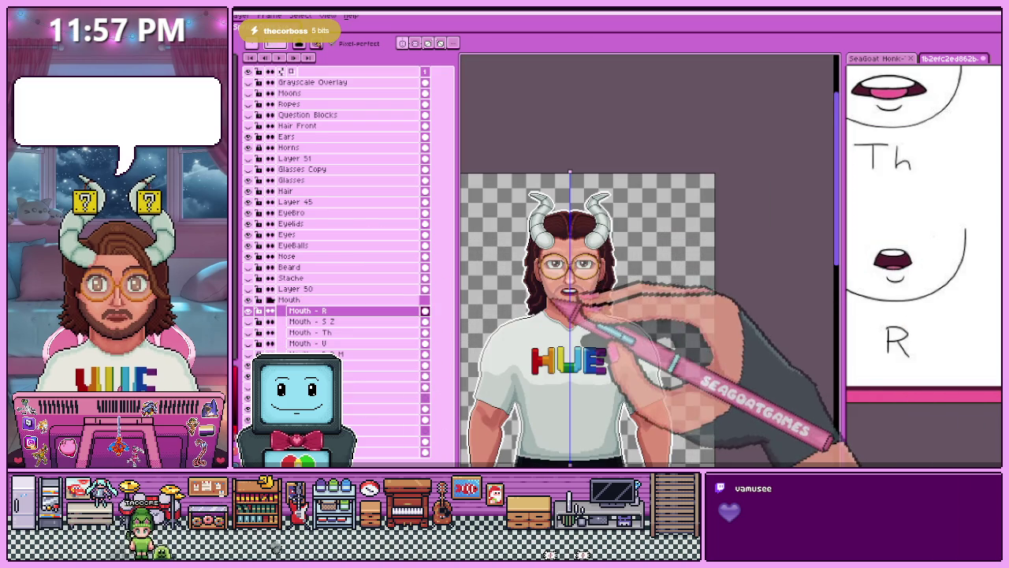
{"action": "scroll", "coordinate": [619, 293], "scroll_direction": "up", "scroll_amount": 3}
{"action": "scroll", "coordinate": [578, 288], "scroll_direction": "up", "scroll_amount": 2}
{"action": "scroll", "coordinate": [577, 288], "scroll_direction": "up", "scroll_amount": 1}
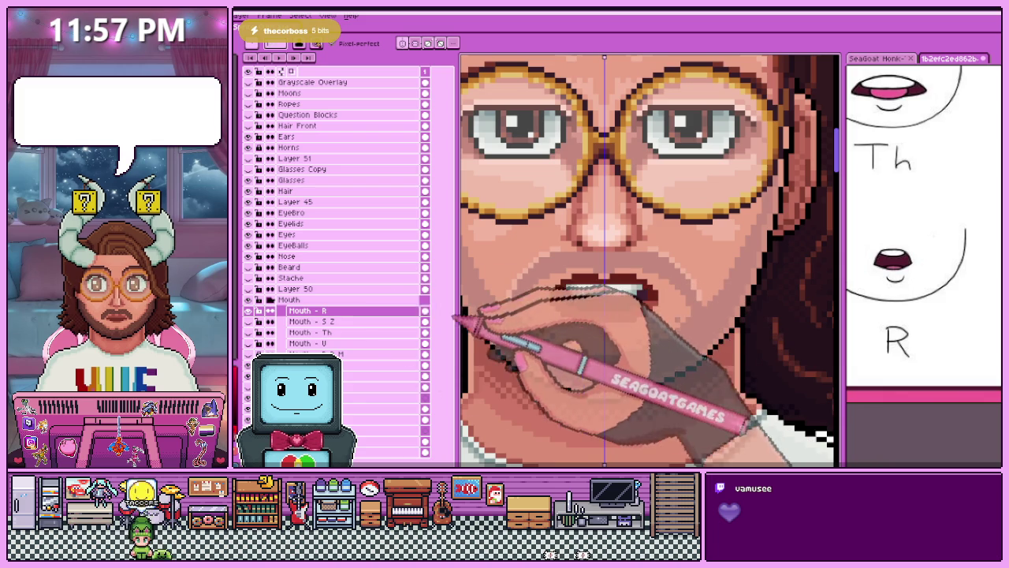
Switch to the selection tool and toggle the Mouth - R layer's visibility.
{"action": "key", "text": "m"}
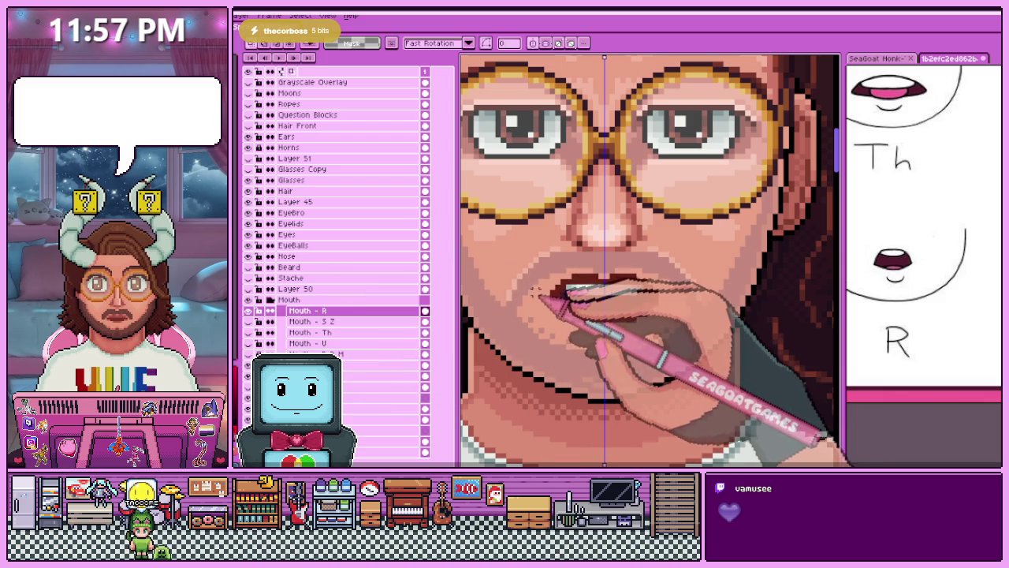
{"action": "scroll", "coordinate": [561, 294], "scroll_direction": "down", "scroll_amount": 1}
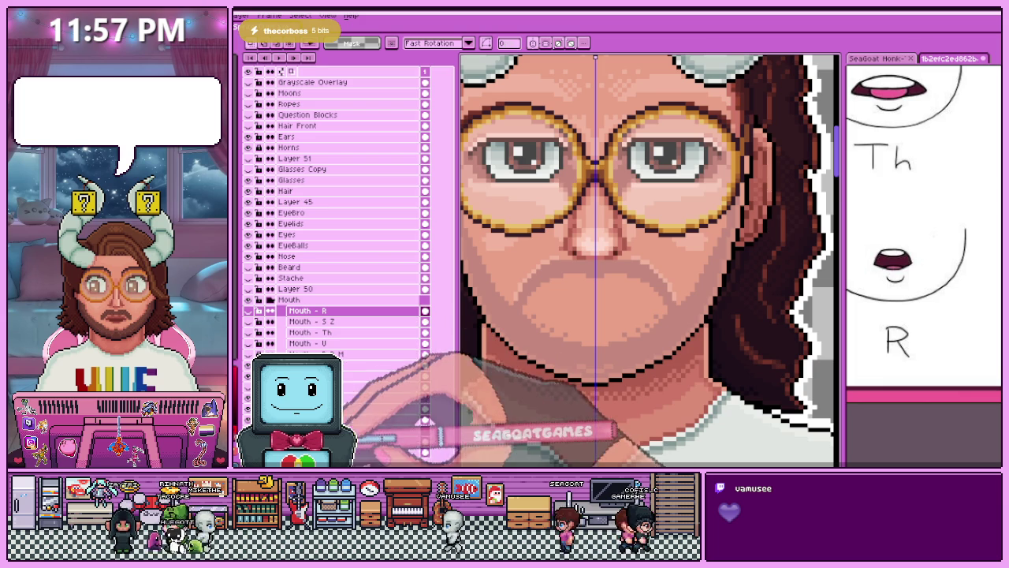
{"action": "left_click", "coordinate": [248, 310]}
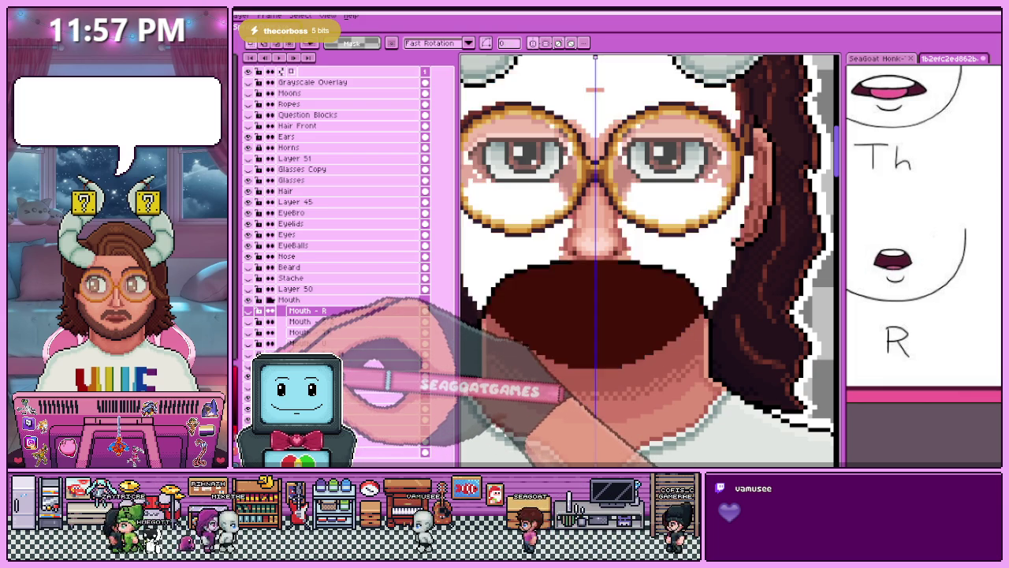
Hide Mouth - R and duplicate the Head layer.
{"action": "left_click", "coordinate": [248, 310]}
{"action": "right_click", "coordinate": [345, 365]}
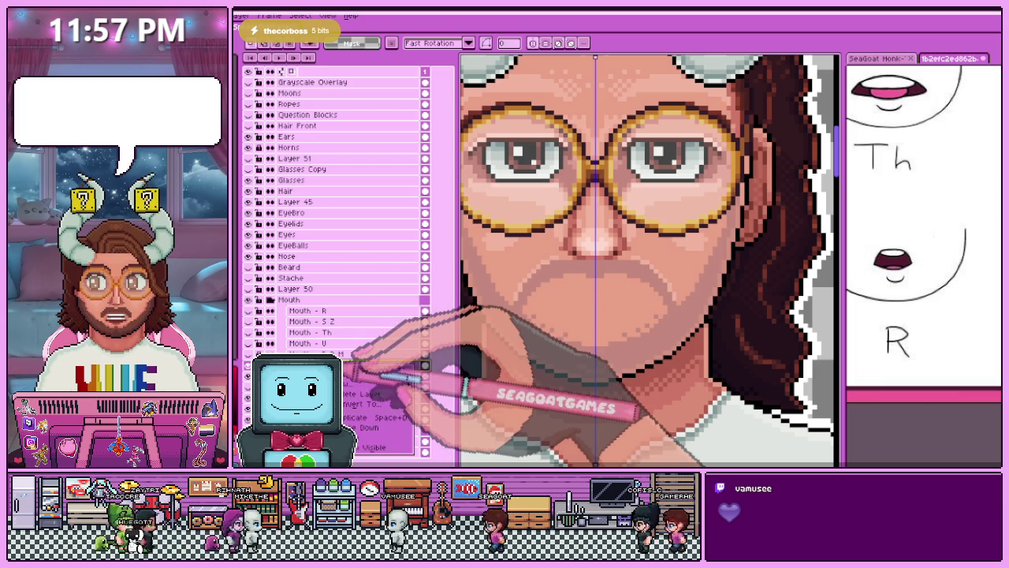
{"action": "left_click", "coordinate": [359, 417]}
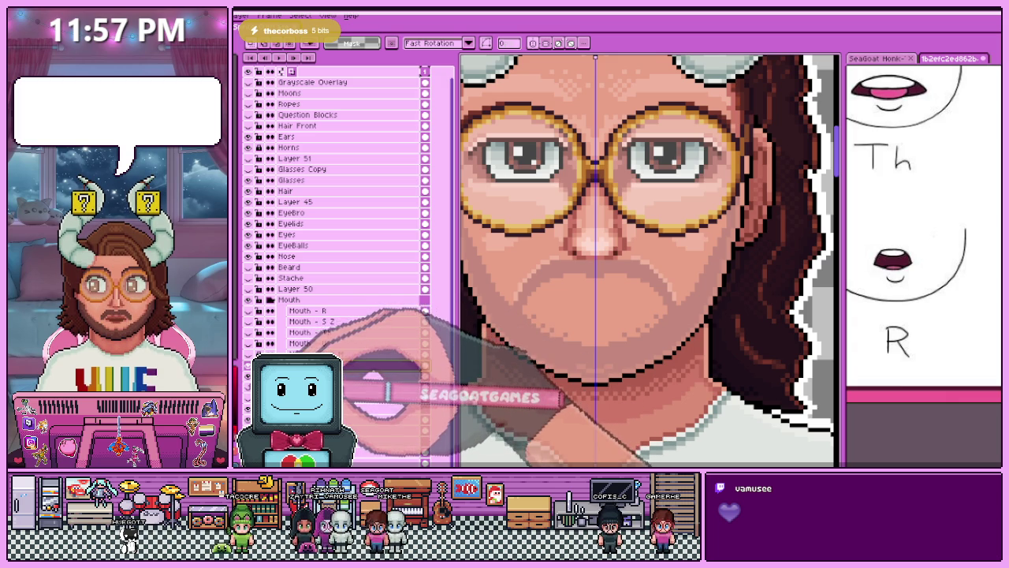
Rename the Head Copy layer to a name beginning 'Head - Talk'.
{"action": "key", "text": "shift+p"}
{"action": "type", "text": "Head - Talkin"}
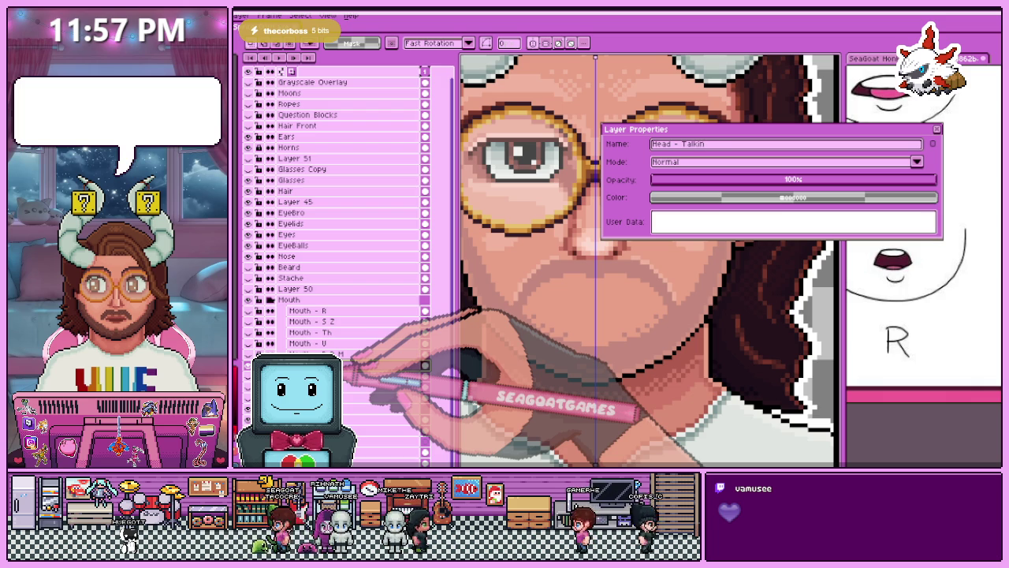
{"action": "key", "text": "Return"}
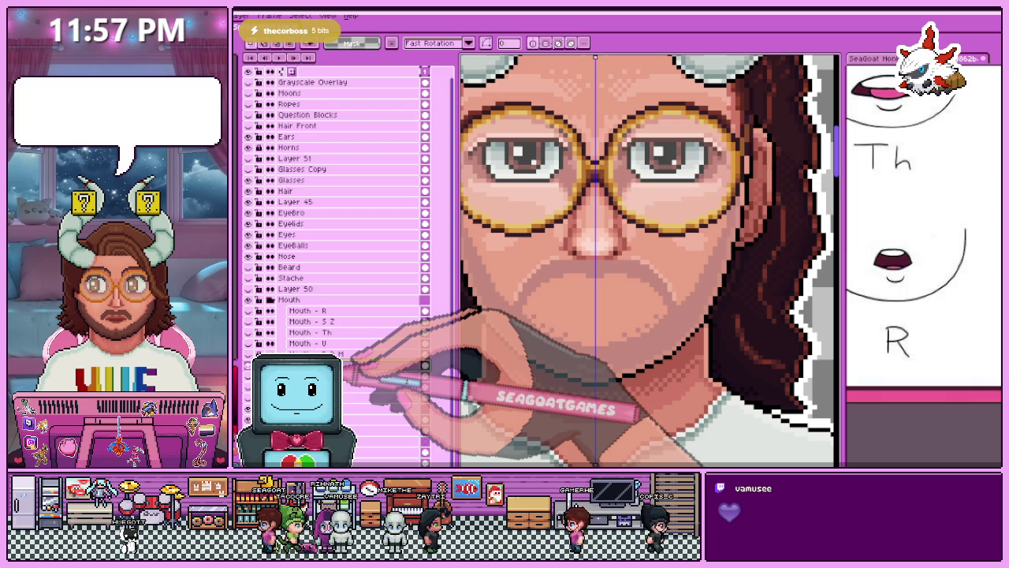
{"action": "key", "text": "minus"}
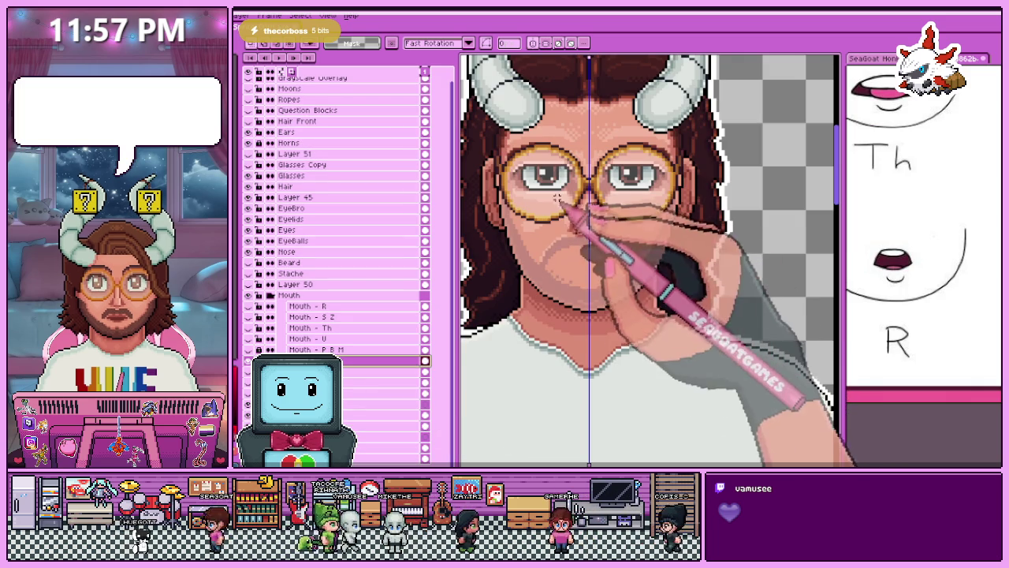
Hide the beard, glasses, eyes and hair layers to expose the bare face.
{"action": "key", "text": "plus"}
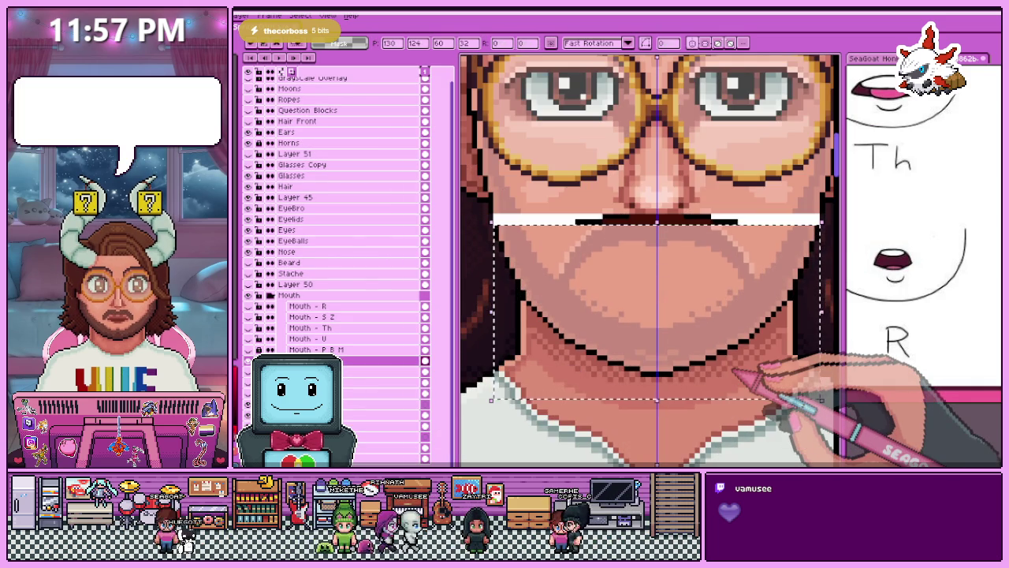
{"action": "key", "text": "minus"}
{"action": "key", "text": "minus"}
{"action": "key", "text": "plus"}
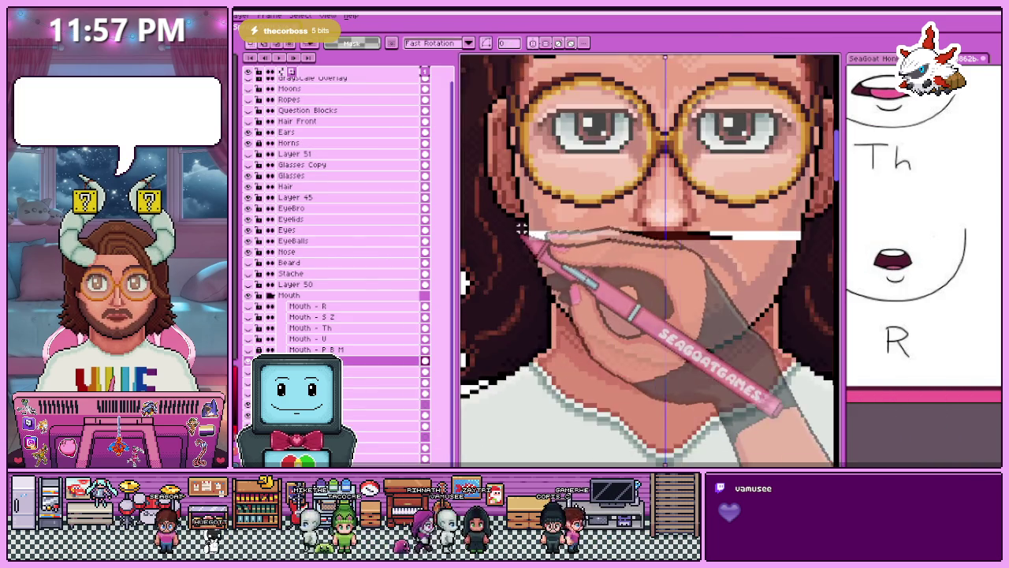
{"action": "key", "text": "plus"}
{"action": "key", "text": "plus"}
{"action": "key", "text": "minus"}
{"action": "key", "text": "minus"}
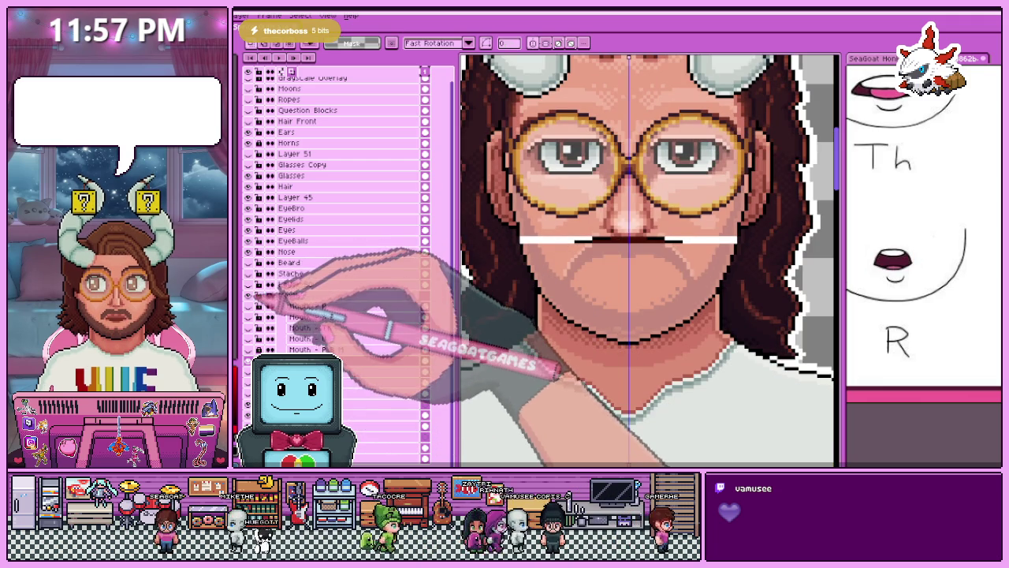
{"action": "left_click", "coordinate": [248, 262]}
{"action": "left_click", "coordinate": [249, 154]}
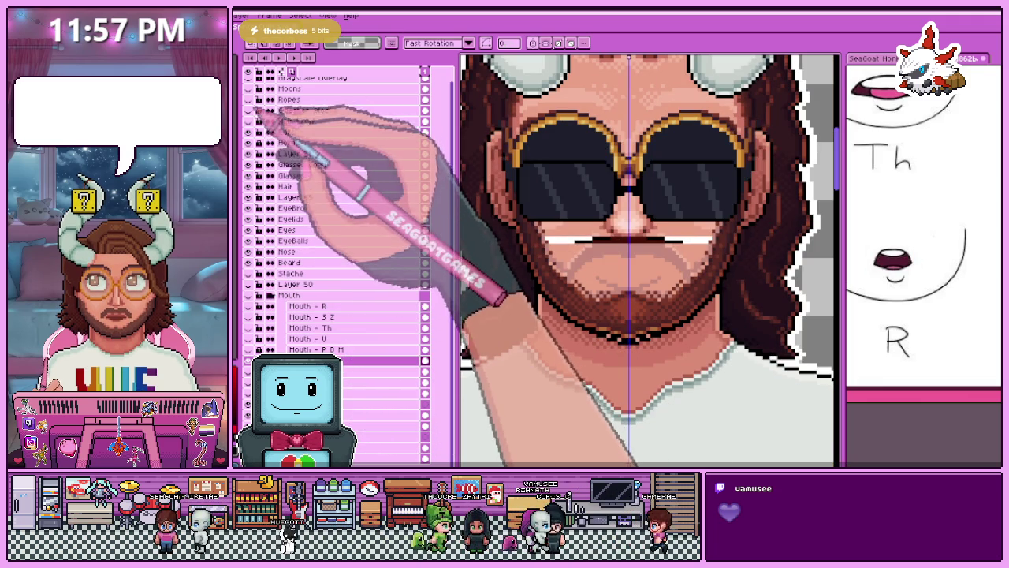
{"action": "left_click", "coordinate": [248, 153]}
{"action": "left_click_drag", "start_coordinate": [248, 186], "coordinate": [249, 273]}
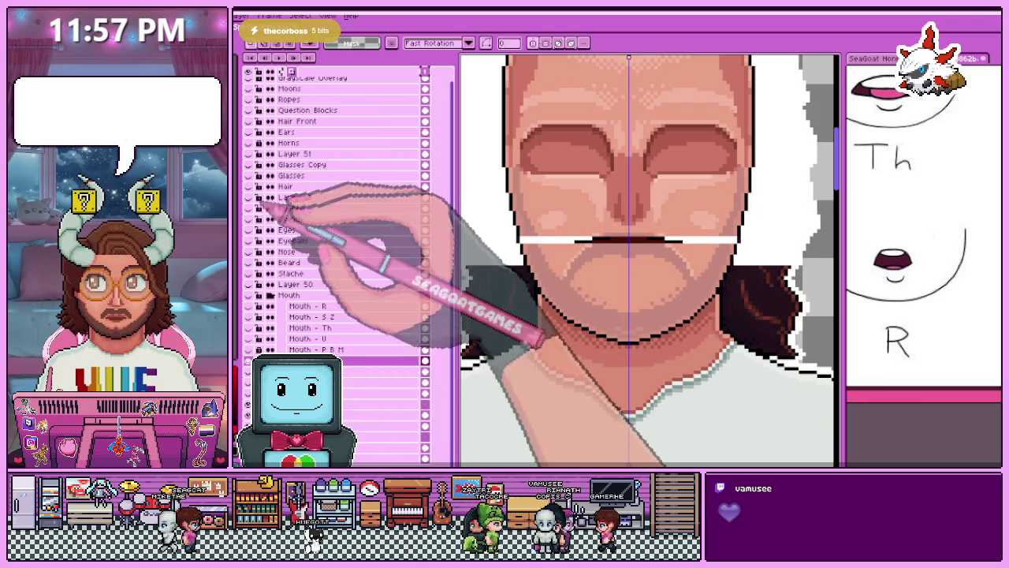
Draw a rectangular marquee around the middle of the grey mouth line.
{"action": "scroll", "coordinate": [540, 249], "scroll_direction": "down", "scroll_amount": 2}
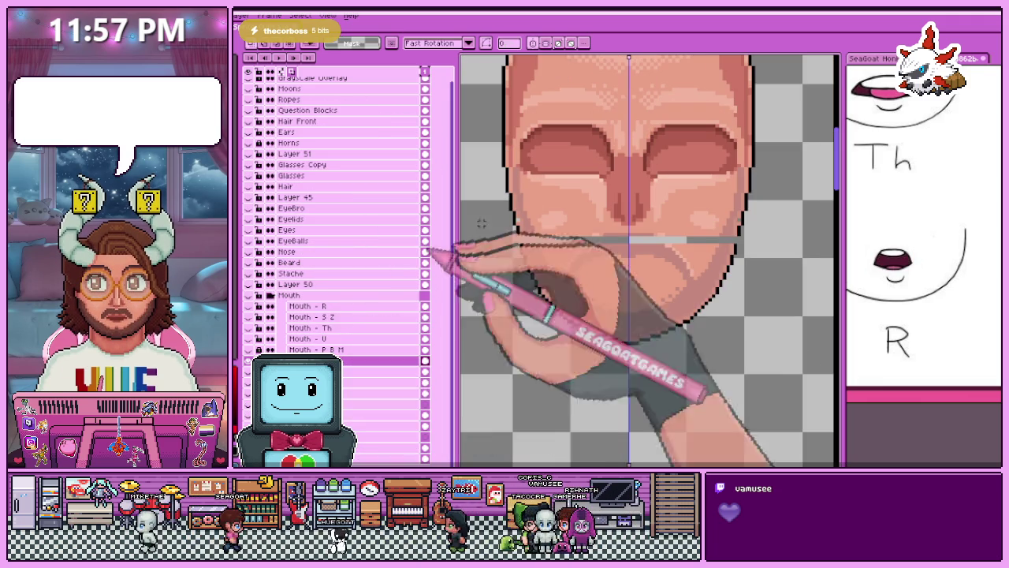
{"action": "scroll", "coordinate": [534, 272], "scroll_direction": "up", "scroll_amount": 2}
{"action": "scroll", "coordinate": [520, 264], "scroll_direction": "up", "scroll_amount": 2}
{"action": "scroll", "coordinate": [509, 232], "scroll_direction": "up", "scroll_amount": 1}
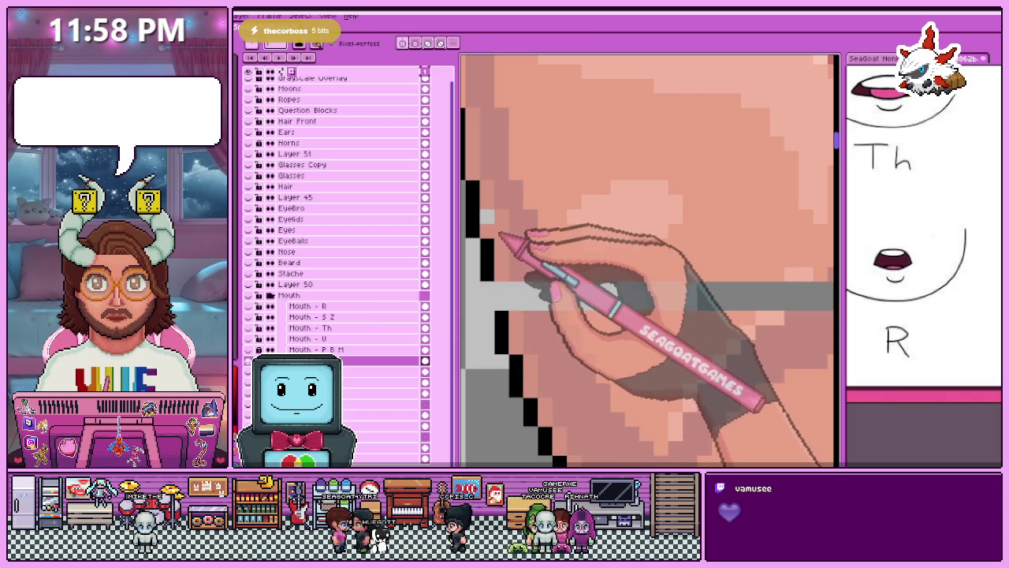
{"action": "scroll", "coordinate": [493, 226], "scroll_direction": "down", "scroll_amount": 2}
{"action": "scroll", "coordinate": [492, 220], "scroll_direction": "up", "scroll_amount": 1}
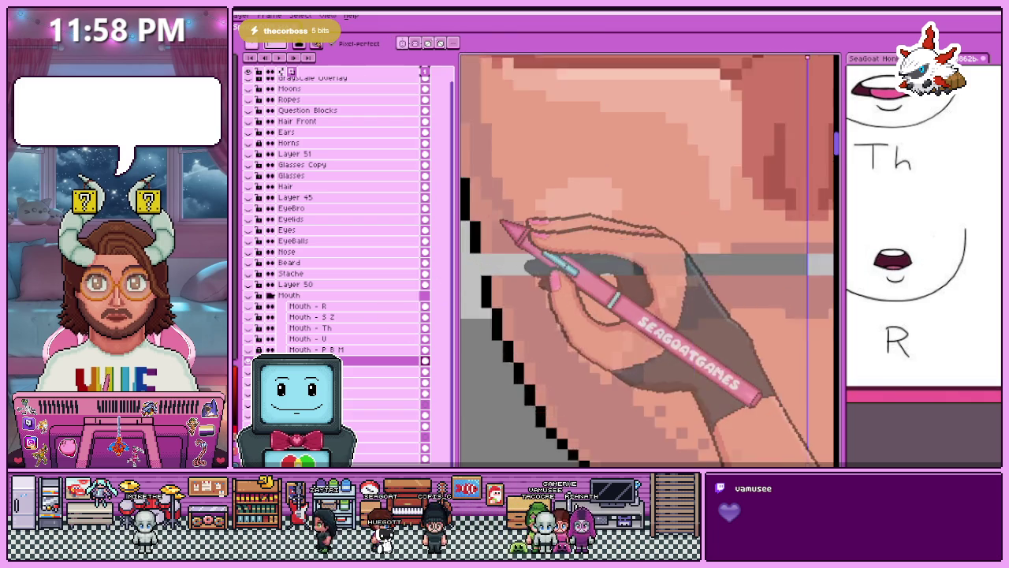
{"action": "scroll", "coordinate": [493, 221], "scroll_direction": "up", "scroll_amount": 1}
{"action": "scroll", "coordinate": [495, 185], "scroll_direction": "down", "scroll_amount": 2}
{"action": "scroll", "coordinate": [489, 205], "scroll_direction": "up", "scroll_amount": 2}
{"action": "scroll", "coordinate": [481, 225], "scroll_direction": "up", "scroll_amount": 2}
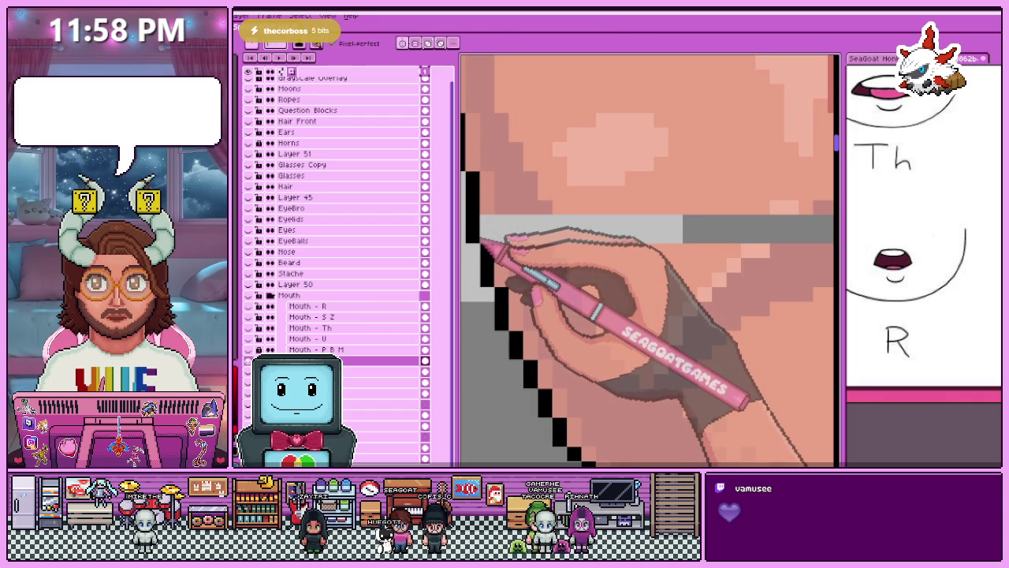
{"action": "scroll", "coordinate": [488, 238], "scroll_direction": "down", "scroll_amount": 3}
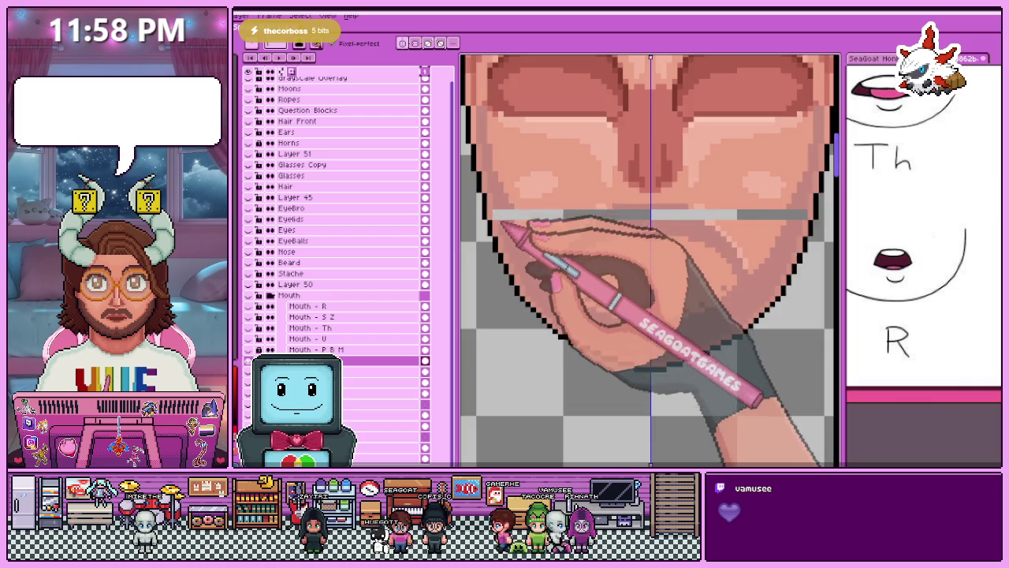
{"action": "scroll", "coordinate": [500, 213], "scroll_direction": "up", "scroll_amount": 2}
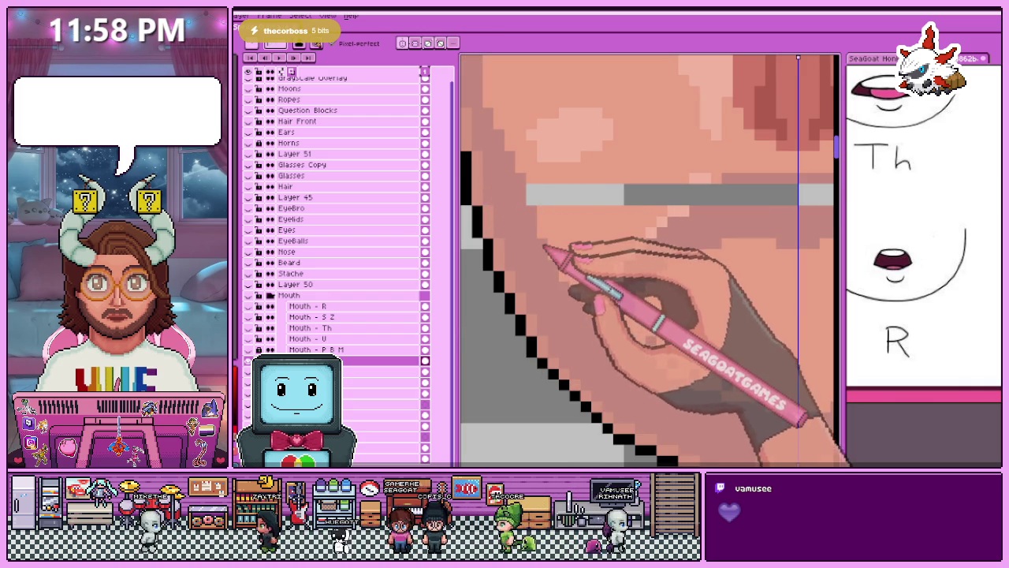
{"action": "scroll", "coordinate": [542, 228], "scroll_direction": "down", "scroll_amount": 3}
{"action": "scroll", "coordinate": [525, 232], "scroll_direction": "up", "scroll_amount": 2}
{"action": "scroll", "coordinate": [567, 221], "scroll_direction": "down", "scroll_amount": 1}
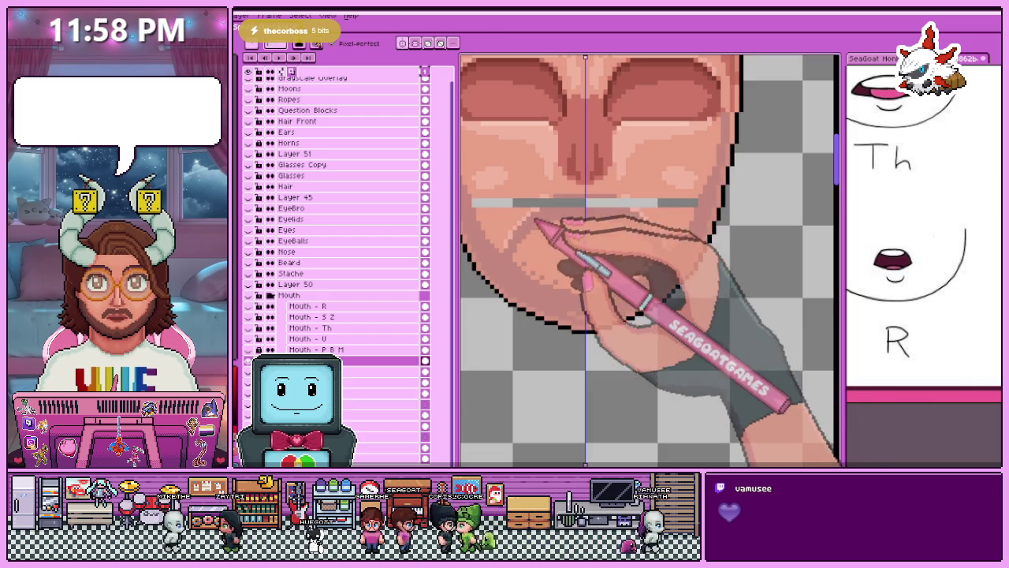
{"action": "key", "text": "m"}
{"action": "mouse_move", "coordinate": [542, 189]}
{"action": "left_mouse_down"}
{"action": "mouse_move", "coordinate": [681, 211]}
{"action": "mouse_move", "coordinate": [628, 213]}
{"action": "left_mouse_up"}
{"action": "scroll", "coordinate": [623, 216], "scroll_direction": "down", "scroll_amount": 3}
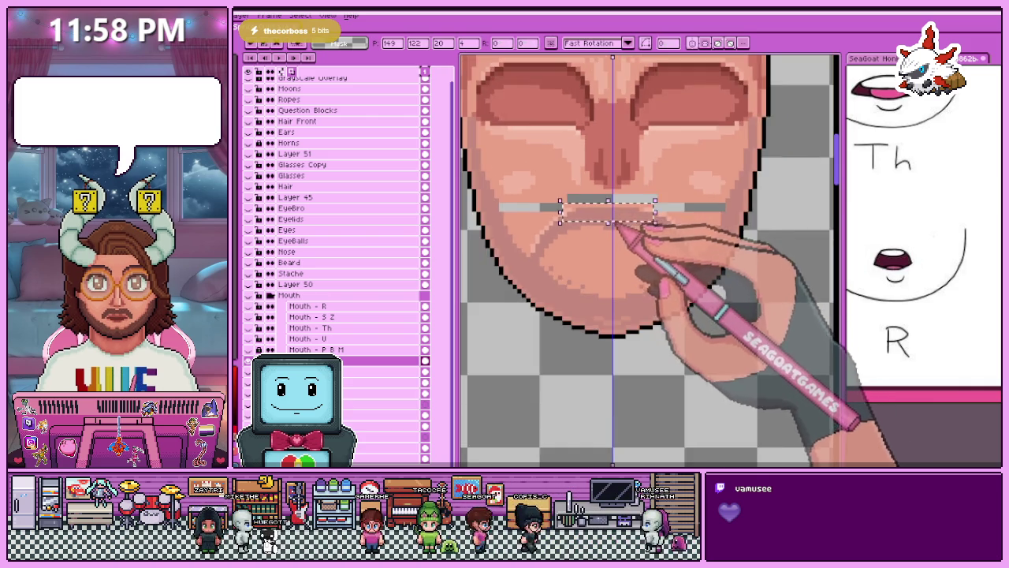
{"action": "scroll", "coordinate": [614, 216], "scroll_direction": "up", "scroll_amount": 4}
{"action": "scroll", "coordinate": [644, 225], "scroll_direction": "down", "scroll_amount": 2}
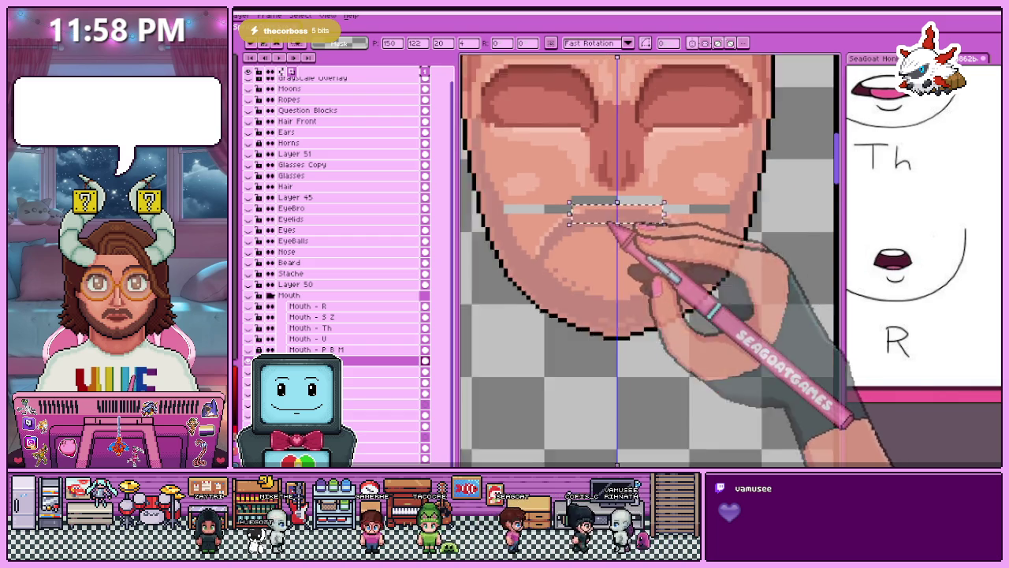
{"action": "scroll", "coordinate": [676, 225], "scroll_direction": "down", "scroll_amount": 2}
{"action": "scroll", "coordinate": [529, 225], "scroll_direction": "up", "scroll_amount": 2}
{"action": "scroll", "coordinate": [524, 221], "scroll_direction": "down", "scroll_amount": 1}
{"action": "scroll", "coordinate": [491, 292], "scroll_direction": "down", "scroll_amount": 2}
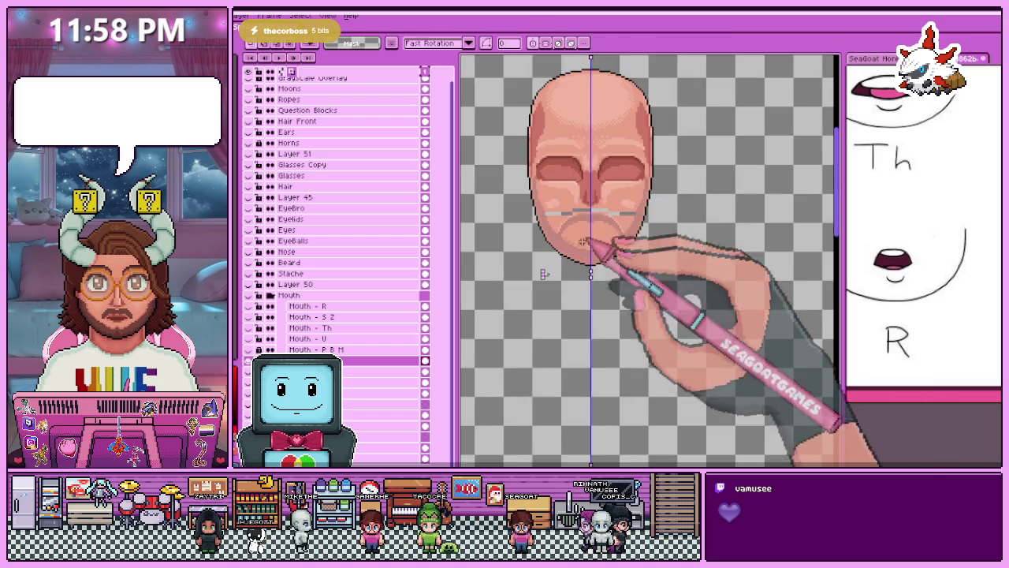
{"action": "scroll", "coordinate": [563, 271], "scroll_direction": "down", "scroll_amount": 1}
{"action": "scroll", "coordinate": [609, 260], "scroll_direction": "up", "scroll_amount": 1}
{"action": "scroll", "coordinate": [611, 261], "scroll_direction": "up", "scroll_amount": 3}
{"action": "scroll", "coordinate": [558, 286], "scroll_direction": "up", "scroll_amount": 2}
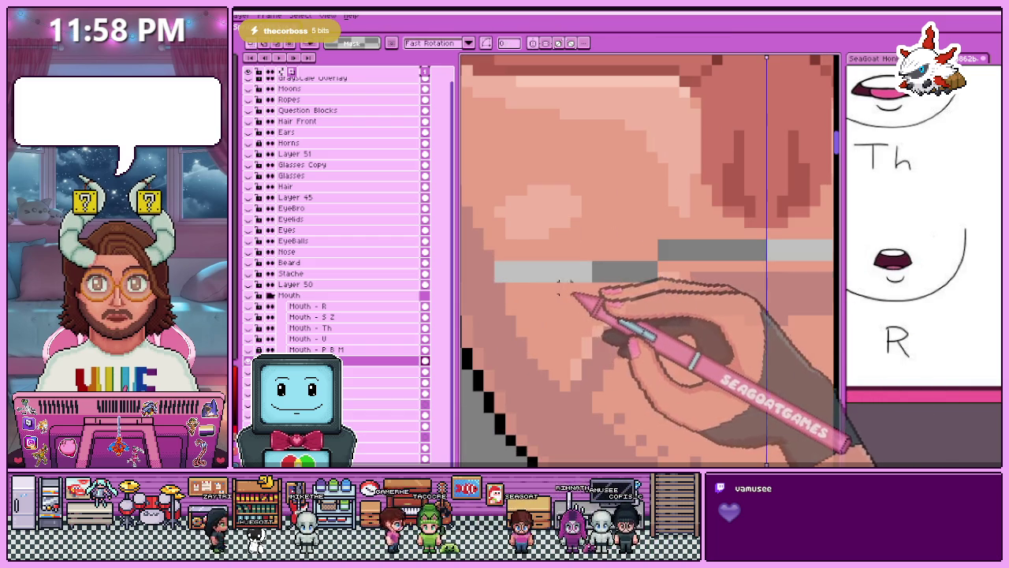
Pencil over the grey mouth-line pixels with skin colour, then show the Nose layer.
{"action": "key", "text": "b"}
{"action": "left_click_drag", "start_coordinate": [523, 272], "coordinate": [497, 272]}
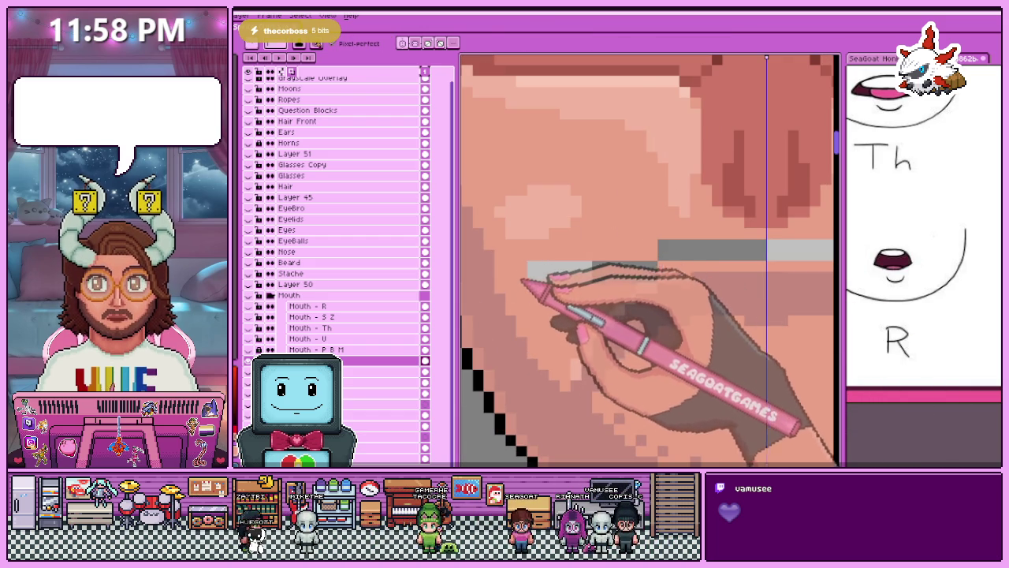
{"action": "left_click", "coordinate": [532, 270]}
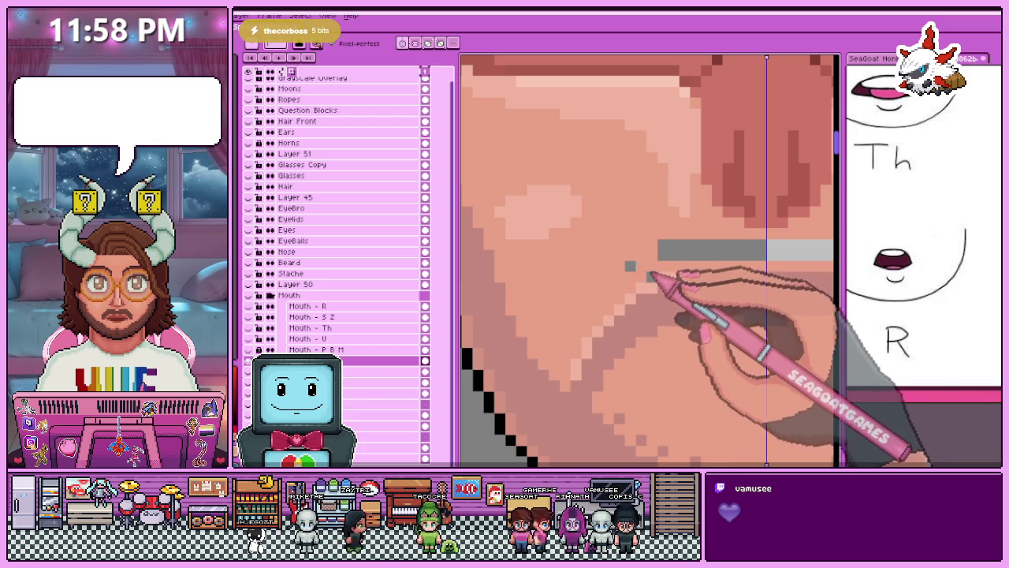
{"action": "scroll", "coordinate": [653, 283], "scroll_direction": "down", "scroll_amount": 3}
{"action": "scroll", "coordinate": [612, 226], "scroll_direction": "up", "scroll_amount": 3}
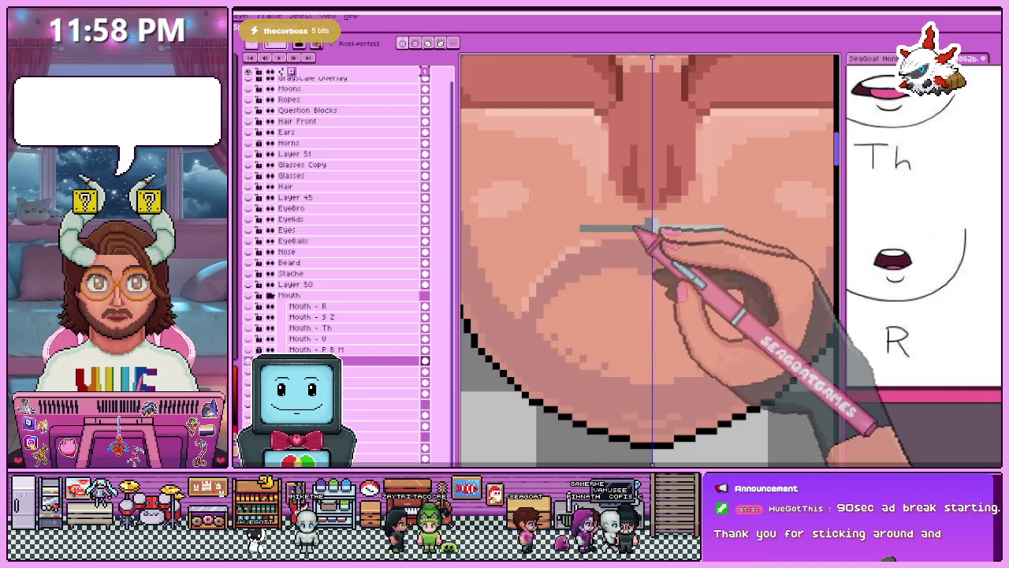
{"action": "scroll", "coordinate": [596, 235], "scroll_direction": "down", "scroll_amount": 2}
{"action": "scroll", "coordinate": [599, 230], "scroll_direction": "down", "scroll_amount": 2}
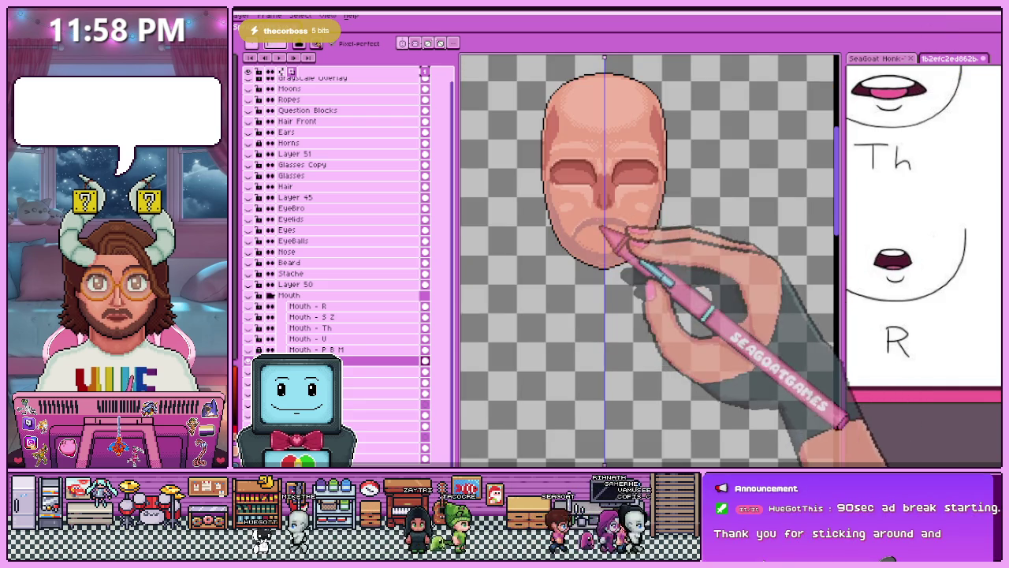
{"action": "scroll", "coordinate": [605, 233], "scroll_direction": "up", "scroll_amount": 1}
{"action": "scroll", "coordinate": [623, 236], "scroll_direction": "up", "scroll_amount": 1}
{"action": "scroll", "coordinate": [584, 268], "scroll_direction": "up", "scroll_amount": 1}
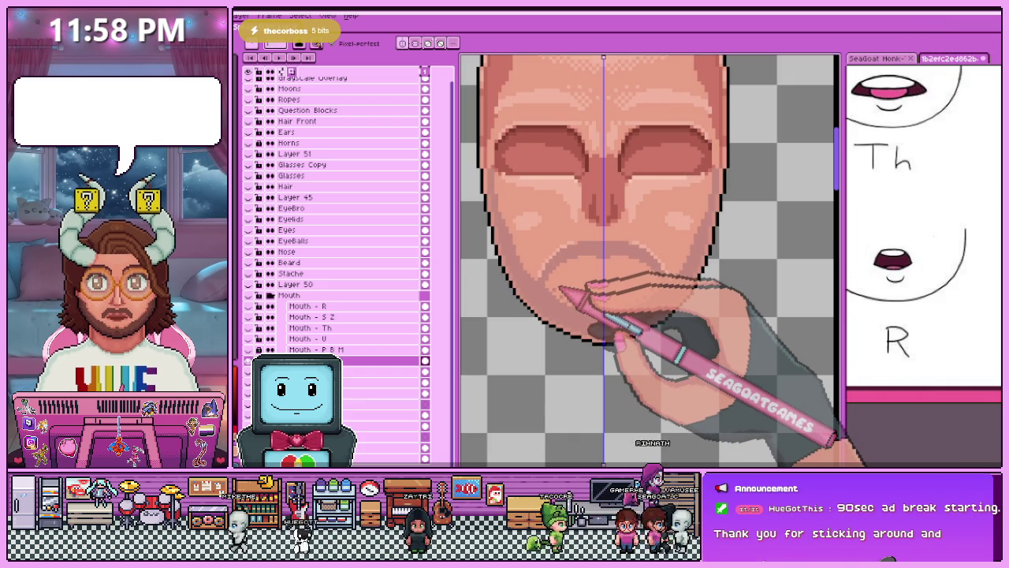
{"action": "scroll", "coordinate": [607, 253], "scroll_direction": "up", "scroll_amount": 2}
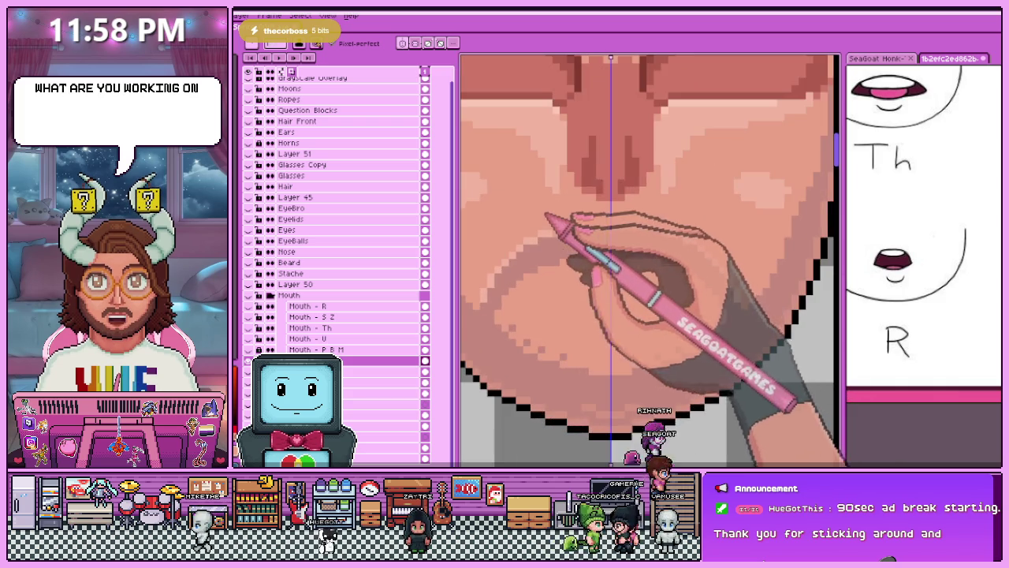
{"action": "scroll", "coordinate": [567, 221], "scroll_direction": "down", "scroll_amount": 2}
{"action": "scroll", "coordinate": [583, 252], "scroll_direction": "up", "scroll_amount": 2}
{"action": "scroll", "coordinate": [591, 289], "scroll_direction": "down", "scroll_amount": 1}
{"action": "scroll", "coordinate": [552, 252], "scroll_direction": "down", "scroll_amount": 2}
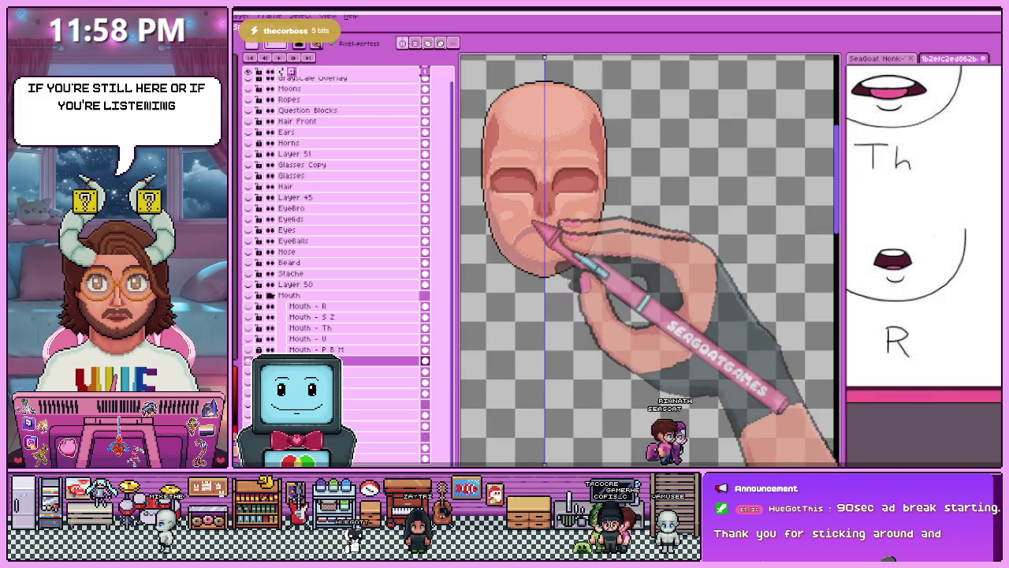
{"action": "scroll", "coordinate": [536, 225], "scroll_direction": "down", "scroll_amount": 2}
{"action": "scroll", "coordinate": [530, 199], "scroll_direction": "up", "scroll_amount": 1}
{"action": "scroll", "coordinate": [533, 205], "scroll_direction": "up", "scroll_amount": 2}
{"action": "scroll", "coordinate": [540, 228], "scroll_direction": "down", "scroll_amount": 1}
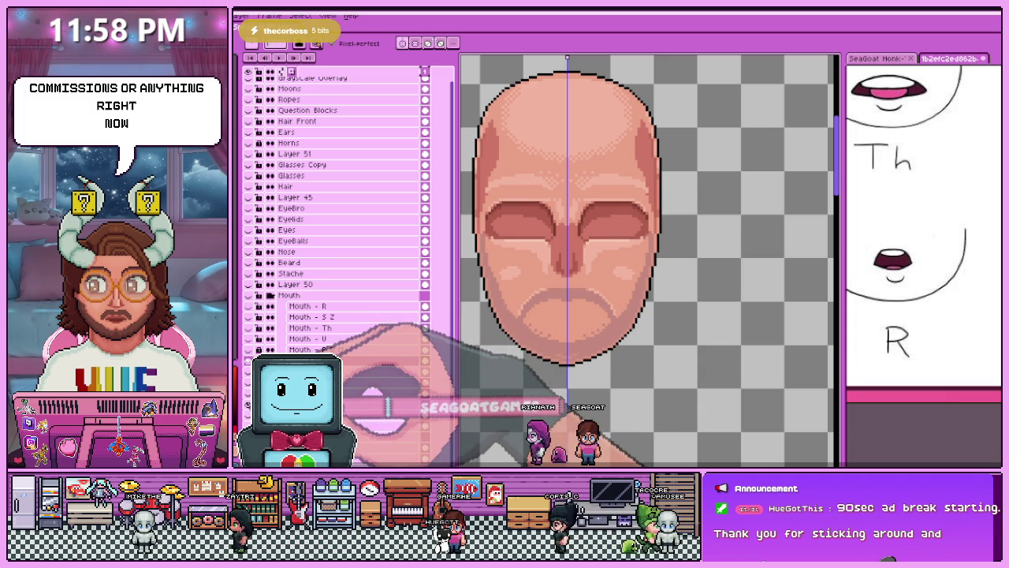
{"action": "scroll", "coordinate": [339, 213], "scroll_direction": "up", "scroll_amount": 1}
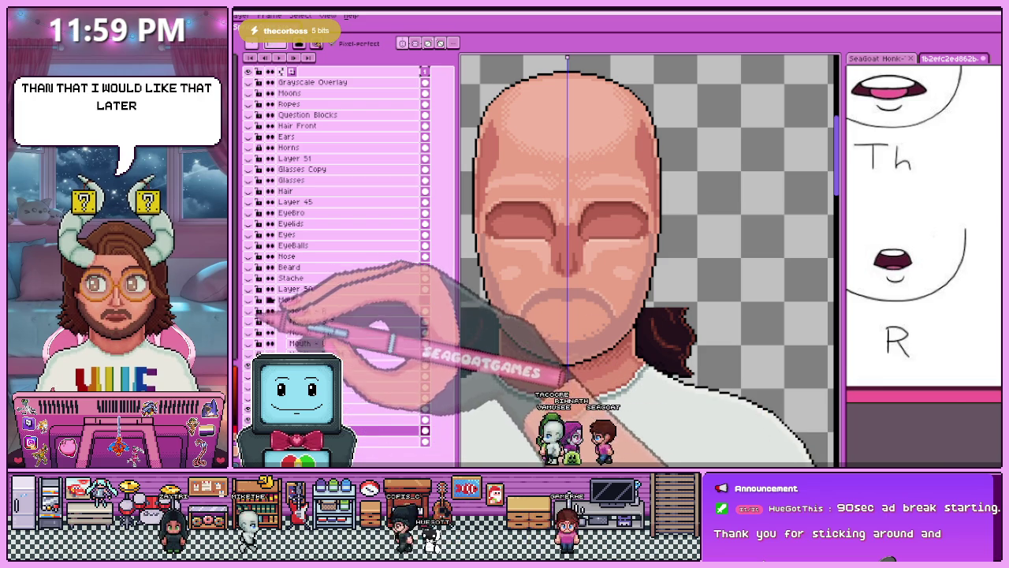
{"action": "left_click", "coordinate": [248, 257]}
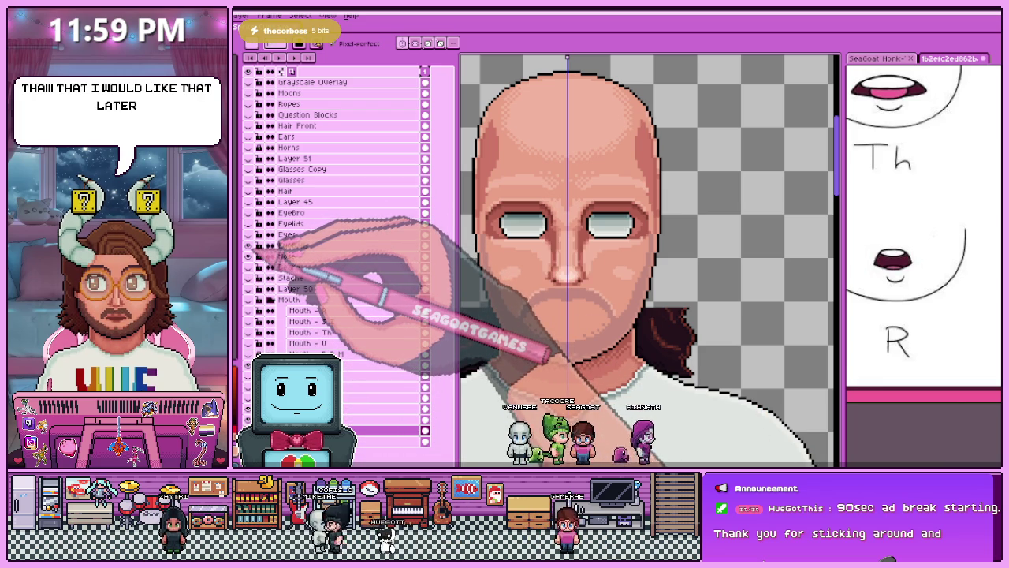
Make the Eyes, Hair and Glasses layers visible again.
{"action": "left_click", "coordinate": [248, 235]}
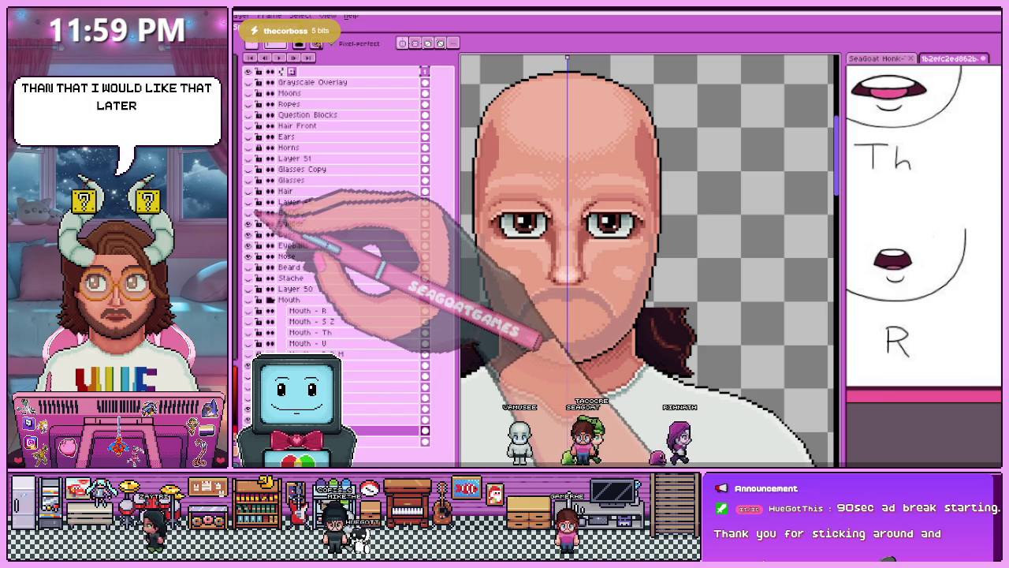
{"action": "left_click", "coordinate": [248, 191]}
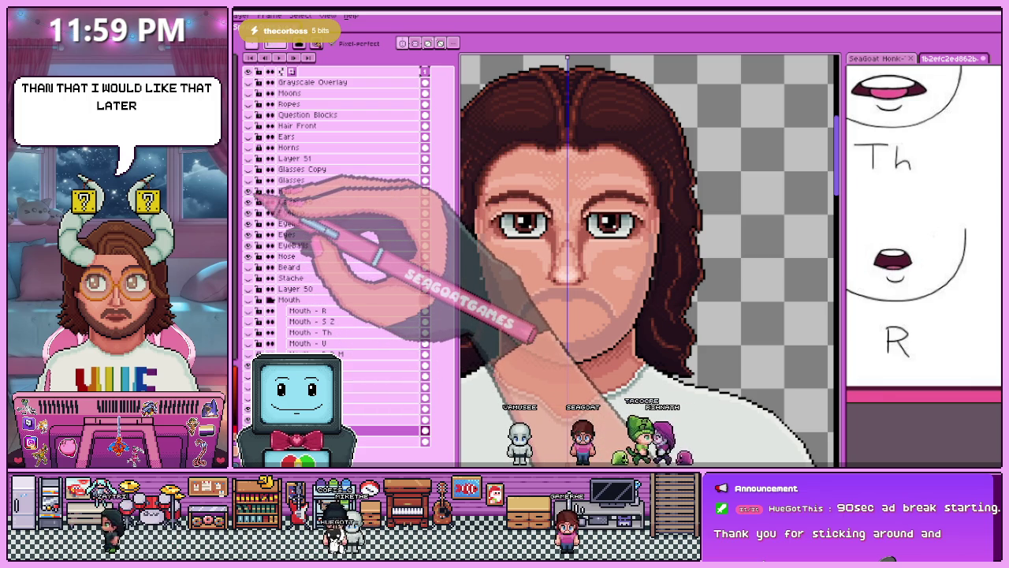
{"action": "left_click", "coordinate": [249, 180]}
{"action": "scroll", "coordinate": [675, 237], "scroll_direction": "down", "scroll_amount": 2}
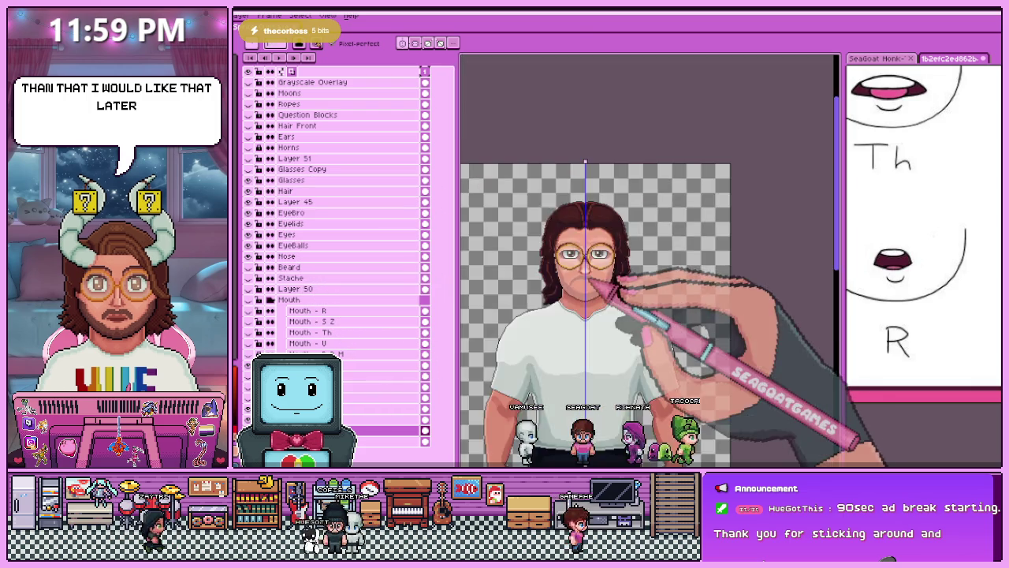
{"action": "scroll", "coordinate": [603, 288], "scroll_direction": "up", "scroll_amount": 1}
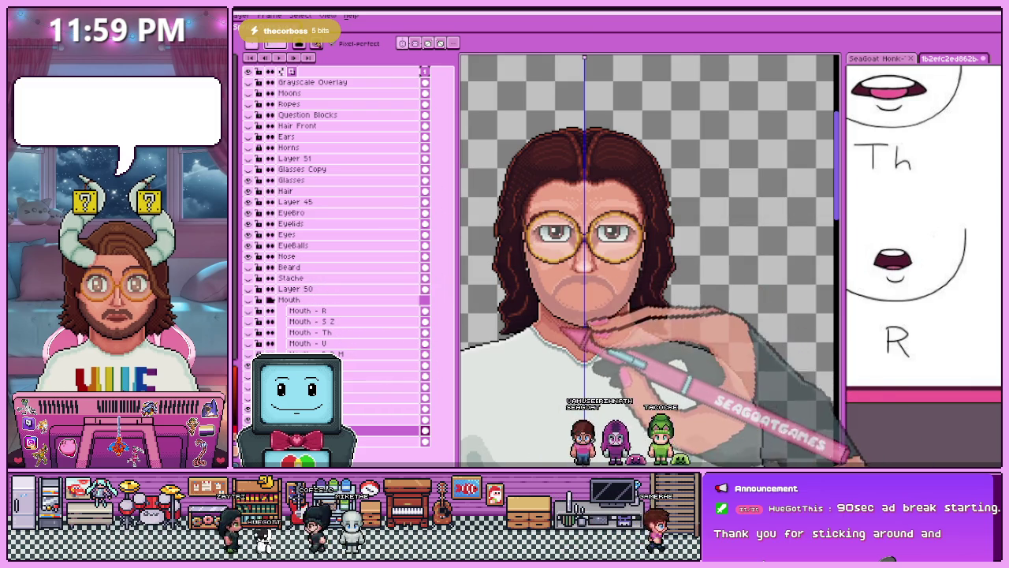
{"action": "scroll", "coordinate": [588, 331], "scroll_direction": "up", "scroll_amount": 1}
{"action": "scroll", "coordinate": [559, 271], "scroll_direction": "up", "scroll_amount": 1}
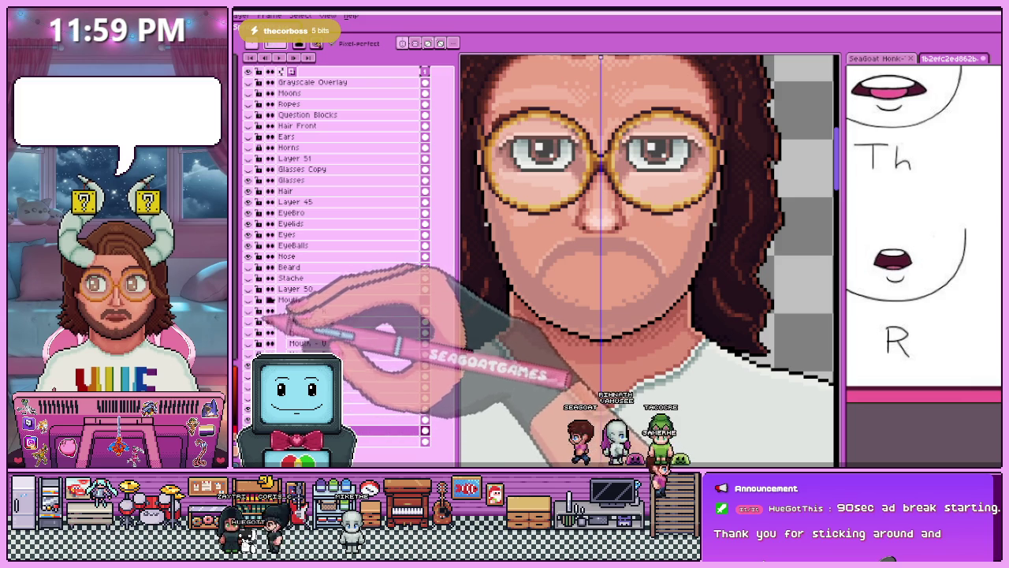
Paste the open, toothy mouth onto the Mouth - R layer, nudged slightly down.
{"action": "left_click", "coordinate": [315, 311]}
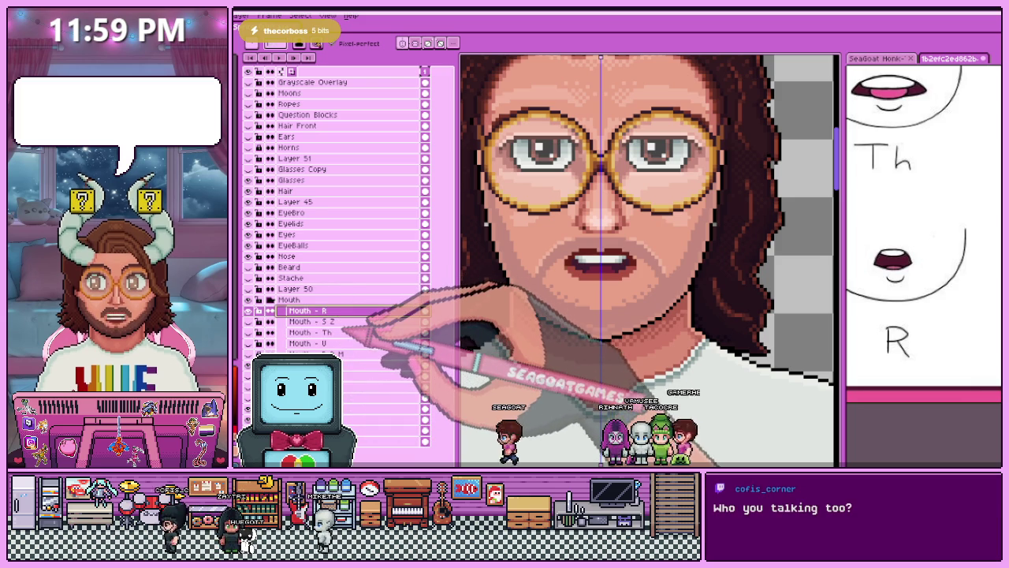
{"action": "scroll", "coordinate": [599, 260], "scroll_direction": "up", "scroll_amount": 2}
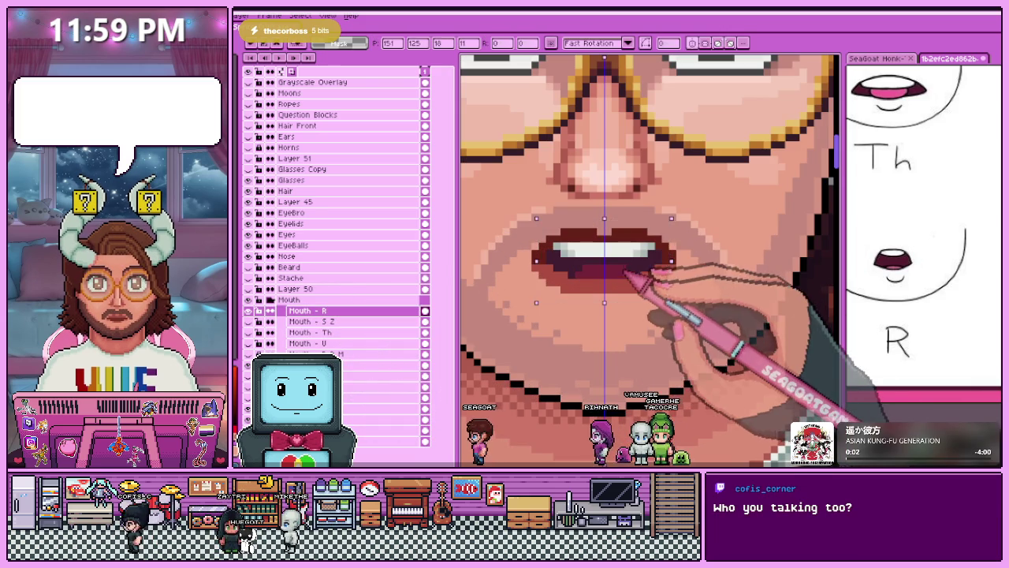
{"action": "left_click_drag", "start_coordinate": [600, 268], "coordinate": [544, 252]}
{"action": "key", "text": "ctrl+v"}
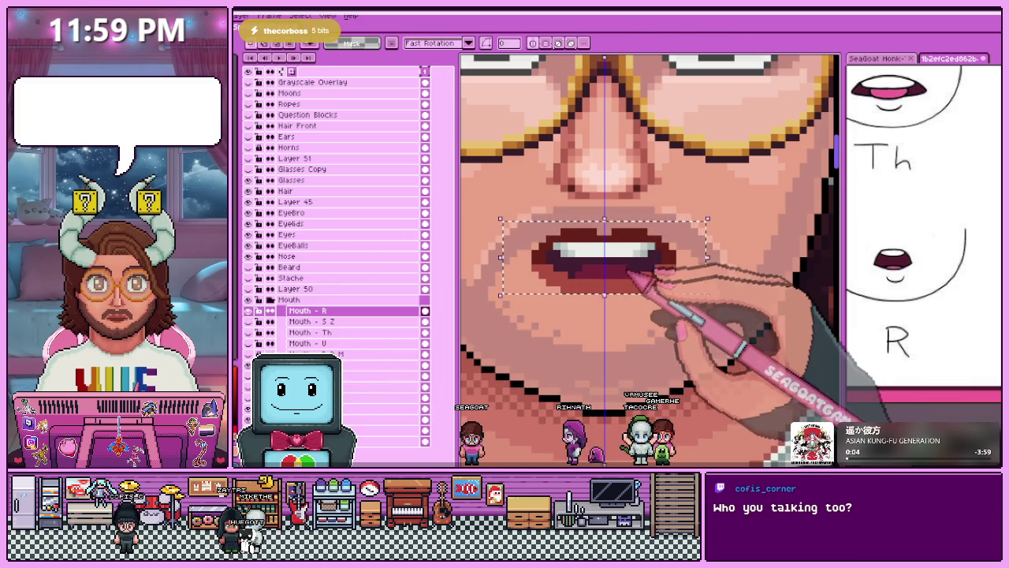
{"action": "left_click_drag", "start_coordinate": [628, 282], "coordinate": [628, 291]}
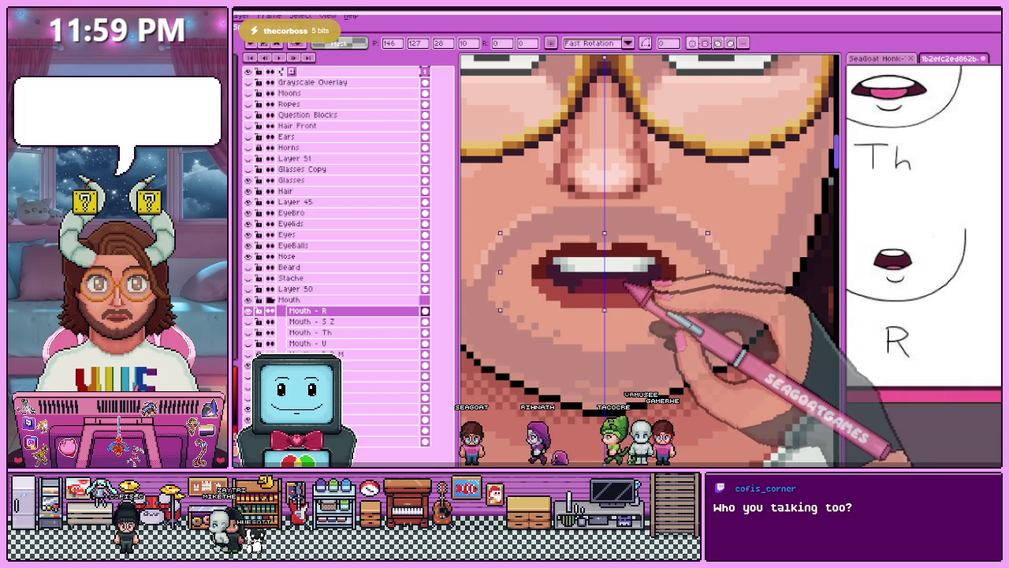
{"action": "key", "text": "Return"}
{"action": "scroll", "coordinate": [618, 291], "scroll_direction": "down", "scroll_amount": 3}
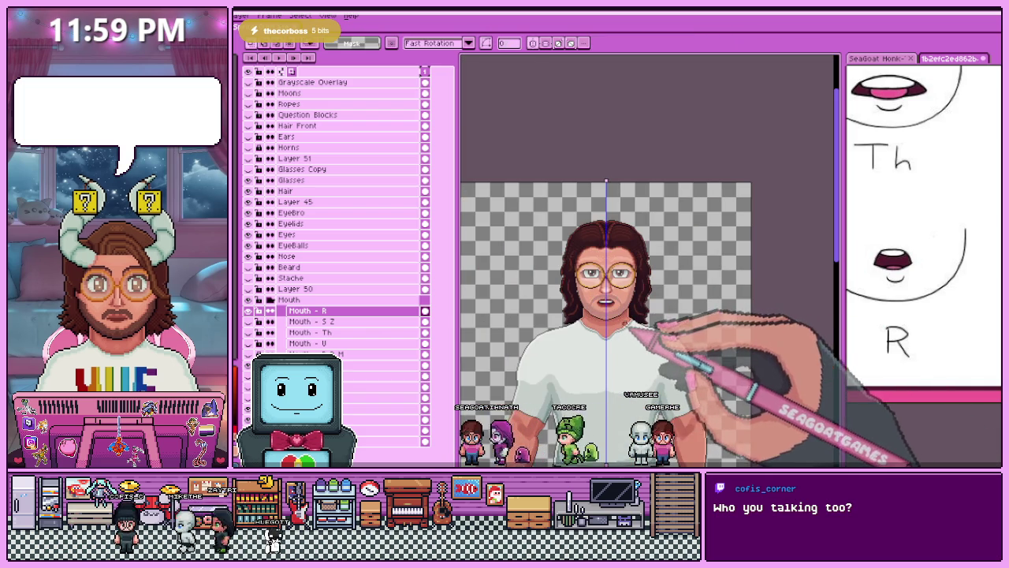
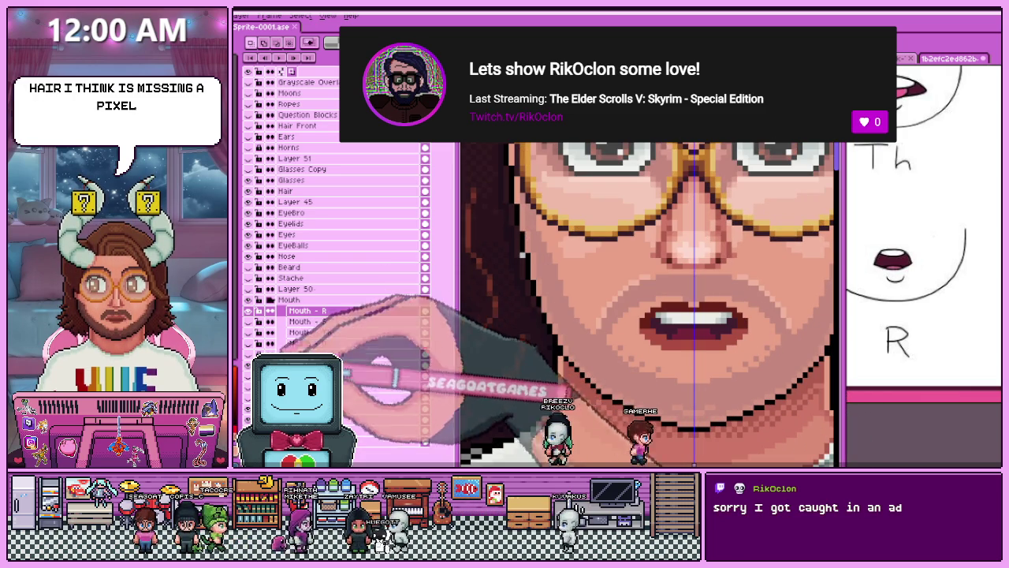
Select the Hair layer and zoom in on the upper hair to find the missing pixel.
{"action": "left_click", "coordinate": [284, 191]}
{"action": "scroll", "coordinate": [647, 236], "scroll_direction": "up", "scroll_amount": 3}
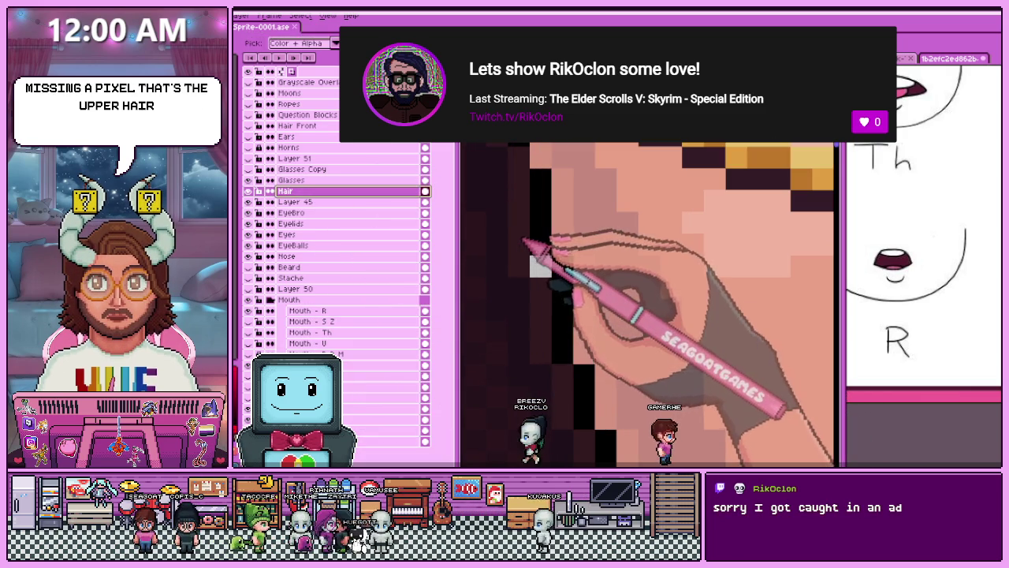
{"action": "scroll", "coordinate": [583, 299], "scroll_direction": "down", "scroll_amount": 3}
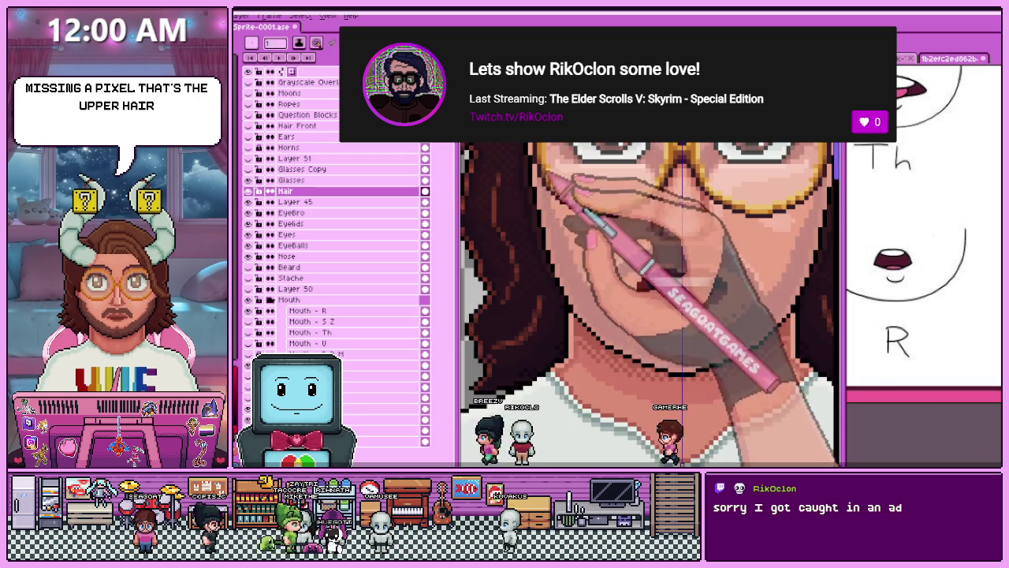
{"action": "scroll", "coordinate": [552, 213], "scroll_direction": "up", "scroll_amount": 3}
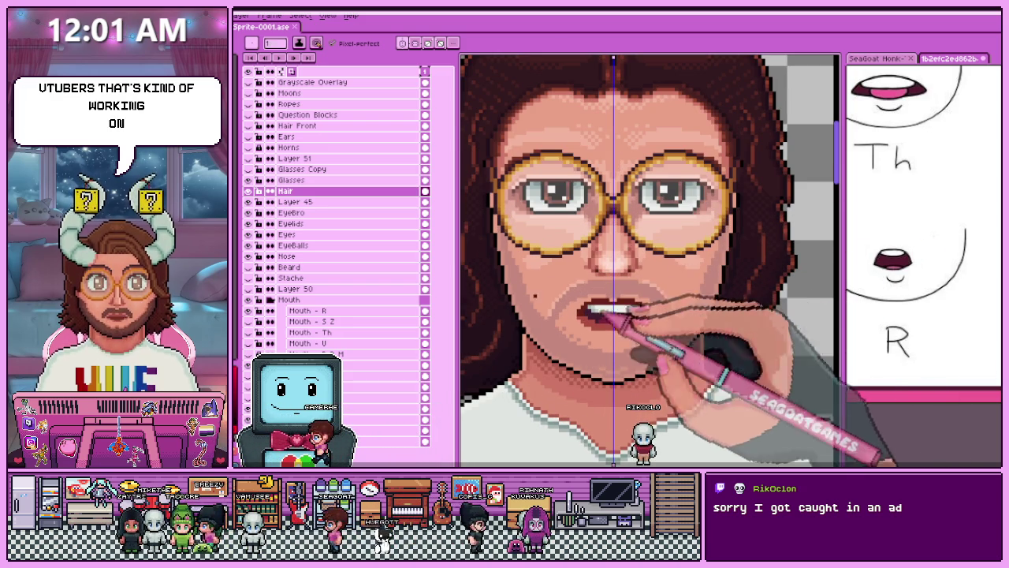
Turn on the Horns layer with the + shortcut and zoom out to view the whole head.
{"action": "scroll", "coordinate": [653, 281], "scroll_direction": "down", "scroll_amount": 3}
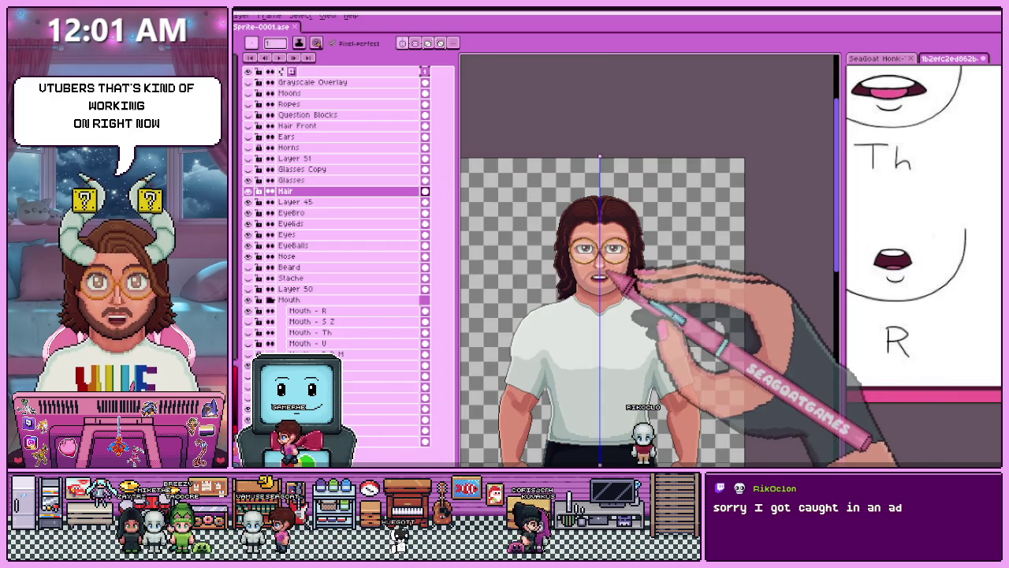
{"action": "scroll", "coordinate": [627, 272], "scroll_direction": "up", "scroll_amount": 4}
{"action": "scroll", "coordinate": [428, 214], "scroll_direction": "down", "scroll_amount": 2}
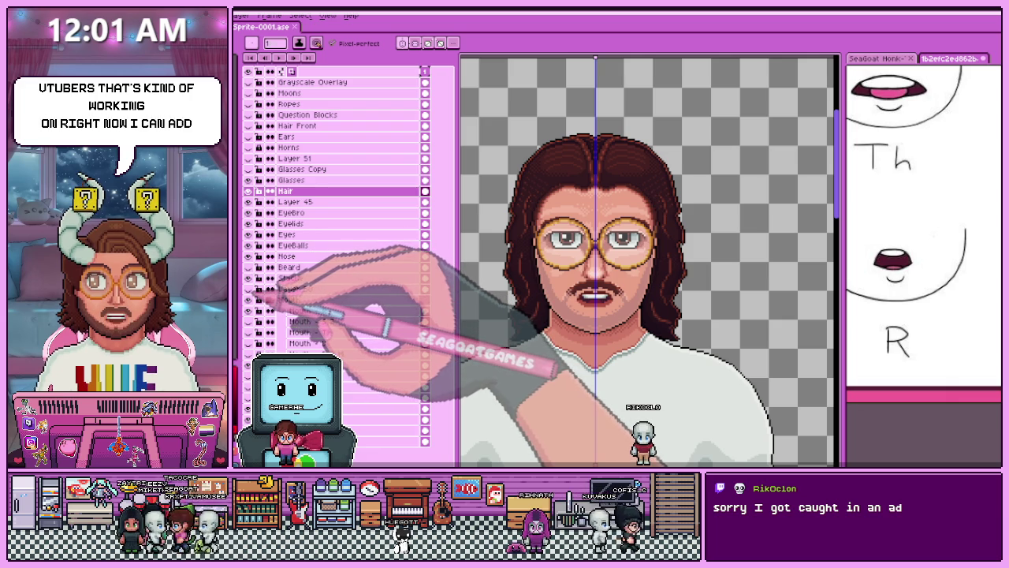
{"action": "key", "text": "plus"}
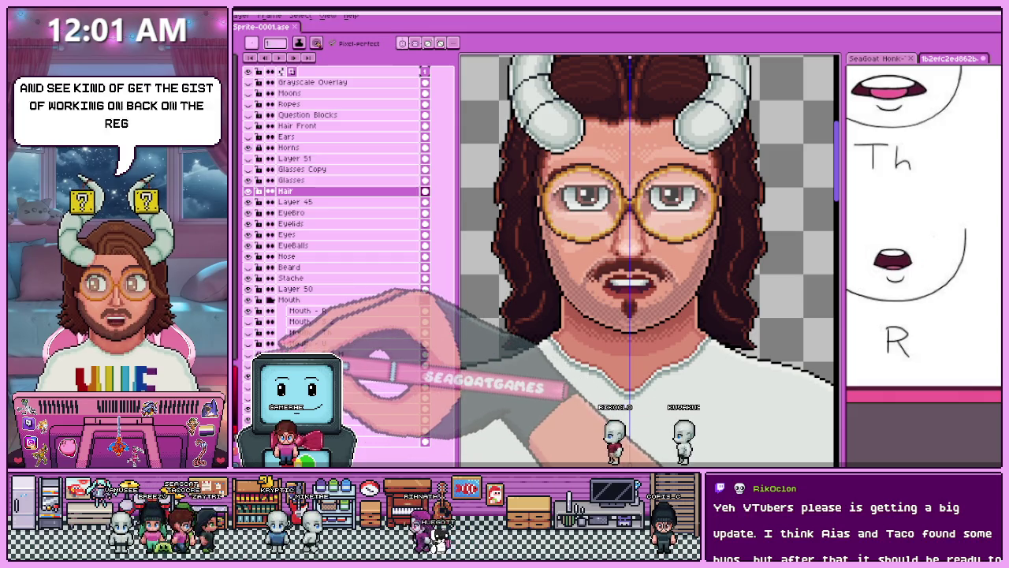
{"action": "scroll", "coordinate": [599, 292], "scroll_direction": "down", "scroll_amount": 2}
{"action": "scroll", "coordinate": [591, 339], "scroll_direction": "up", "scroll_amount": 1}
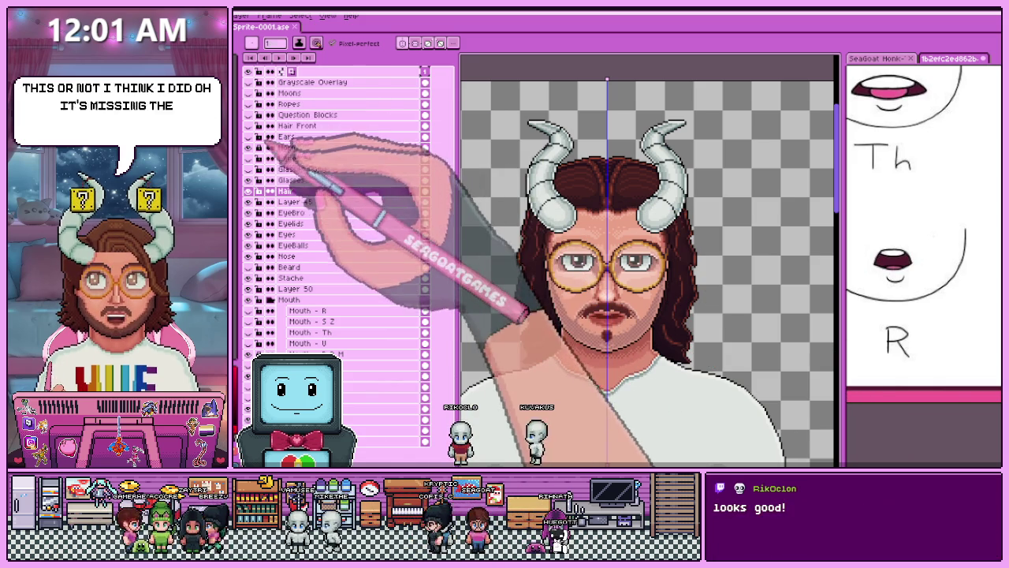
Show the front hair strand and swap the round glasses for dark sunglasses, checking the back hair.
{"action": "left_click", "coordinate": [247, 126]}
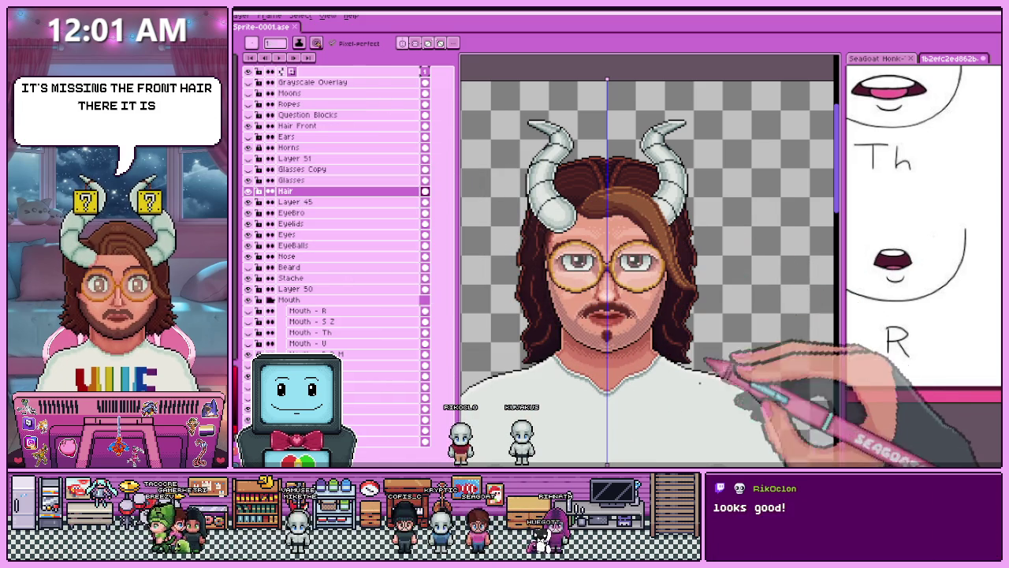
{"action": "scroll", "coordinate": [643, 291], "scroll_direction": "up", "scroll_amount": 1}
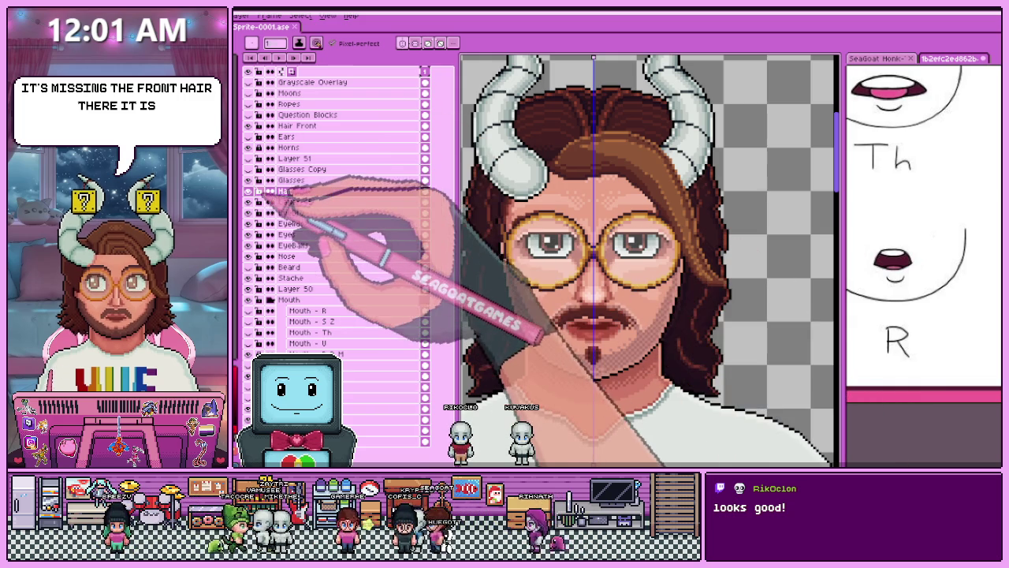
{"action": "left_click", "coordinate": [248, 201]}
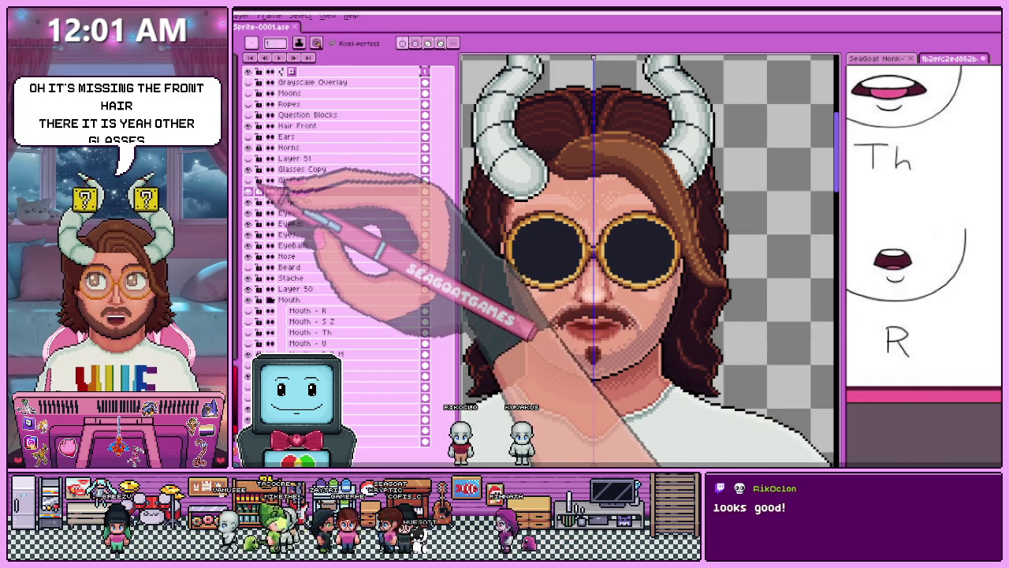
{"action": "left_click", "coordinate": [248, 190]}
{"action": "left_click", "coordinate": [248, 191]}
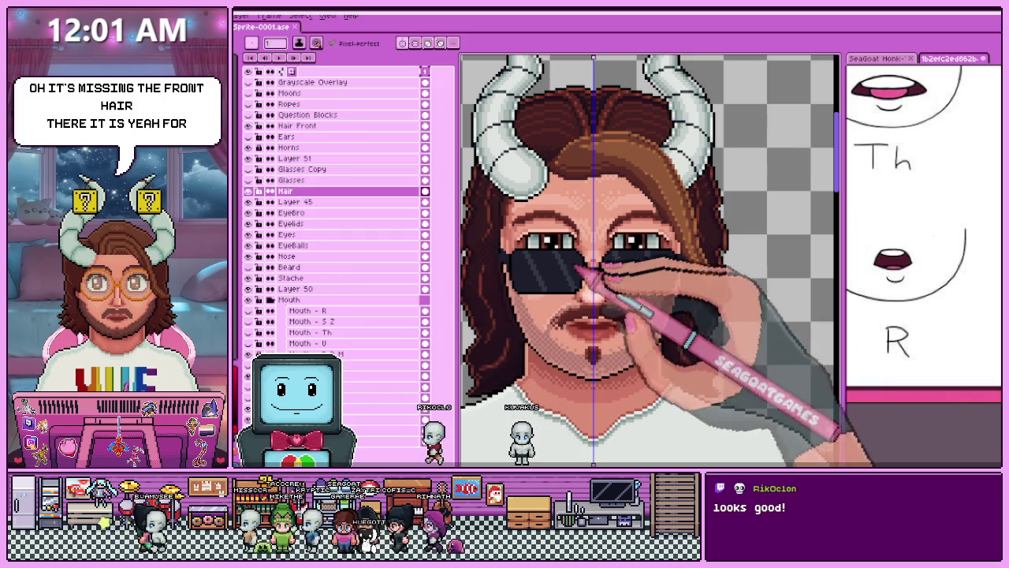
{"action": "key", "text": "minus"}
{"action": "scroll", "coordinate": [563, 398], "scroll_direction": "up", "scroll_amount": 1}
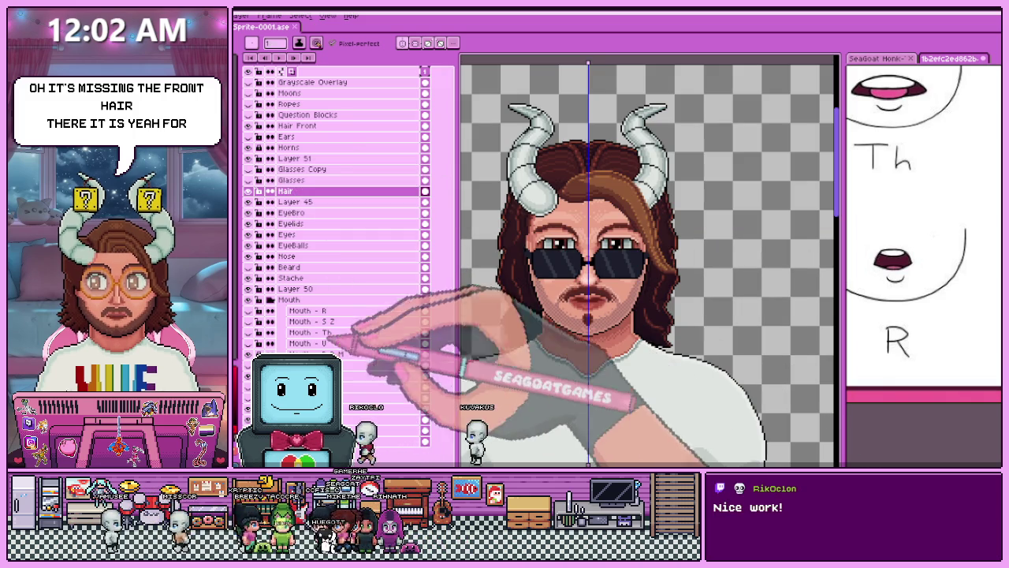
Show the full beard, then briefly hide and restore the round gold glasses and long hair.
{"action": "left_click", "coordinate": [249, 267]}
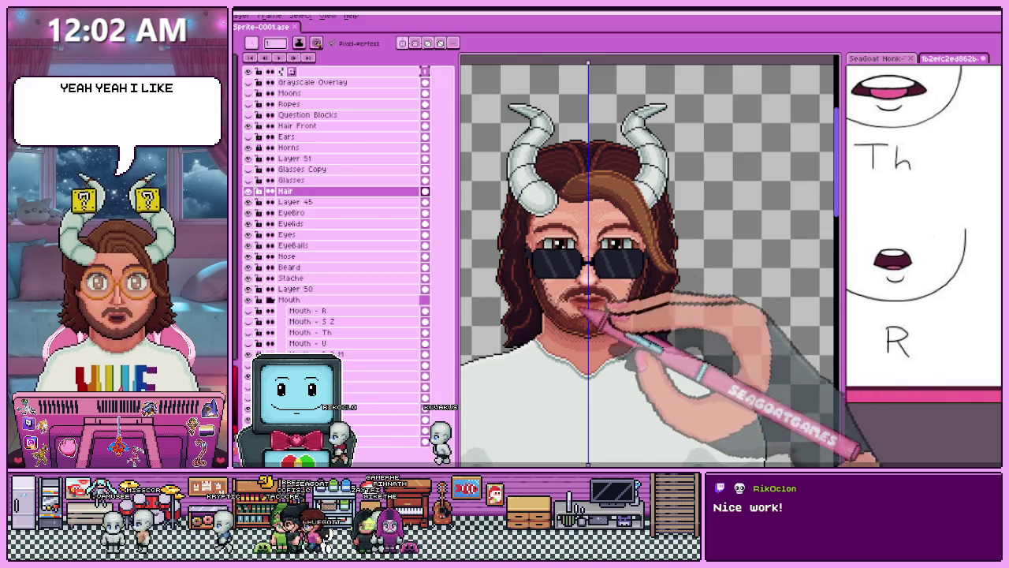
{"action": "scroll", "coordinate": [567, 369], "scroll_direction": "up", "scroll_amount": 1}
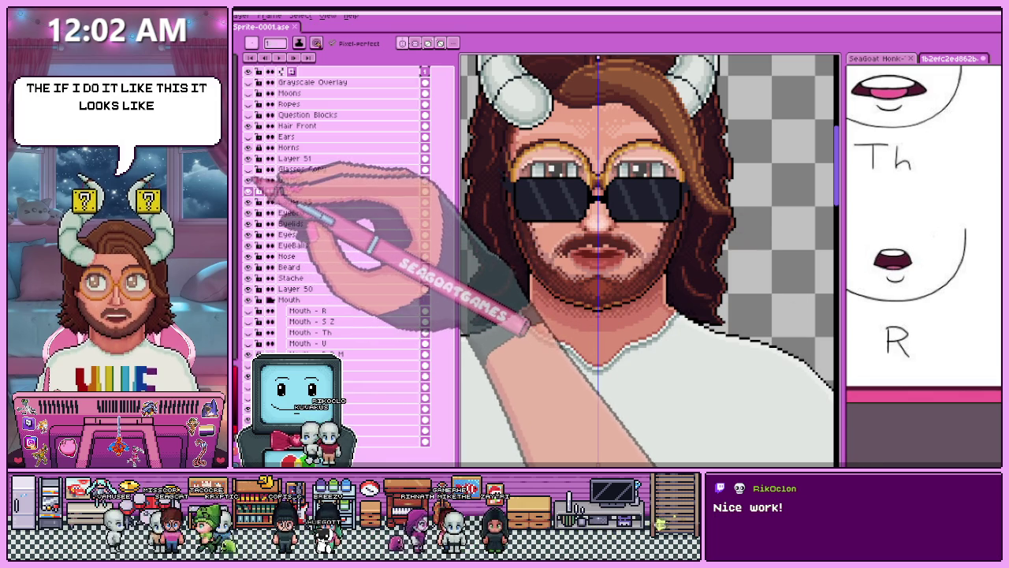
{"action": "left_click", "coordinate": [249, 180]}
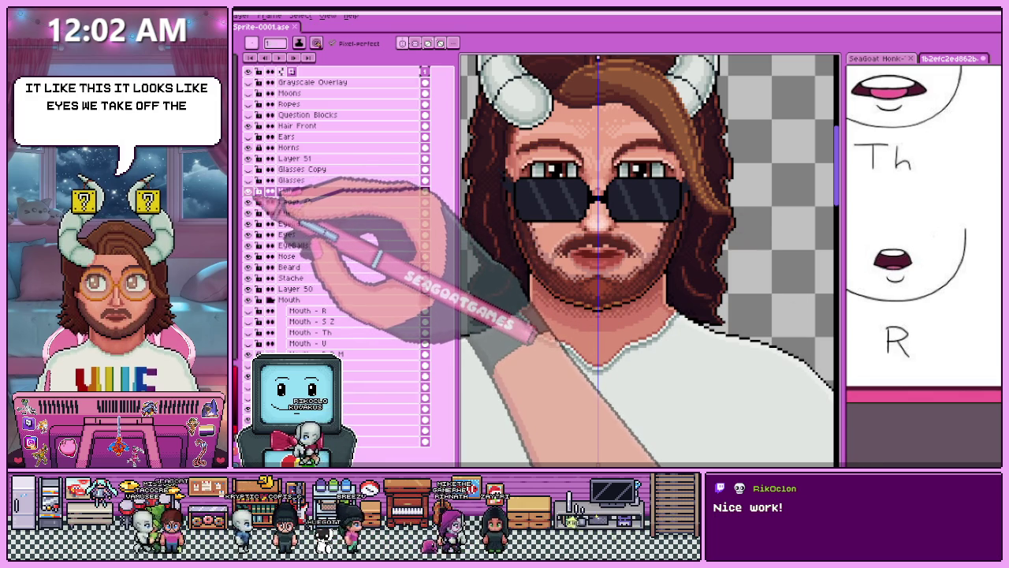
{"action": "left_click", "coordinate": [249, 192]}
{"action": "left_click", "coordinate": [250, 191]}
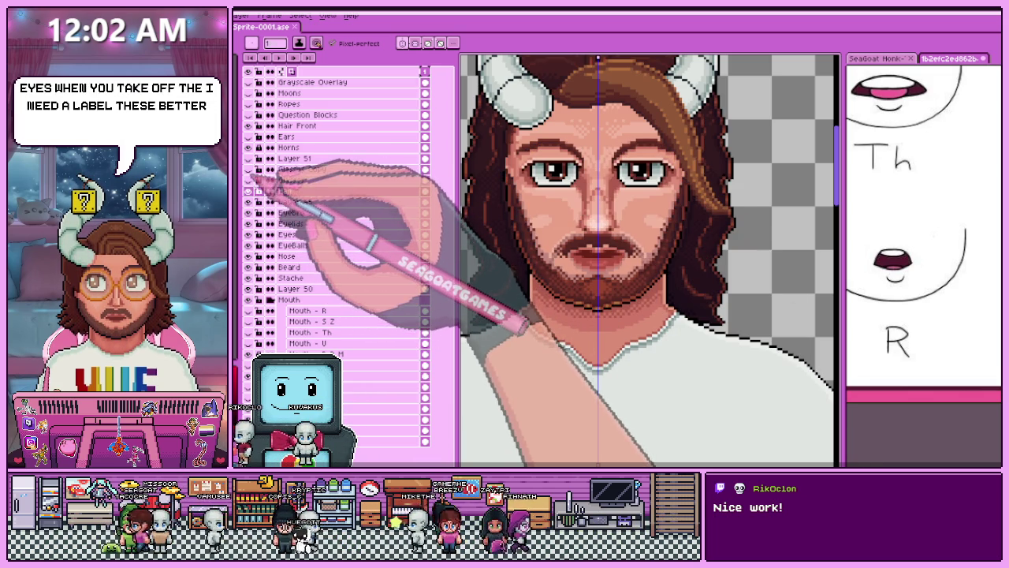
{"action": "left_click", "coordinate": [249, 181]}
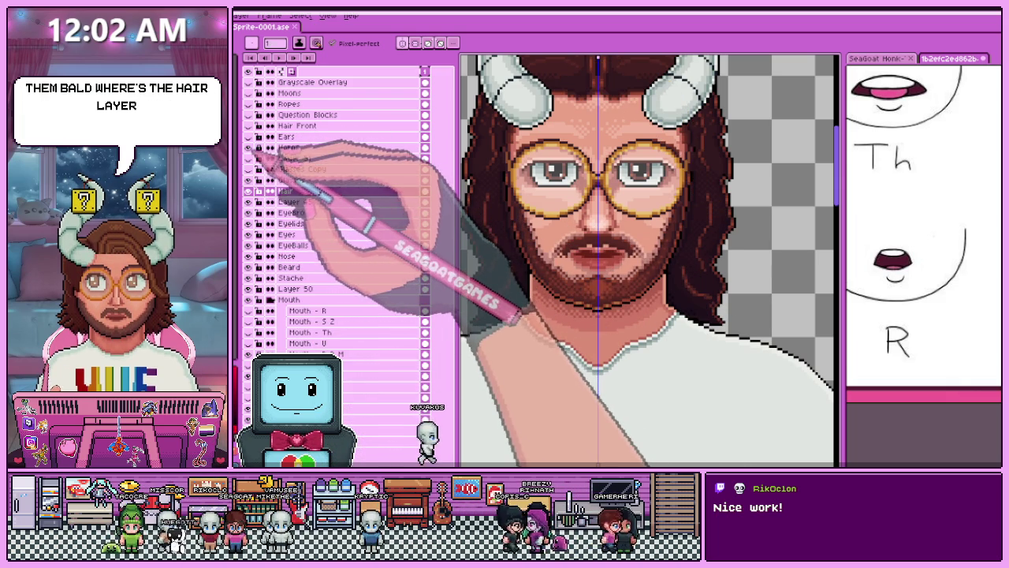
Hide the Horns layer, keep the long hair visible, and expand the Mouth group's layers.
{"action": "left_click", "coordinate": [250, 190]}
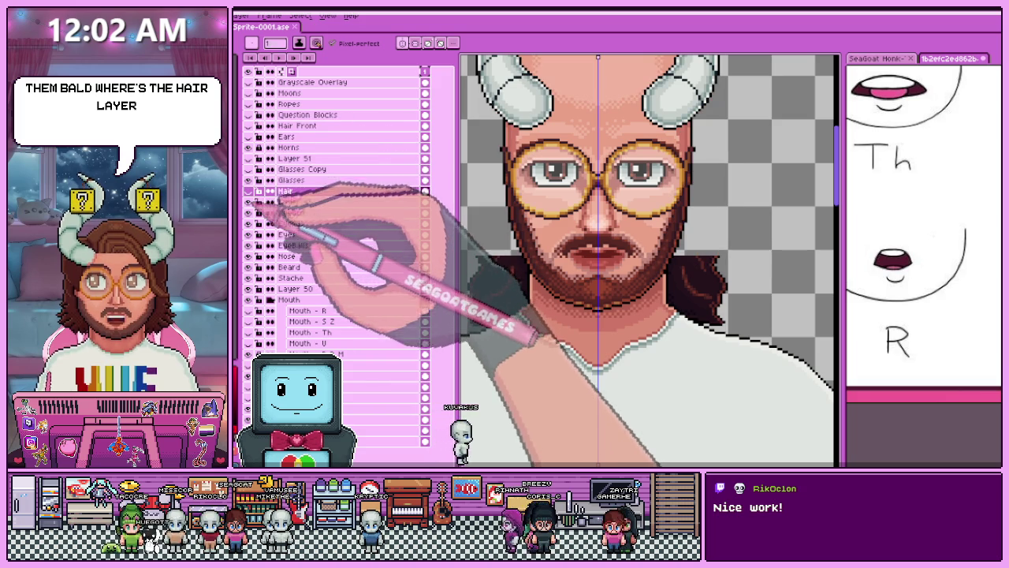
{"action": "scroll", "coordinate": [649, 260], "scroll_direction": "down", "scroll_amount": 2}
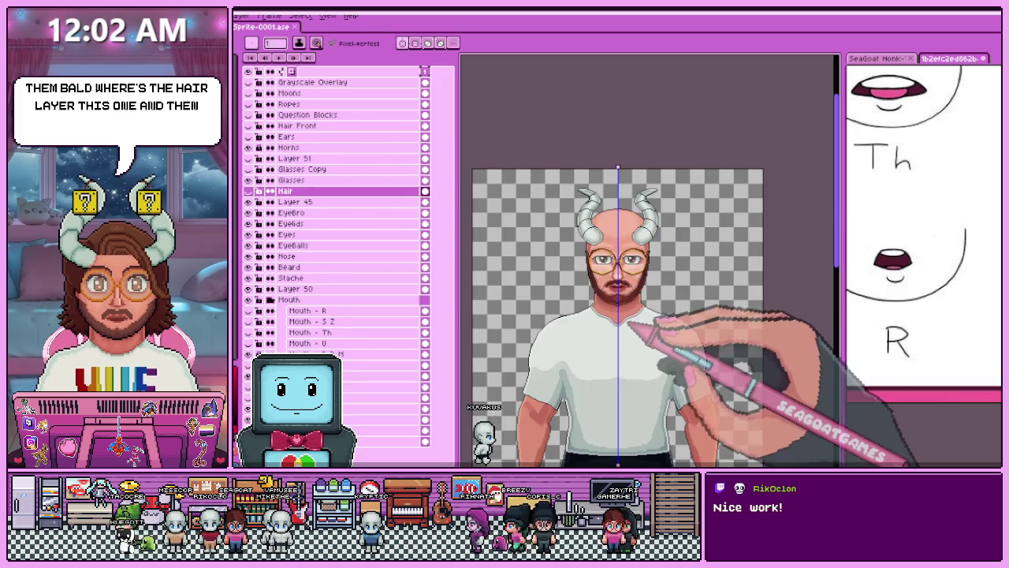
{"action": "scroll", "coordinate": [650, 260], "scroll_direction": "up", "scroll_amount": 1}
{"action": "left_click", "coordinate": [250, 147]}
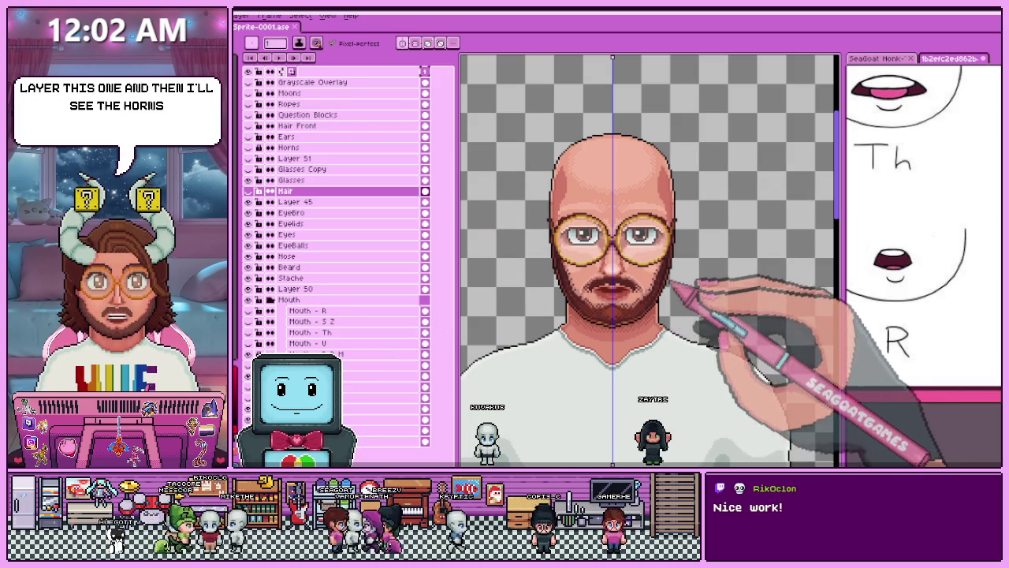
{"action": "scroll", "coordinate": [614, 249], "scroll_direction": "up", "scroll_amount": 1}
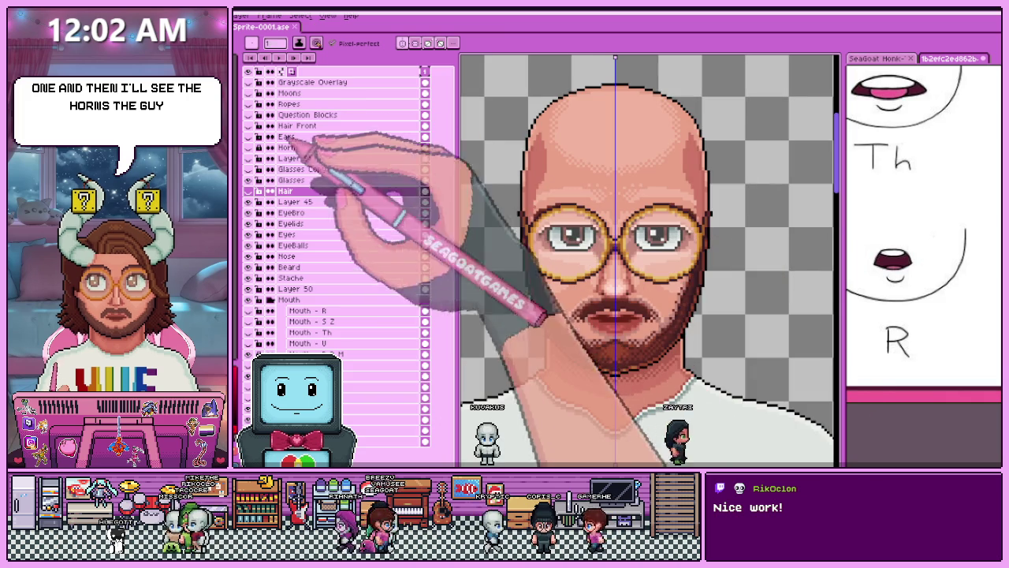
{"action": "left_click", "coordinate": [249, 191]}
{"action": "left_click", "coordinate": [270, 300]}
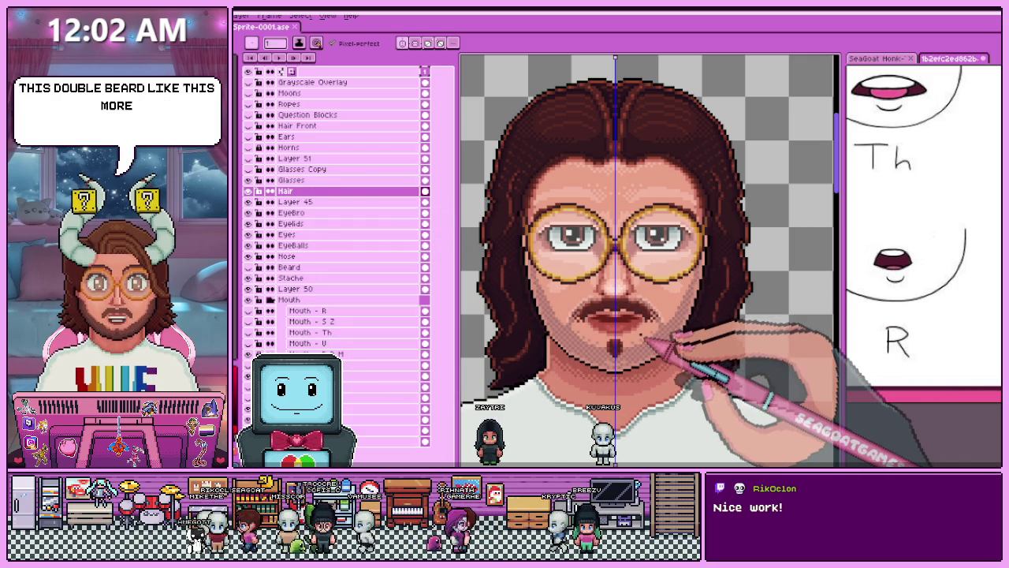
Hide the closed-lips mouth layer so the open mouth with upper teeth shows.
{"action": "scroll", "coordinate": [646, 339], "scroll_direction": "up", "scroll_amount": 1}
{"action": "scroll", "coordinate": [645, 339], "scroll_direction": "down", "scroll_amount": 1}
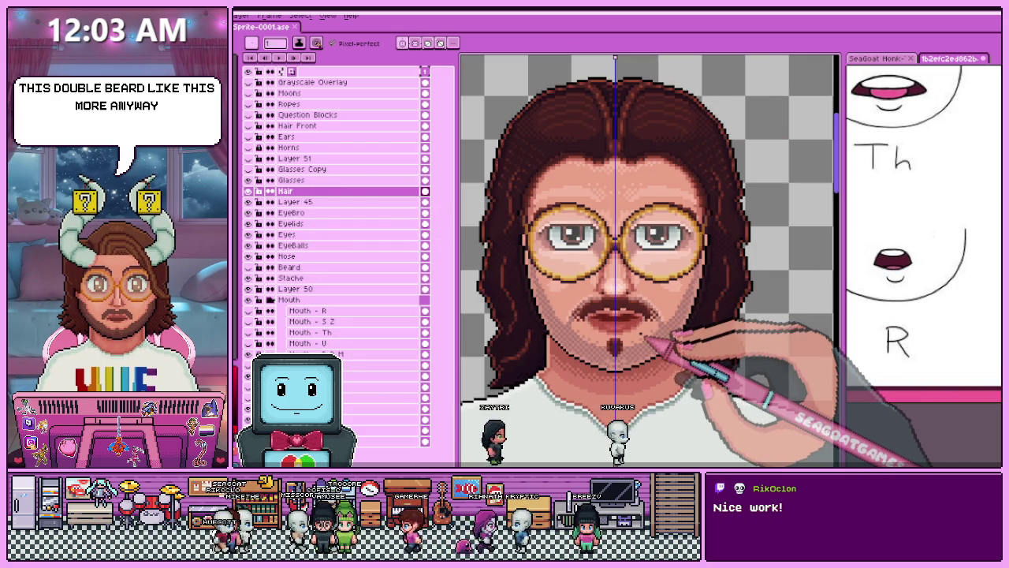
{"action": "scroll", "coordinate": [646, 338], "scroll_direction": "up", "scroll_amount": 1}
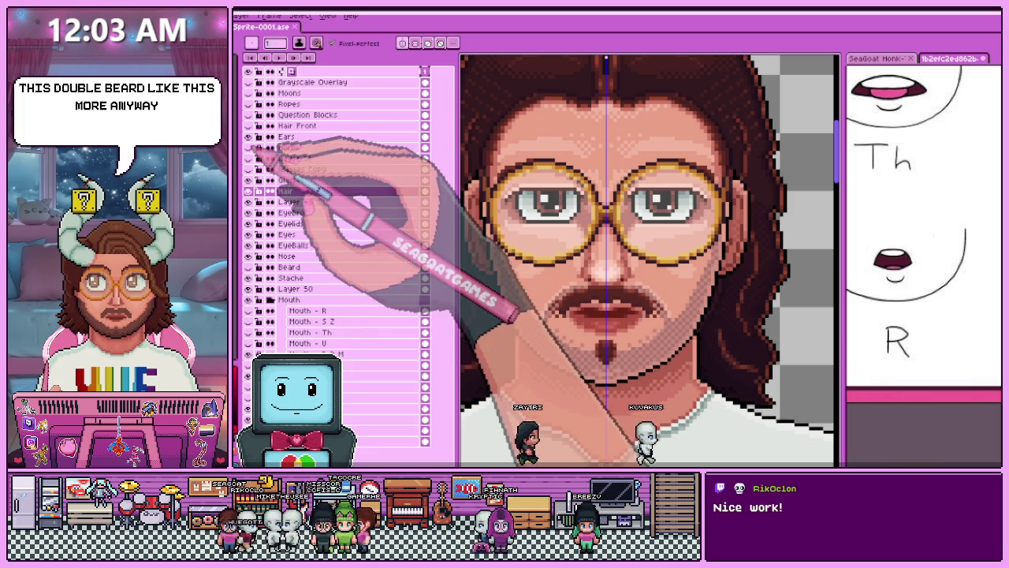
{"action": "scroll", "coordinate": [768, 296], "scroll_direction": "down", "scroll_amount": 1}
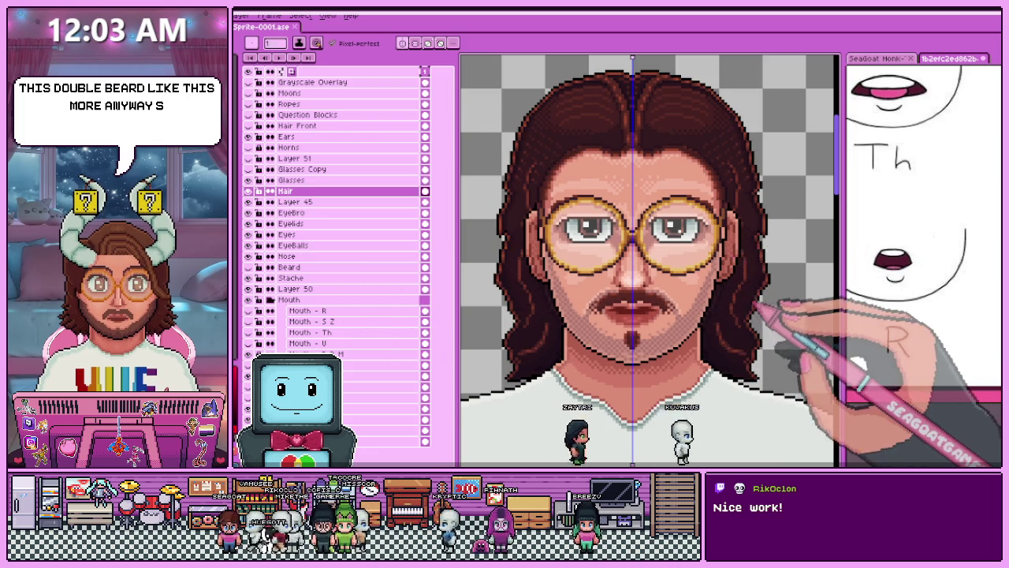
{"action": "scroll", "coordinate": [756, 303], "scroll_direction": "up", "scroll_amount": 1}
{"action": "scroll", "coordinate": [678, 347], "scroll_direction": "down", "scroll_amount": 1}
{"action": "scroll", "coordinate": [619, 316], "scroll_direction": "up", "scroll_amount": 1}
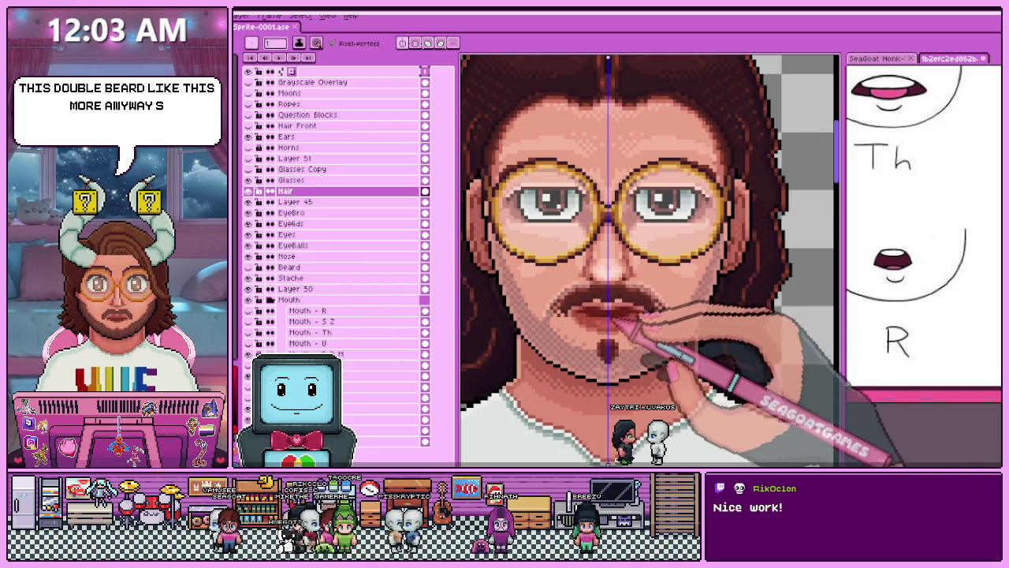
{"action": "scroll", "coordinate": [618, 306], "scroll_direction": "up", "scroll_amount": 1}
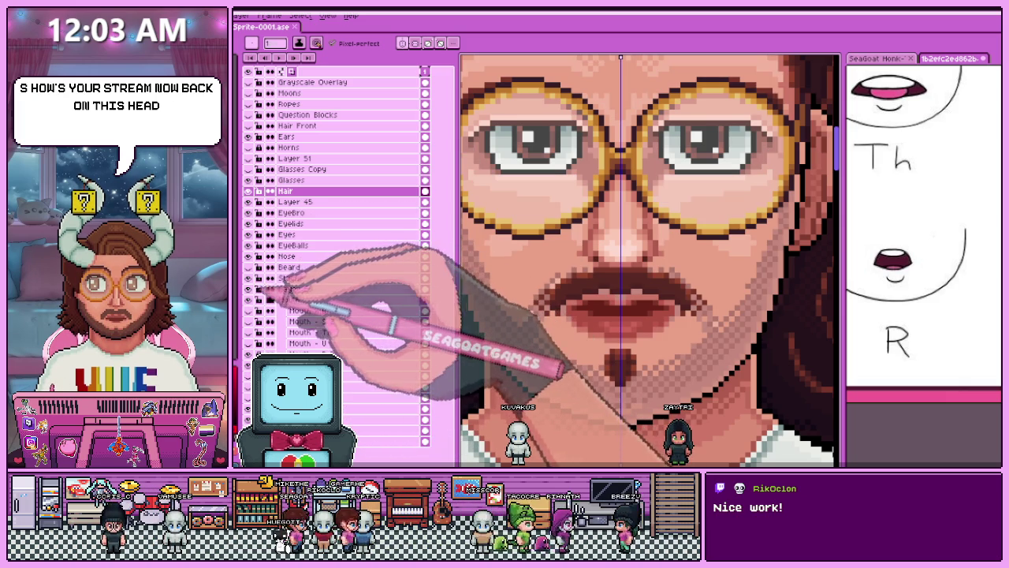
{"action": "left_click", "coordinate": [249, 300]}
{"action": "scroll", "coordinate": [650, 260], "scroll_direction": "down", "scroll_amount": 2}
{"action": "scroll", "coordinate": [650, 260], "scroll_direction": "down", "scroll_amount": 1}
{"action": "scroll", "coordinate": [651, 260], "scroll_direction": "up", "scroll_amount": 1}
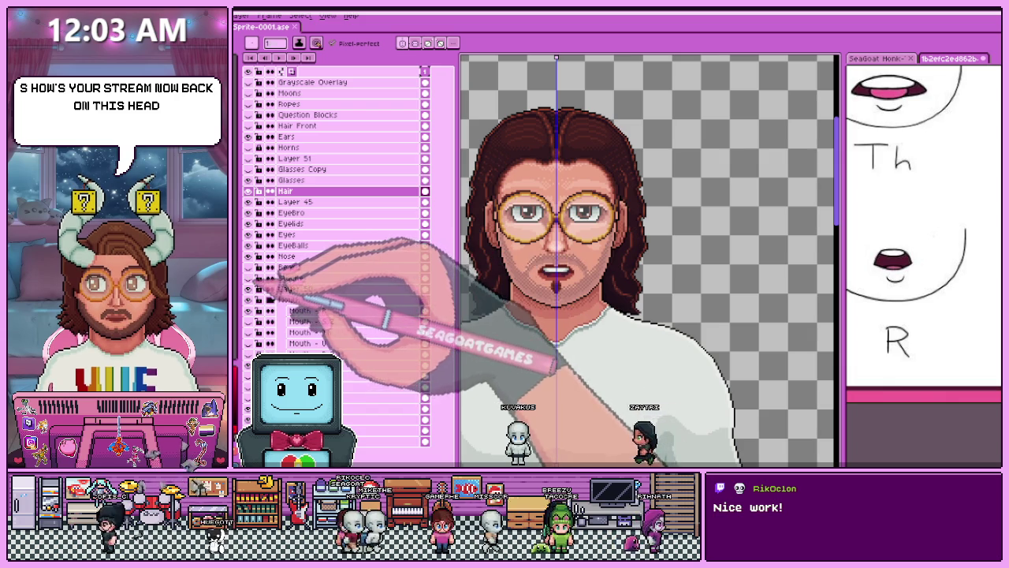
{"action": "scroll", "coordinate": [555, 272], "scroll_direction": "up", "scroll_amount": 2}
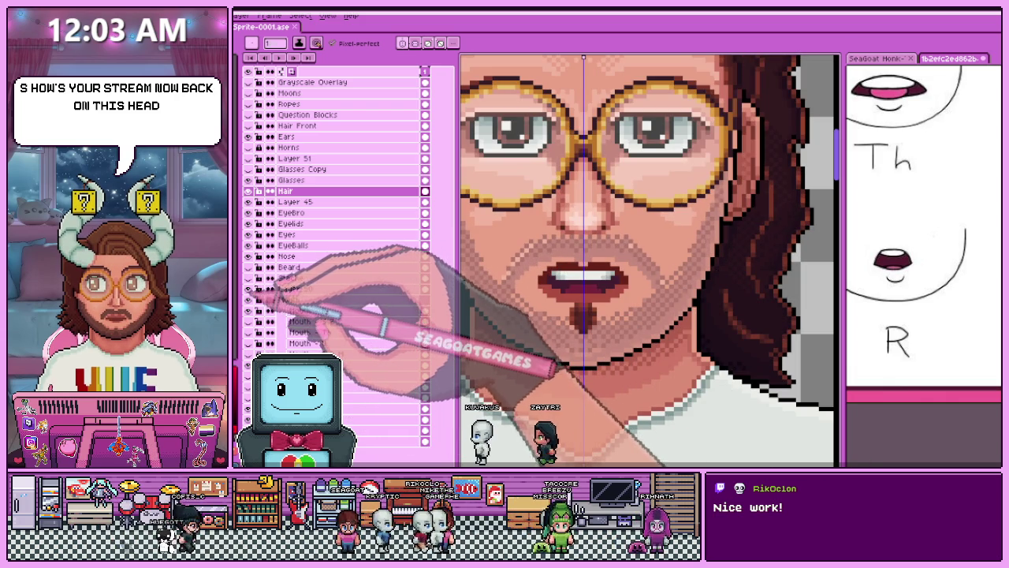
{"action": "scroll", "coordinate": [599, 292], "scroll_direction": "down", "scroll_amount": 2}
{"action": "scroll", "coordinate": [599, 291], "scroll_direction": "up", "scroll_amount": 1}
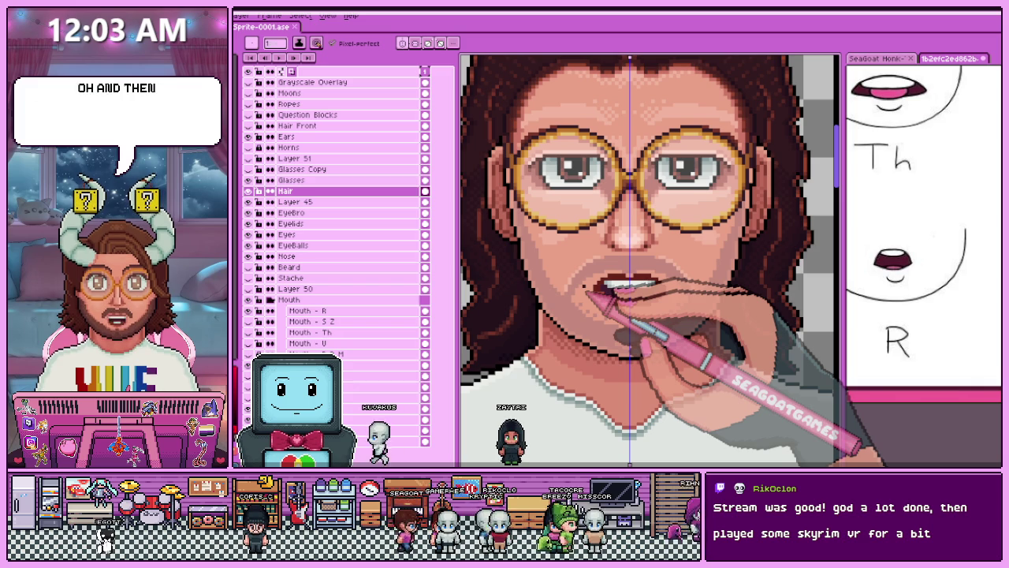
{"action": "scroll", "coordinate": [584, 284], "scroll_direction": "down", "scroll_amount": 3}
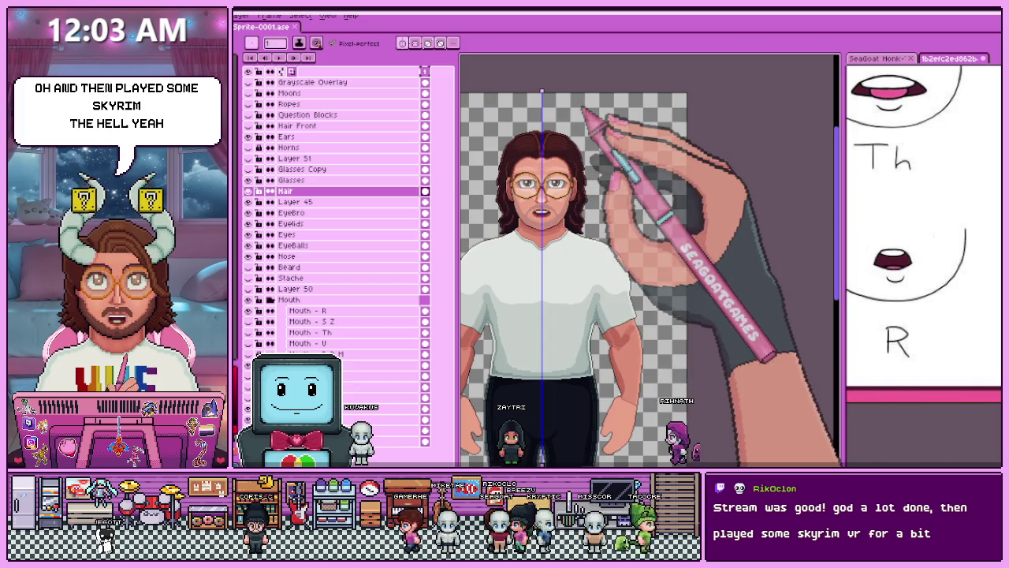
{"action": "scroll", "coordinate": [552, 197], "scroll_direction": "up", "scroll_amount": 3}
{"action": "scroll", "coordinate": [536, 214], "scroll_direction": "up", "scroll_amount": 1}
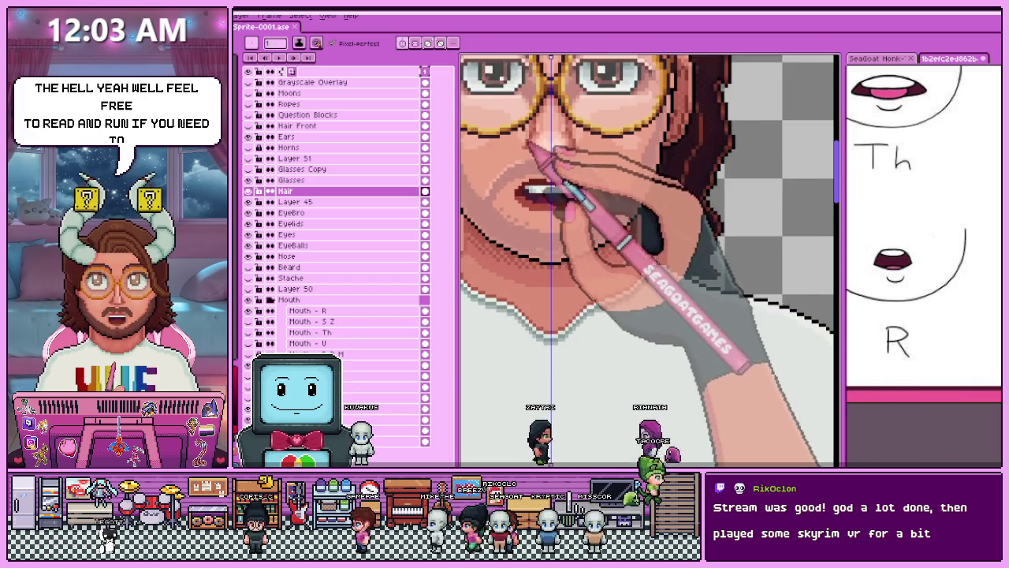
{"action": "scroll", "coordinate": [522, 209], "scroll_direction": "up", "scroll_amount": 1}
{"action": "scroll", "coordinate": [552, 248], "scroll_direction": "down", "scroll_amount": 1}
{"action": "scroll", "coordinate": [552, 237], "scroll_direction": "down", "scroll_amount": 3}
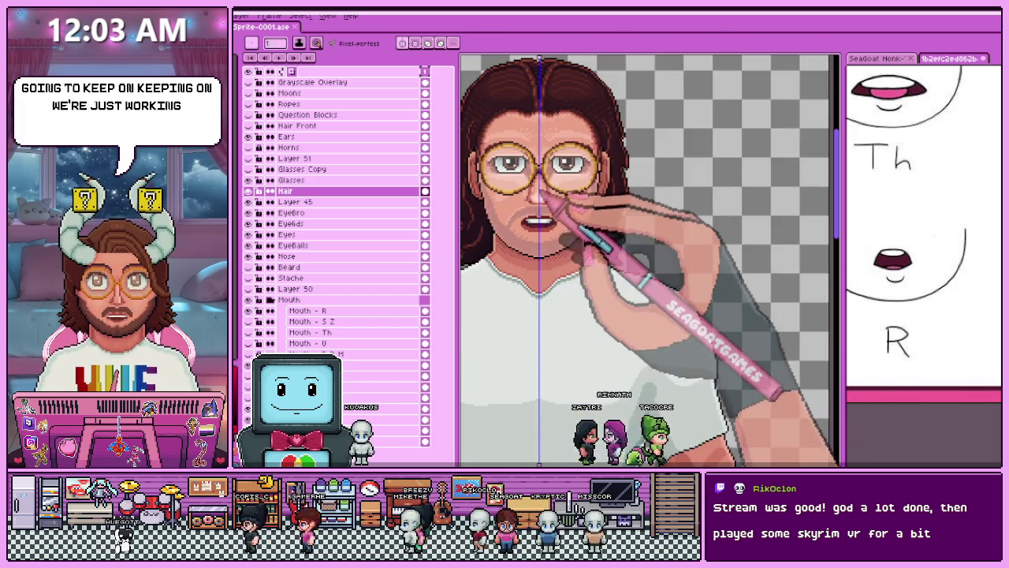
{"action": "scroll", "coordinate": [544, 204], "scroll_direction": "up", "scroll_amount": 3}
{"action": "scroll", "coordinate": [529, 189], "scroll_direction": "down", "scroll_amount": 2}
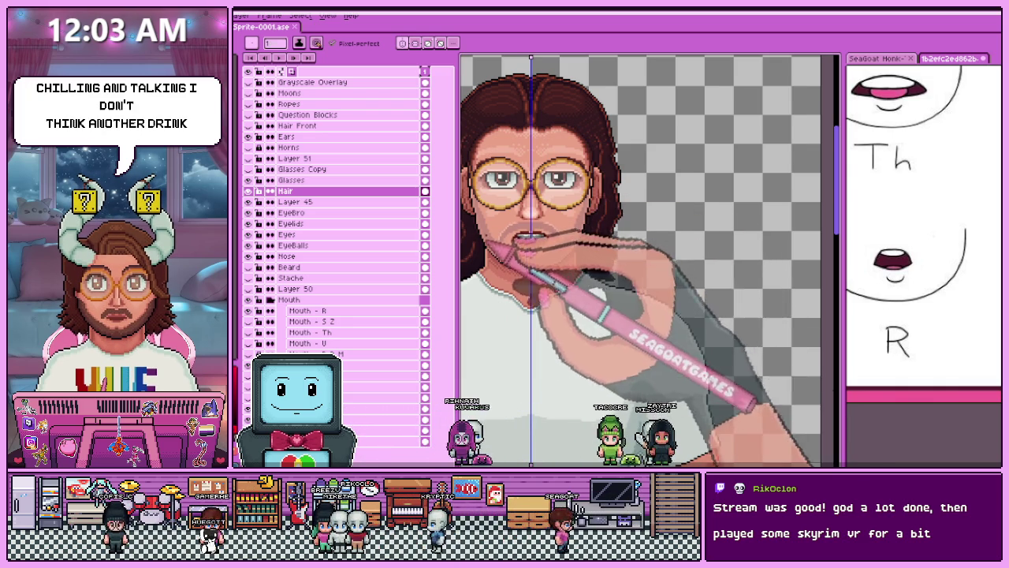
{"action": "scroll", "coordinate": [515, 236], "scroll_direction": "up", "scroll_amount": 3}
{"action": "scroll", "coordinate": [514, 236], "scroll_direction": "up", "scroll_amount": 2}
{"action": "scroll", "coordinate": [580, 272], "scroll_direction": "down", "scroll_amount": 2}
{"action": "scroll", "coordinate": [579, 272], "scroll_direction": "down", "scroll_amount": 2}
{"action": "scroll", "coordinate": [579, 272], "scroll_direction": "down", "scroll_amount": 1}
{"action": "scroll", "coordinate": [579, 272], "scroll_direction": "down", "scroll_amount": 1}
{"action": "scroll", "coordinate": [587, 270], "scroll_direction": "up", "scroll_amount": 2}
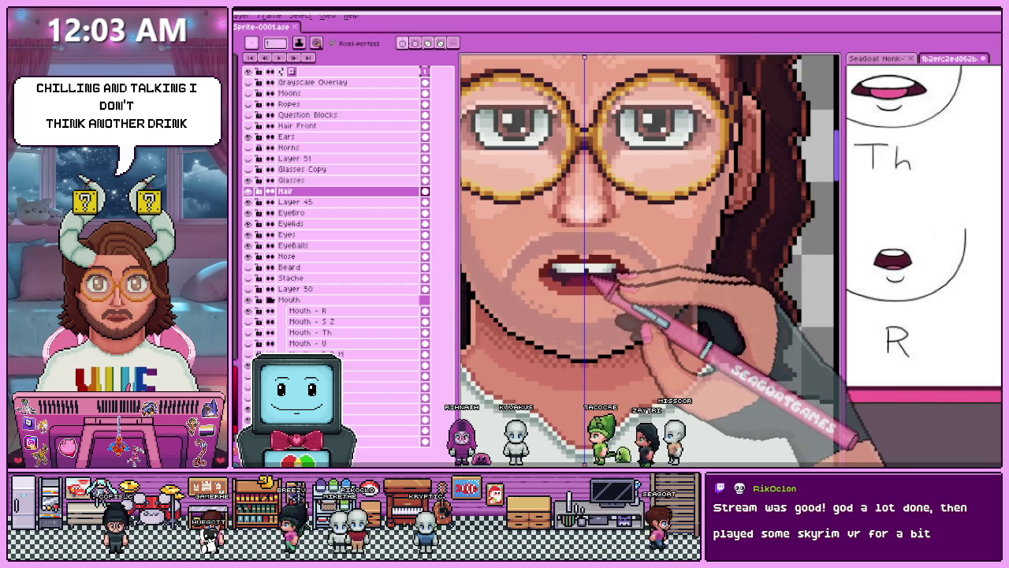
{"action": "scroll", "coordinate": [587, 270], "scroll_direction": "up", "scroll_amount": 1}
{"action": "scroll", "coordinate": [587, 270], "scroll_direction": "up", "scroll_amount": 1}
{"action": "scroll", "coordinate": [547, 256], "scroll_direction": "up", "scroll_amount": 1}
{"action": "scroll", "coordinate": [548, 257], "scroll_direction": "down", "scroll_amount": 1}
{"action": "scroll", "coordinate": [547, 256], "scroll_direction": "down", "scroll_amount": 2}
{"action": "scroll", "coordinate": [548, 256], "scroll_direction": "down", "scroll_amount": 1}
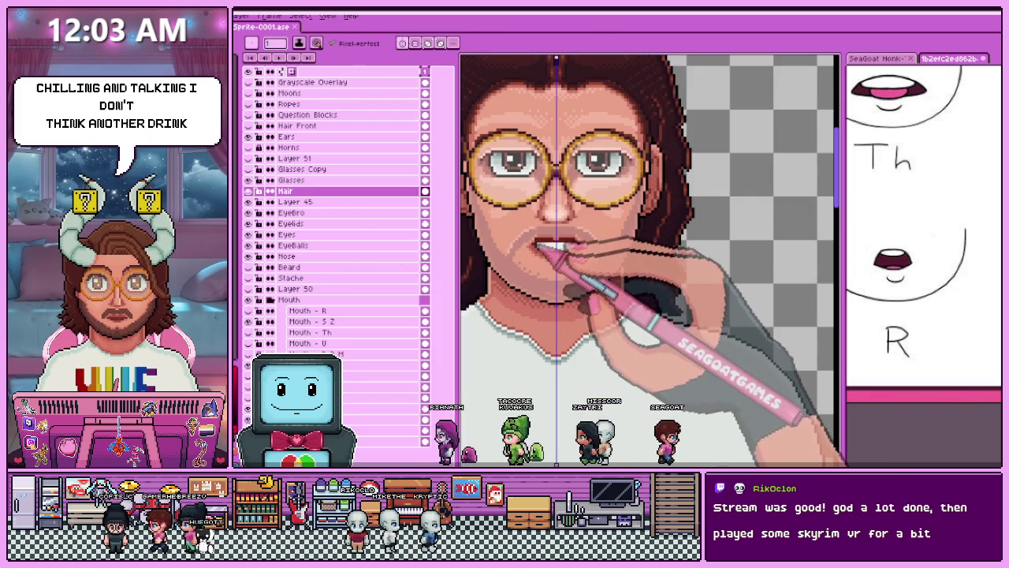
{"action": "scroll", "coordinate": [543, 246], "scroll_direction": "down", "scroll_amount": 2}
{"action": "scroll", "coordinate": [554, 272], "scroll_direction": "up", "scroll_amount": 2}
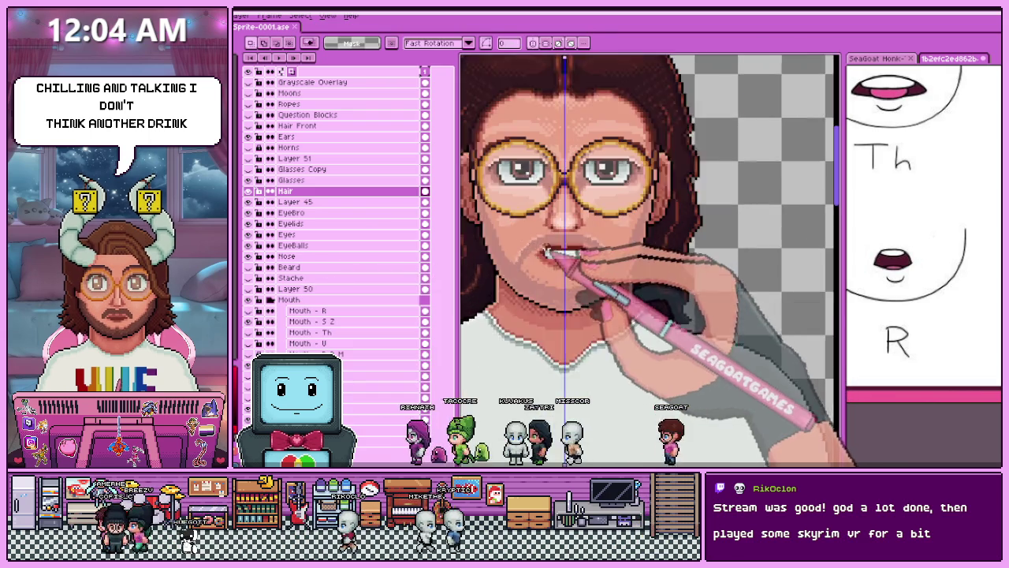
{"action": "scroll", "coordinate": [564, 264], "scroll_direction": "up", "scroll_amount": 1}
{"action": "left_click_drag", "start_coordinate": [515, 228], "coordinate": [637, 292]}
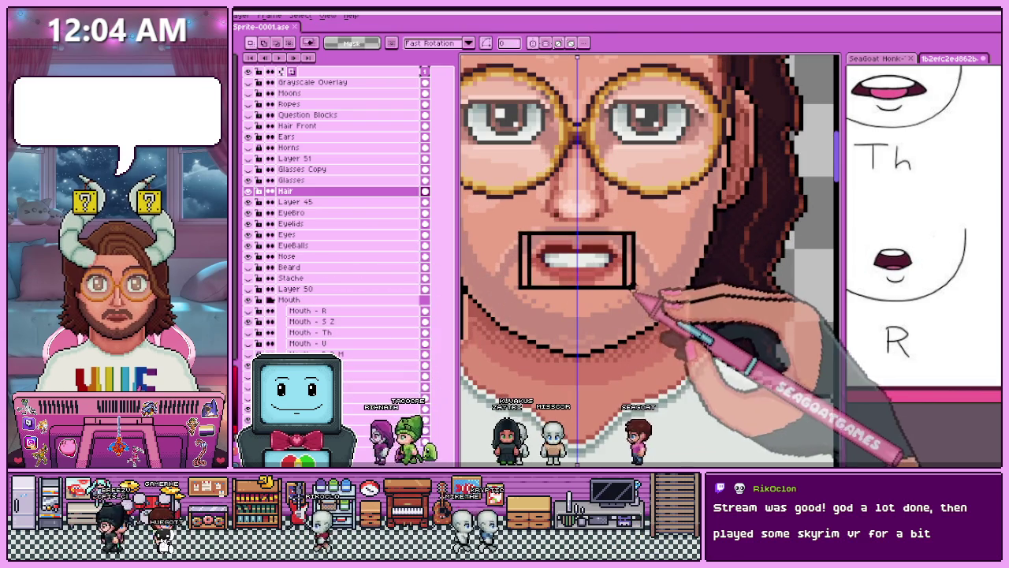
Select the Mouth - S Z layer and view the whole character.
{"action": "left_click", "coordinate": [311, 322]}
{"action": "scroll", "coordinate": [602, 265], "scroll_direction": "down", "scroll_amount": 2}
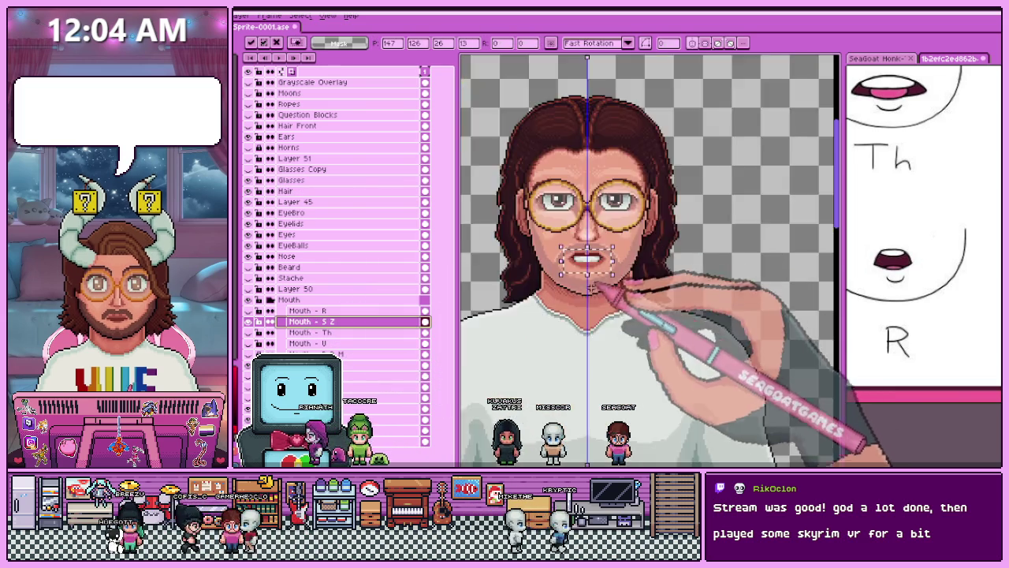
{"action": "scroll", "coordinate": [603, 316], "scroll_direction": "down", "scroll_amount": 1}
{"action": "key", "text": "ctrl+d"}
{"action": "scroll", "coordinate": [621, 280], "scroll_direction": "up", "scroll_amount": 2}
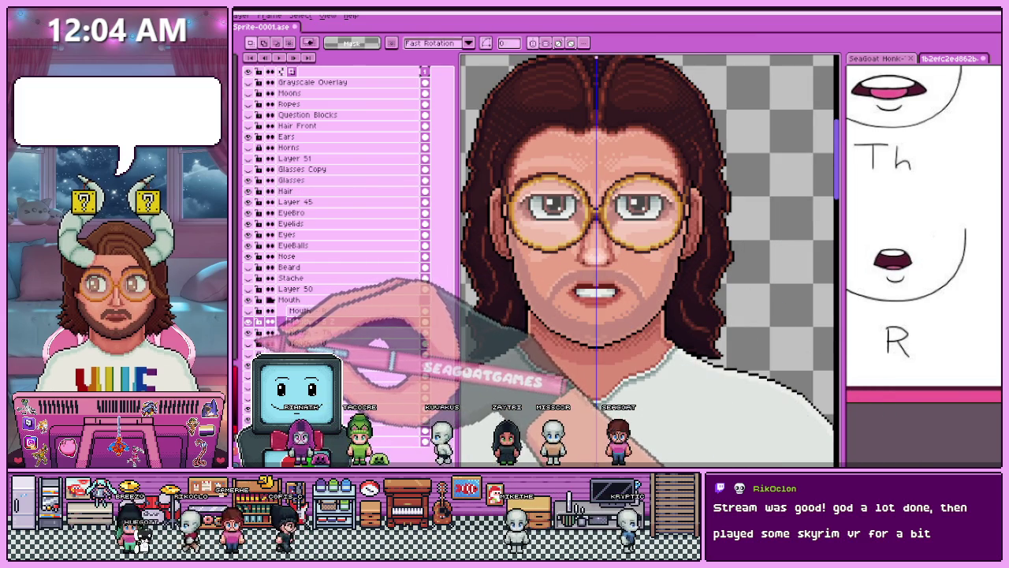
{"action": "scroll", "coordinate": [555, 271], "scroll_direction": "up", "scroll_amount": 1}
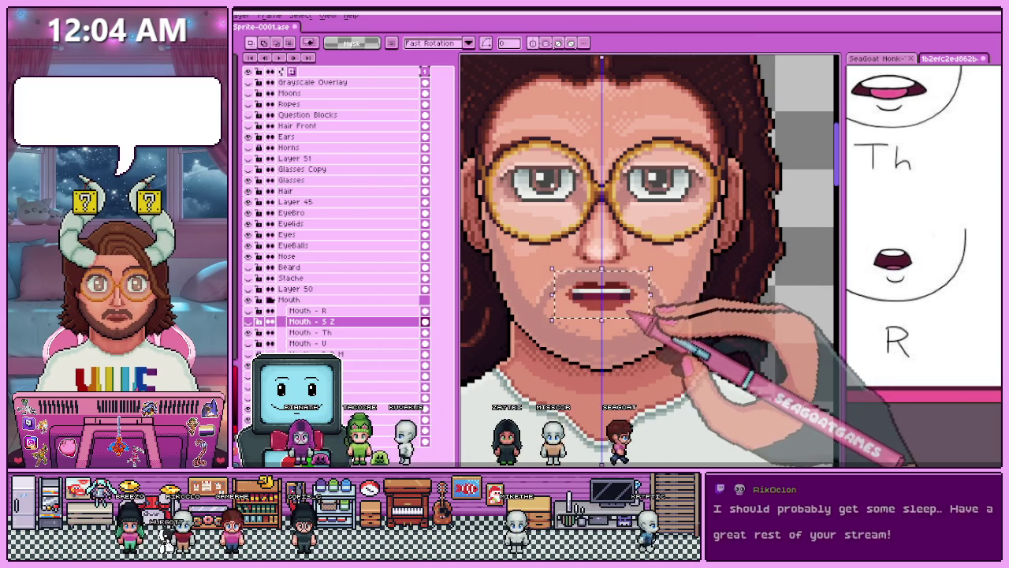
Select the Mouth - Th layer and toggle its visibility to compare, zooming in on the mouth.
{"action": "left_click", "coordinate": [310, 332]}
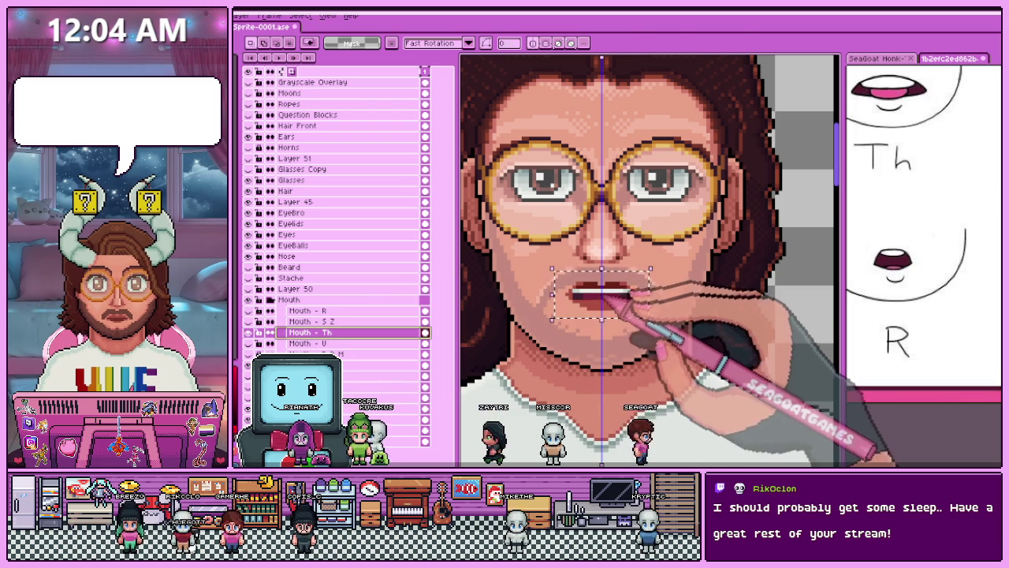
{"action": "scroll", "coordinate": [599, 303], "scroll_direction": "down", "scroll_amount": 1}
{"action": "scroll", "coordinate": [591, 316], "scroll_direction": "down", "scroll_amount": 4}
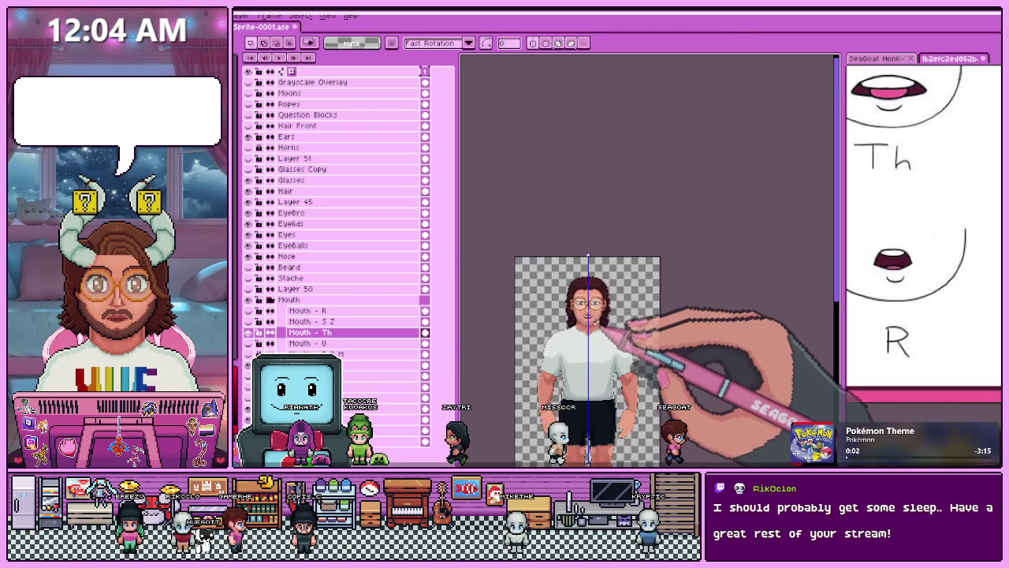
{"action": "scroll", "coordinate": [587, 324], "scroll_direction": "up", "scroll_amount": 2}
{"action": "scroll", "coordinate": [604, 286], "scroll_direction": "up", "scroll_amount": 3}
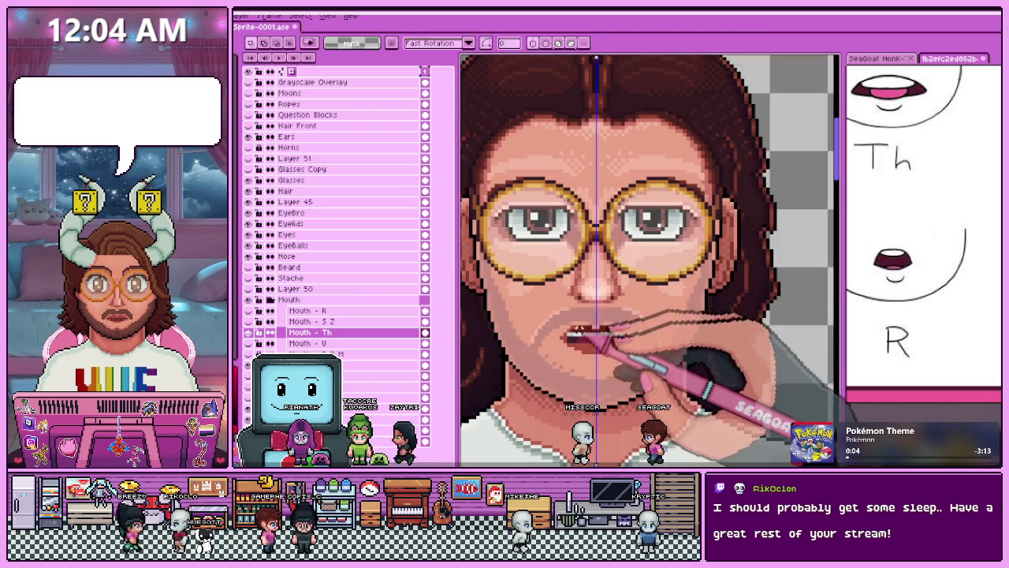
{"action": "left_click", "coordinate": [249, 332]}
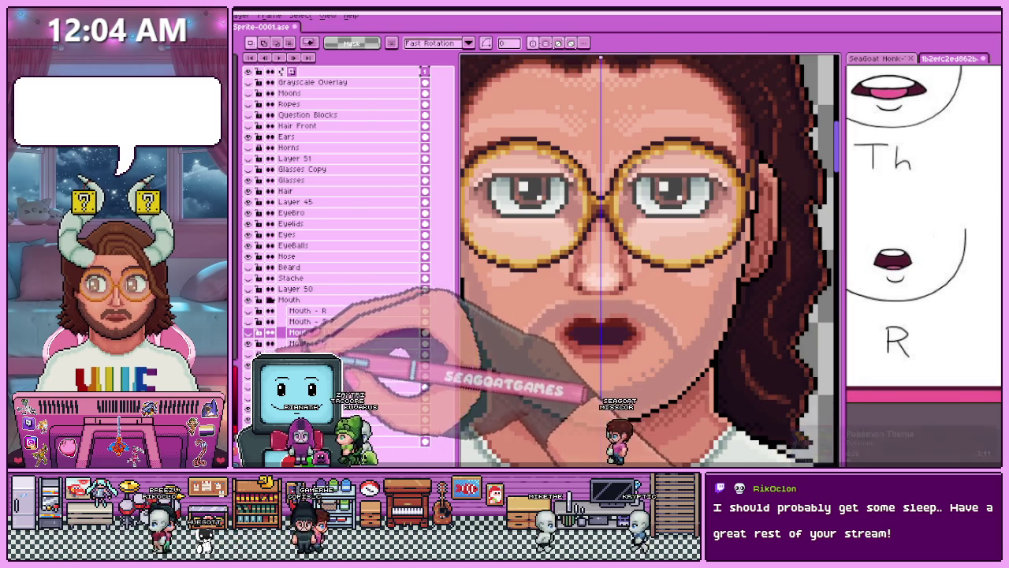
{"action": "scroll", "coordinate": [589, 315], "scroll_direction": "down", "scroll_amount": 3}
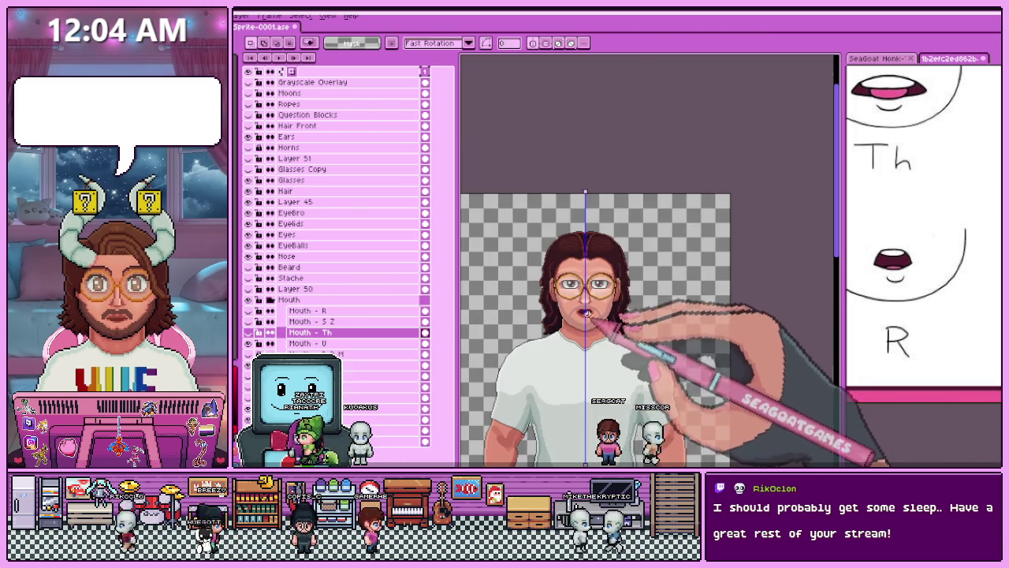
{"action": "scroll", "coordinate": [587, 314], "scroll_direction": "up", "scroll_amount": 1}
{"action": "scroll", "coordinate": [575, 307], "scroll_direction": "up", "scroll_amount": 1}
{"action": "scroll", "coordinate": [556, 296], "scroll_direction": "up", "scroll_amount": 1}
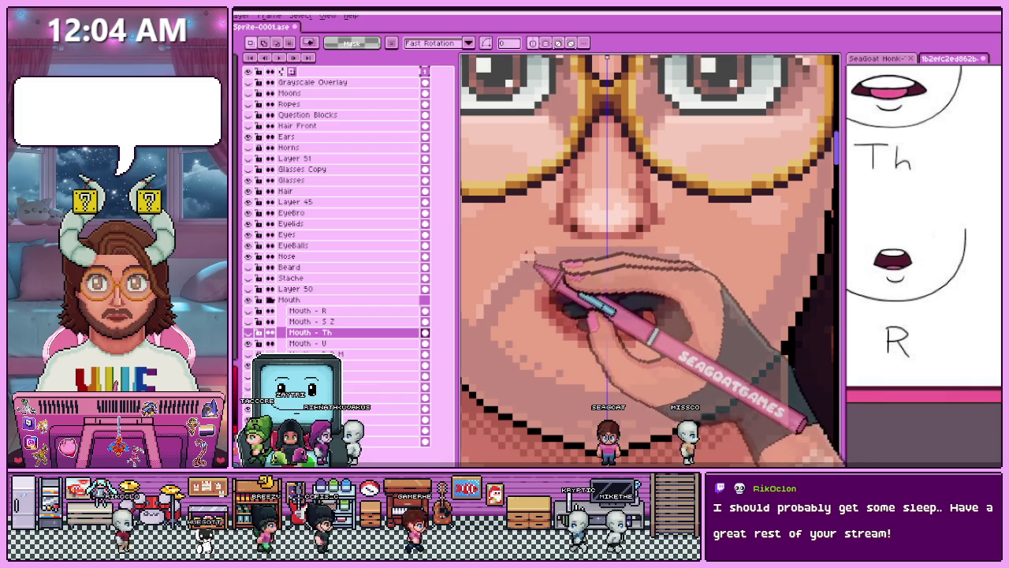
{"action": "scroll", "coordinate": [577, 300], "scroll_direction": "down", "scroll_amount": 3}
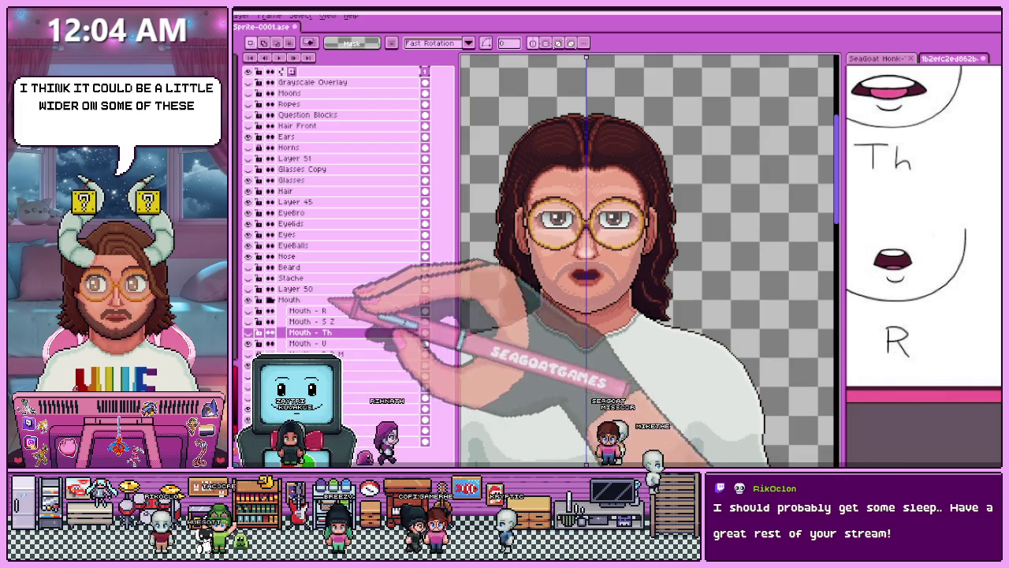
{"action": "scroll", "coordinate": [565, 275], "scroll_direction": "up", "scroll_amount": 2}
{"action": "scroll", "coordinate": [565, 275], "scroll_direction": "up", "scroll_amount": 1}
{"action": "scroll", "coordinate": [568, 287], "scroll_direction": "up", "scroll_amount": 2}
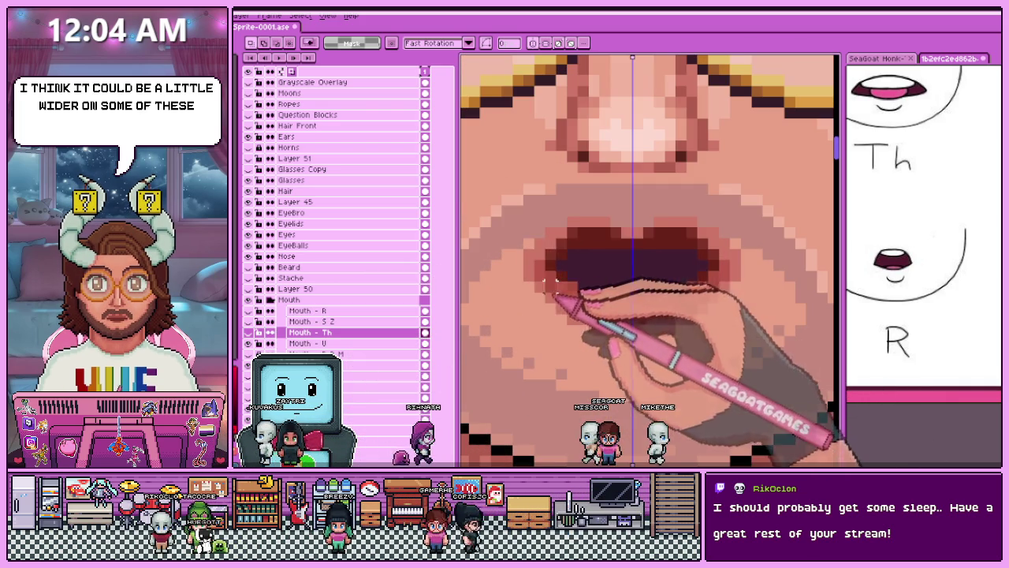
Widen the Th mouth toward the left and select its right half.
{"action": "left_click_drag", "start_coordinate": [573, 304], "coordinate": [597, 293]}
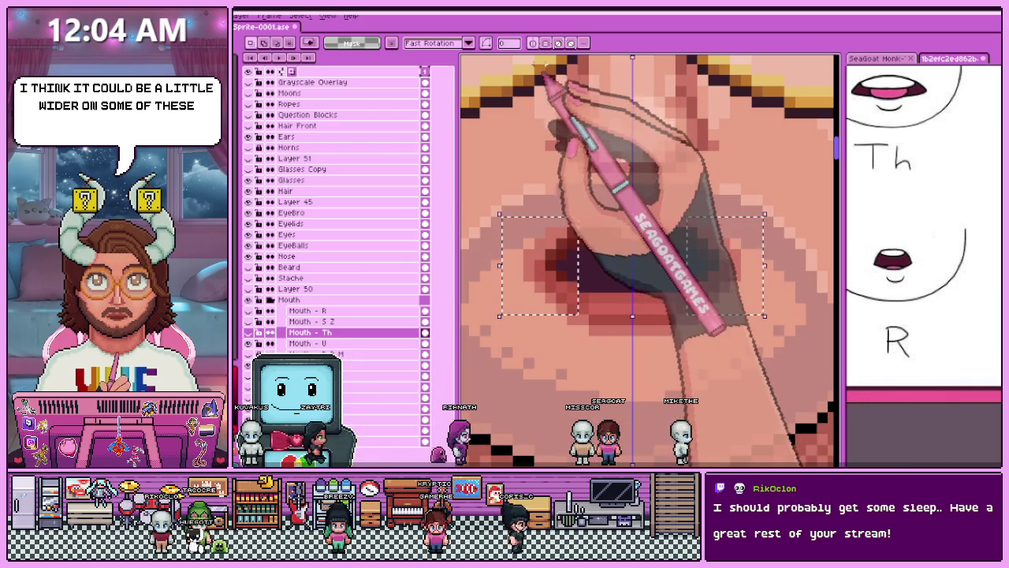
{"action": "left_click_drag", "start_coordinate": [631, 192], "coordinate": [698, 428]}
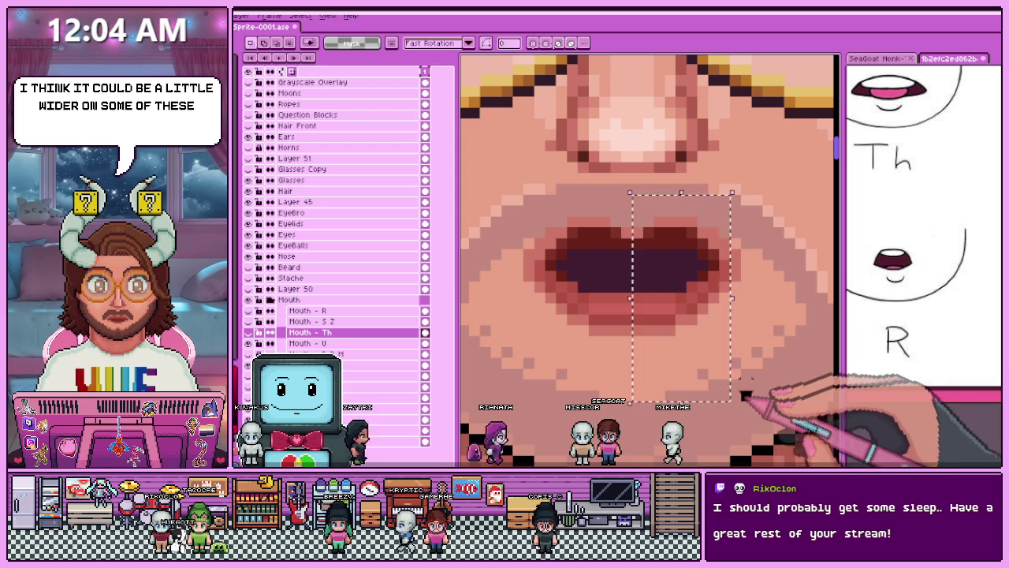
{"action": "left_click", "coordinate": [612, 187]}
{"action": "left_click_drag", "start_coordinate": [633, 187], "coordinate": [769, 364]}
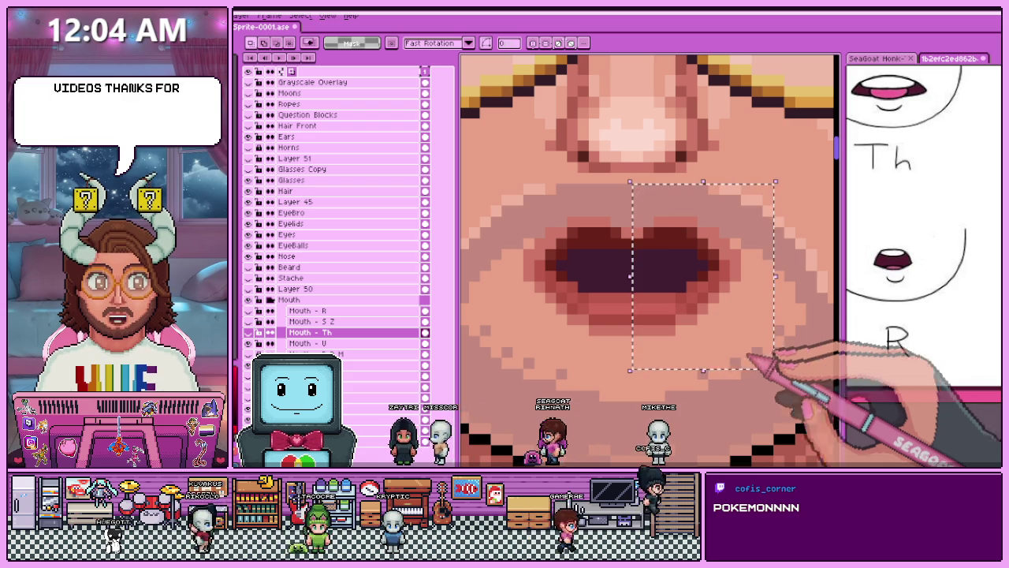
{"action": "left_click", "coordinate": [315, 343]}
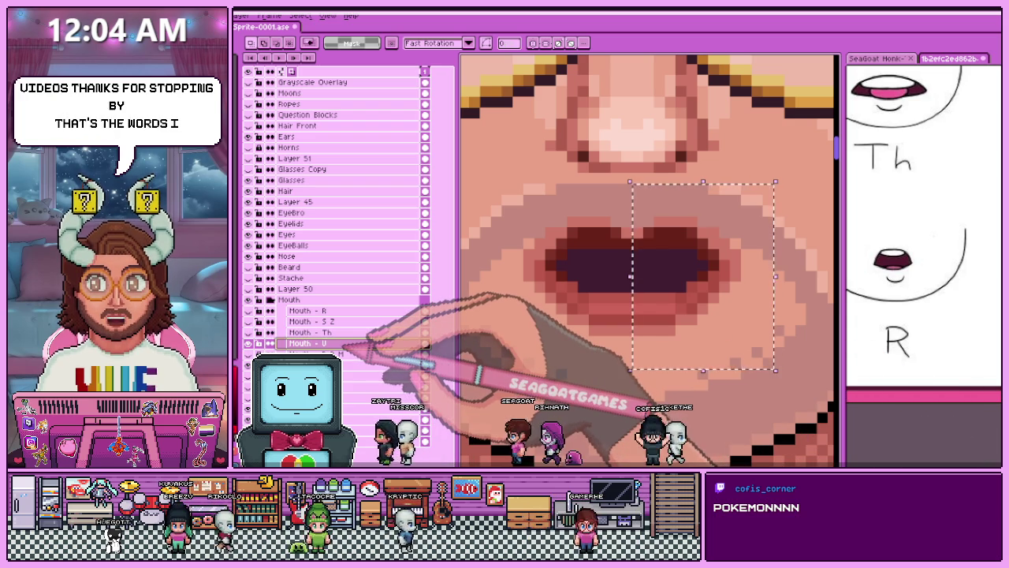
Move the right half of the U mouth outward and mark the gap between the halves.
{"action": "mouse_move", "coordinate": [494, 187]}
{"action": "left_mouse_down"}
{"action": "mouse_move", "coordinate": [580, 325]}
{"action": "mouse_move", "coordinate": [557, 301]}
{"action": "mouse_move", "coordinate": [565, 304]}
{"action": "left_mouse_up"}
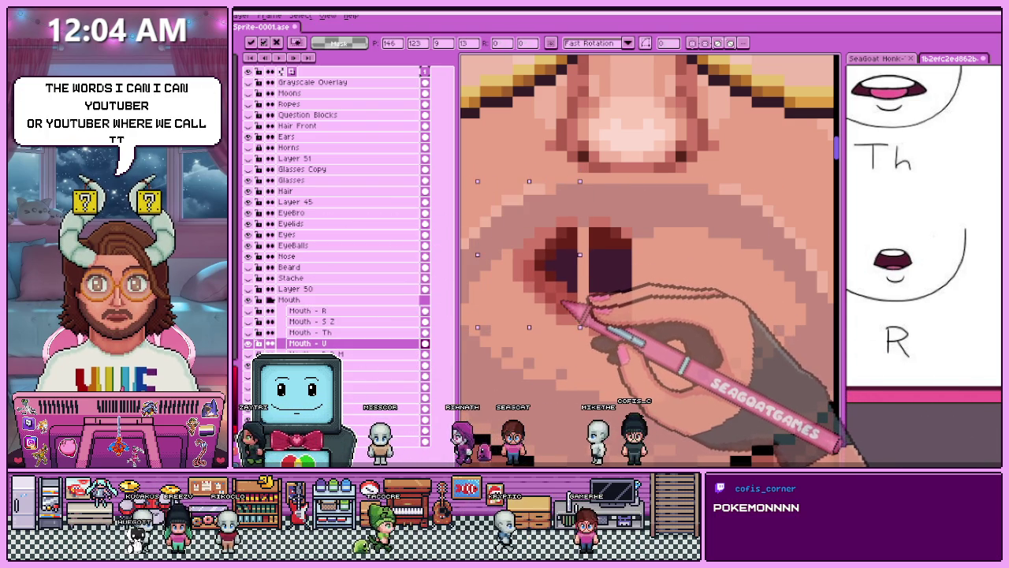
{"action": "left_click", "coordinate": [734, 308]}
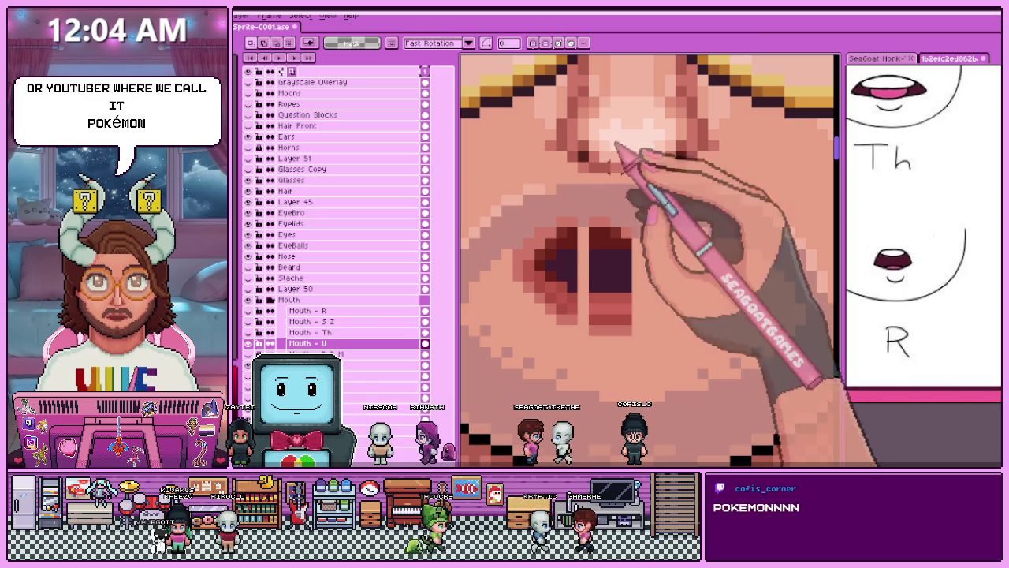
{"action": "left_click_drag", "start_coordinate": [571, 230], "coordinate": [574, 313]}
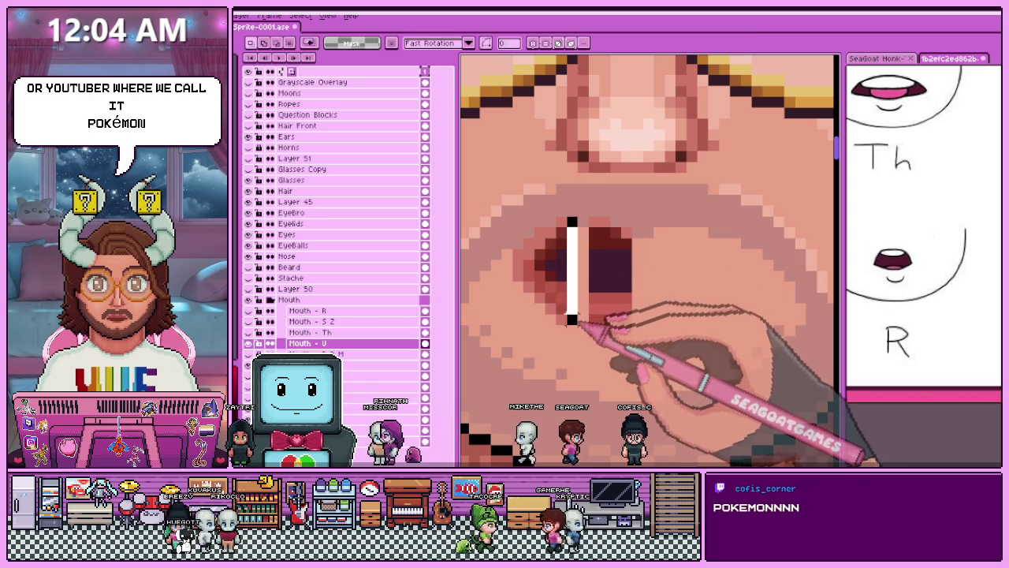
{"action": "scroll", "coordinate": [603, 280], "scroll_direction": "down", "scroll_amount": 2}
{"action": "scroll", "coordinate": [623, 252], "scroll_direction": "down", "scroll_amount": 1}
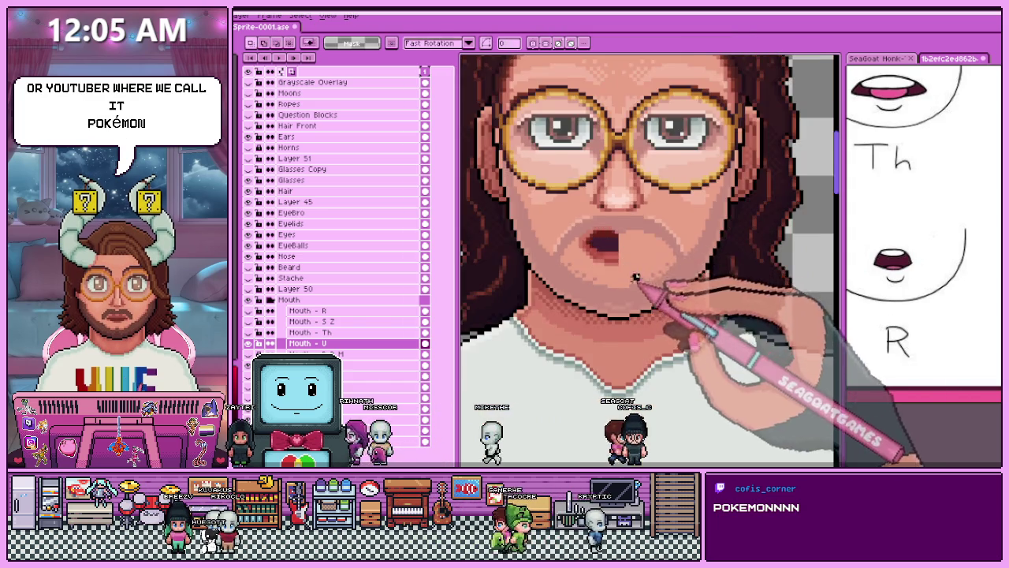
{"action": "scroll", "coordinate": [655, 229], "scroll_direction": "down", "scroll_amount": 1}
{"action": "scroll", "coordinate": [659, 220], "scroll_direction": "up", "scroll_amount": 3}
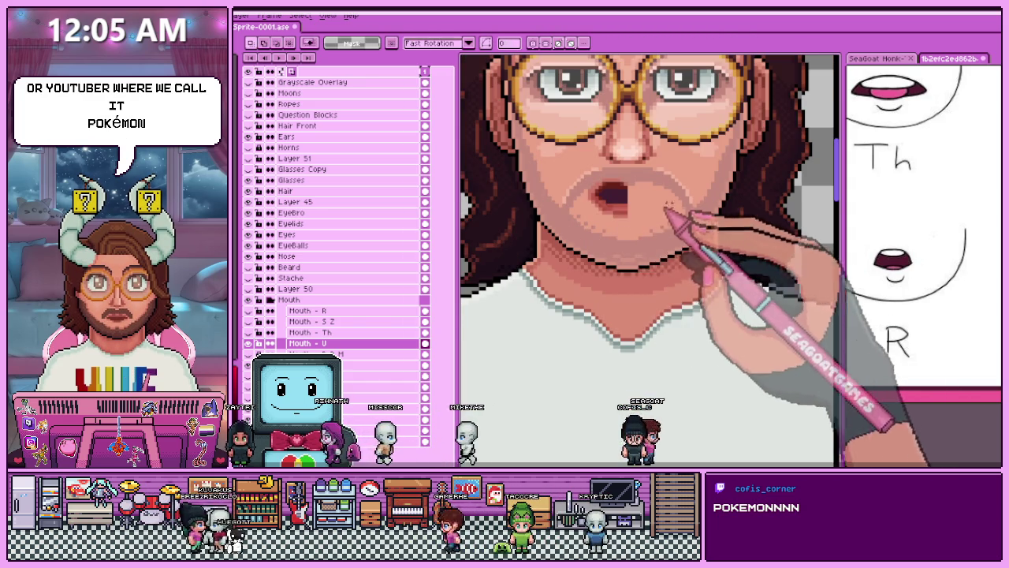
{"action": "scroll", "coordinate": [592, 237], "scroll_direction": "down", "scroll_amount": 3}
{"action": "scroll", "coordinate": [587, 231], "scroll_direction": "up", "scroll_amount": 3}
{"action": "scroll", "coordinate": [576, 223], "scroll_direction": "up", "scroll_amount": 2}
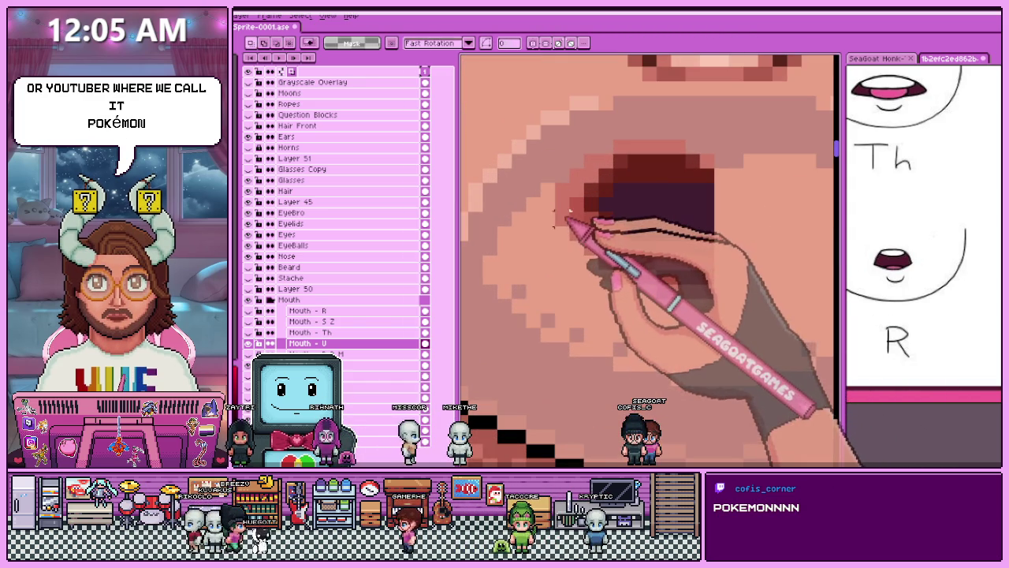
Select the area around the open U mouth, then clear the selection.
{"action": "left_click_drag", "start_coordinate": [613, 249], "coordinate": [718, 315]}
{"action": "scroll", "coordinate": [724, 290], "scroll_direction": "down", "scroll_amount": 3}
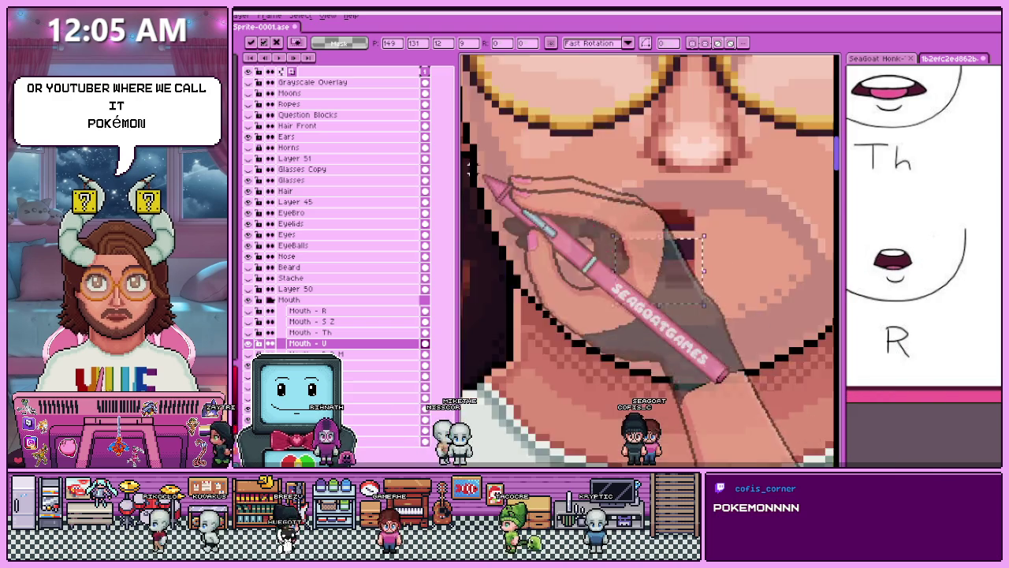
{"action": "key", "text": "ctrl+d"}
{"action": "scroll", "coordinate": [596, 242], "scroll_direction": "up", "scroll_amount": 1}
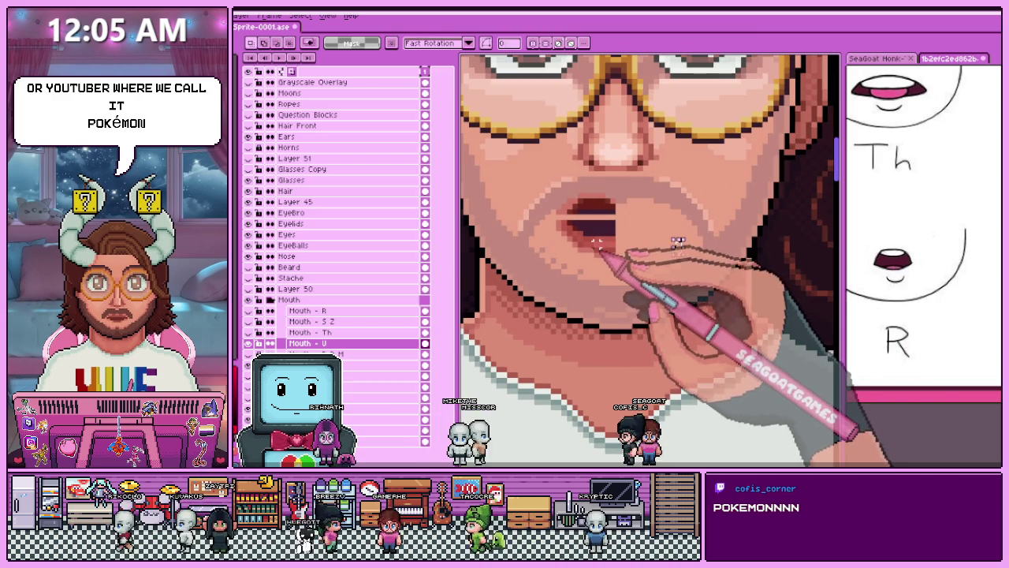
{"action": "scroll", "coordinate": [569, 226], "scroll_direction": "up", "scroll_amount": 2}
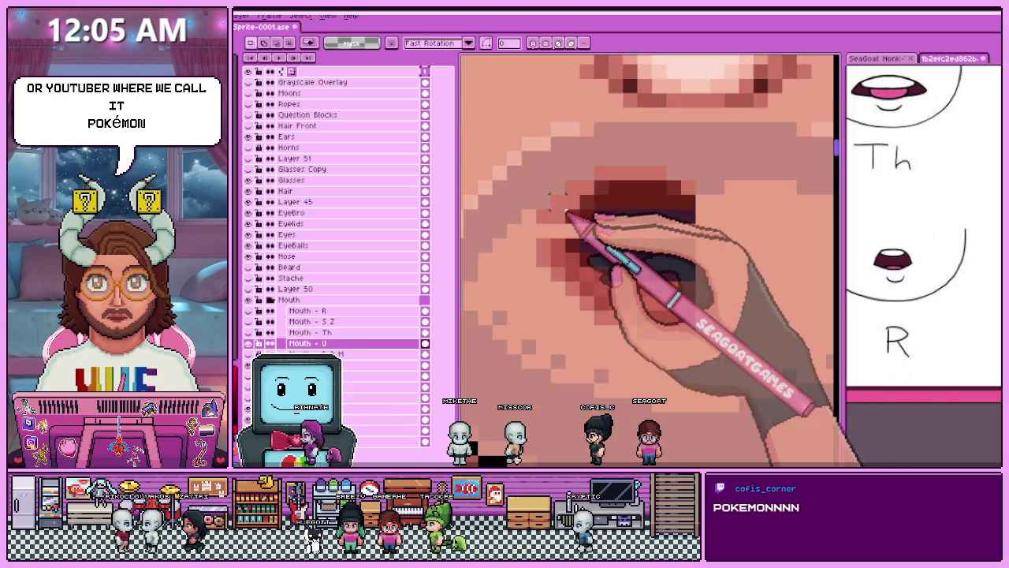
{"action": "scroll", "coordinate": [569, 225], "scroll_direction": "up", "scroll_amount": 1}
Switch to the Pencil tool (B) and zoom in and out to check the wider dark U mouth.
{"action": "key", "text": "b"}
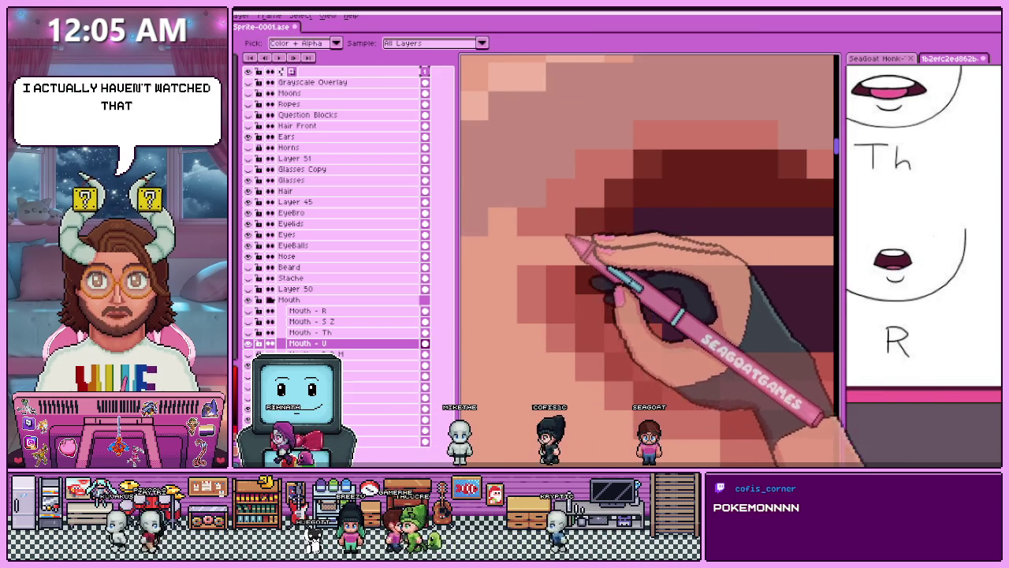
{"action": "scroll", "coordinate": [544, 252], "scroll_direction": "down", "scroll_amount": 1}
{"action": "scroll", "coordinate": [541, 258], "scroll_direction": "down", "scroll_amount": 2}
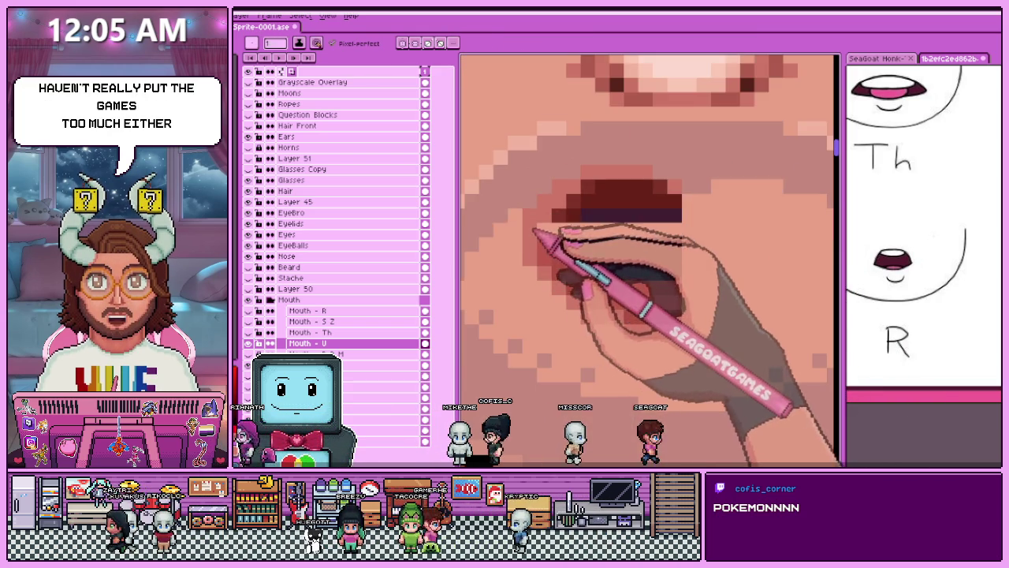
{"action": "scroll", "coordinate": [541, 257], "scroll_direction": "down", "scroll_amount": 2}
{"action": "scroll", "coordinate": [541, 258], "scroll_direction": "down", "scroll_amount": 1}
{"action": "key", "text": "m"}
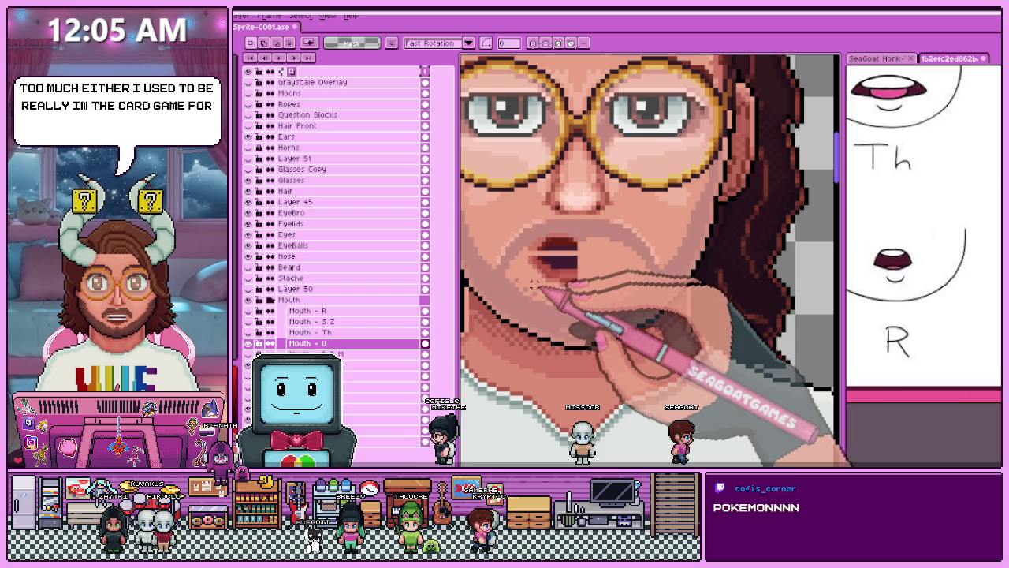
{"action": "key", "text": "b"}
{"action": "scroll", "coordinate": [544, 268], "scroll_direction": "up", "scroll_amount": 3}
{"action": "scroll", "coordinate": [529, 244], "scroll_direction": "up", "scroll_amount": 1}
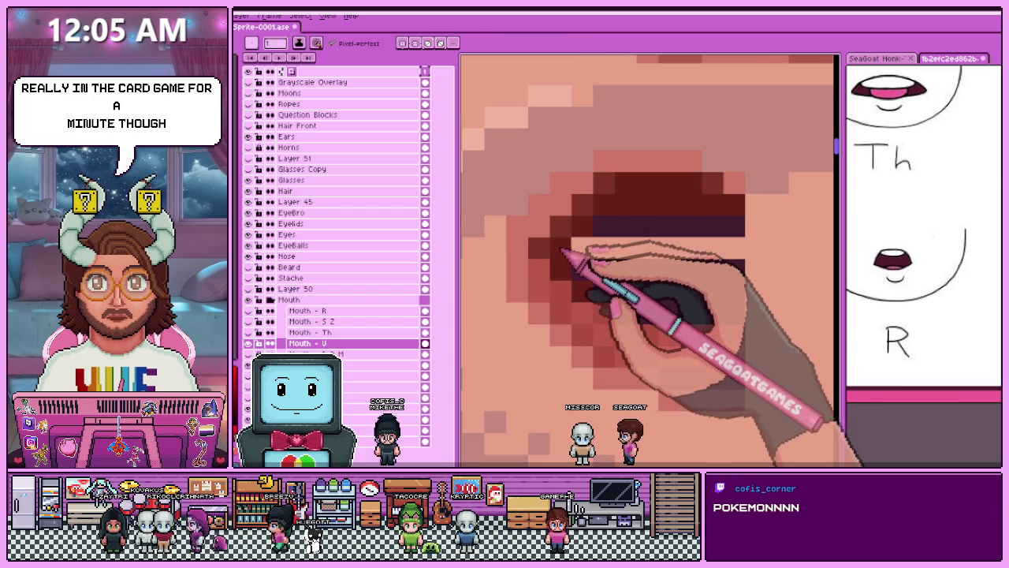
{"action": "scroll", "coordinate": [562, 251], "scroll_direction": "down", "scroll_amount": 1}
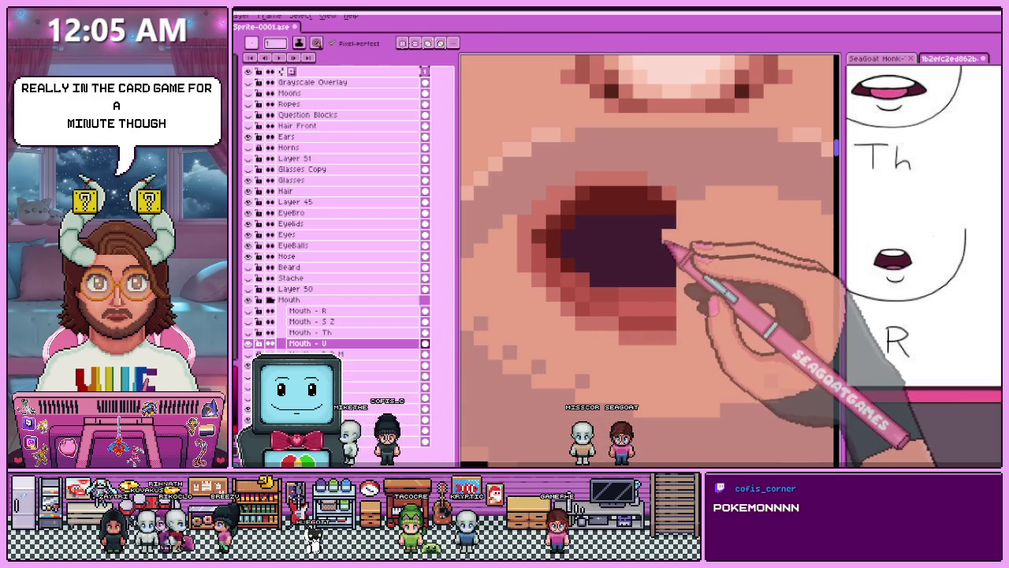
{"action": "scroll", "coordinate": [588, 252], "scroll_direction": "down", "scroll_amount": 2}
{"action": "scroll", "coordinate": [599, 268], "scroll_direction": "down", "scroll_amount": 1}
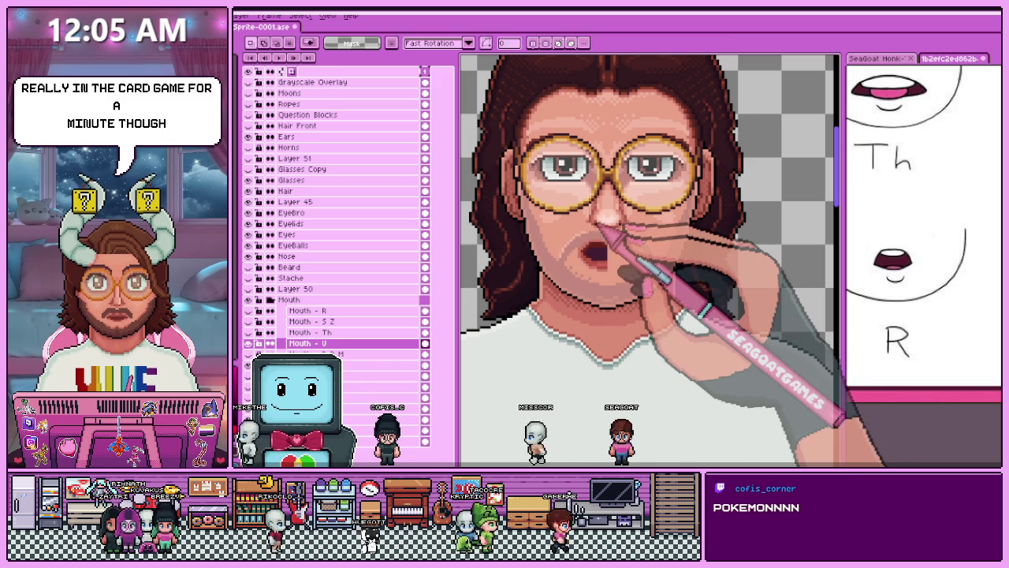
{"action": "scroll", "coordinate": [599, 227], "scroll_direction": "down", "scroll_amount": 3}
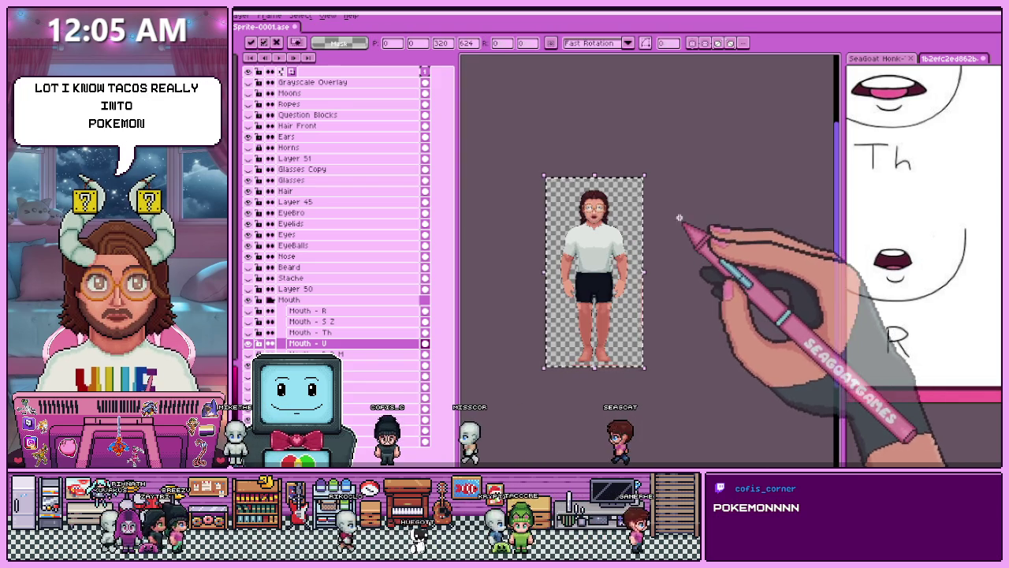
{"action": "scroll", "coordinate": [614, 217], "scroll_direction": "up", "scroll_amount": 3}
{"action": "scroll", "coordinate": [614, 217], "scroll_direction": "up", "scroll_amount": 3}
{"action": "scroll", "coordinate": [571, 222], "scroll_direction": "up", "scroll_amount": 2}
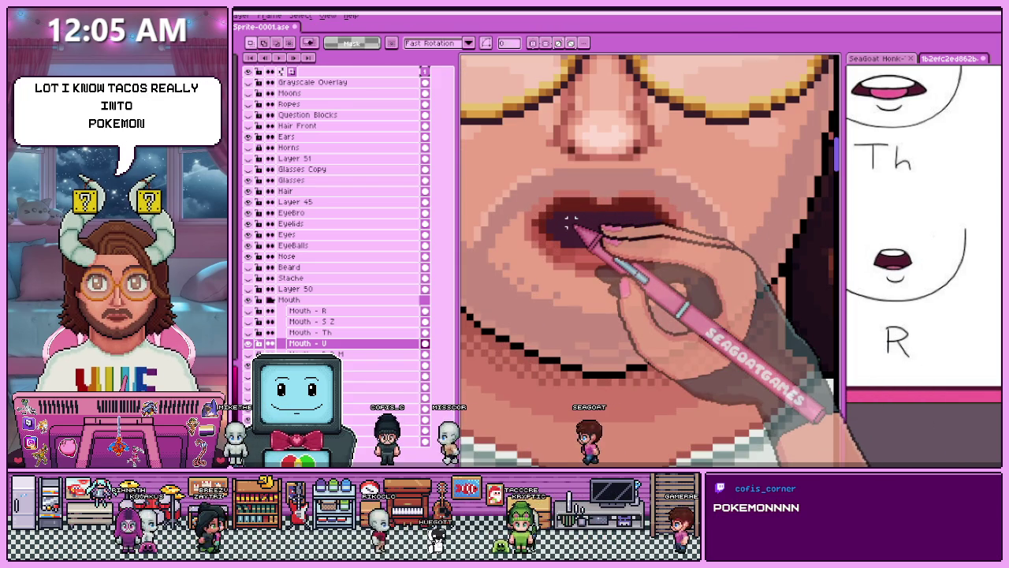
{"action": "scroll", "coordinate": [570, 225], "scroll_direction": "down", "scroll_amount": 2}
{"action": "scroll", "coordinate": [565, 266], "scroll_direction": "down", "scroll_amount": 1}
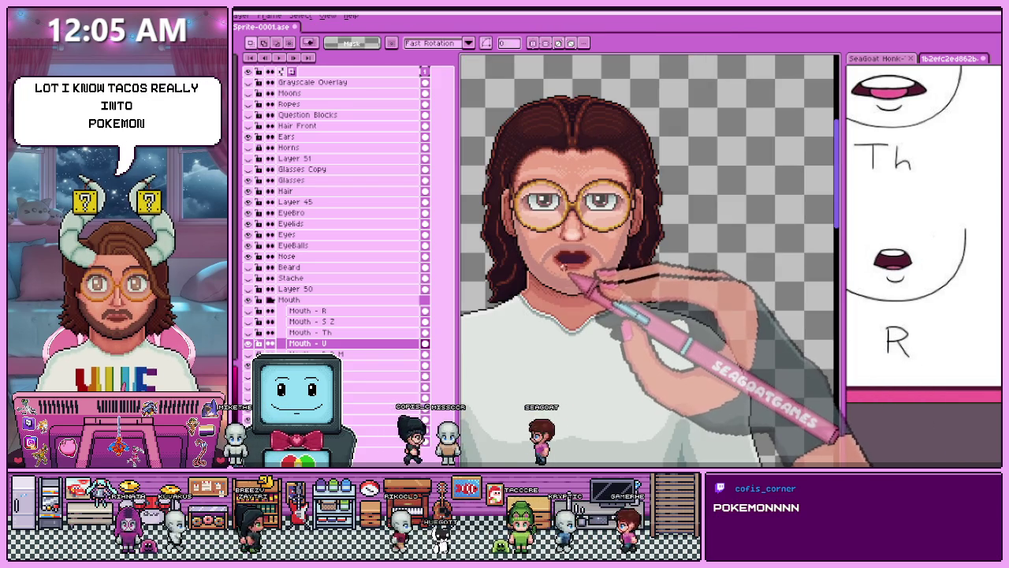
{"action": "scroll", "coordinate": [573, 268], "scroll_direction": "up", "scroll_amount": 2}
{"action": "scroll", "coordinate": [560, 264], "scroll_direction": "up", "scroll_amount": 1}
{"action": "scroll", "coordinate": [542, 254], "scroll_direction": "down", "scroll_amount": 1}
{"action": "scroll", "coordinate": [540, 251], "scroll_direction": "up", "scroll_amount": 1}
{"action": "scroll", "coordinate": [548, 240], "scroll_direction": "up", "scroll_amount": 2}
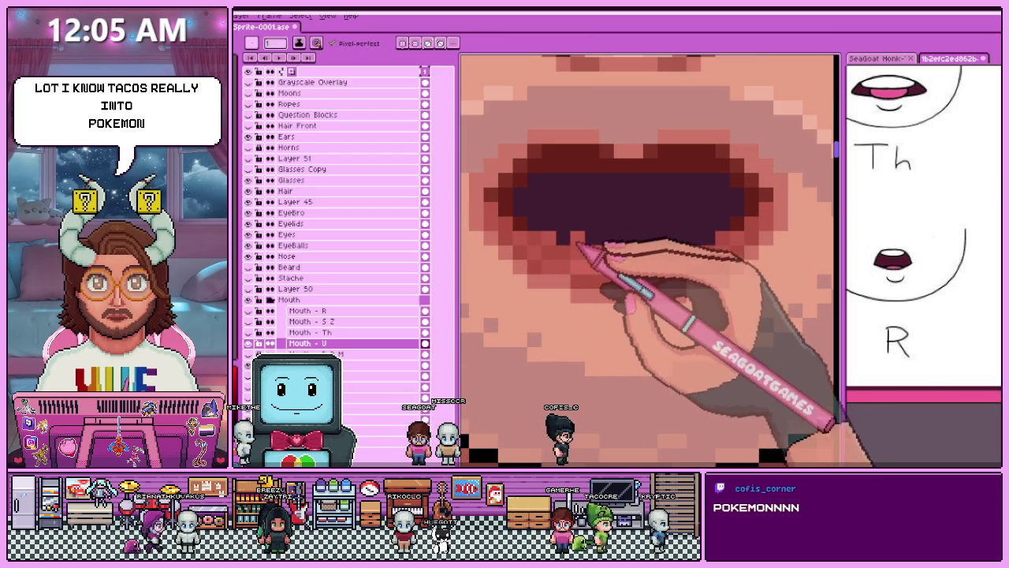
{"action": "scroll", "coordinate": [586, 271], "scroll_direction": "down", "scroll_amount": 4}
{"action": "scroll", "coordinate": [587, 271], "scroll_direction": "down", "scroll_amount": 1}
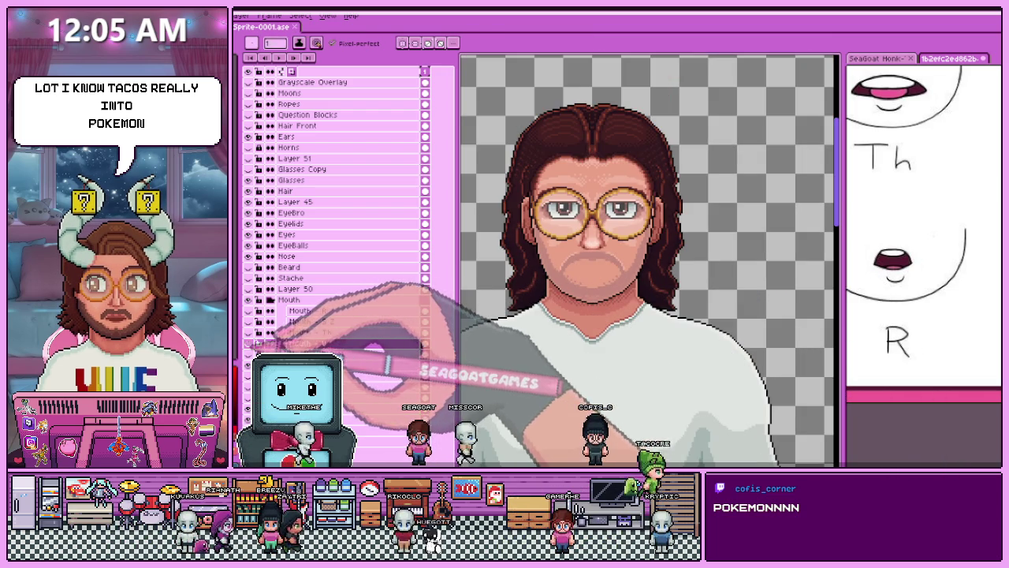
{"action": "scroll", "coordinate": [592, 266], "scroll_direction": "up", "scroll_amount": 2}
On the Mouth - Th layer, select the teeth row and stretch it into a wider solid white bar.
{"action": "scroll", "coordinate": [591, 266], "scroll_direction": "up", "scroll_amount": 2}
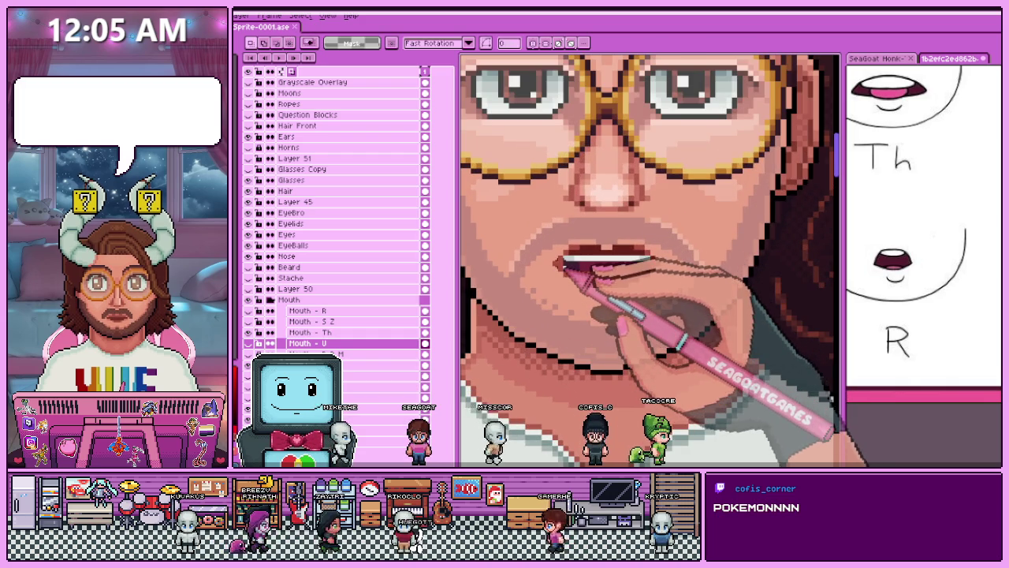
{"action": "key", "text": "m"}
{"action": "scroll", "coordinate": [564, 265], "scroll_direction": "up", "scroll_amount": 1}
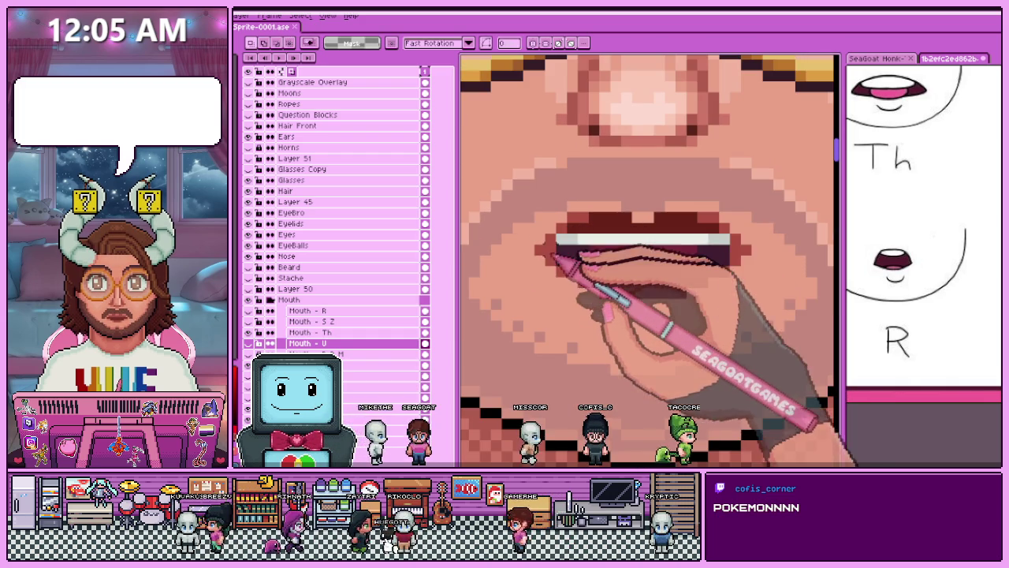
{"action": "left_click_drag", "start_coordinate": [533, 243], "coordinate": [764, 311]}
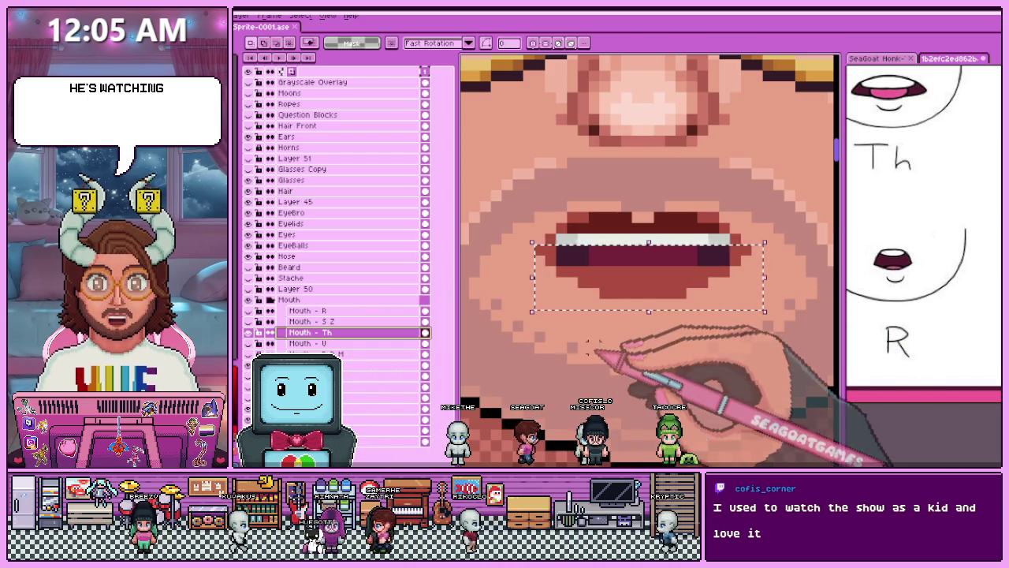
{"action": "left_click", "coordinate": [544, 237]}
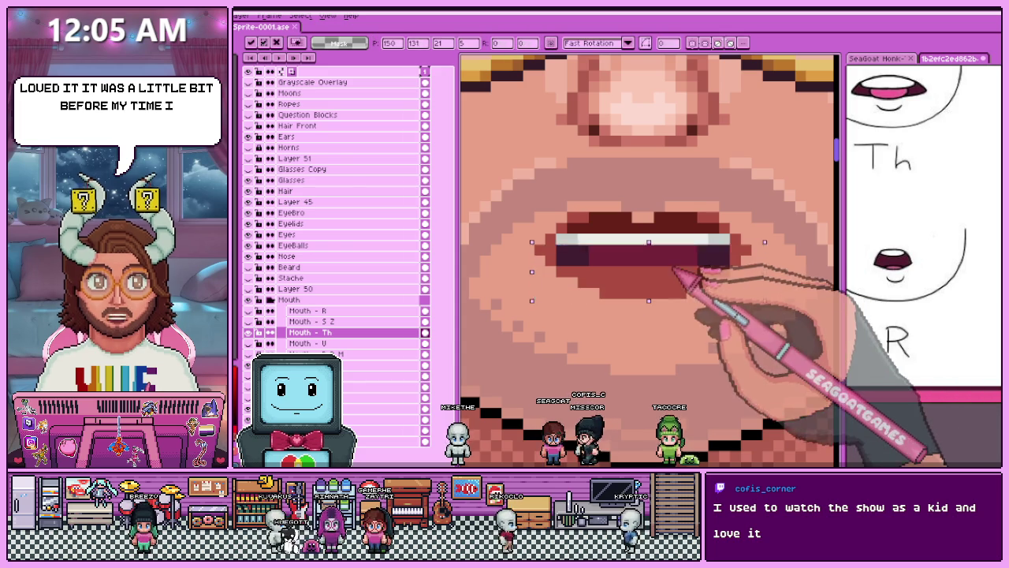
{"action": "left_click_drag", "start_coordinate": [536, 254], "coordinate": [753, 291]}
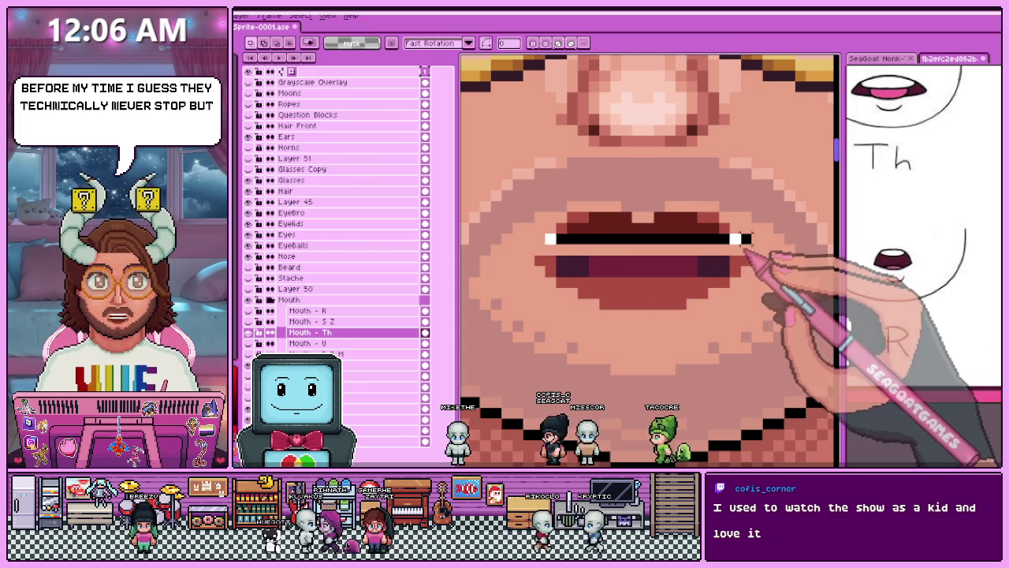
{"action": "left_click_drag", "start_coordinate": [599, 245], "coordinate": [649, 257]}
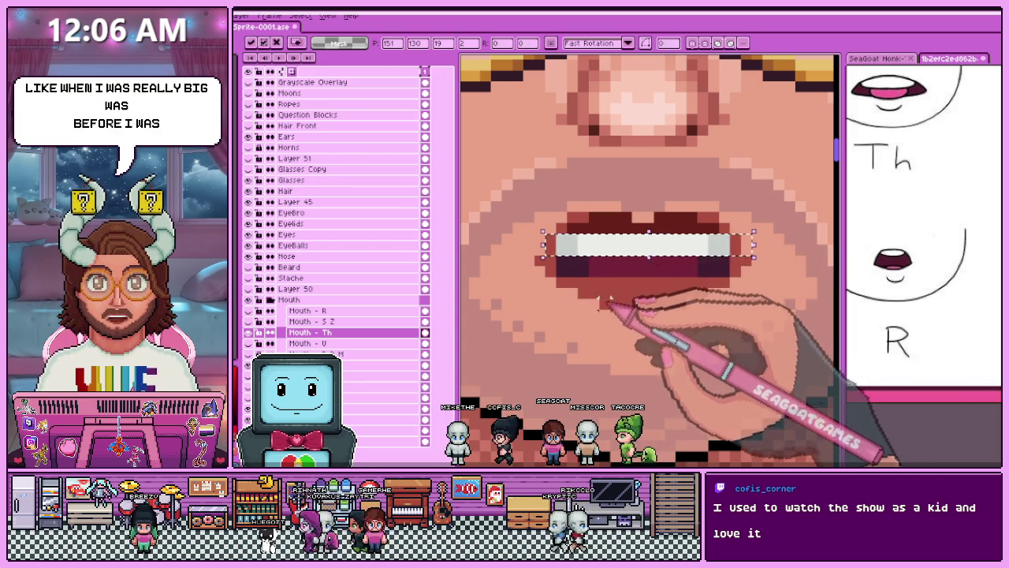
{"action": "key", "text": "Return"}
Pencil a dark red lip row just above the teeth.
{"action": "scroll", "coordinate": [606, 302], "scroll_direction": "down", "scroll_amount": 3}
{"action": "scroll", "coordinate": [552, 312], "scroll_direction": "down", "scroll_amount": 2}
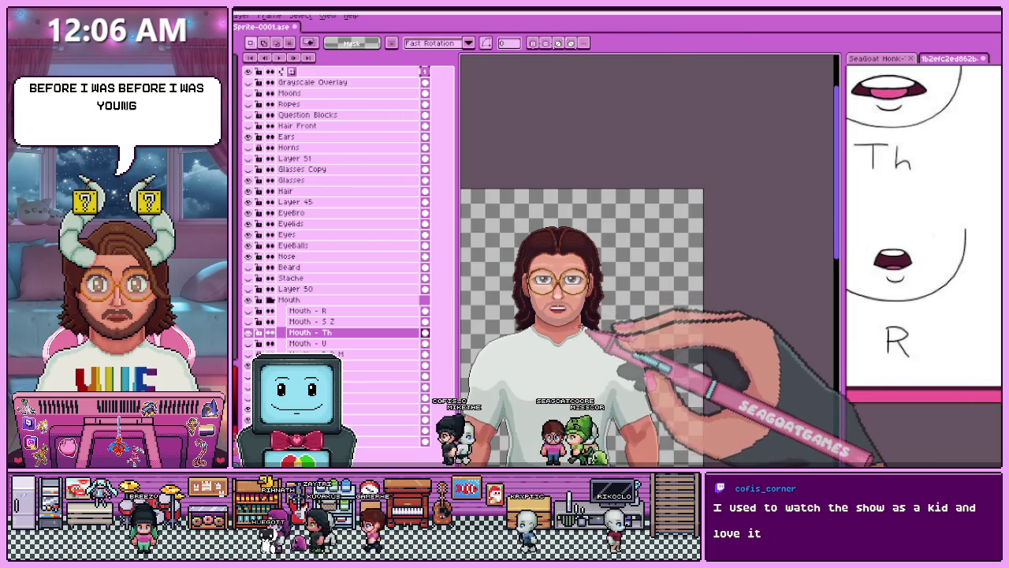
{"action": "scroll", "coordinate": [544, 315], "scroll_direction": "up", "scroll_amount": 2}
{"action": "scroll", "coordinate": [537, 314], "scroll_direction": "up", "scroll_amount": 1}
{"action": "scroll", "coordinate": [538, 313], "scroll_direction": "up", "scroll_amount": 1}
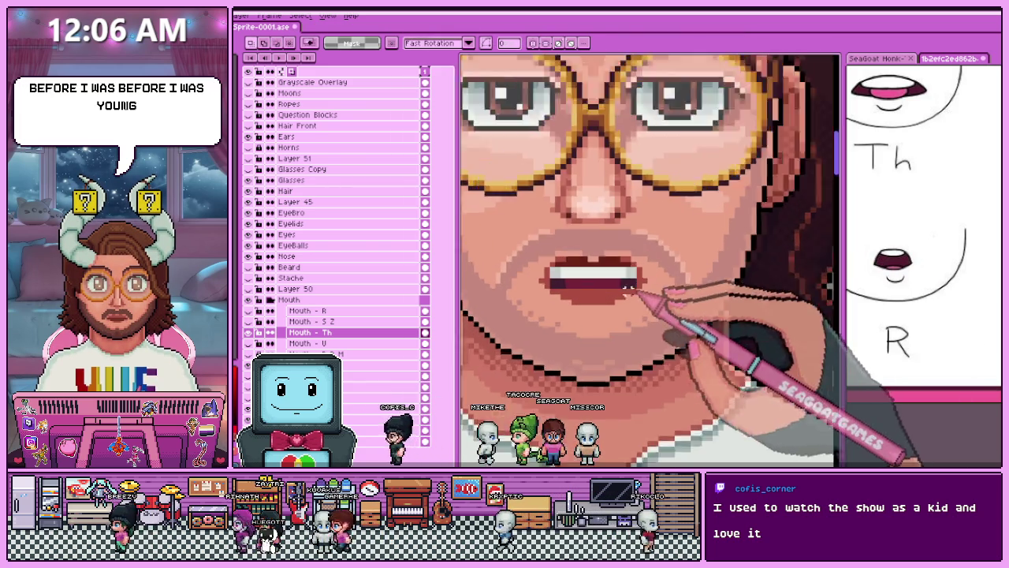
{"action": "scroll", "coordinate": [538, 313], "scroll_direction": "up", "scroll_amount": 2}
{"action": "scroll", "coordinate": [552, 252], "scroll_direction": "up", "scroll_amount": 1}
{"action": "key", "text": "b"}
{"action": "left_click_drag", "start_coordinate": [583, 210], "coordinate": [678, 212]}
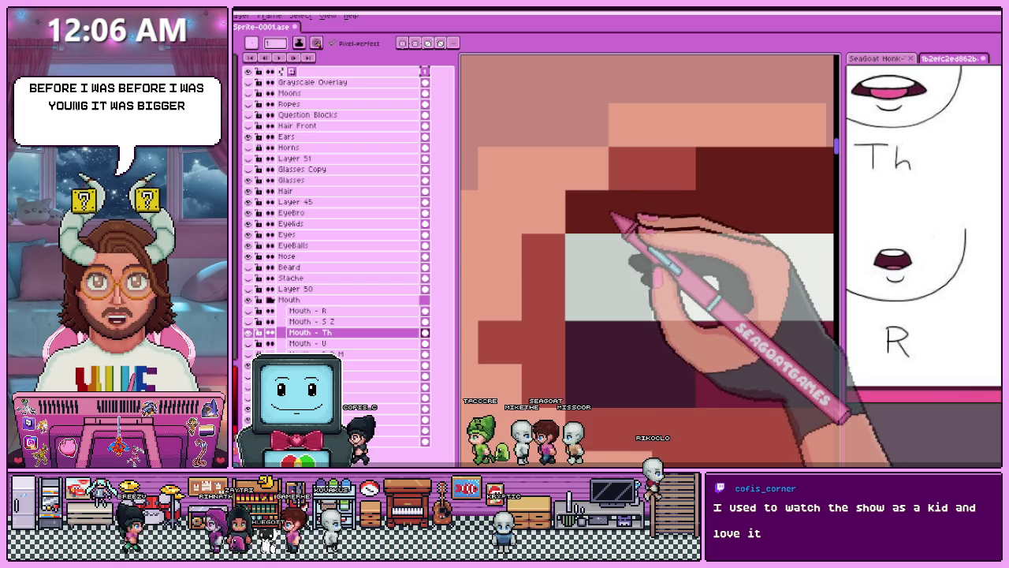
{"action": "scroll", "coordinate": [556, 262], "scroll_direction": "down", "scroll_amount": 2}
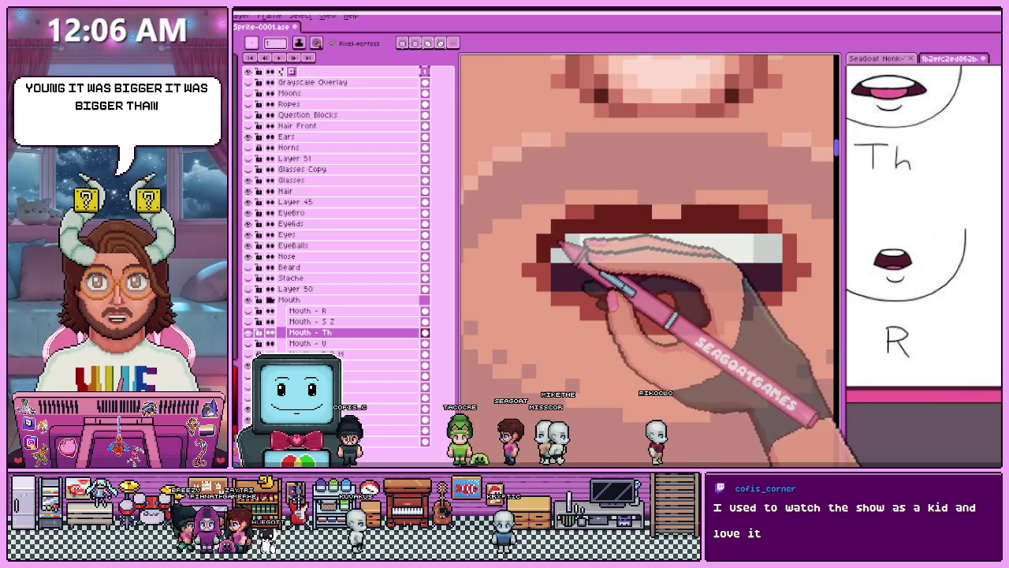
{"action": "scroll", "coordinate": [562, 247], "scroll_direction": "down", "scroll_amount": 1}
{"action": "scroll", "coordinate": [584, 233], "scroll_direction": "up", "scroll_amount": 1}
{"action": "scroll", "coordinate": [587, 228], "scroll_direction": "down", "scroll_amount": 1}
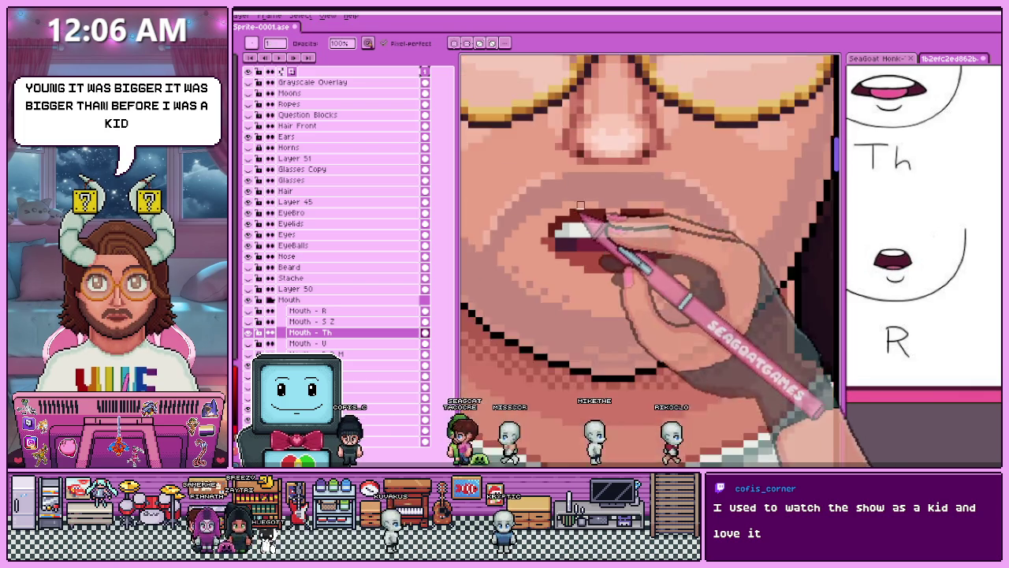
{"action": "scroll", "coordinate": [590, 227], "scroll_direction": "down", "scroll_amount": 2}
{"action": "scroll", "coordinate": [607, 237], "scroll_direction": "up", "scroll_amount": 1}
{"action": "scroll", "coordinate": [611, 239], "scroll_direction": "up", "scroll_amount": 2}
{"action": "scroll", "coordinate": [610, 238], "scroll_direction": "down", "scroll_amount": 2}
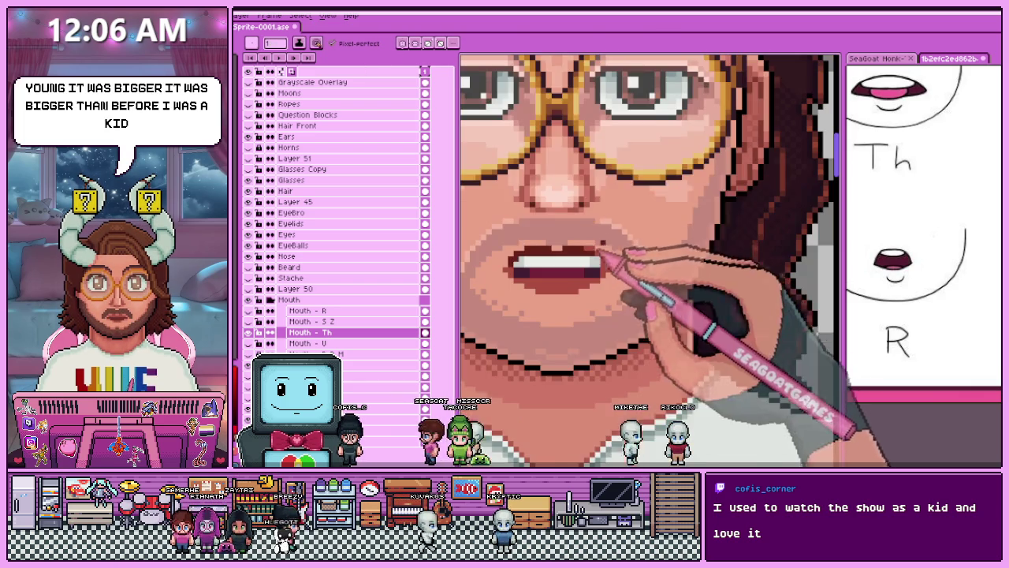
{"action": "scroll", "coordinate": [599, 221], "scroll_direction": "up", "scroll_amount": 1}
{"action": "scroll", "coordinate": [599, 221], "scroll_direction": "up", "scroll_amount": 1}
{"action": "scroll", "coordinate": [543, 237], "scroll_direction": "down", "scroll_amount": 2}
{"action": "scroll", "coordinate": [544, 244], "scroll_direction": "up", "scroll_amount": 3}
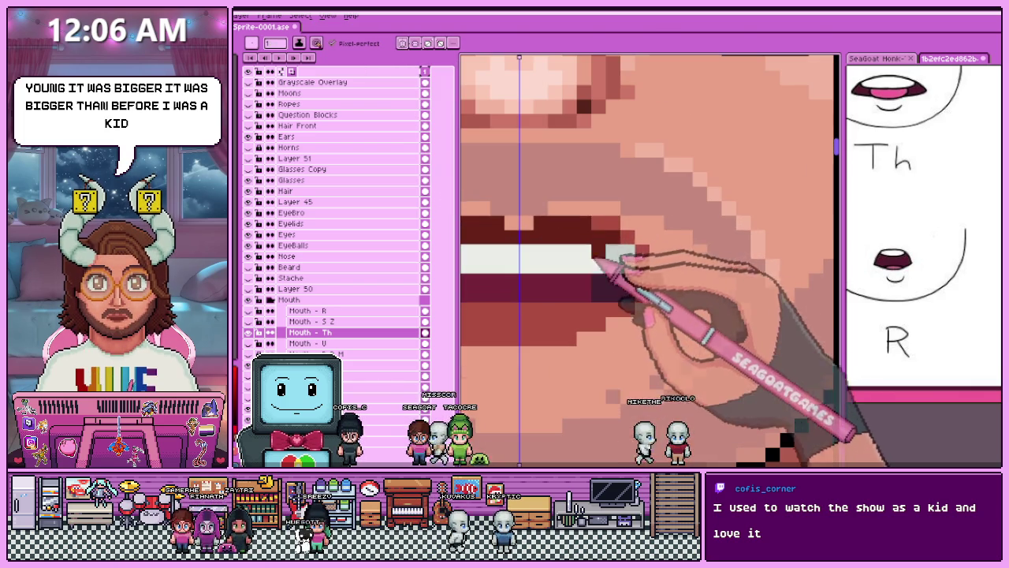
{"action": "scroll", "coordinate": [635, 229], "scroll_direction": "down", "scroll_amount": 2}
{"action": "scroll", "coordinate": [637, 236], "scroll_direction": "up", "scroll_amount": 2}
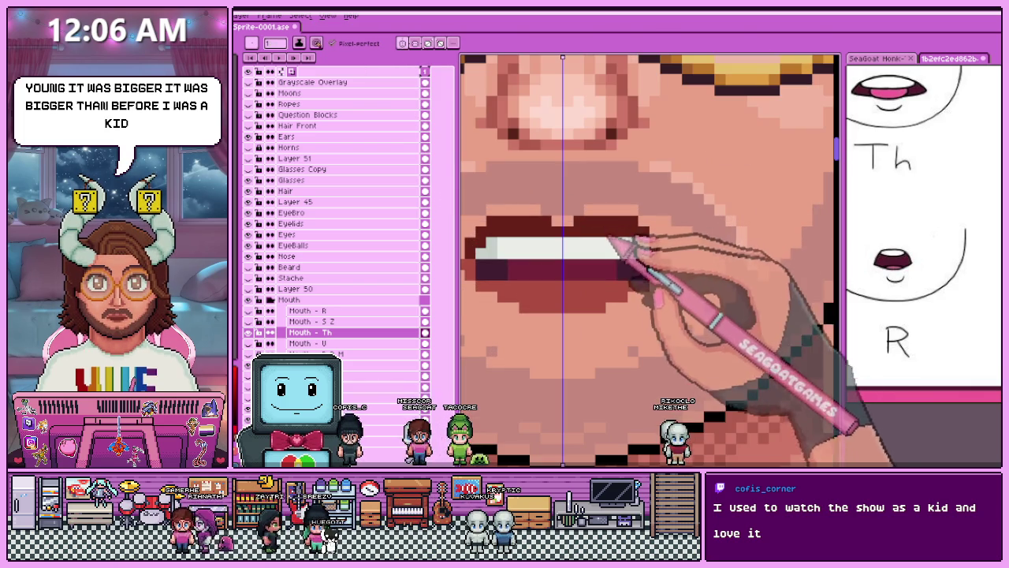
{"action": "scroll", "coordinate": [654, 256], "scroll_direction": "down", "scroll_amount": 1}
{"action": "scroll", "coordinate": [658, 256], "scroll_direction": "down", "scroll_amount": 1}
{"action": "scroll", "coordinate": [658, 256], "scroll_direction": "down", "scroll_amount": 1}
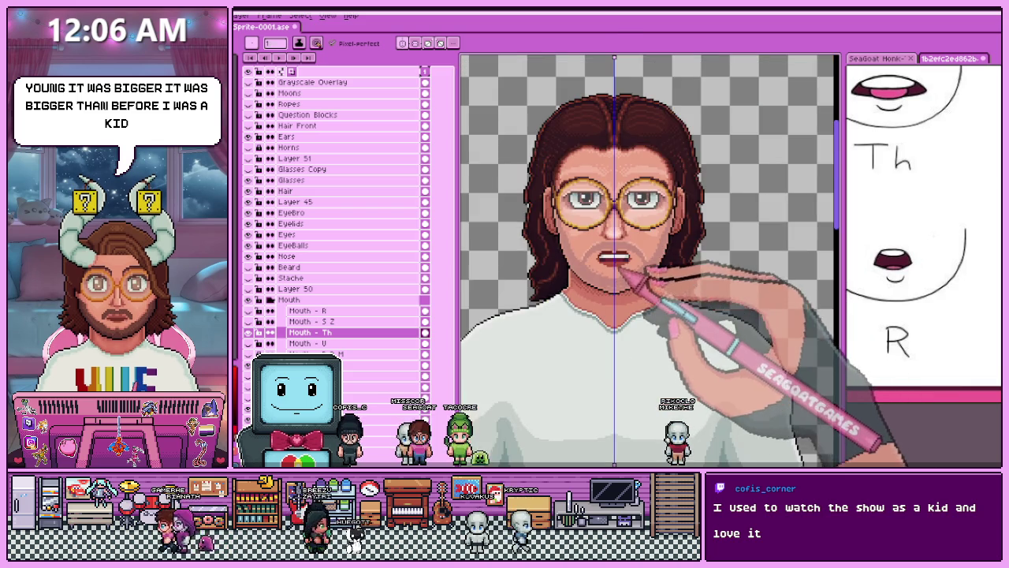
{"action": "scroll", "coordinate": [658, 257], "scroll_direction": "up", "scroll_amount": 2}
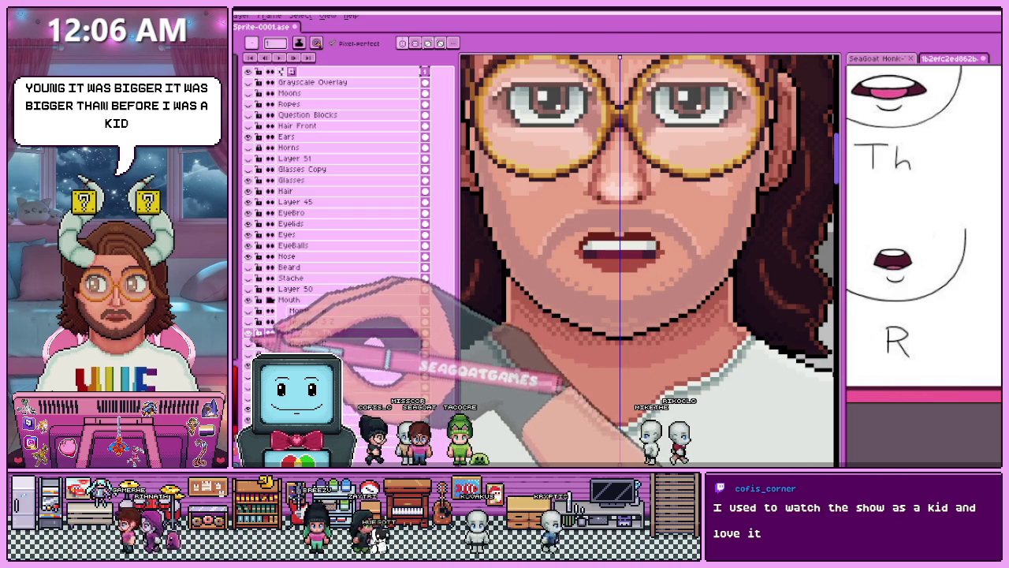
Toggle the Mouth - Th layer off and on to compare the new mouth against the face.
{"action": "left_click", "coordinate": [294, 321]}
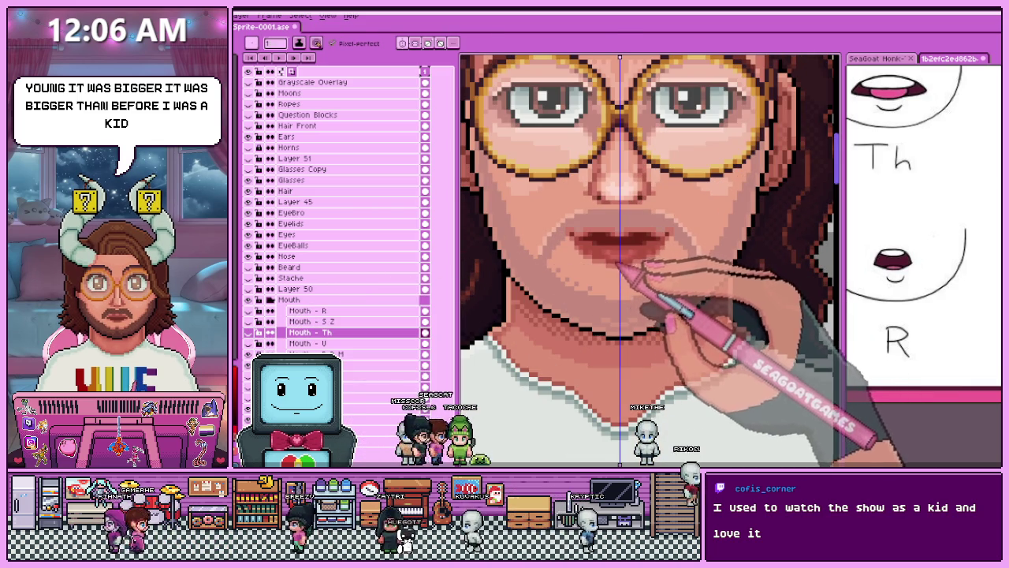
{"action": "scroll", "coordinate": [605, 260], "scroll_direction": "up", "scroll_amount": 3}
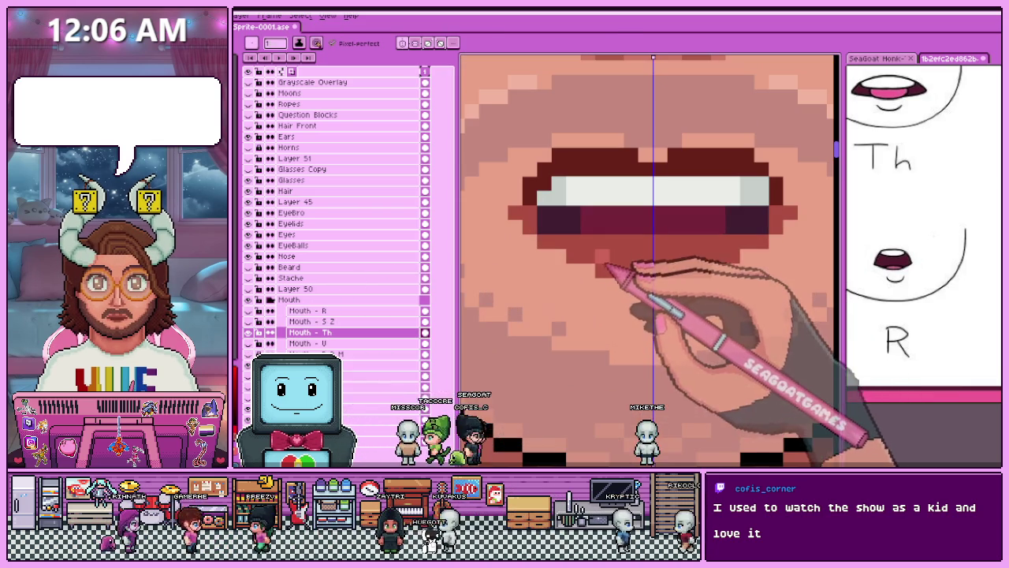
{"action": "scroll", "coordinate": [657, 263], "scroll_direction": "down", "scroll_amount": 1}
{"action": "scroll", "coordinate": [590, 210], "scroll_direction": "down", "scroll_amount": 1}
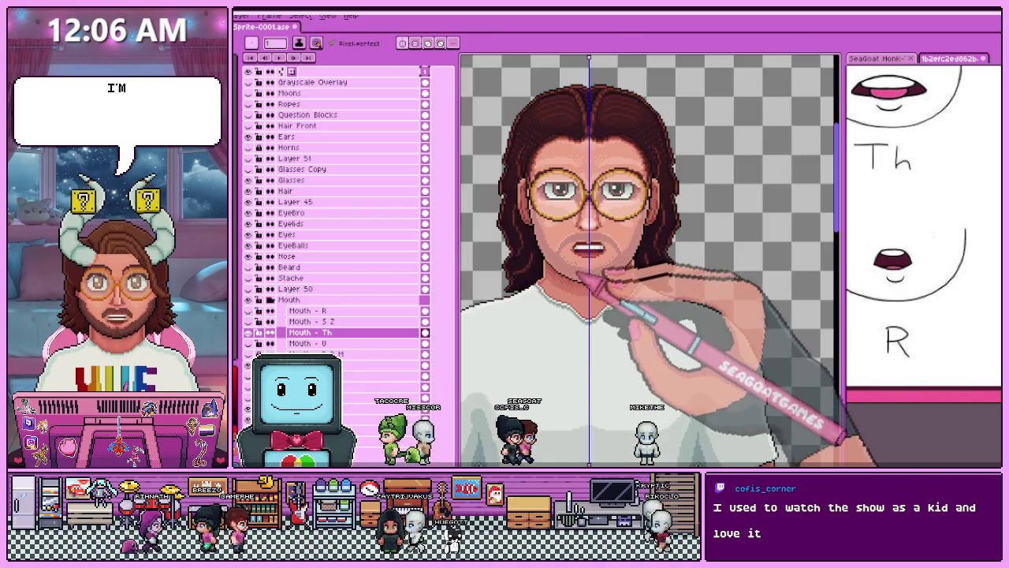
{"action": "scroll", "coordinate": [590, 205], "scroll_direction": "up", "scroll_amount": 1}
{"action": "scroll", "coordinate": [593, 256], "scroll_direction": "up", "scroll_amount": 1}
{"action": "scroll", "coordinate": [591, 254], "scroll_direction": "down", "scroll_amount": 2}
{"action": "scroll", "coordinate": [504, 206], "scroll_direction": "up", "scroll_amount": 1}
{"action": "scroll", "coordinate": [511, 236], "scroll_direction": "up", "scroll_amount": 1}
{"action": "scroll", "coordinate": [544, 213], "scroll_direction": "down", "scroll_amount": 1}
{"action": "scroll", "coordinate": [554, 283], "scroll_direction": "up", "scroll_amount": 1}
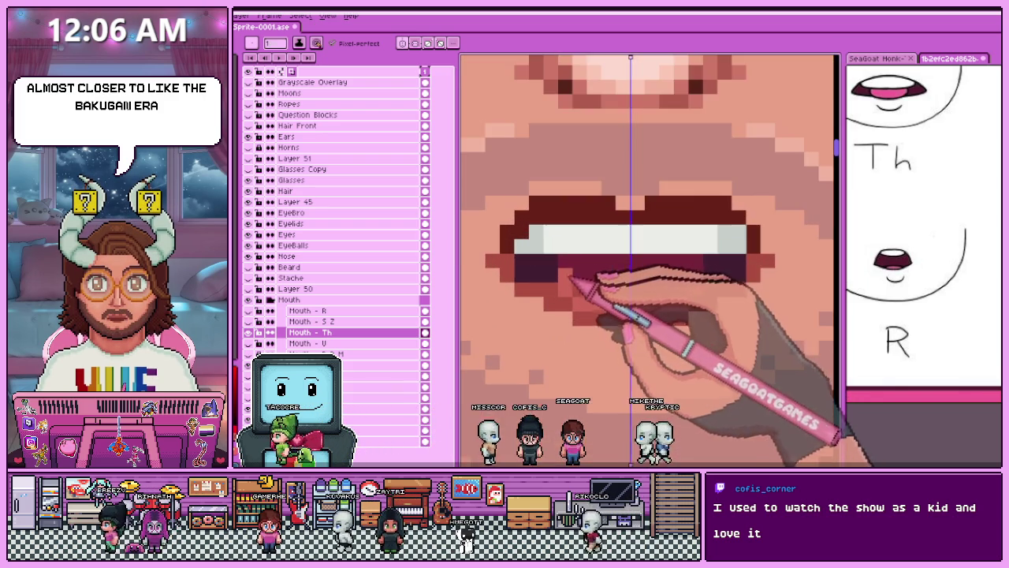
{"action": "scroll", "coordinate": [555, 280], "scroll_direction": "down", "scroll_amount": 2}
{"action": "scroll", "coordinate": [560, 276], "scroll_direction": "up", "scroll_amount": 1}
{"action": "scroll", "coordinate": [564, 270], "scroll_direction": "up", "scroll_amount": 1}
{"action": "scroll", "coordinate": [581, 347], "scroll_direction": "down", "scroll_amount": 2}
{"action": "scroll", "coordinate": [587, 362], "scroll_direction": "down", "scroll_amount": 1}
{"action": "scroll", "coordinate": [589, 326], "scroll_direction": "up", "scroll_amount": 1}
{"action": "scroll", "coordinate": [588, 333], "scroll_direction": "up", "scroll_amount": 1}
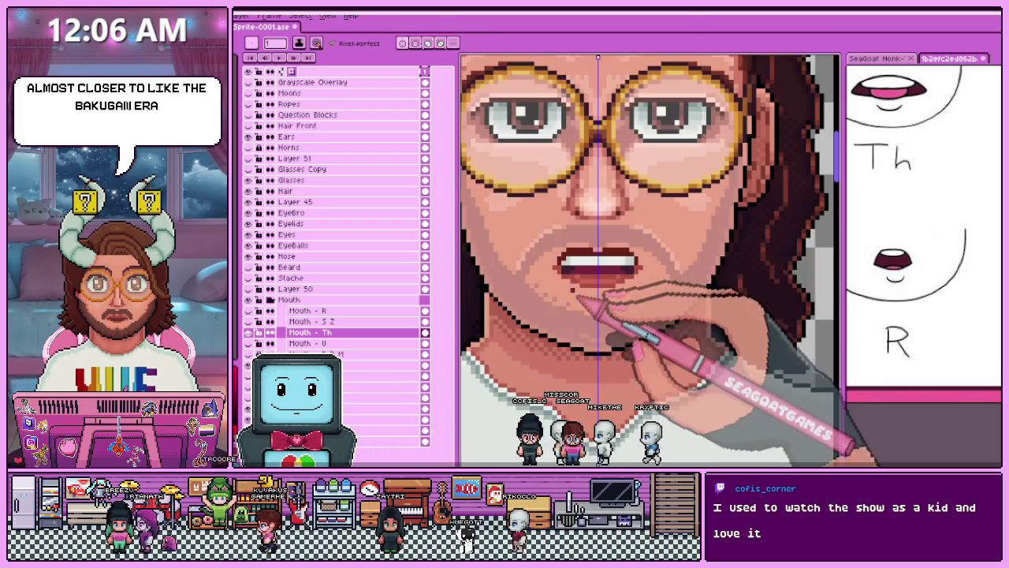
{"action": "scroll", "coordinate": [579, 308], "scroll_direction": "up", "scroll_amount": 1}
{"action": "key", "text": "alt"}
{"action": "left_click", "coordinate": [249, 332]}
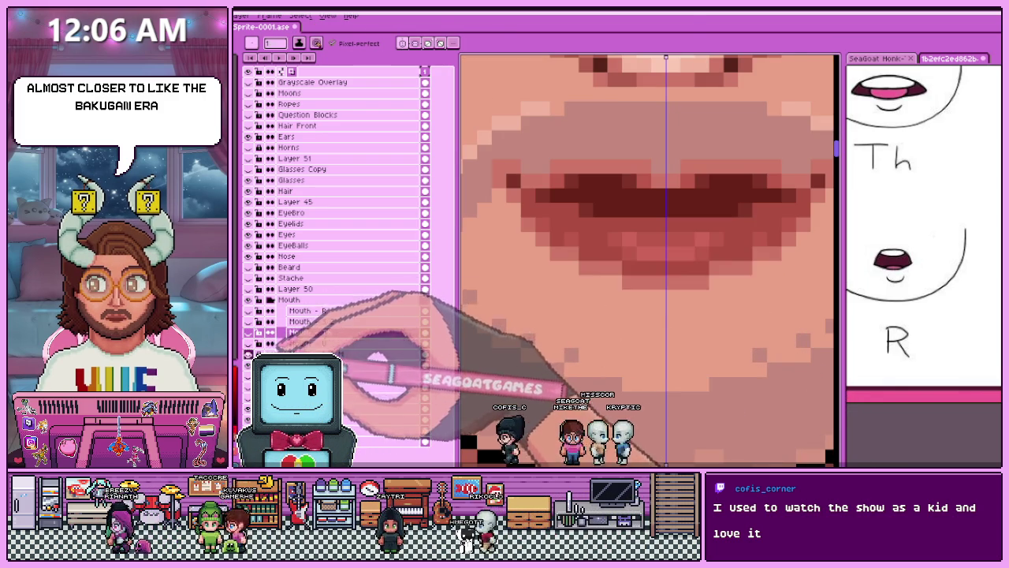
{"action": "left_click", "coordinate": [249, 332]}
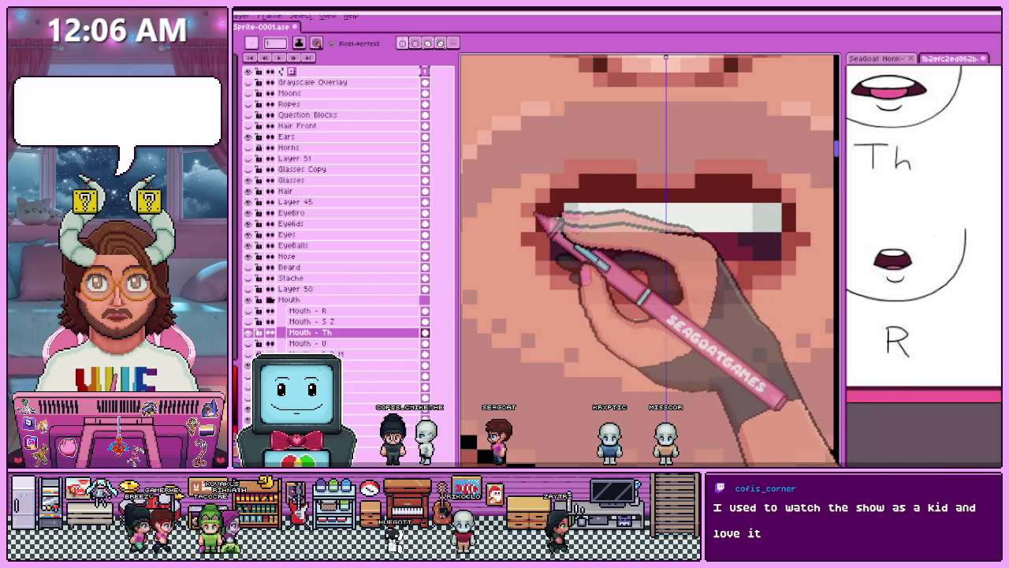
Sample the mouth's colours with the eyedropper, then select the Mouth - S Z layer.
{"action": "scroll", "coordinate": [527, 236], "scroll_direction": "down", "scroll_amount": 2}
{"action": "scroll", "coordinate": [544, 260], "scroll_direction": "down", "scroll_amount": 2}
{"action": "scroll", "coordinate": [584, 315], "scroll_direction": "down", "scroll_amount": 2}
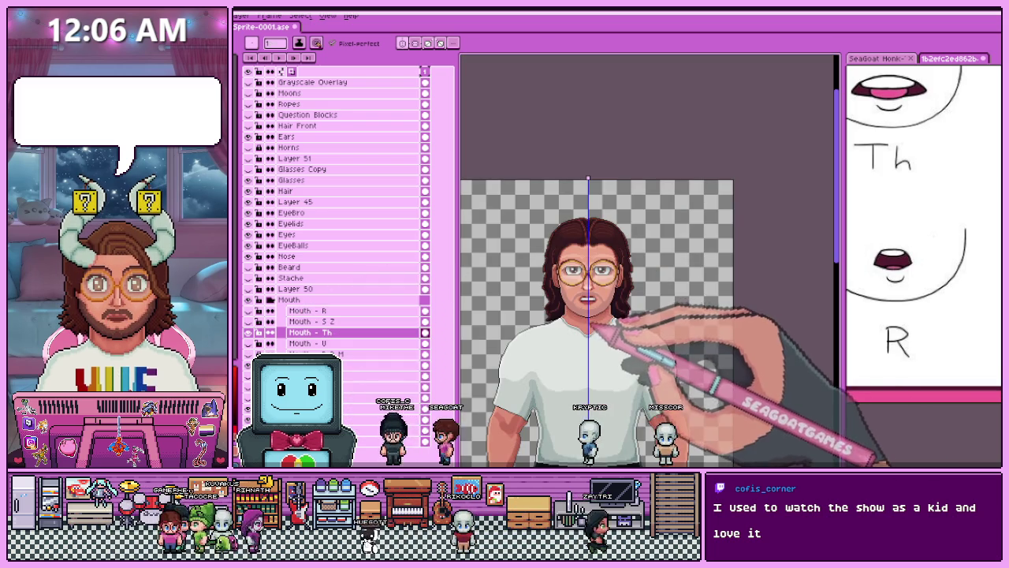
{"action": "scroll", "coordinate": [593, 312], "scroll_direction": "up", "scroll_amount": 2}
{"action": "scroll", "coordinate": [581, 271], "scroll_direction": "up", "scroll_amount": 2}
{"action": "scroll", "coordinate": [536, 276], "scroll_direction": "up", "scroll_amount": 1}
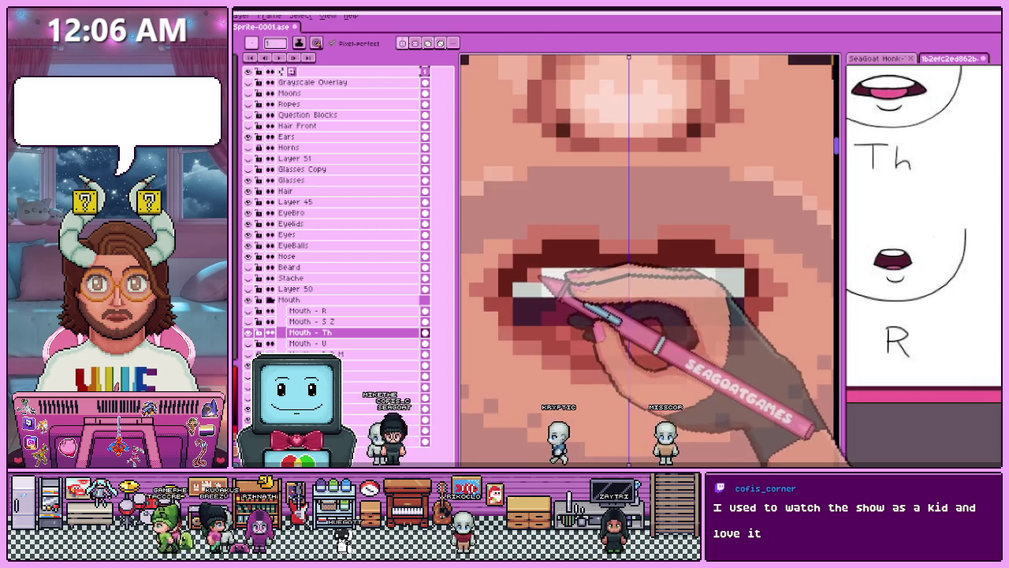
{"action": "scroll", "coordinate": [536, 268], "scroll_direction": "up", "scroll_amount": 1}
{"action": "key", "text": "alt"}
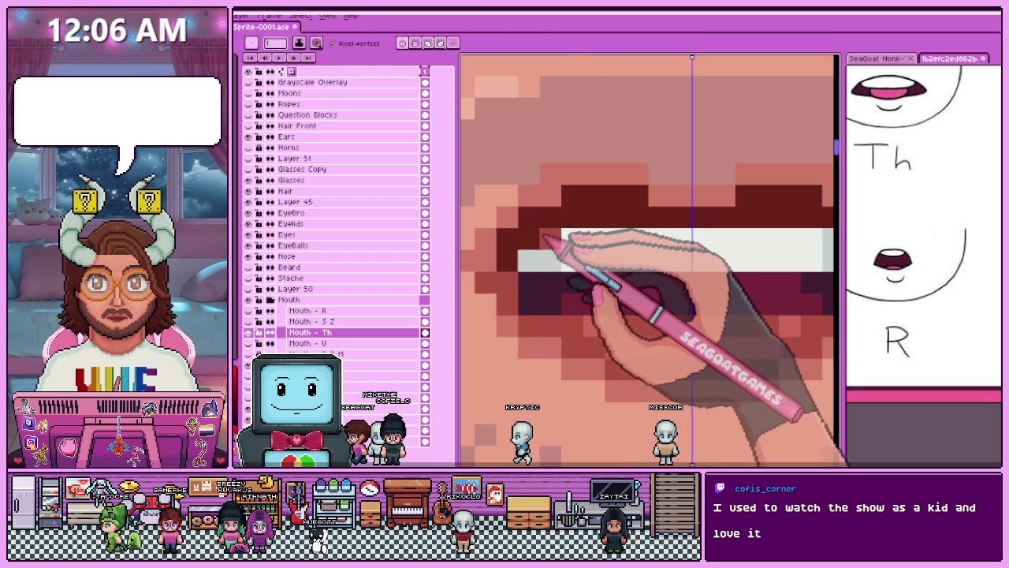
{"action": "scroll", "coordinate": [546, 238], "scroll_direction": "down", "scroll_amount": 1}
{"action": "scroll", "coordinate": [591, 310], "scroll_direction": "down", "scroll_amount": 2}
{"action": "scroll", "coordinate": [579, 317], "scroll_direction": "down", "scroll_amount": 1}
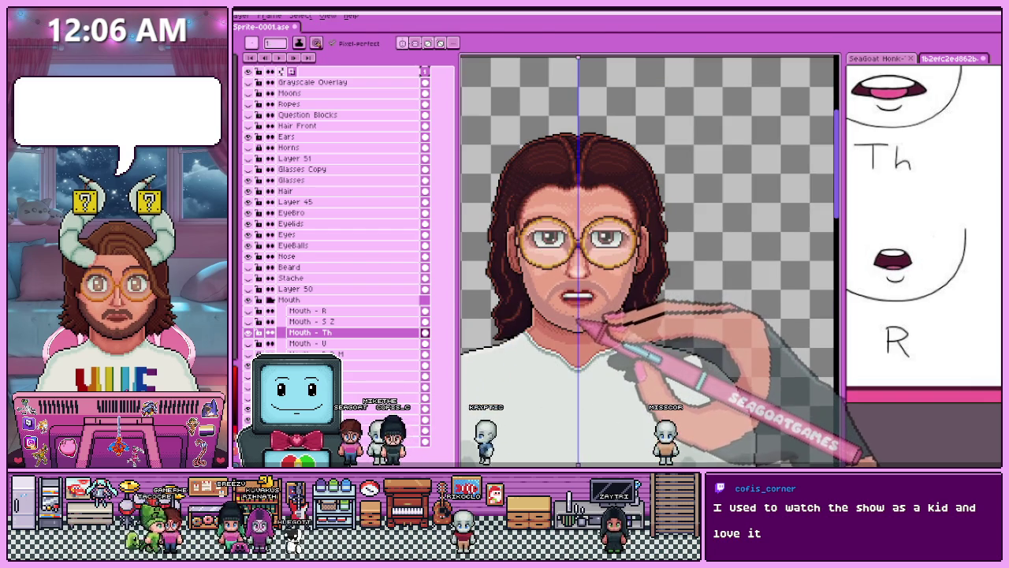
{"action": "scroll", "coordinate": [573, 315], "scroll_direction": "down", "scroll_amount": 1}
{"action": "scroll", "coordinate": [575, 324], "scroll_direction": "up", "scroll_amount": 2}
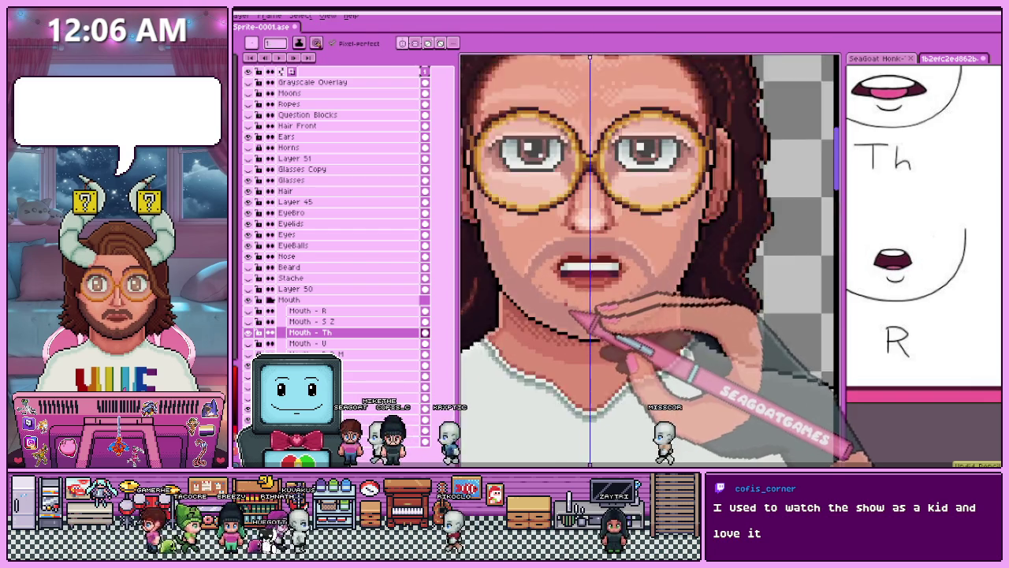
{"action": "scroll", "coordinate": [583, 324], "scroll_direction": "up", "scroll_amount": 1}
{"action": "scroll", "coordinate": [559, 269], "scroll_direction": "up", "scroll_amount": 1}
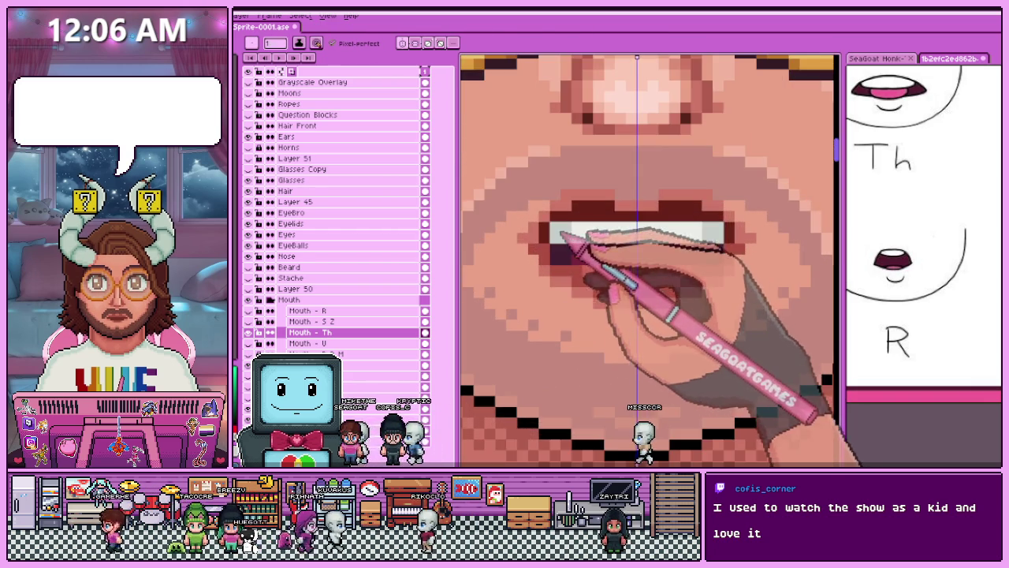
{"action": "scroll", "coordinate": [562, 234], "scroll_direction": "down", "scroll_amount": 1}
{"action": "scroll", "coordinate": [583, 284], "scroll_direction": "down", "scroll_amount": 1}
{"action": "scroll", "coordinate": [571, 268], "scroll_direction": "up", "scroll_amount": 1}
{"action": "scroll", "coordinate": [564, 257], "scroll_direction": "up", "scroll_amount": 1}
{"action": "key", "text": "alt"}
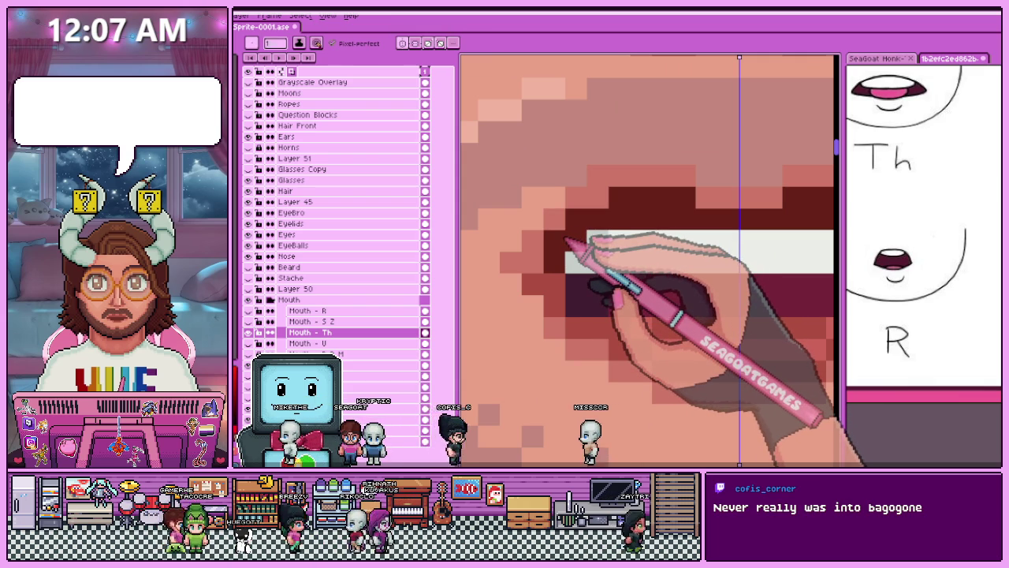
{"action": "scroll", "coordinate": [566, 240], "scroll_direction": "down", "scroll_amount": 1}
{"action": "scroll", "coordinate": [484, 213], "scroll_direction": "down", "scroll_amount": 1}
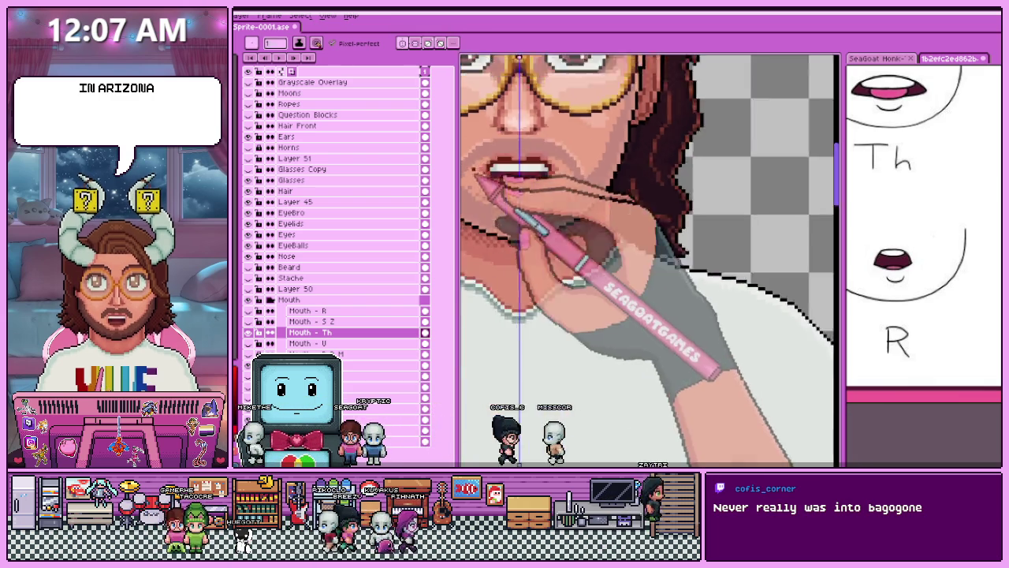
{"action": "scroll", "coordinate": [512, 244], "scroll_direction": "down", "scroll_amount": 2}
{"action": "scroll", "coordinate": [508, 225], "scroll_direction": "up", "scroll_amount": 2}
{"action": "scroll", "coordinate": [524, 237], "scroll_direction": "up", "scroll_amount": 1}
{"action": "scroll", "coordinate": [544, 224], "scroll_direction": "up", "scroll_amount": 2}
{"action": "scroll", "coordinate": [514, 188], "scroll_direction": "down", "scroll_amount": 1}
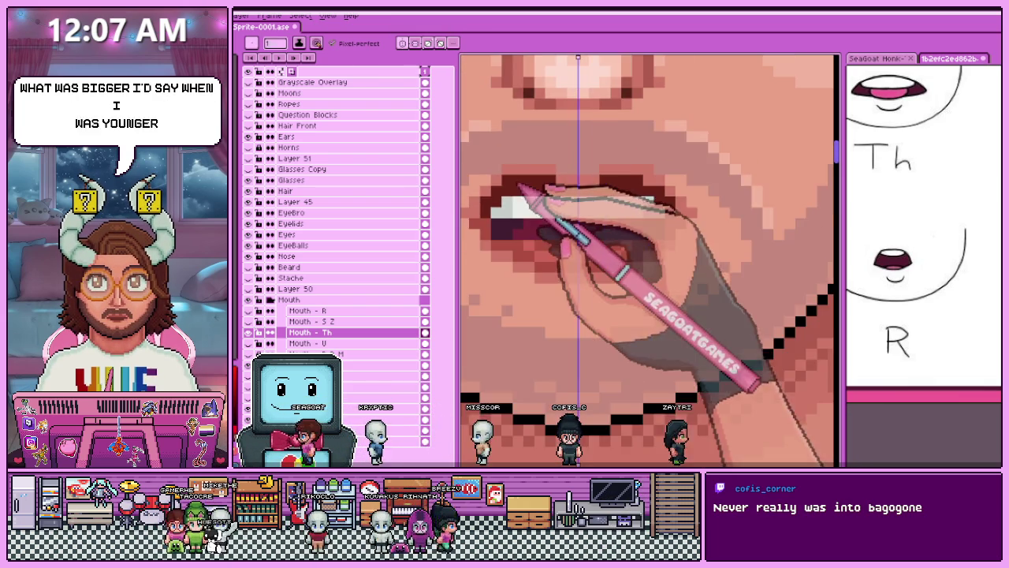
{"action": "scroll", "coordinate": [512, 193], "scroll_direction": "down", "scroll_amount": 3}
{"action": "scroll", "coordinate": [513, 196], "scroll_direction": "up", "scroll_amount": 1}
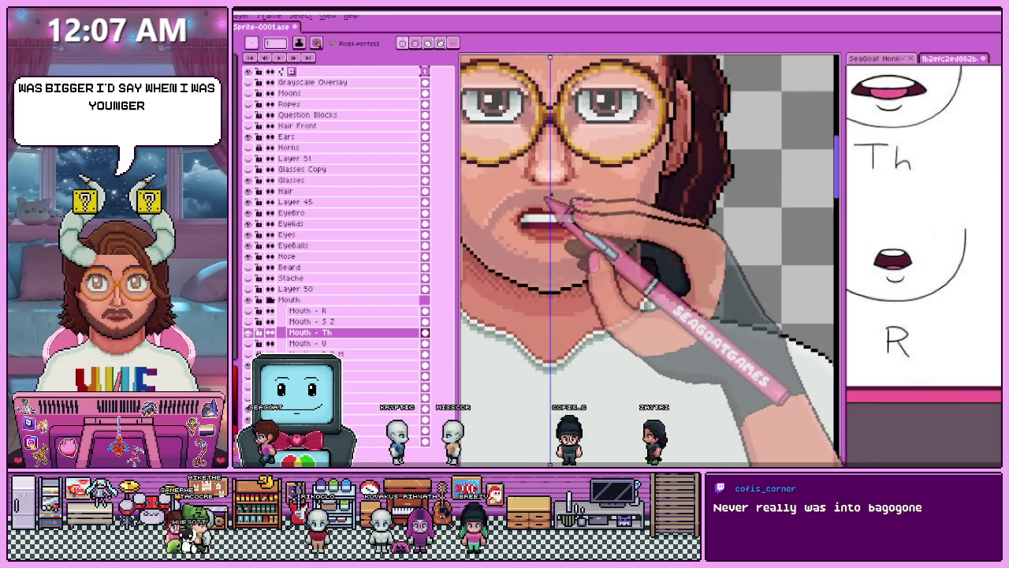
{"action": "scroll", "coordinate": [518, 183], "scroll_direction": "up", "scroll_amount": 1}
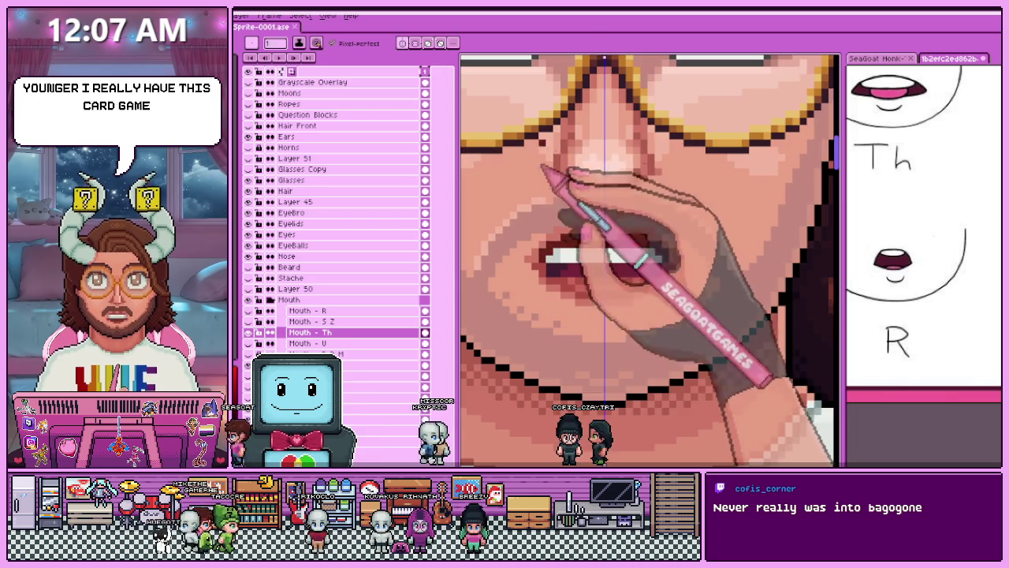
{"action": "scroll", "coordinate": [552, 234], "scroll_direction": "up", "scroll_amount": 3}
{"action": "scroll", "coordinate": [504, 207], "scroll_direction": "down", "scroll_amount": 2}
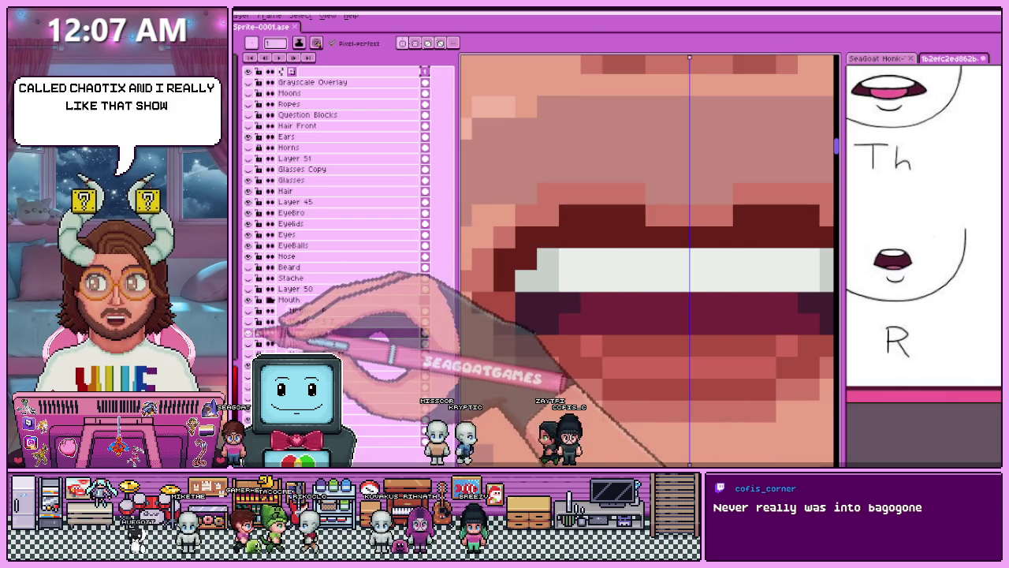
{"action": "scroll", "coordinate": [501, 207], "scroll_direction": "up", "scroll_amount": 2}
{"action": "scroll", "coordinate": [496, 208], "scroll_direction": "down", "scroll_amount": 2}
{"action": "scroll", "coordinate": [490, 209], "scroll_direction": "down", "scroll_amount": 2}
{"action": "scroll", "coordinate": [490, 209], "scroll_direction": "down", "scroll_amount": 1}
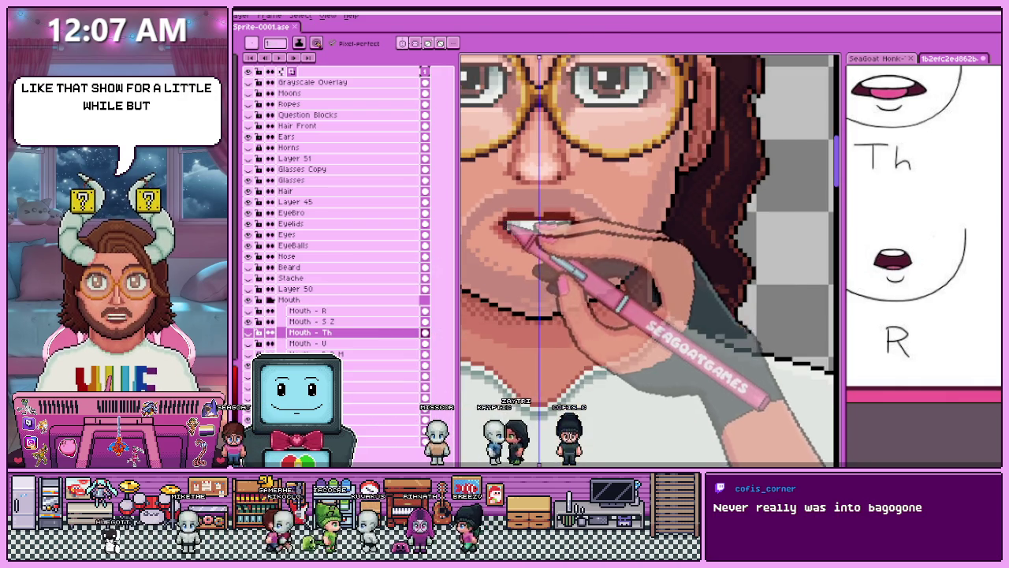
{"action": "left_click", "coordinate": [316, 322]}
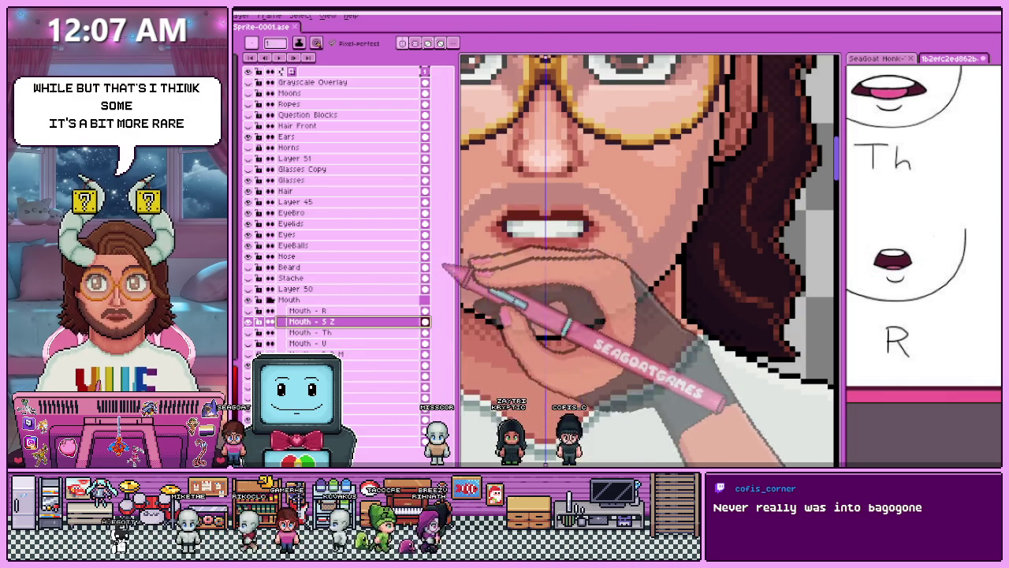
{"action": "scroll", "coordinate": [513, 228], "scroll_direction": "up", "scroll_amount": 2}
{"action": "scroll", "coordinate": [521, 225], "scroll_direction": "down", "scroll_amount": 1}
{"action": "scroll", "coordinate": [519, 229], "scroll_direction": "down", "scroll_amount": 1}
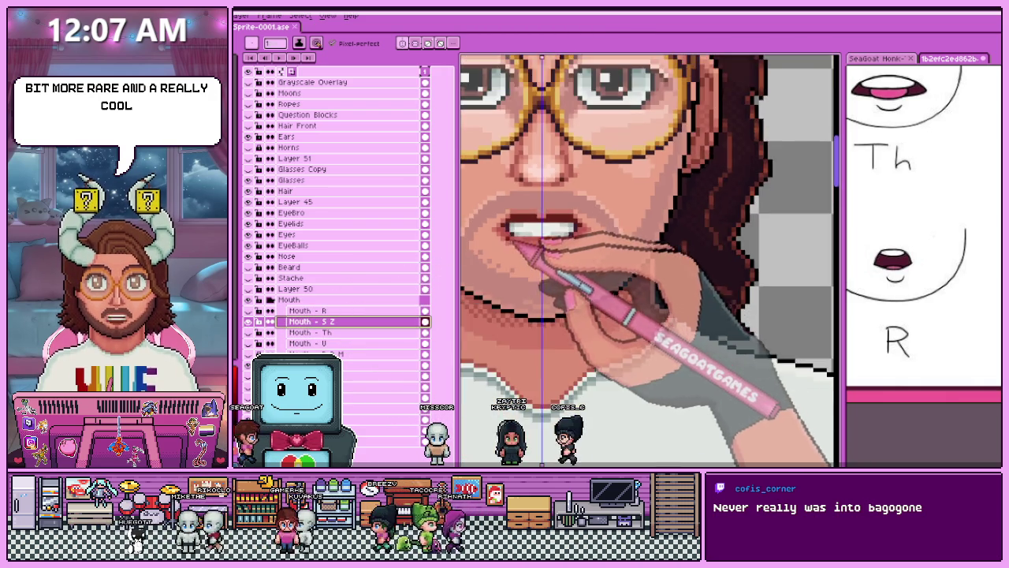
{"action": "scroll", "coordinate": [517, 232], "scroll_direction": "down", "scroll_amount": 2}
{"action": "scroll", "coordinate": [514, 234], "scroll_direction": "down", "scroll_amount": 1}
{"action": "scroll", "coordinate": [512, 235], "scroll_direction": "up", "scroll_amount": 2}
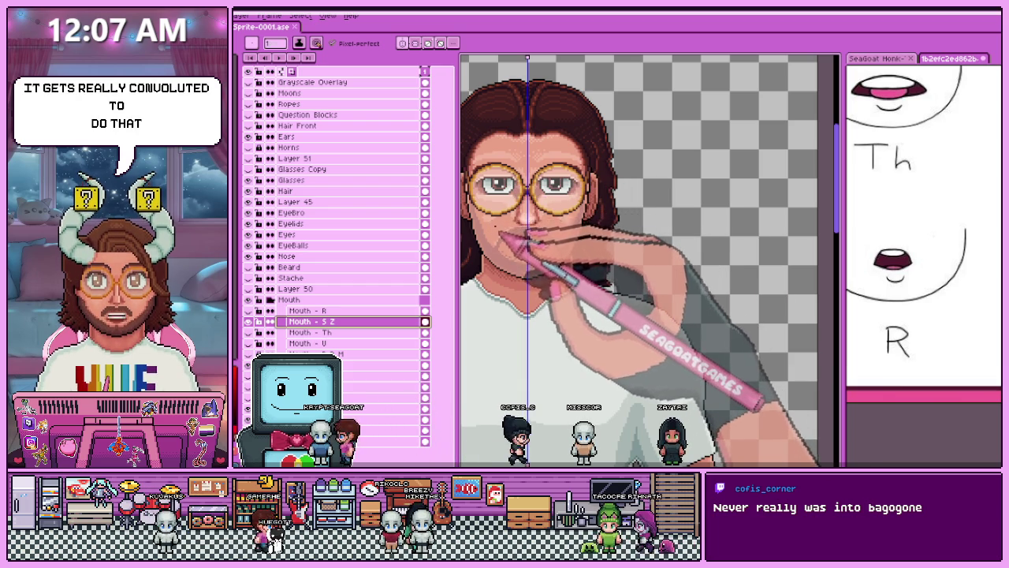
{"action": "scroll", "coordinate": [511, 241], "scroll_direction": "up", "scroll_amount": 1}
{"action": "scroll", "coordinate": [510, 241], "scroll_direction": "up", "scroll_amount": 2}
{"action": "scroll", "coordinate": [511, 241], "scroll_direction": "up", "scroll_amount": 1}
{"action": "key", "text": "minus"}
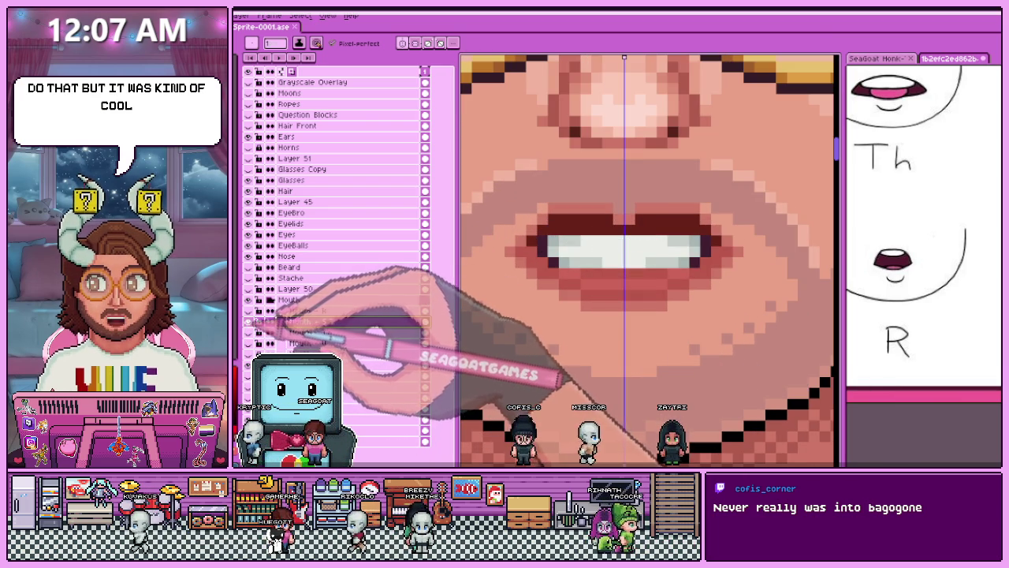
{"action": "left_click", "coordinate": [248, 322]}
{"action": "left_click", "coordinate": [248, 321]}
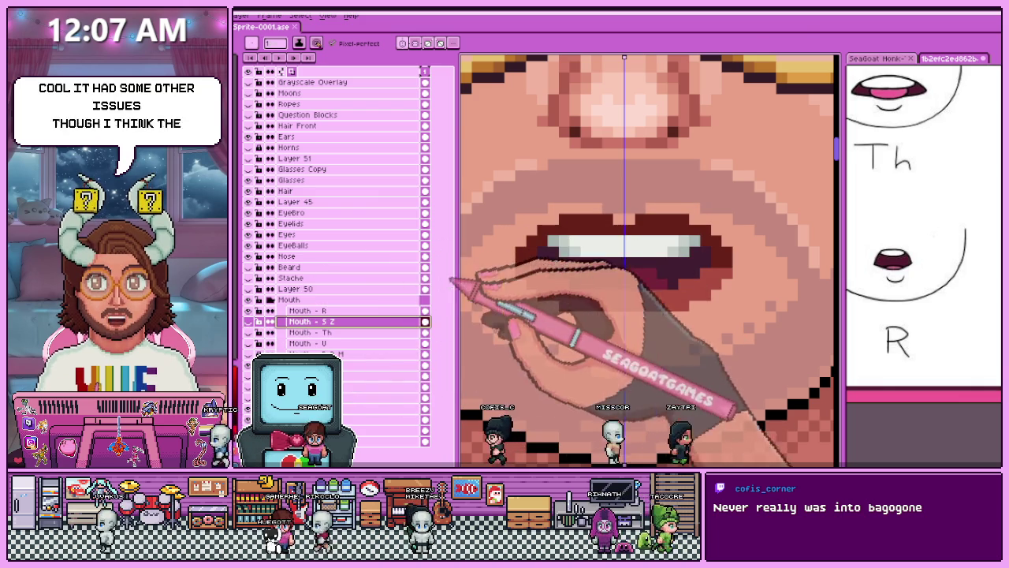
{"action": "scroll", "coordinate": [489, 252], "scroll_direction": "down", "scroll_amount": 2}
{"action": "key", "text": "Up"}
{"action": "scroll", "coordinate": [528, 252], "scroll_direction": "up", "scroll_amount": 5}
{"action": "scroll", "coordinate": [504, 293], "scroll_direction": "down", "scroll_amount": 2}
{"action": "scroll", "coordinate": [490, 303], "scroll_direction": "down", "scroll_amount": 2}
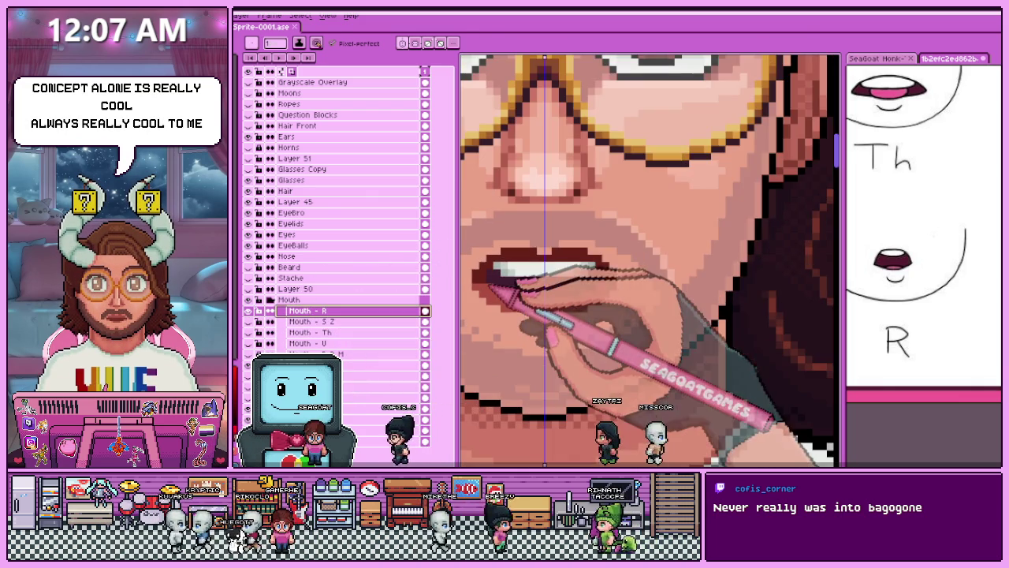
{"action": "scroll", "coordinate": [484, 292], "scroll_direction": "down", "scroll_amount": 2}
{"action": "scroll", "coordinate": [523, 266], "scroll_direction": "down", "scroll_amount": 2}
{"action": "scroll", "coordinate": [552, 338], "scroll_direction": "down", "scroll_amount": 2}
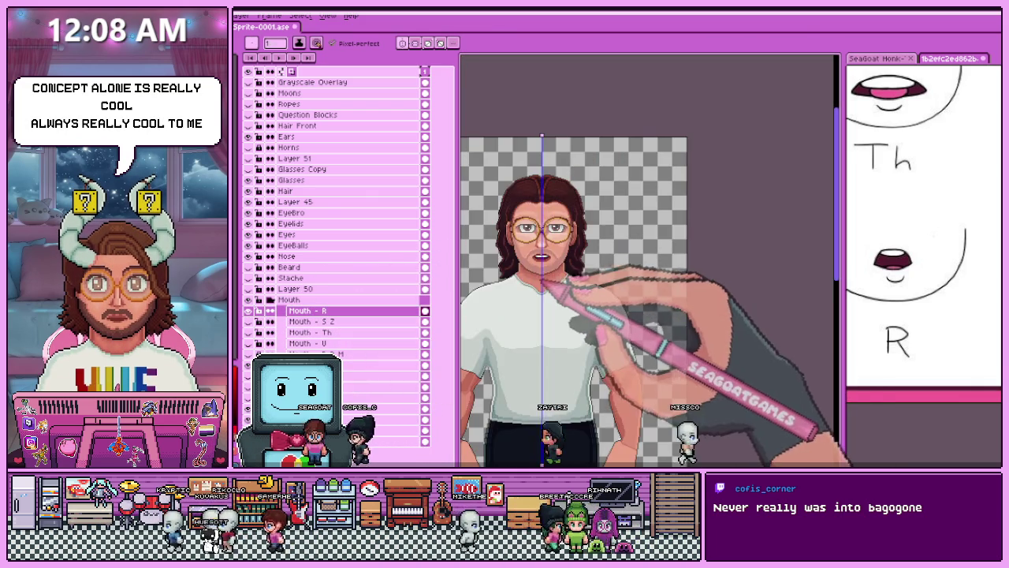
{"action": "scroll", "coordinate": [542, 277], "scroll_direction": "up", "scroll_amount": 2}
{"action": "scroll", "coordinate": [541, 288], "scroll_direction": "up", "scroll_amount": 2}
{"action": "scroll", "coordinate": [541, 312], "scroll_direction": "up", "scroll_amount": 2}
{"action": "scroll", "coordinate": [523, 293], "scroll_direction": "down", "scroll_amount": 3}
{"action": "scroll", "coordinate": [568, 265], "scroll_direction": "down", "scroll_amount": 3}
{"action": "scroll", "coordinate": [577, 312], "scroll_direction": "up", "scroll_amount": 2}
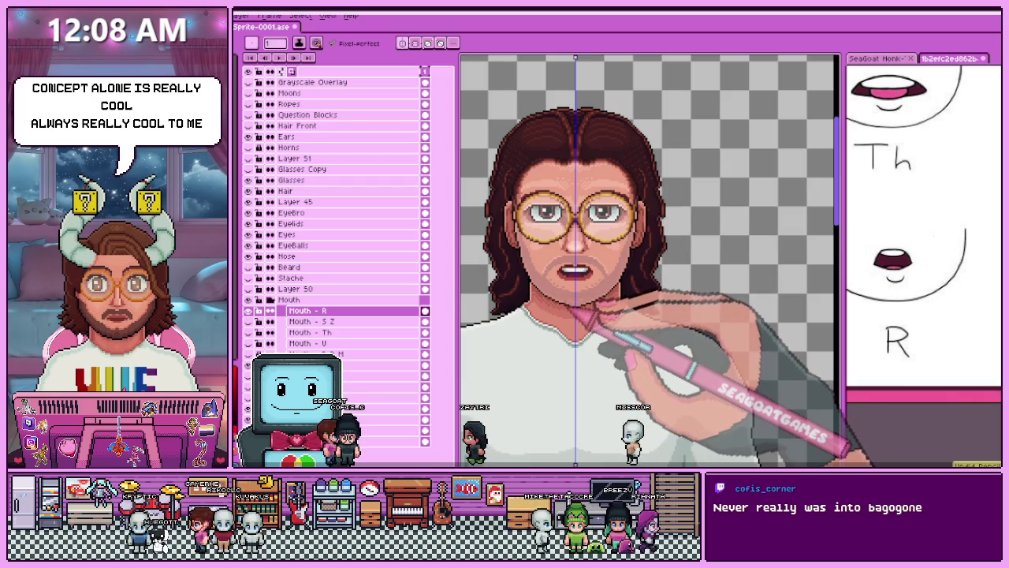
{"action": "scroll", "coordinate": [580, 299], "scroll_direction": "up", "scroll_amount": 2}
{"action": "scroll", "coordinate": [581, 276], "scroll_direction": "up", "scroll_amount": 2}
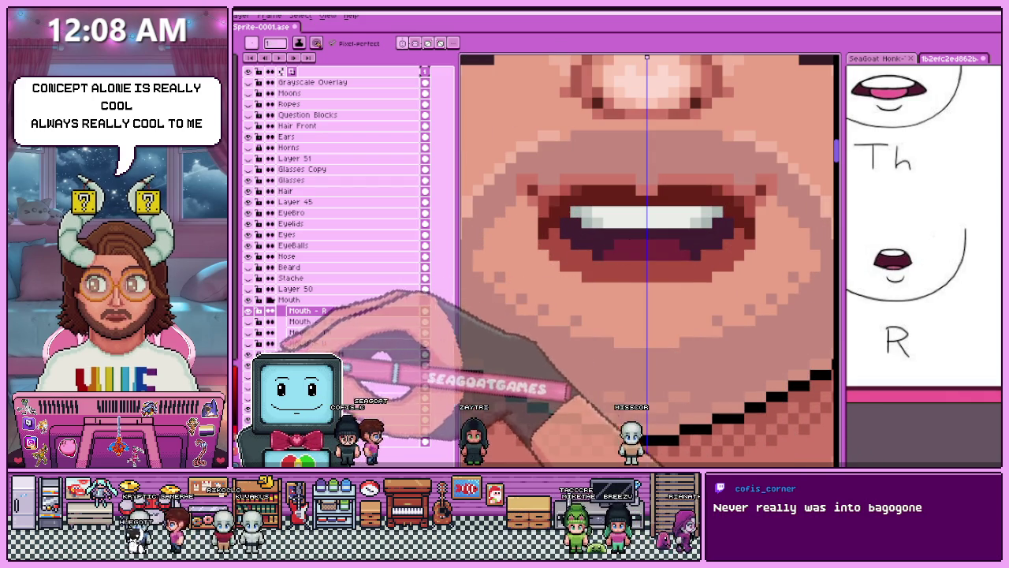
{"action": "key", "text": "i"}
{"action": "key", "text": "b"}
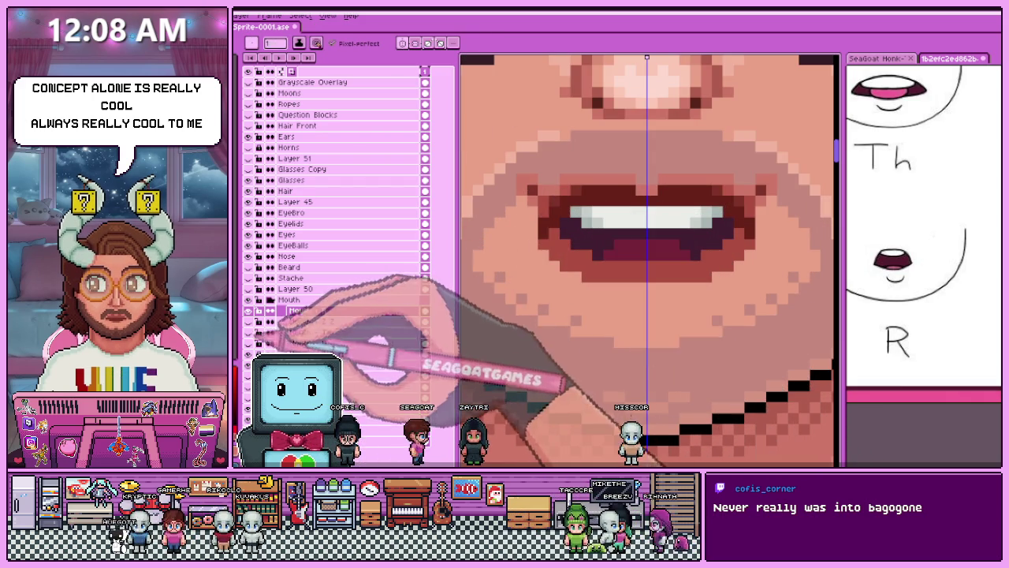
{"action": "scroll", "coordinate": [536, 237], "scroll_direction": "up", "scroll_amount": 2}
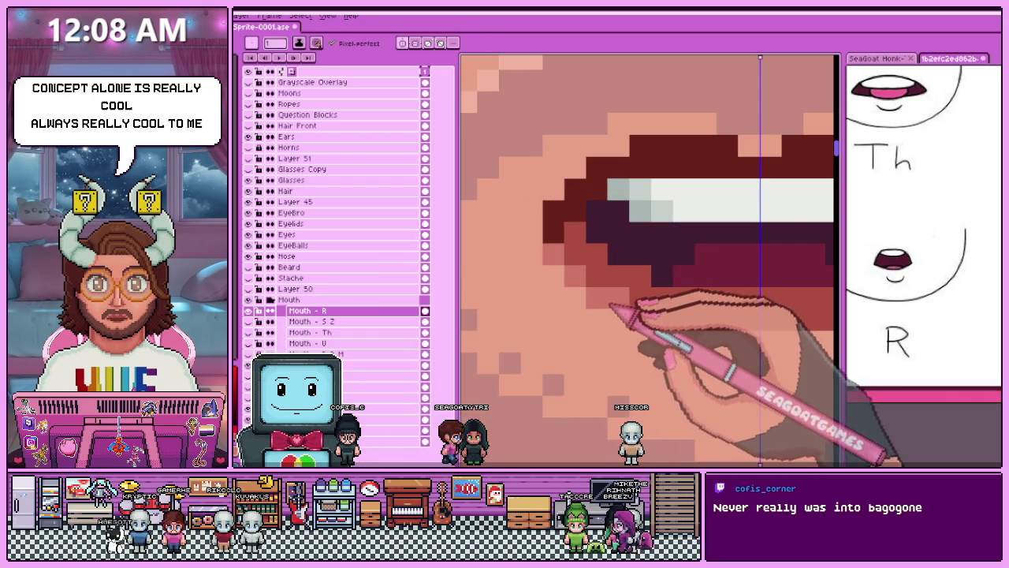
{"action": "scroll", "coordinate": [631, 311], "scroll_direction": "down", "scroll_amount": 2}
{"action": "scroll", "coordinate": [676, 316], "scroll_direction": "up", "scroll_amount": 1}
{"action": "scroll", "coordinate": [676, 304], "scroll_direction": "down", "scroll_amount": 2}
{"action": "scroll", "coordinate": [741, 359], "scroll_direction": "down", "scroll_amount": 2}
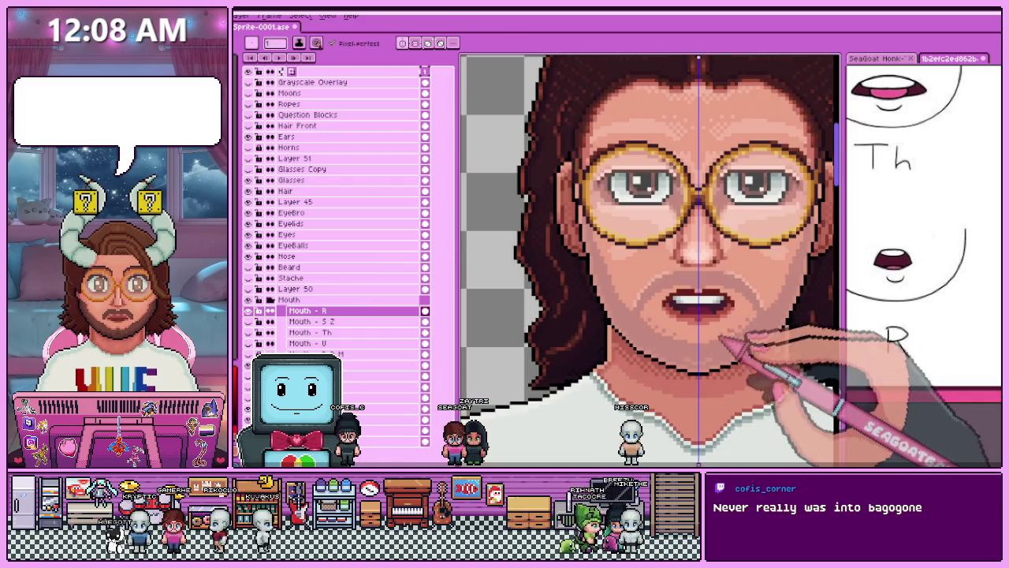
{"action": "scroll", "coordinate": [721, 339], "scroll_direction": "down", "scroll_amount": 1}
{"action": "scroll", "coordinate": [647, 351], "scroll_direction": "down", "scroll_amount": 2}
{"action": "scroll", "coordinate": [655, 356], "scroll_direction": "up", "scroll_amount": 2}
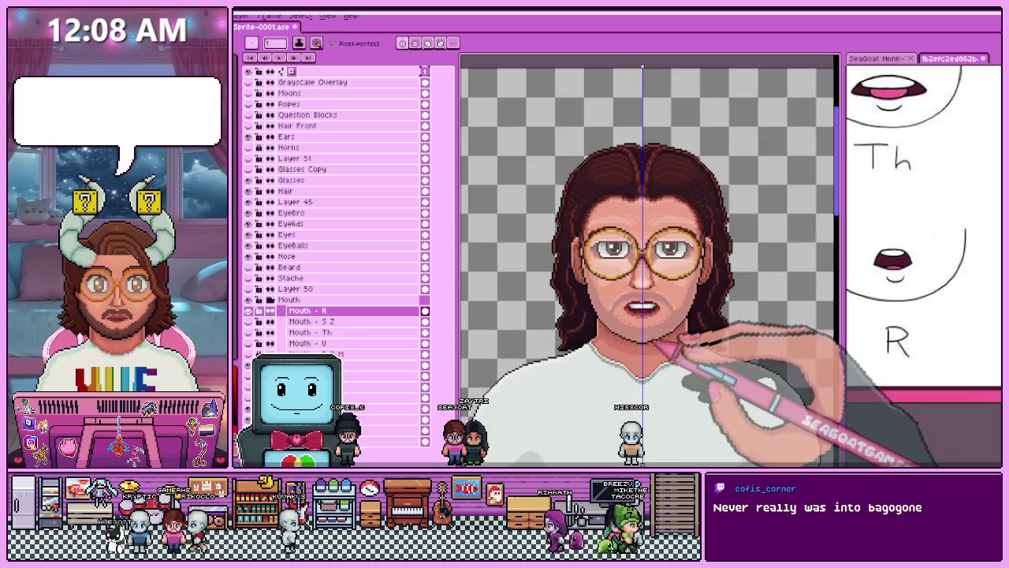
{"action": "scroll", "coordinate": [664, 315], "scroll_direction": "up", "scroll_amount": 2}
{"action": "scroll", "coordinate": [668, 337], "scroll_direction": "up", "scroll_amount": 2}
{"action": "key", "text": "i"}
{"action": "scroll", "coordinate": [642, 331], "scroll_direction": "down", "scroll_amount": 2}
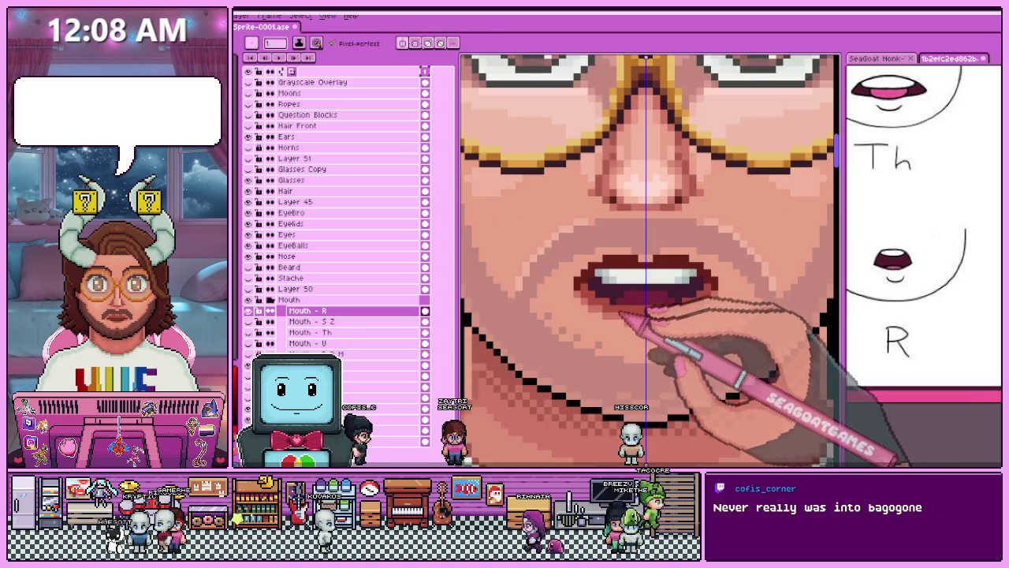
{"action": "scroll", "coordinate": [654, 338], "scroll_direction": "down", "scroll_amount": 1}
{"action": "scroll", "coordinate": [641, 338], "scroll_direction": "up", "scroll_amount": 1}
{"action": "scroll", "coordinate": [653, 326], "scroll_direction": "up", "scroll_amount": 1}
{"action": "scroll", "coordinate": [588, 313], "scroll_direction": "up", "scroll_amount": 2}
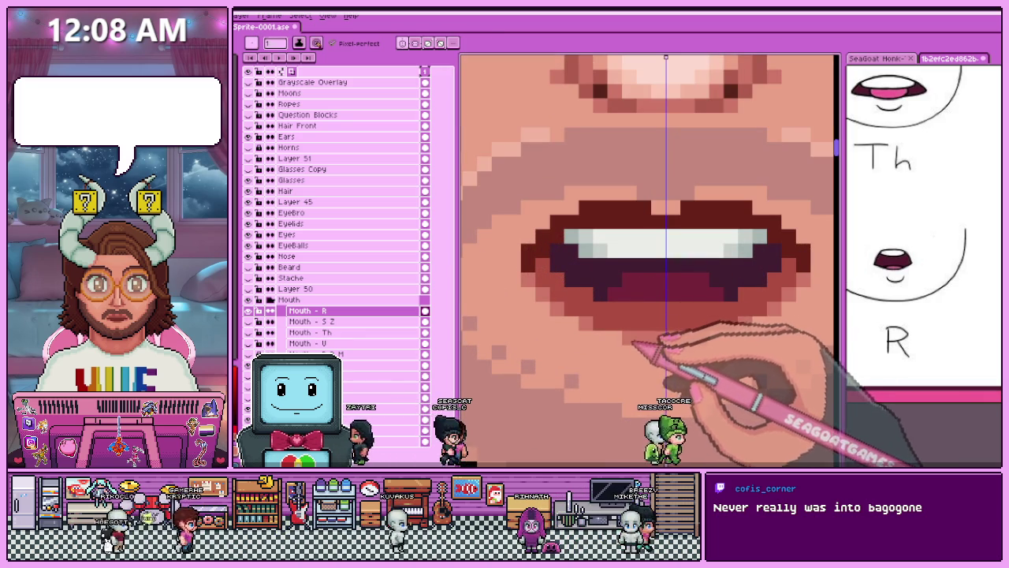
{"action": "scroll", "coordinate": [607, 345], "scroll_direction": "down", "scroll_amount": 1}
{"action": "scroll", "coordinate": [599, 347], "scroll_direction": "down", "scroll_amount": 2}
{"action": "scroll", "coordinate": [596, 379], "scroll_direction": "down", "scroll_amount": 1}
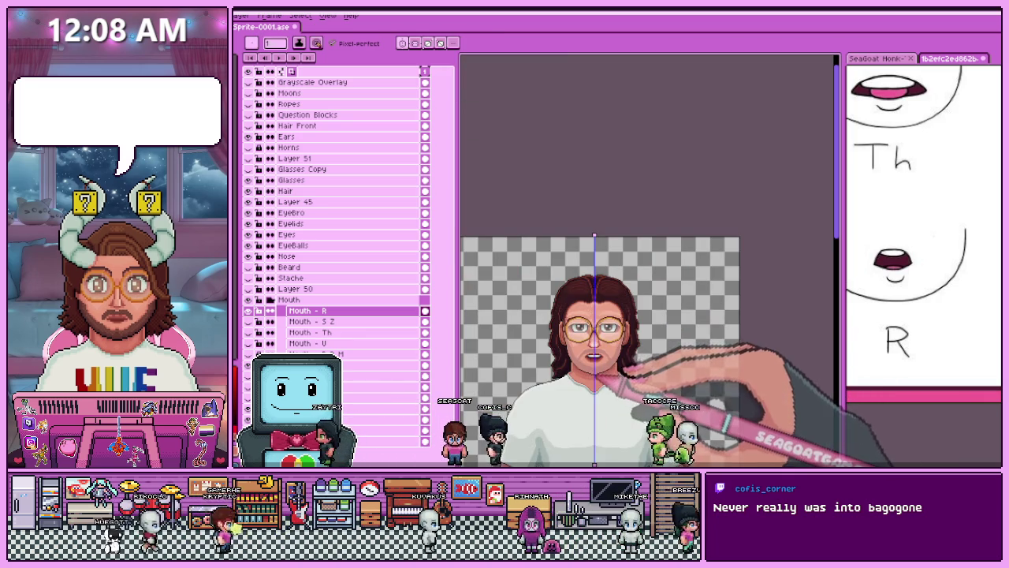
{"action": "scroll", "coordinate": [598, 373], "scroll_direction": "up", "scroll_amount": 1}
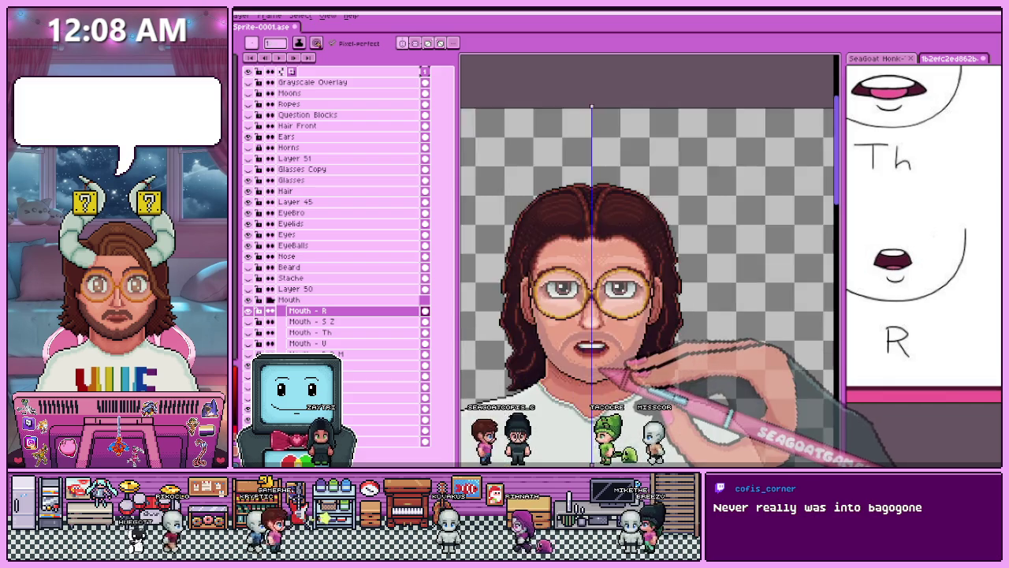
{"action": "scroll", "coordinate": [593, 355], "scroll_direction": "up", "scroll_amount": 1}
{"action": "scroll", "coordinate": [588, 331], "scroll_direction": "up", "scroll_amount": 1}
{"action": "scroll", "coordinate": [584, 309], "scroll_direction": "up", "scroll_amount": 1}
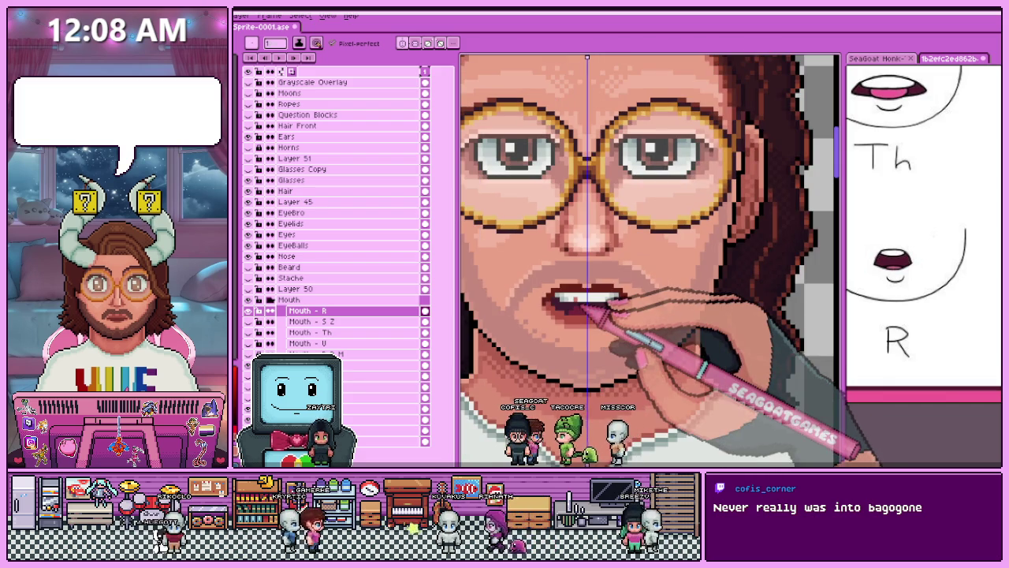
Add a new empty Layer 52 at the top of the Mouth group, above Mouth - R.
{"action": "left_click", "coordinate": [308, 311]}
{"action": "scroll", "coordinate": [536, 288], "scroll_direction": "down", "scroll_amount": 2}
{"action": "scroll", "coordinate": [599, 299], "scroll_direction": "down", "scroll_amount": 3}
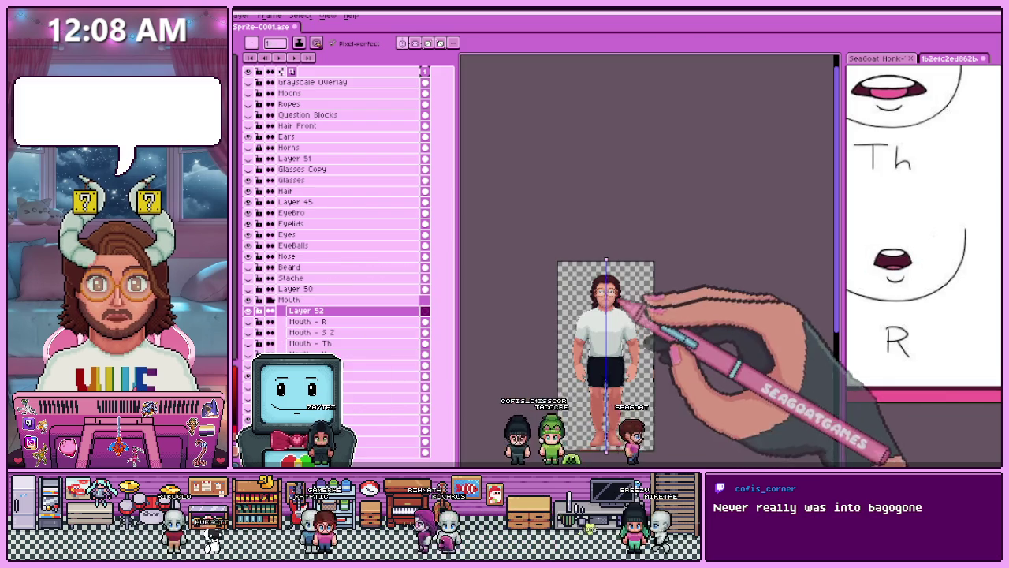
In the older Seagoat Honk sprite, hide and reshow mouth layers to check the R Mouth - P B M shape.
{"action": "left_click", "coordinate": [876, 58]}
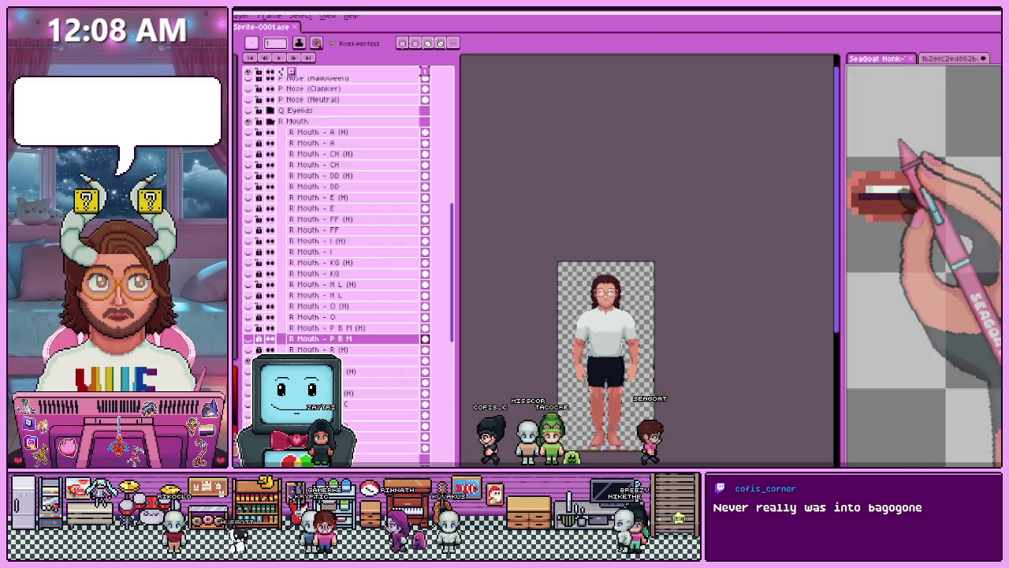
{"action": "left_click", "coordinate": [347, 371]}
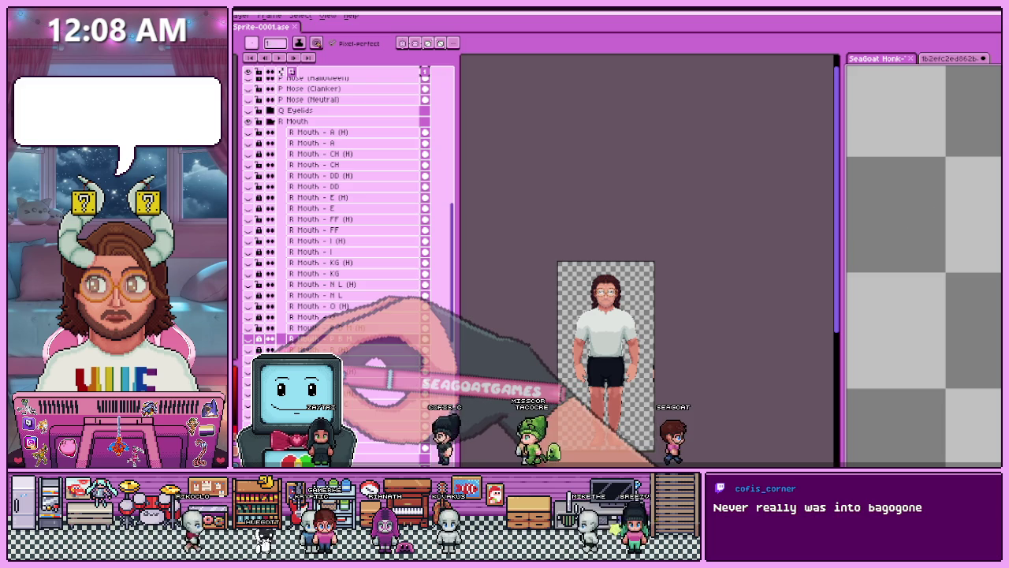
{"action": "left_click", "coordinate": [331, 338]}
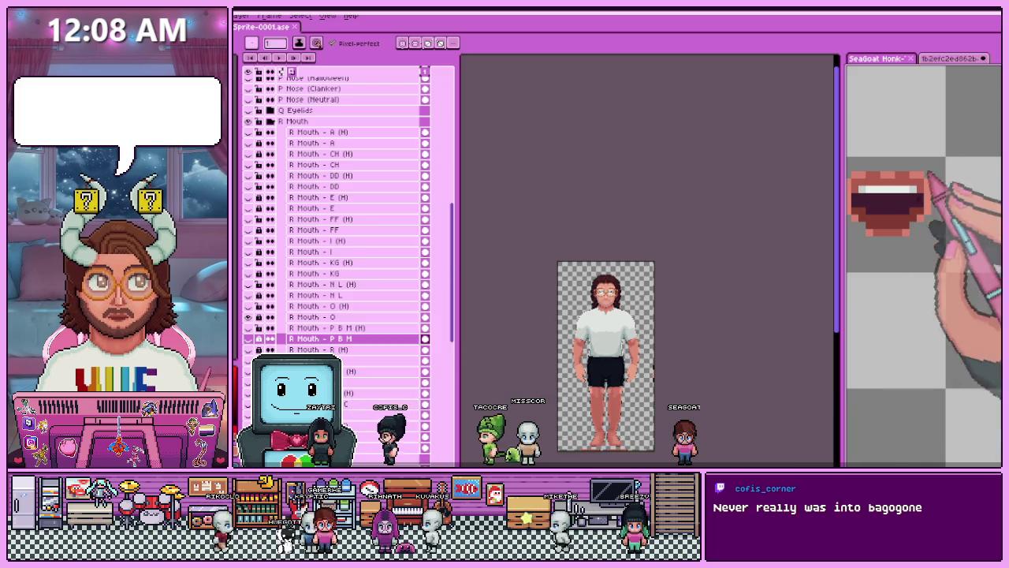
Bring up the mouth shapes reference sheet and zoom in on the 'Oh' mouth.
{"action": "left_click", "coordinate": [953, 58]}
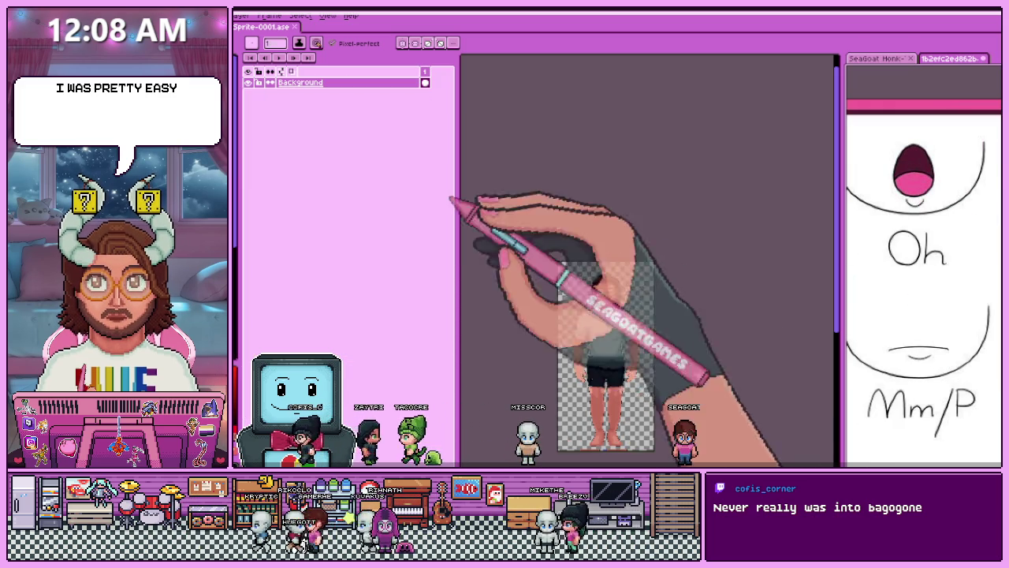
{"action": "scroll", "coordinate": [874, 221], "scroll_direction": "up", "scroll_amount": 3}
{"action": "scroll", "coordinate": [906, 253], "scroll_direction": "down", "scroll_amount": 2}
{"action": "scroll", "coordinate": [906, 252], "scroll_direction": "up", "scroll_amount": 2}
{"action": "scroll", "coordinate": [899, 253], "scroll_direction": "down", "scroll_amount": 4}
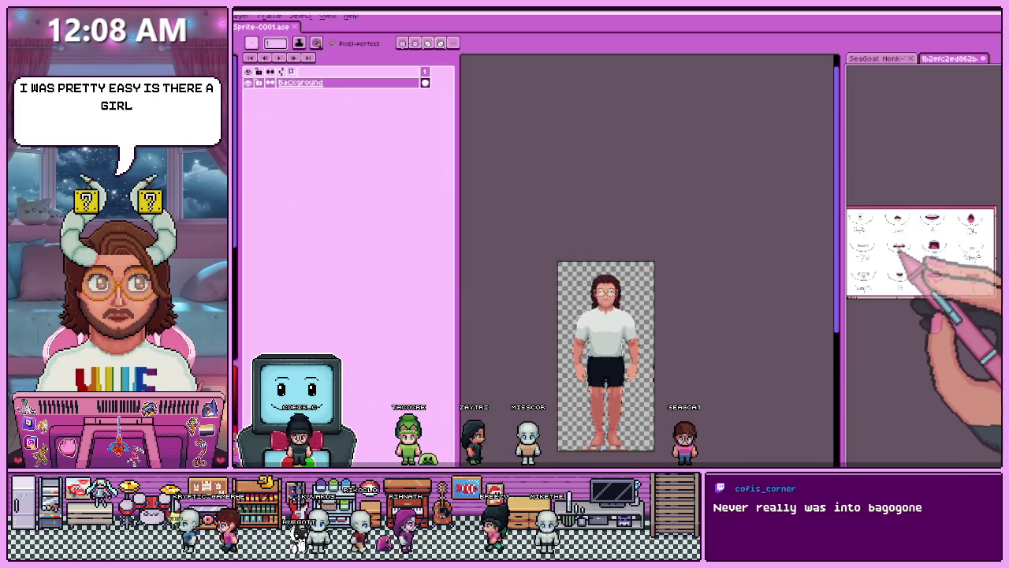
{"action": "scroll", "coordinate": [914, 244], "scroll_direction": "up", "scroll_amount": 3}
{"action": "scroll", "coordinate": [922, 244], "scroll_direction": "up", "scroll_amount": 3}
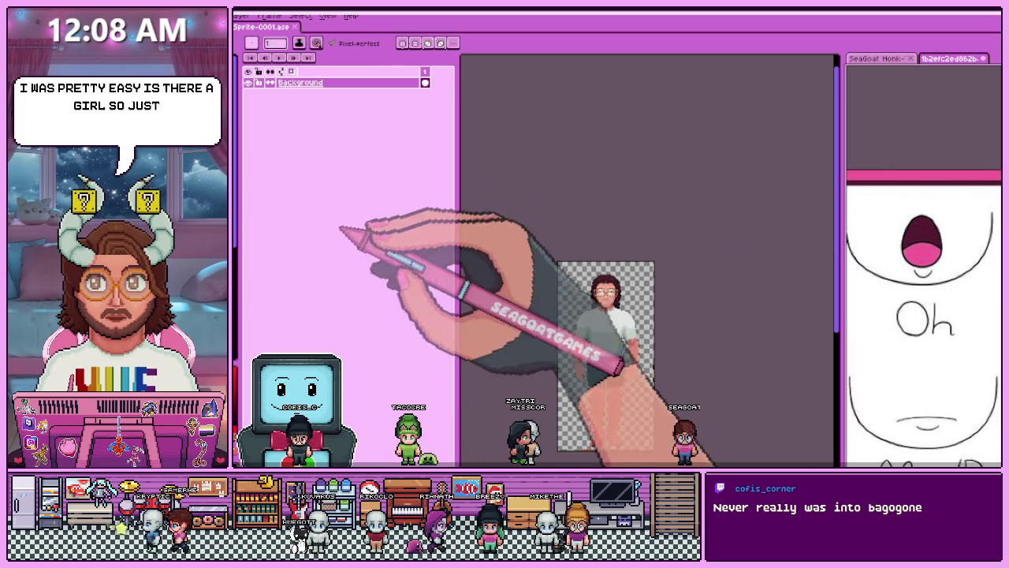
{"action": "key", "text": "ctrl+z"}
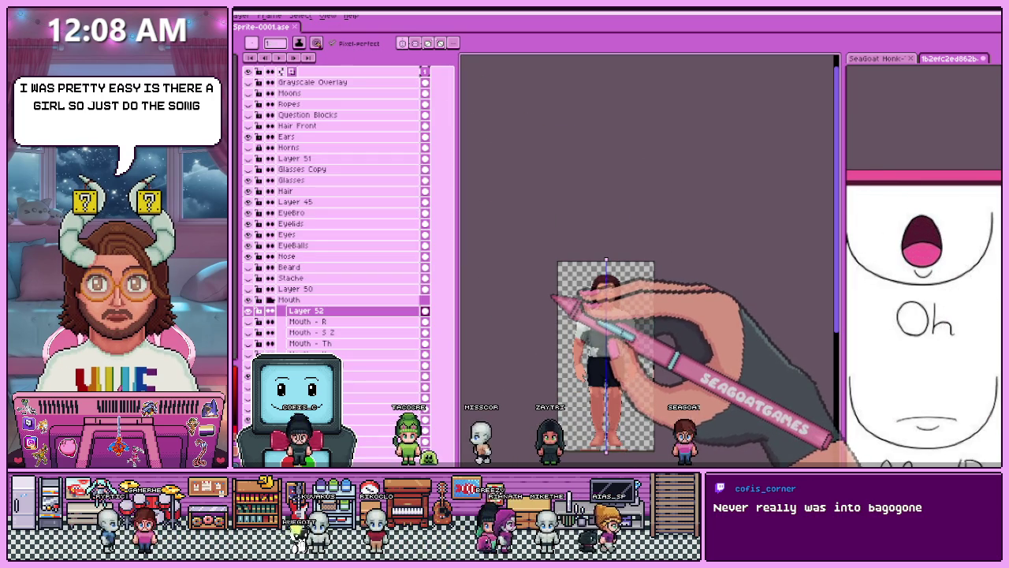
Play the animation to preview the mouth swap.
{"action": "scroll", "coordinate": [552, 298], "scroll_direction": "up", "scroll_amount": 1}
{"action": "scroll", "coordinate": [552, 299], "scroll_direction": "up", "scroll_amount": 2}
{"action": "scroll", "coordinate": [579, 314], "scroll_direction": "down", "scroll_amount": 2}
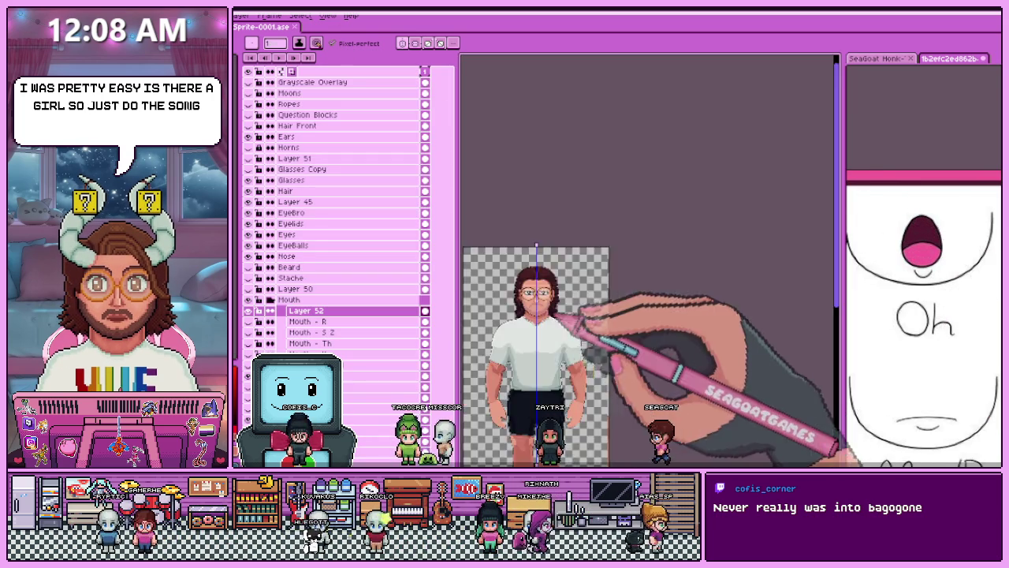
{"action": "scroll", "coordinate": [536, 292], "scroll_direction": "up", "scroll_amount": 3}
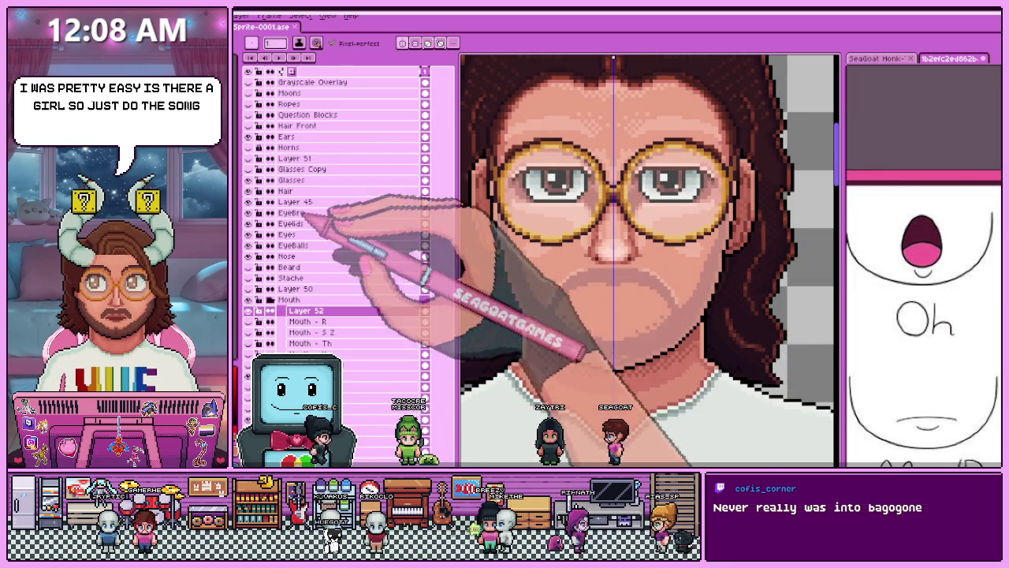
{"action": "key", "text": "Return"}
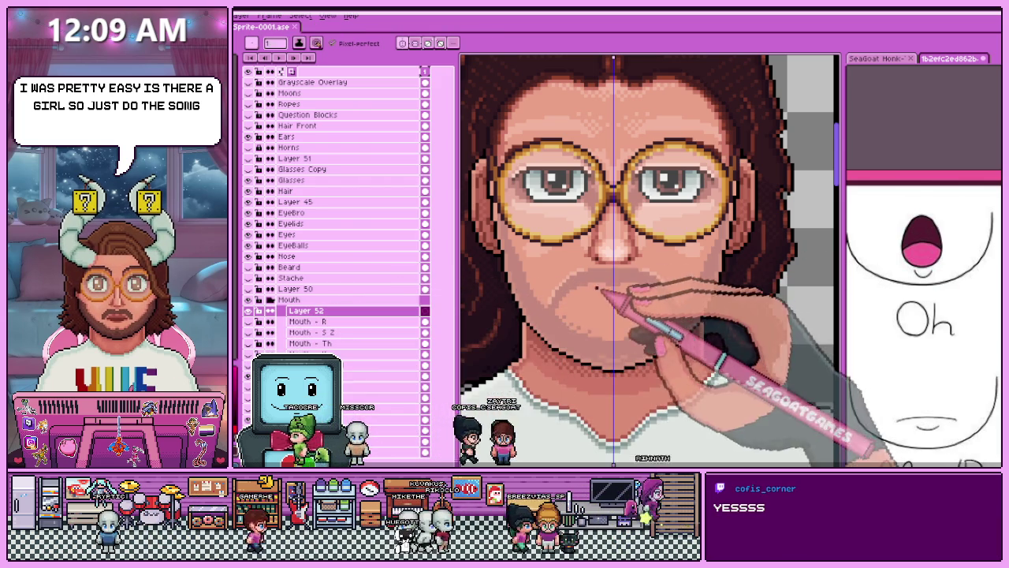
Widen the dark 'Oh' mouth outline on both sides and reshape its inner highlight pixels.
{"action": "scroll", "coordinate": [593, 284], "scroll_direction": "up", "scroll_amount": 2}
{"action": "scroll", "coordinate": [592, 284], "scroll_direction": "up", "scroll_amount": 3}
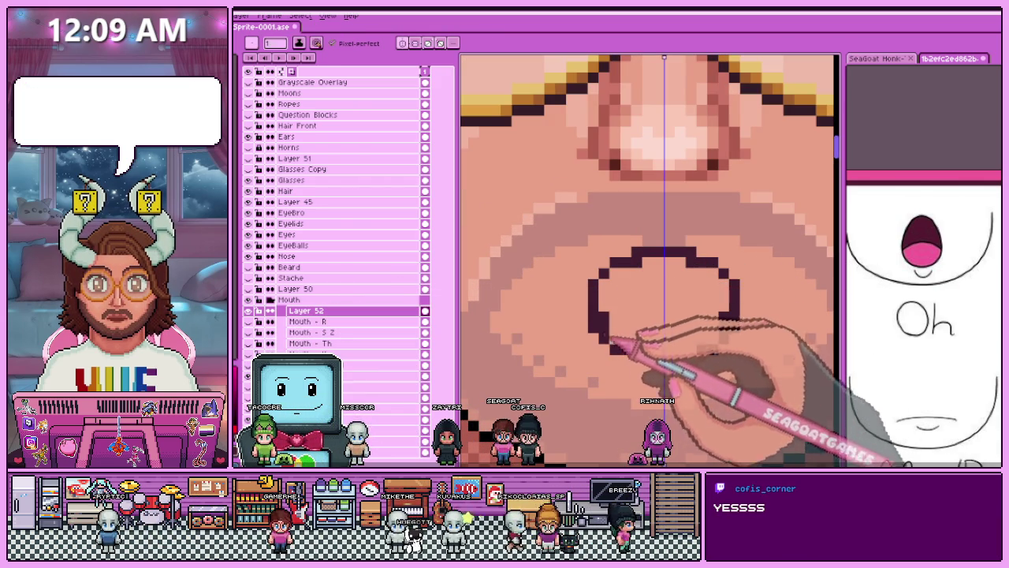
{"action": "mouse_move", "coordinate": [587, 306]}
{"action": "left_mouse_down"}
{"action": "mouse_move", "coordinate": [593, 329]}
{"action": "mouse_move", "coordinate": [577, 290]}
{"action": "left_mouse_up"}
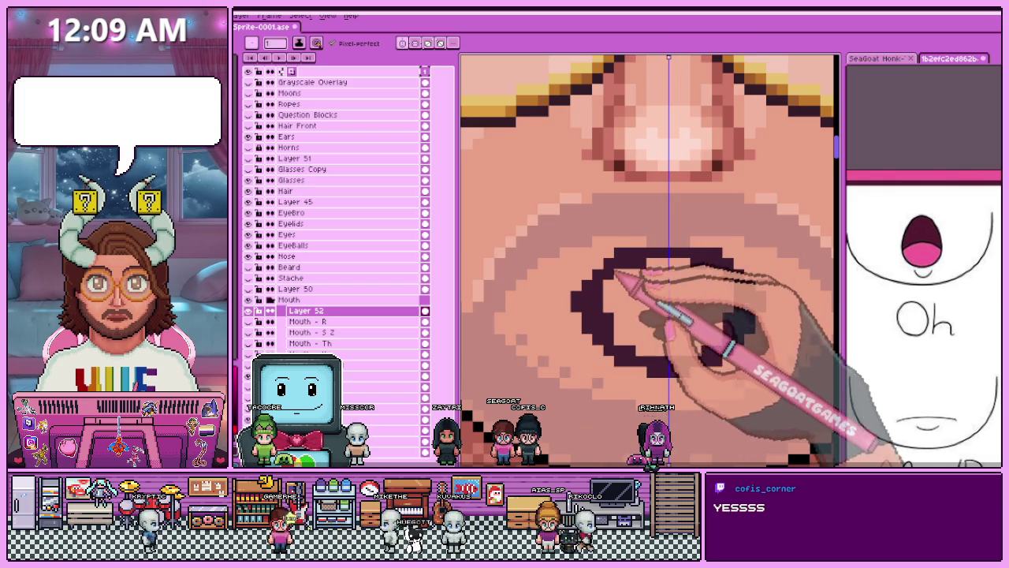
{"action": "scroll", "coordinate": [616, 276], "scroll_direction": "down", "scroll_amount": 3}
{"action": "scroll", "coordinate": [611, 288], "scroll_direction": "up", "scroll_amount": 3}
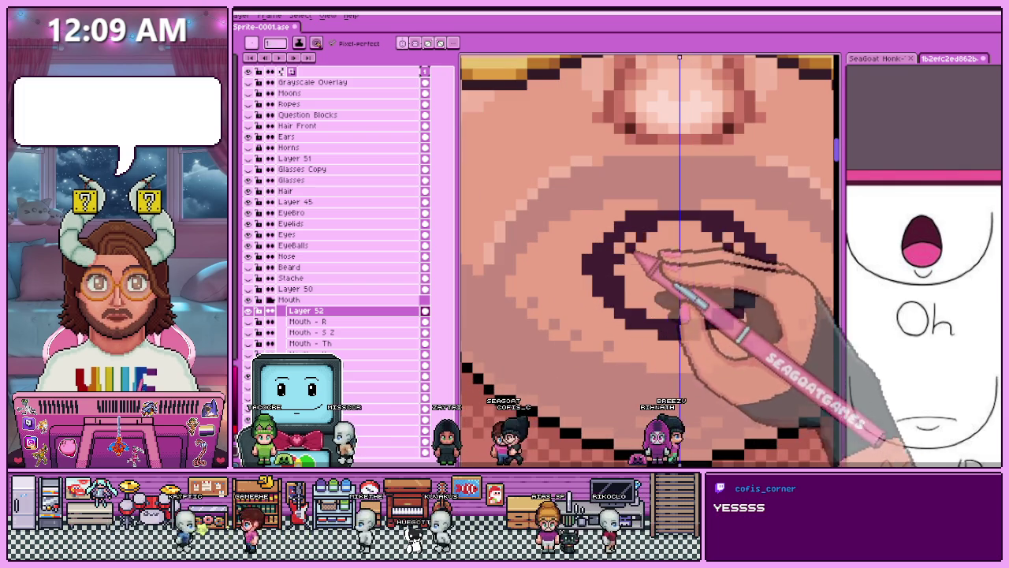
{"action": "left_click_drag", "start_coordinate": [661, 313], "coordinate": [687, 260]}
{"action": "scroll", "coordinate": [693, 315], "scroll_direction": "down", "scroll_amount": 3}
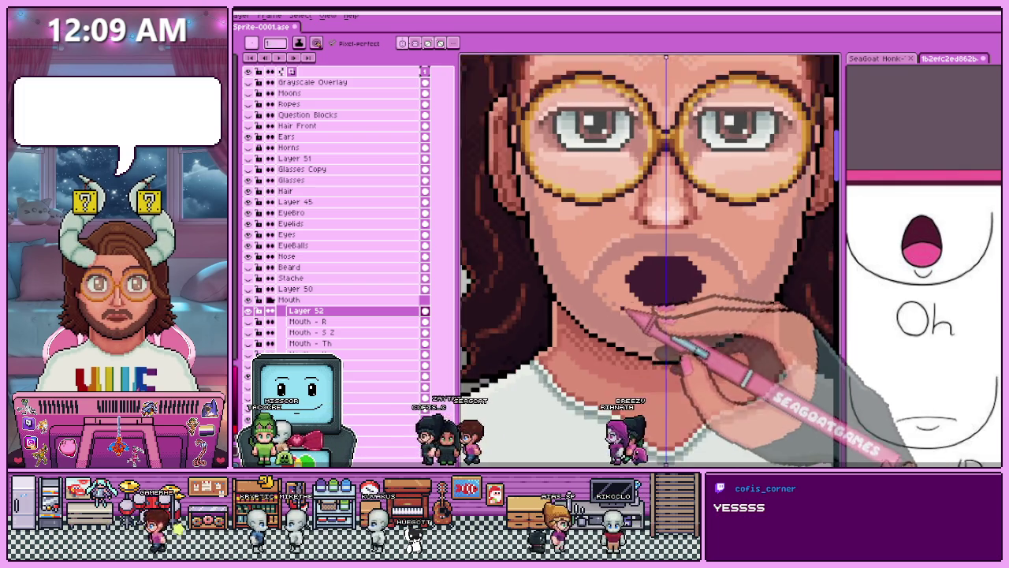
{"action": "scroll", "coordinate": [646, 312], "scroll_direction": "up", "scroll_amount": 4}
Touch up the 'Oh' mouth shape on Layer 52, alternating between pencil and eraser.
{"action": "key", "text": "b"}
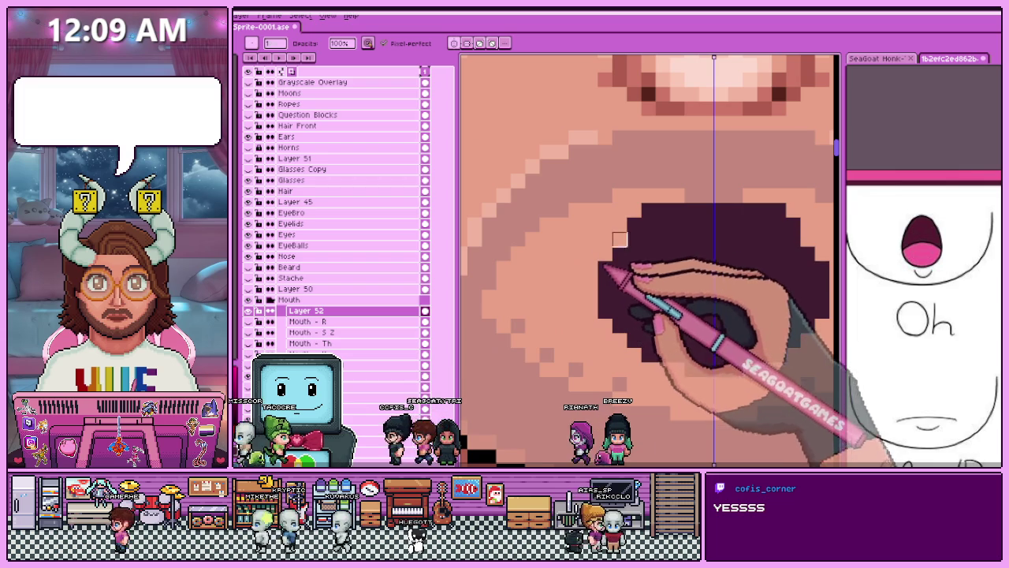
{"action": "scroll", "coordinate": [670, 236], "scroll_direction": "down", "scroll_amount": 2}
{"action": "scroll", "coordinate": [694, 268], "scroll_direction": "down", "scroll_amount": 1}
{"action": "scroll", "coordinate": [694, 268], "scroll_direction": "up", "scroll_amount": 2}
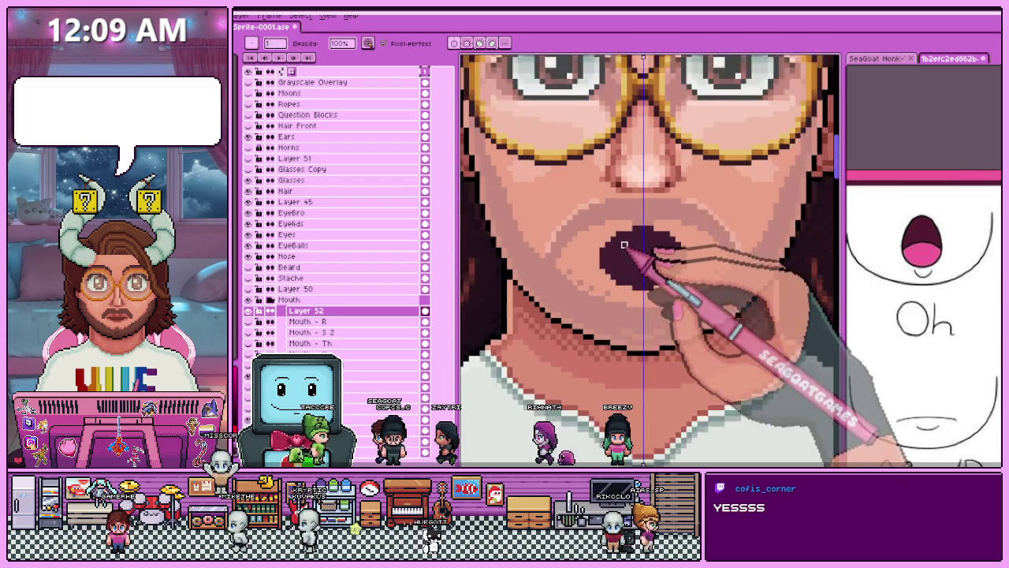
{"action": "key", "text": "e"}
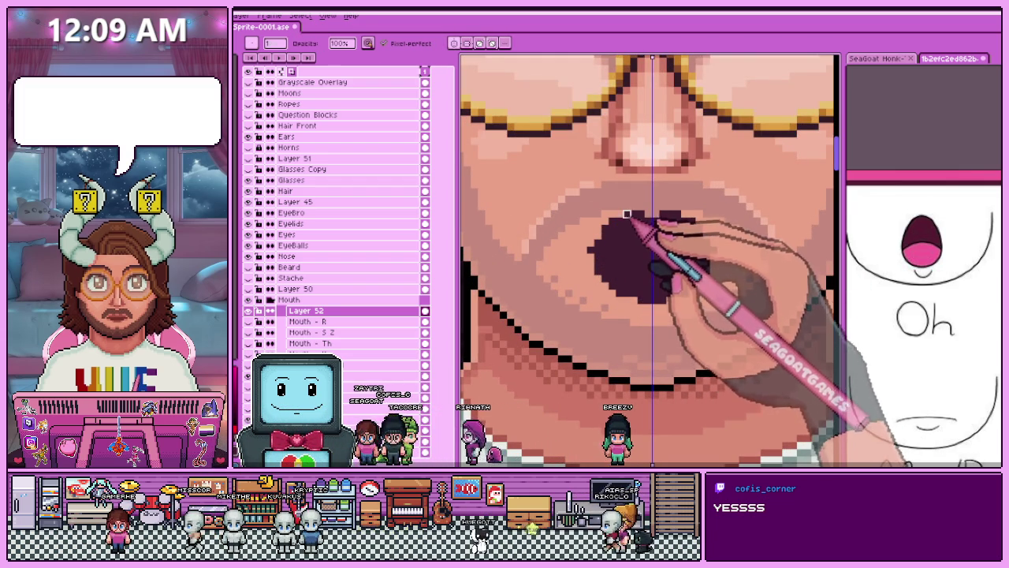
{"action": "scroll", "coordinate": [590, 279], "scroll_direction": "down", "scroll_amount": 2}
{"action": "scroll", "coordinate": [599, 291], "scroll_direction": "up", "scroll_amount": 2}
{"action": "scroll", "coordinate": [606, 307], "scroll_direction": "up", "scroll_amount": 1}
{"action": "key", "text": "b"}
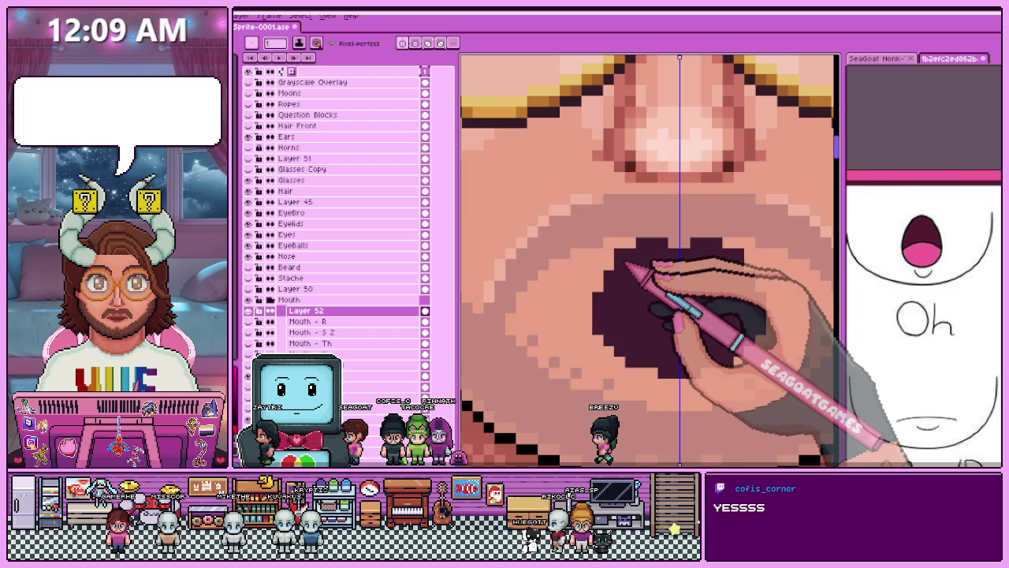
{"action": "scroll", "coordinate": [651, 199], "scroll_direction": "down", "scroll_amount": 2}
{"action": "scroll", "coordinate": [654, 260], "scroll_direction": "up", "scroll_amount": 1}
{"action": "scroll", "coordinate": [653, 260], "scroll_direction": "up", "scroll_amount": 2}
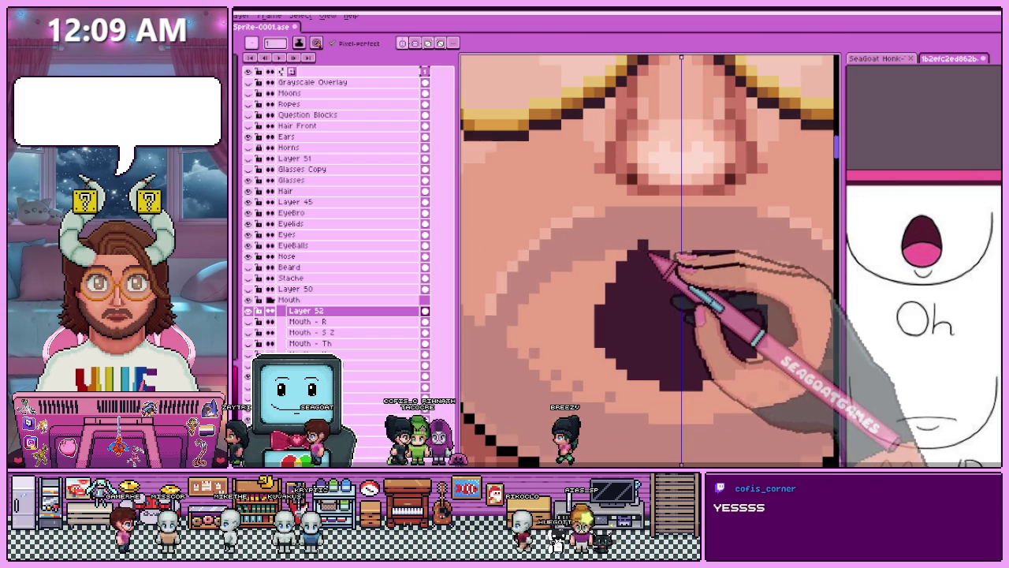
{"action": "scroll", "coordinate": [640, 278], "scroll_direction": "down", "scroll_amount": 2}
{"action": "scroll", "coordinate": [629, 303], "scroll_direction": "up", "scroll_amount": 1}
{"action": "scroll", "coordinate": [629, 304], "scroll_direction": "up", "scroll_amount": 1}
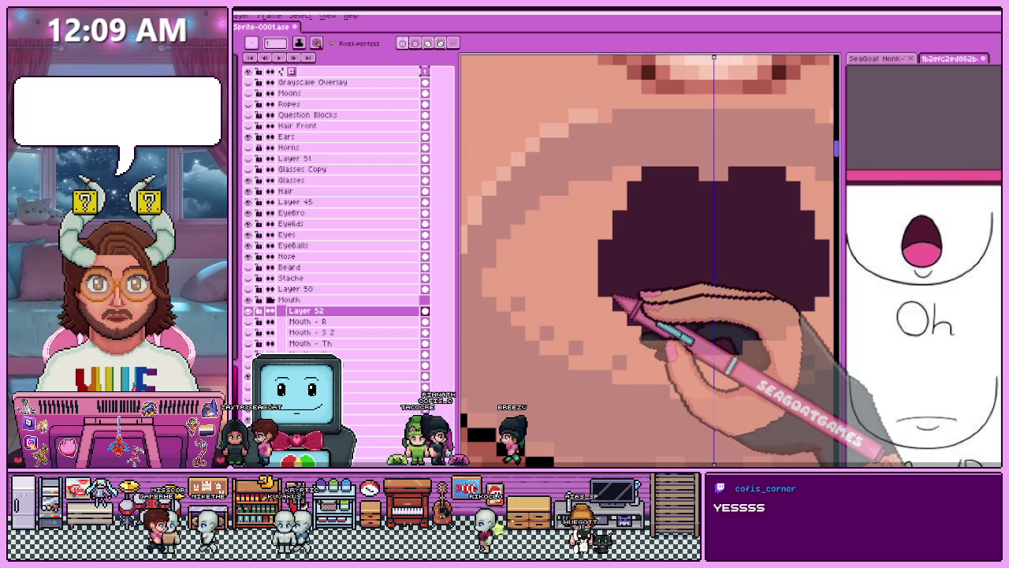
{"action": "scroll", "coordinate": [605, 305], "scroll_direction": "down", "scroll_amount": 2}
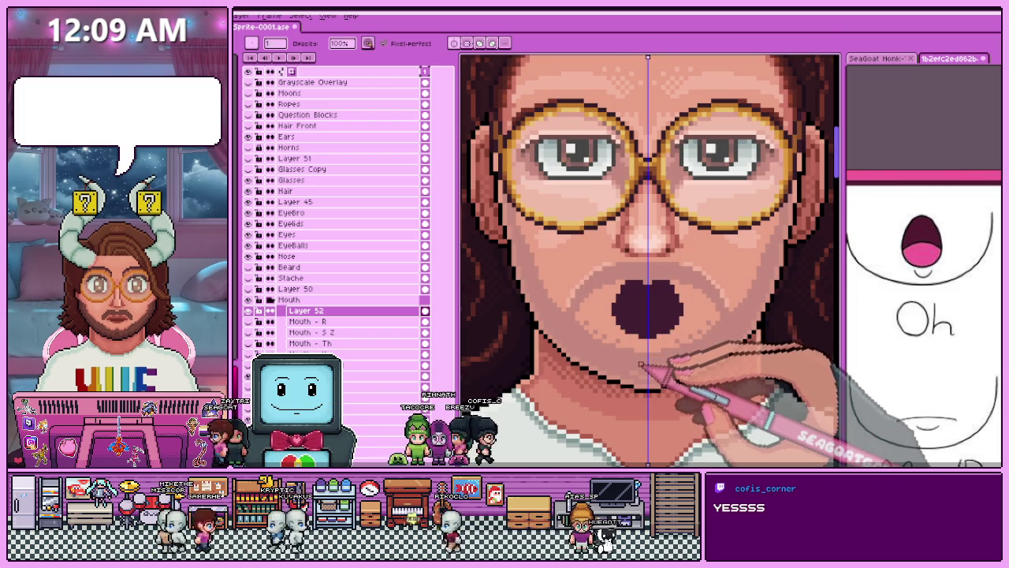
{"action": "scroll", "coordinate": [641, 364], "scroll_direction": "up", "scroll_amount": 2}
{"action": "scroll", "coordinate": [643, 332], "scroll_direction": "down", "scroll_amount": 2}
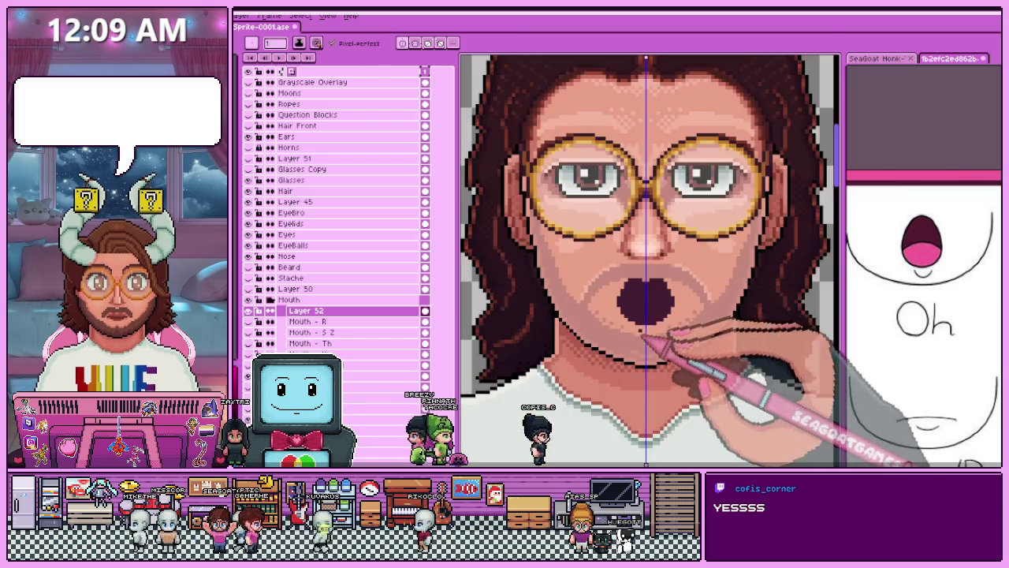
{"action": "scroll", "coordinate": [663, 338], "scroll_direction": "down", "scroll_amount": 1}
{"action": "scroll", "coordinate": [677, 342], "scroll_direction": "down", "scroll_amount": 1}
{"action": "scroll", "coordinate": [653, 298], "scroll_direction": "up", "scroll_amount": 3}
{"action": "scroll", "coordinate": [652, 295], "scroll_direction": "down", "scroll_amount": 3}
{"action": "scroll", "coordinate": [654, 304], "scroll_direction": "up", "scroll_amount": 3}
{"action": "scroll", "coordinate": [639, 349], "scroll_direction": "up", "scroll_amount": 1}
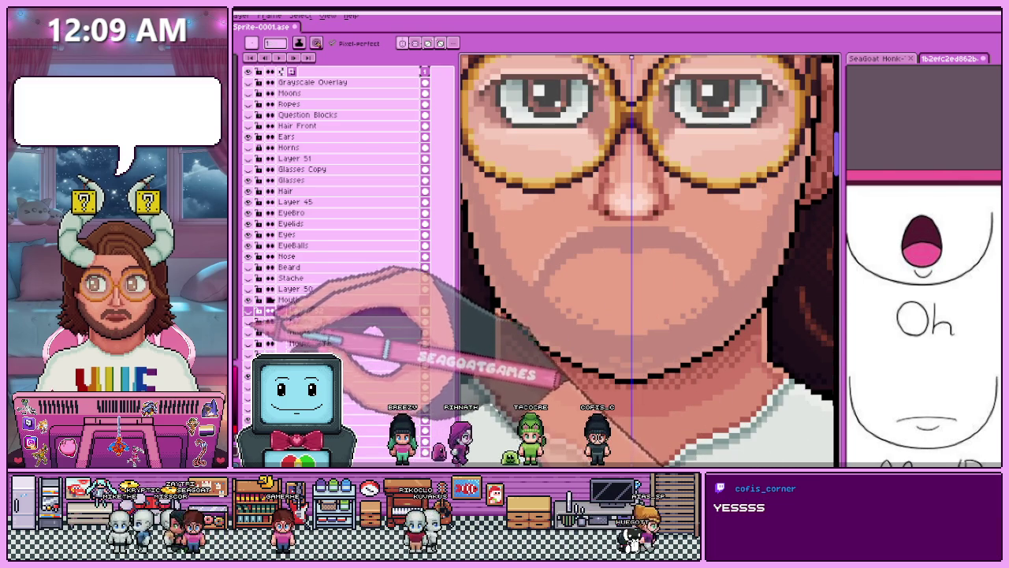
Reveal the red closed lips and add mirrored red outline pixels at both mouth corners.
{"action": "left_click", "coordinate": [249, 310]}
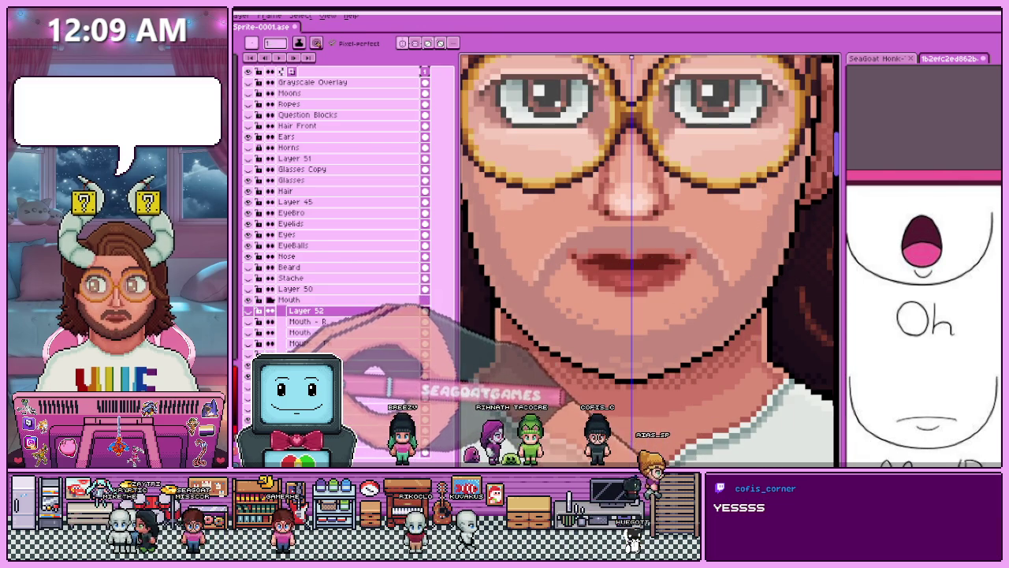
{"action": "scroll", "coordinate": [583, 294], "scroll_direction": "up", "scroll_amount": 3}
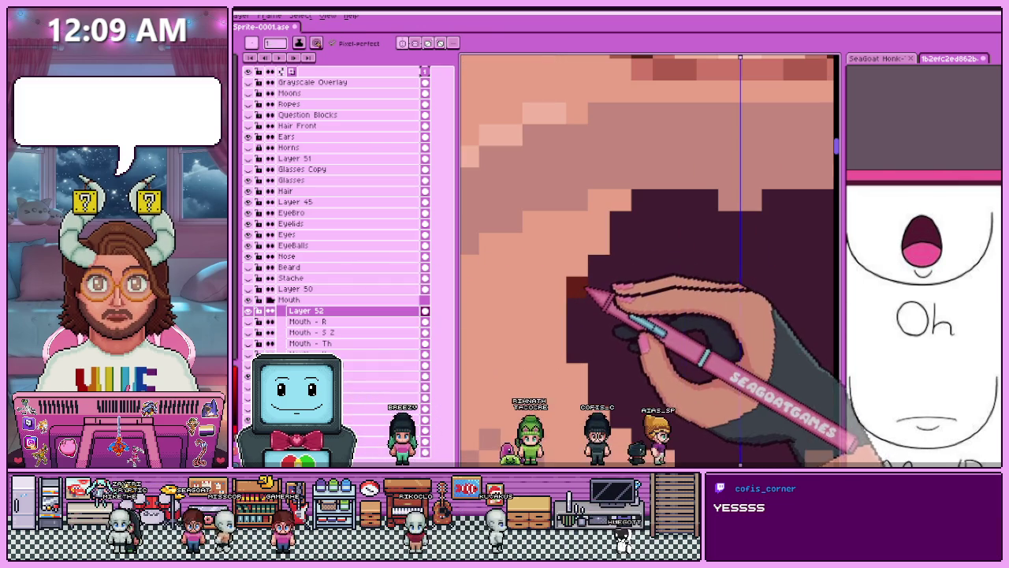
{"action": "scroll", "coordinate": [647, 260], "scroll_direction": "down", "scroll_amount": 2}
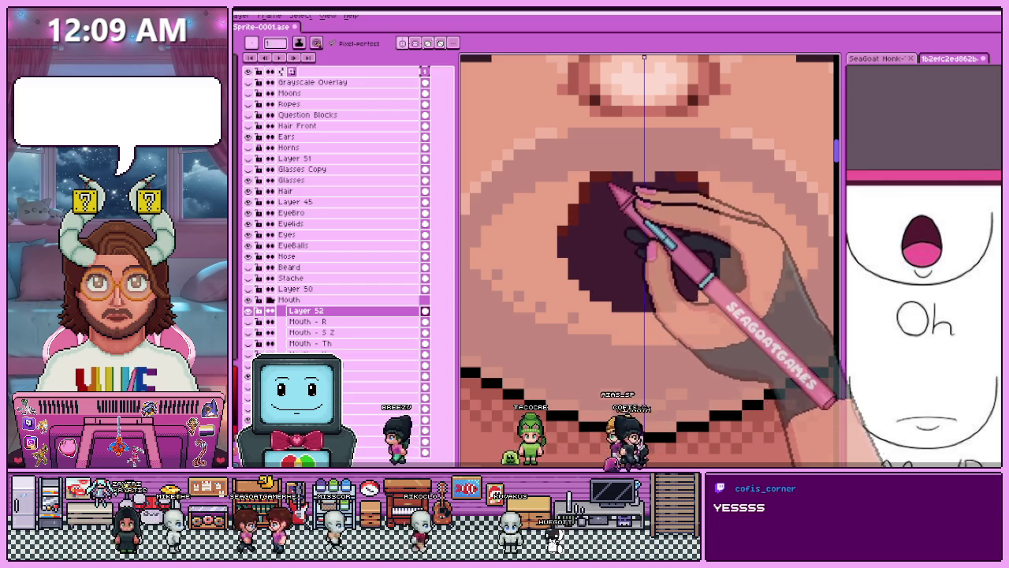
{"action": "scroll", "coordinate": [630, 185], "scroll_direction": "down", "scroll_amount": 3}
{"action": "scroll", "coordinate": [615, 192], "scroll_direction": "up", "scroll_amount": 2}
{"action": "scroll", "coordinate": [592, 197], "scroll_direction": "up", "scroll_amount": 2}
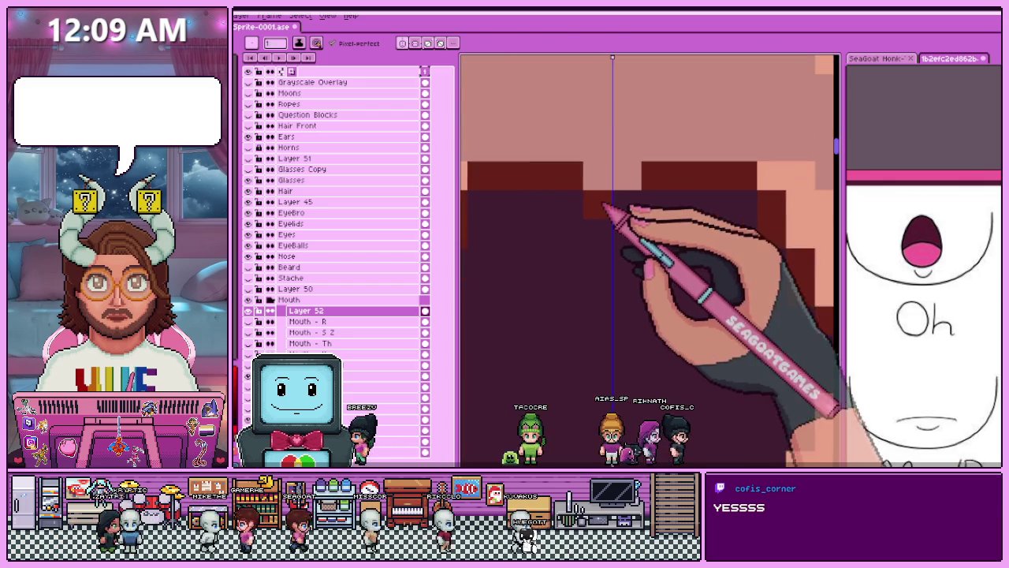
{"action": "scroll", "coordinate": [607, 214], "scroll_direction": "down", "scroll_amount": 1}
{"action": "scroll", "coordinate": [558, 205], "scroll_direction": "down", "scroll_amount": 3}
{"action": "scroll", "coordinate": [607, 347], "scroll_direction": "down", "scroll_amount": 1}
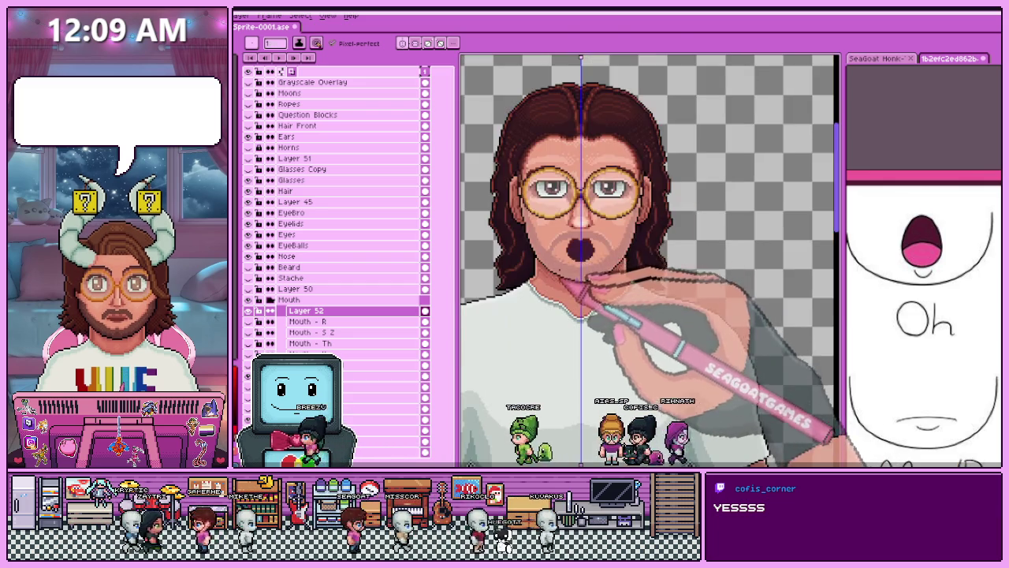
{"action": "scroll", "coordinate": [591, 292], "scroll_direction": "up", "scroll_amount": 2}
{"action": "scroll", "coordinate": [591, 288], "scroll_direction": "up", "scroll_amount": 2}
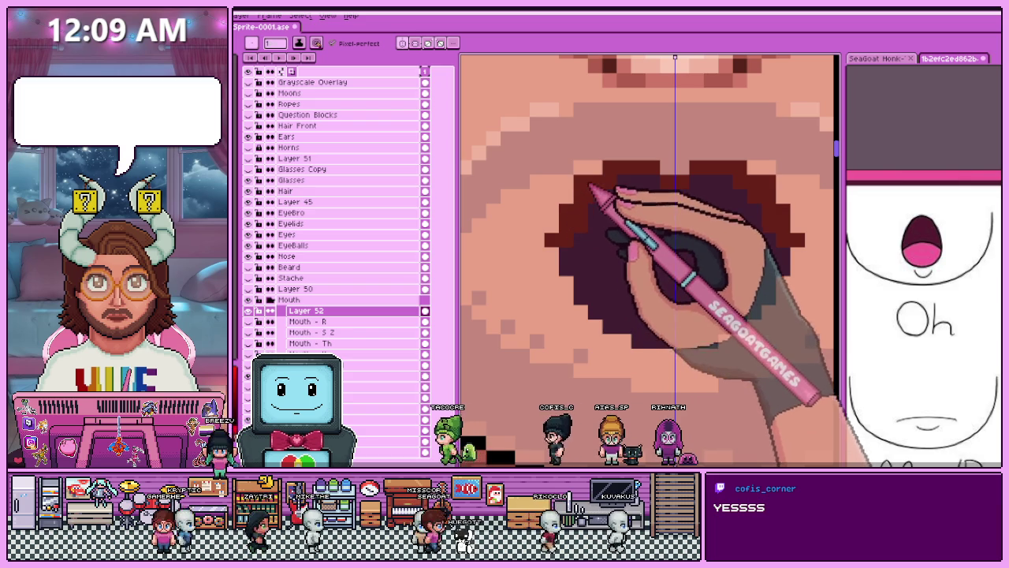
{"action": "scroll", "coordinate": [600, 197], "scroll_direction": "down", "scroll_amount": 2}
{"action": "scroll", "coordinate": [613, 169], "scroll_direction": "up", "scroll_amount": 1}
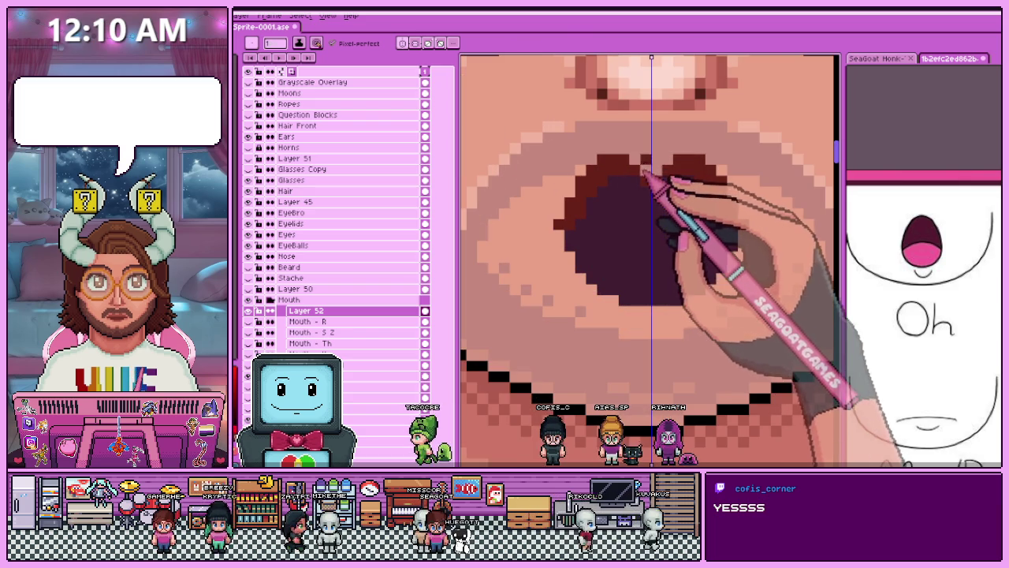
{"action": "scroll", "coordinate": [631, 189], "scroll_direction": "down", "scroll_amount": 2}
{"action": "scroll", "coordinate": [623, 216], "scroll_direction": "down", "scroll_amount": 1}
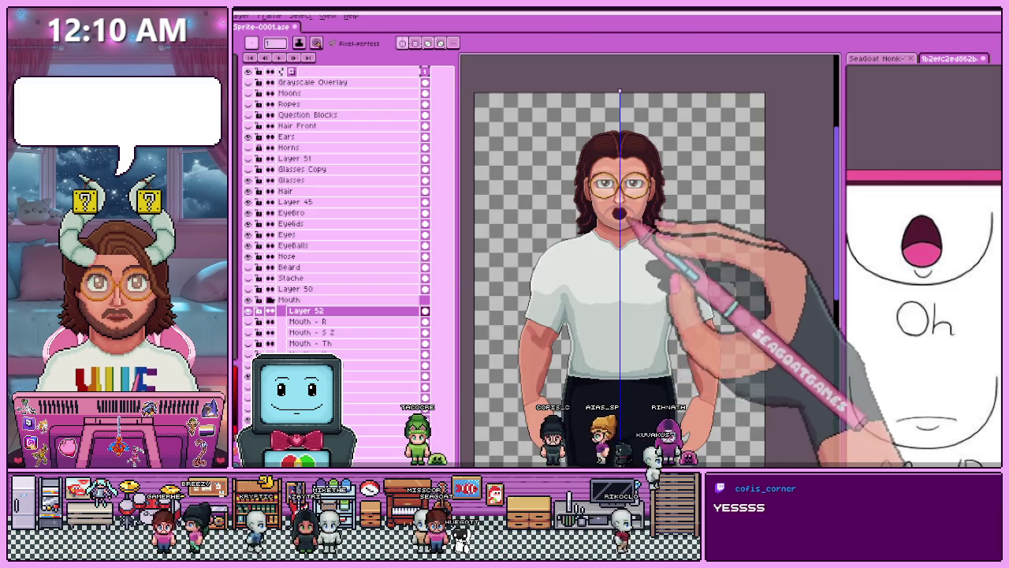
{"action": "scroll", "coordinate": [623, 224], "scroll_direction": "up", "scroll_amount": 3}
{"action": "scroll", "coordinate": [654, 229], "scroll_direction": "up", "scroll_amount": 1}
{"action": "scroll", "coordinate": [630, 284], "scroll_direction": "down", "scroll_amount": 1}
{"action": "scroll", "coordinate": [599, 268], "scroll_direction": "up", "scroll_amount": 2}
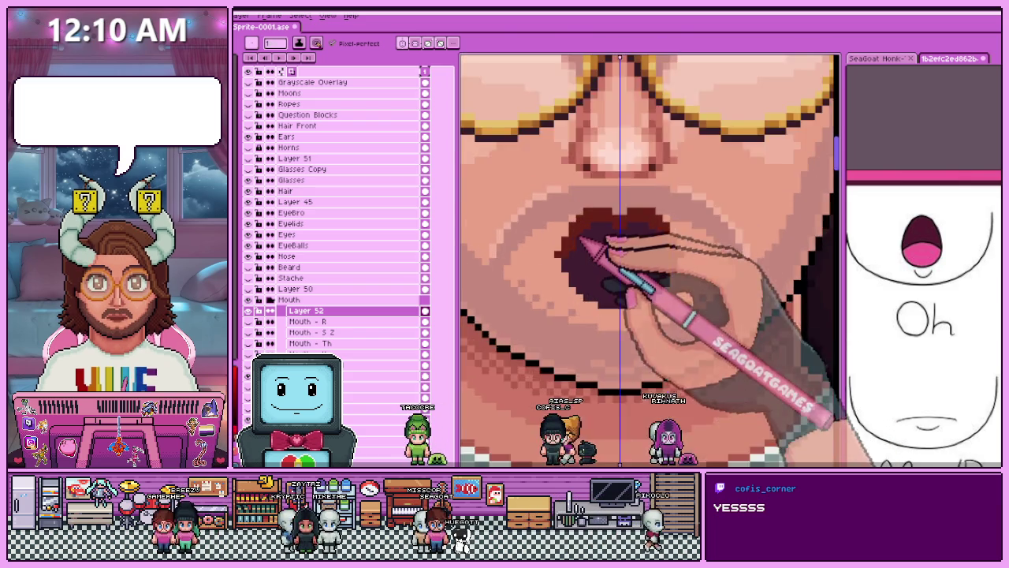
{"action": "scroll", "coordinate": [585, 240], "scroll_direction": "up", "scroll_amount": 1}
{"action": "scroll", "coordinate": [581, 265], "scroll_direction": "down", "scroll_amount": 2}
{"action": "scroll", "coordinate": [591, 286], "scroll_direction": "up", "scroll_amount": 3}
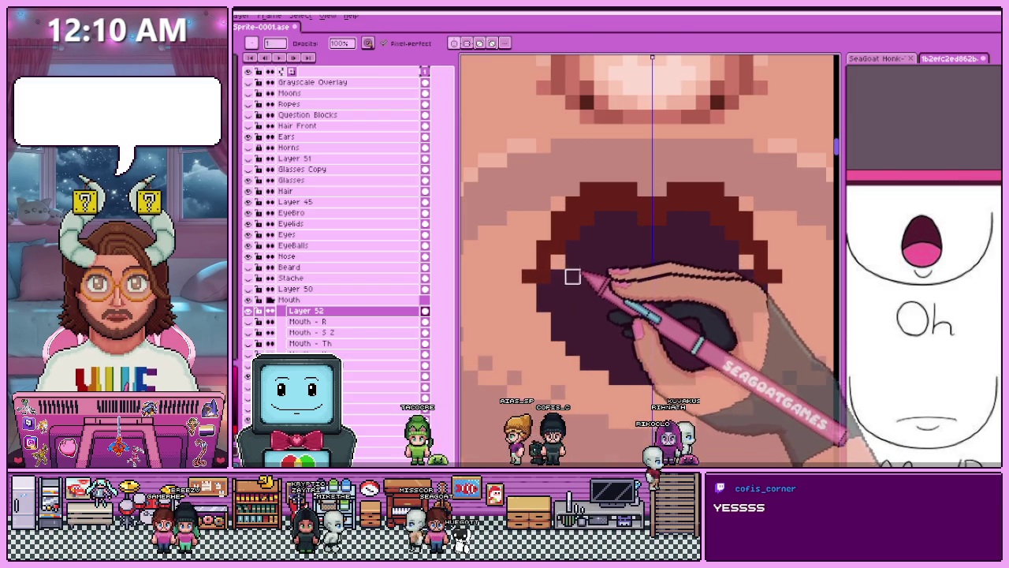
{"action": "left_click_drag", "start_coordinate": [485, 204], "coordinate": [540, 261]}
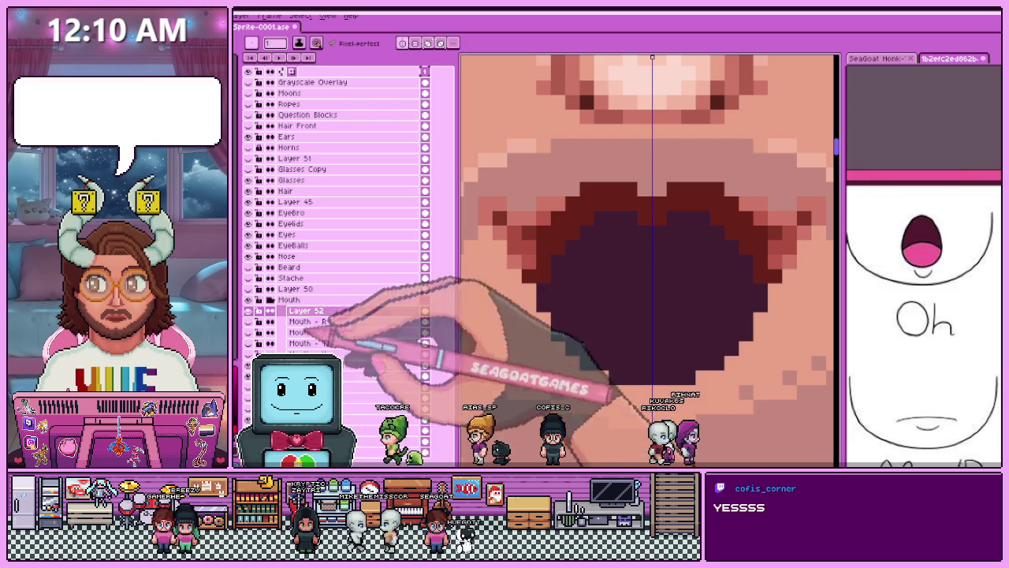
Hide and re-show Layer 52 to compare the open mouth with the closed lips.
{"action": "left_click", "coordinate": [249, 311]}
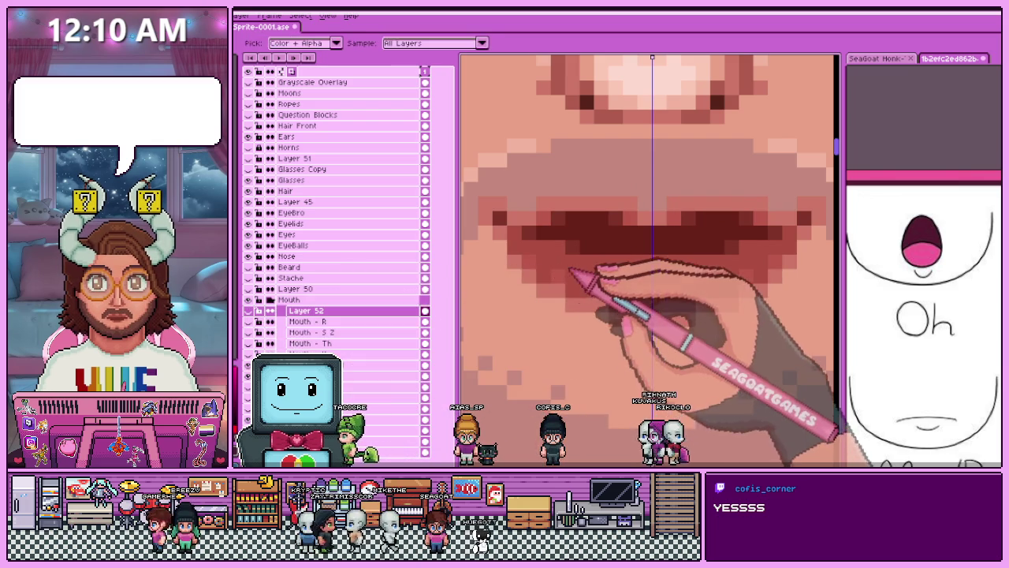
{"action": "left_click", "coordinate": [249, 311]}
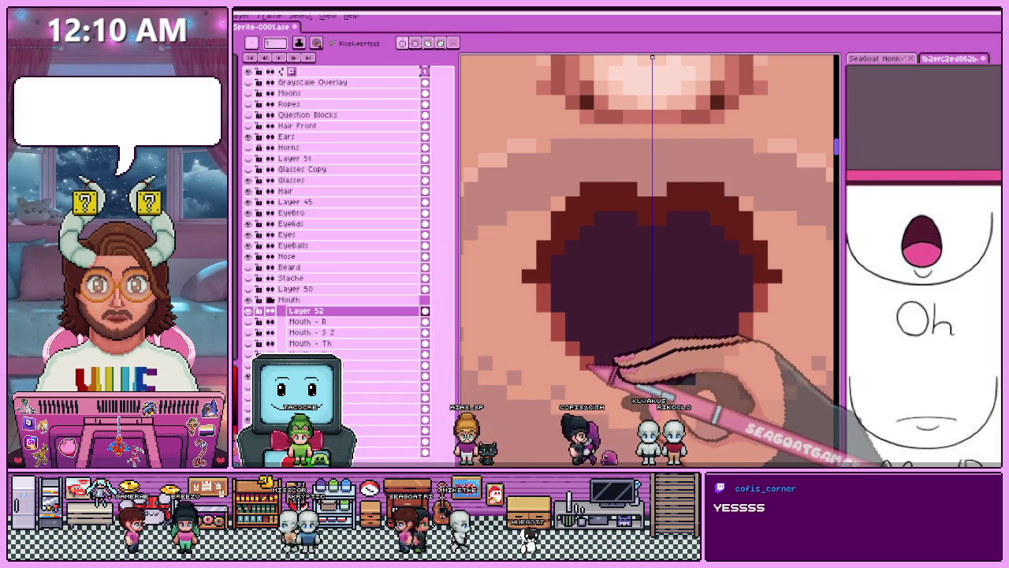
{"action": "scroll", "coordinate": [662, 383], "scroll_direction": "down", "scroll_amount": 3}
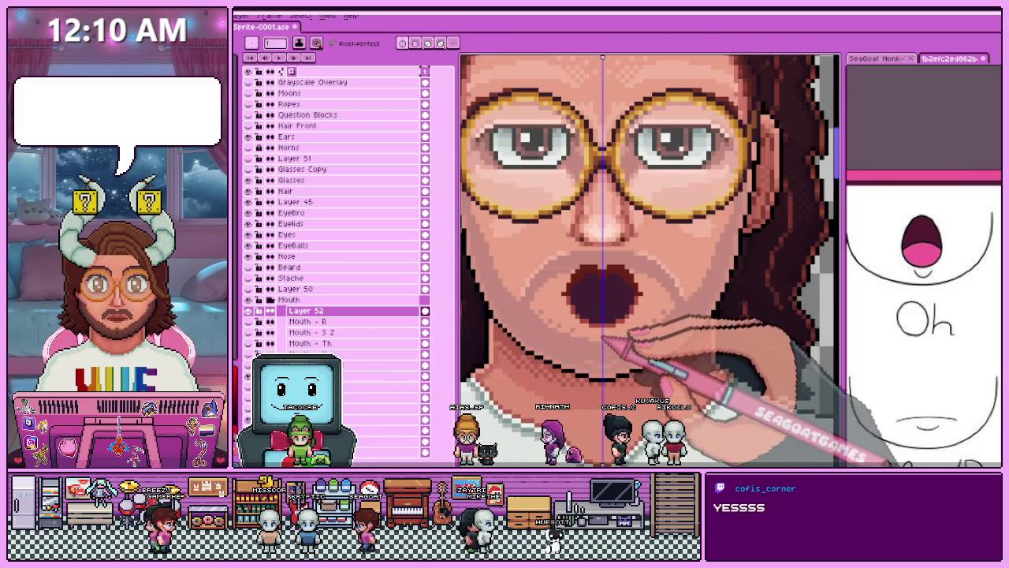
{"action": "scroll", "coordinate": [518, 292], "scroll_direction": "up", "scroll_amount": 3}
{"action": "scroll", "coordinate": [540, 293], "scroll_direction": "up", "scroll_amount": 1}
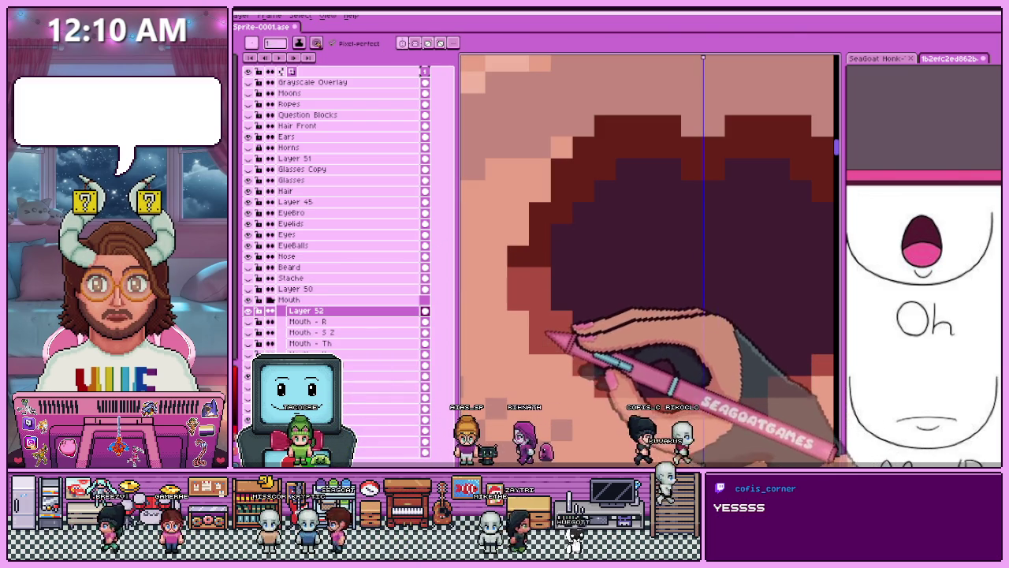
{"action": "scroll", "coordinate": [615, 409], "scroll_direction": "down", "scroll_amount": 2}
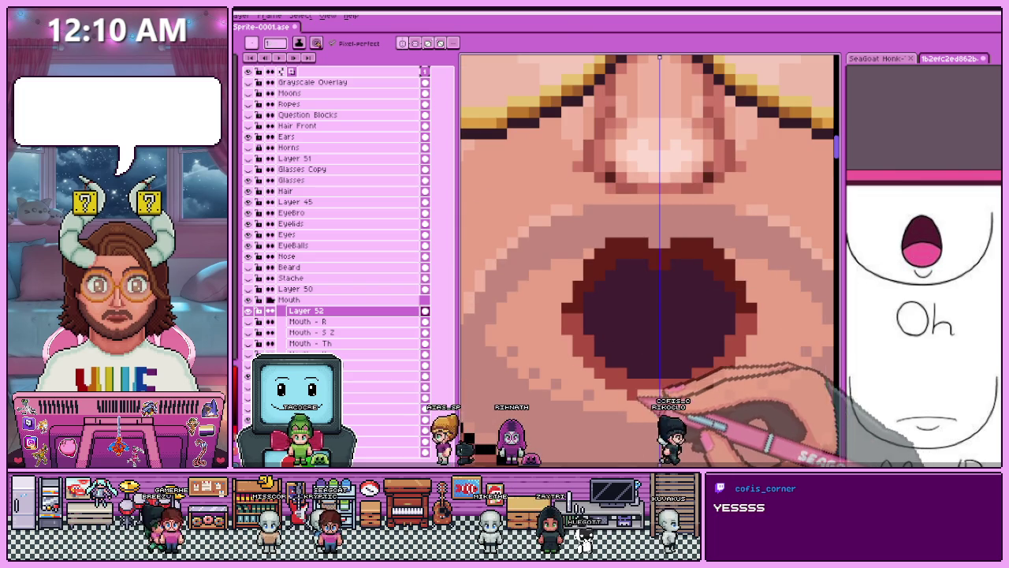
{"action": "scroll", "coordinate": [702, 398], "scroll_direction": "down", "scroll_amount": 3}
{"action": "scroll", "coordinate": [689, 293], "scroll_direction": "down", "scroll_amount": 2}
{"action": "scroll", "coordinate": [675, 360], "scroll_direction": "up", "scroll_amount": 2}
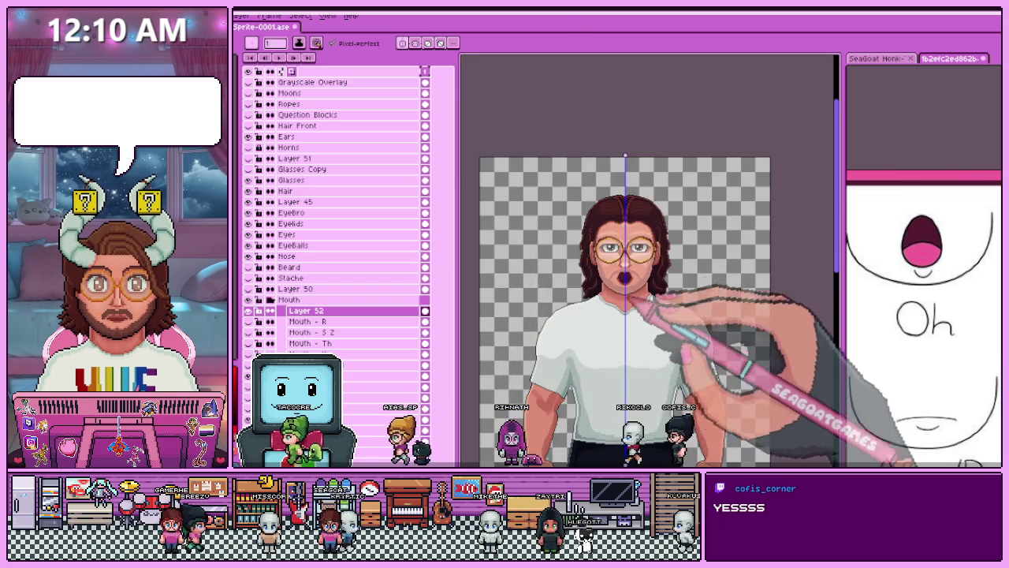
{"action": "scroll", "coordinate": [675, 349], "scroll_direction": "up", "scroll_amount": 3}
{"action": "scroll", "coordinate": [597, 265], "scroll_direction": "up", "scroll_amount": 1}
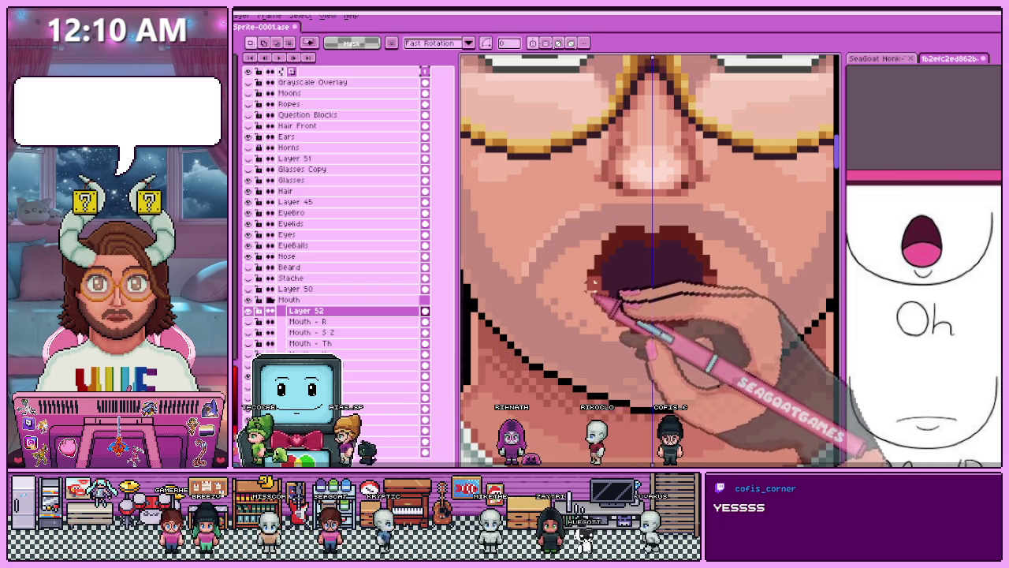
Resize and reposition the selected open mouth with transform handles, applying each change.
{"action": "left_click", "coordinate": [671, 313]}
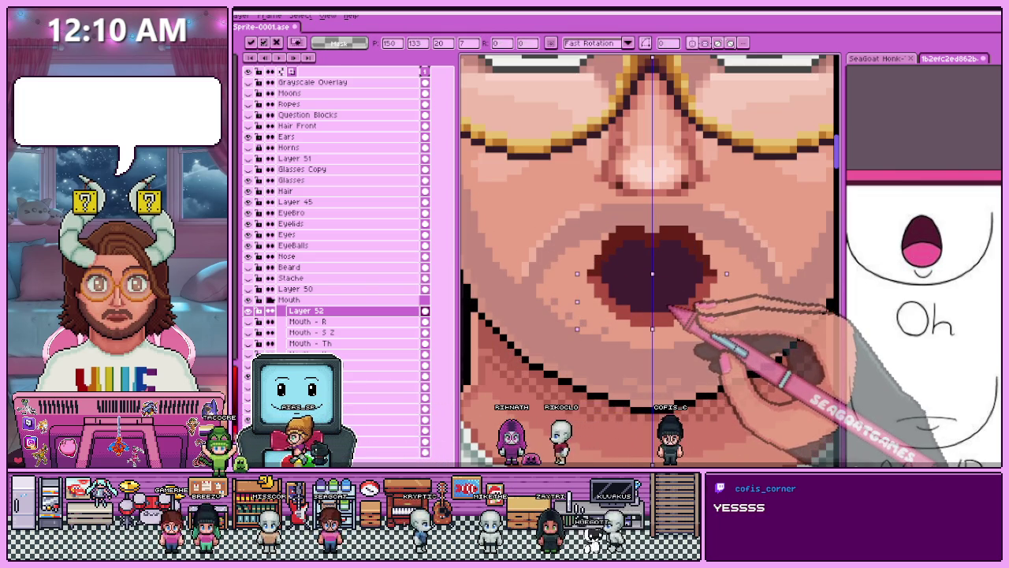
{"action": "scroll", "coordinate": [694, 292], "scroll_direction": "down", "scroll_amount": 1}
{"action": "scroll", "coordinate": [615, 292], "scroll_direction": "down", "scroll_amount": 2}
{"action": "key", "text": "Return"}
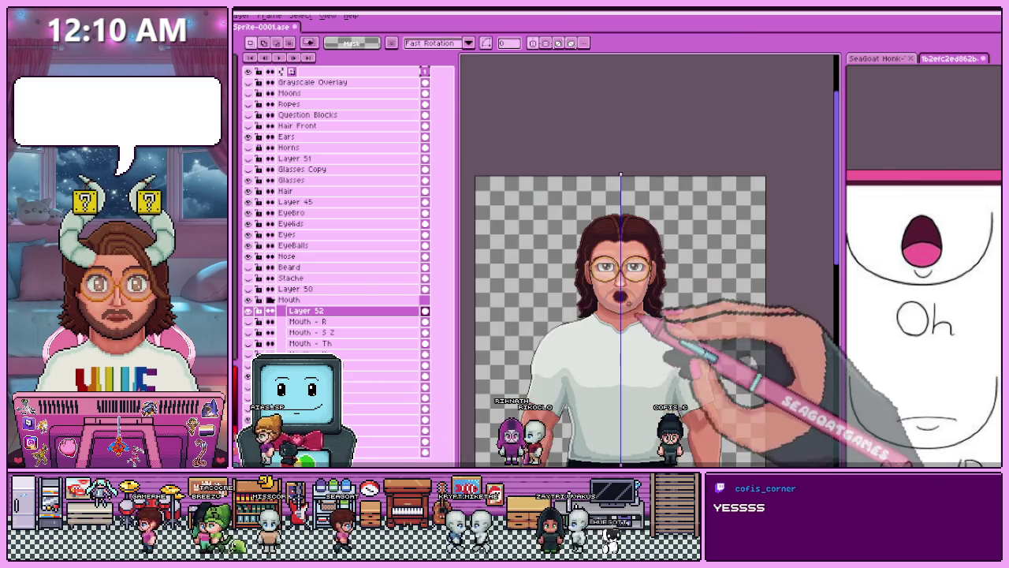
{"action": "scroll", "coordinate": [609, 296], "scroll_direction": "up", "scroll_amount": 2}
{"action": "scroll", "coordinate": [609, 296], "scroll_direction": "up", "scroll_amount": 1}
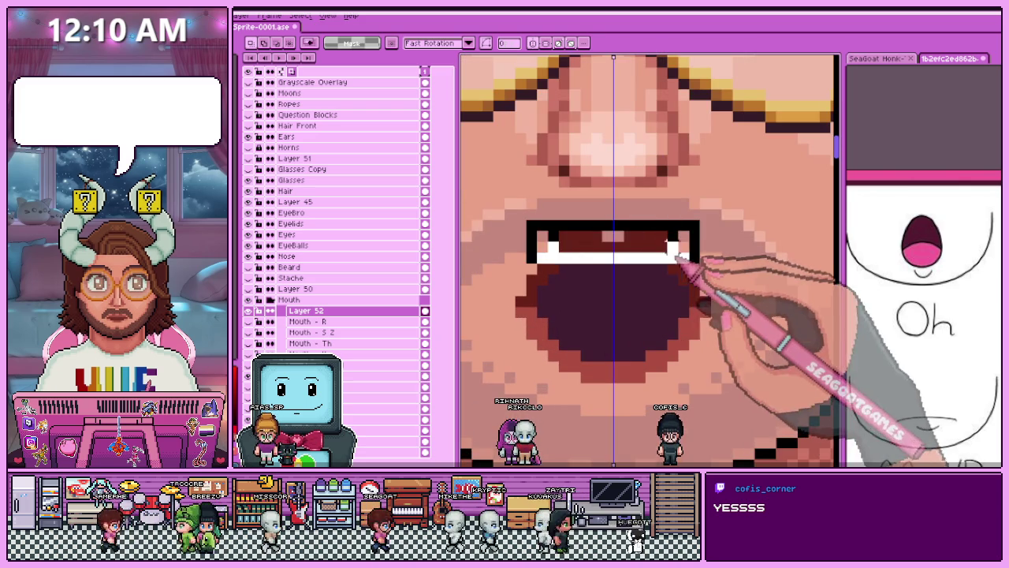
{"action": "left_click", "coordinate": [651, 254]}
{"action": "scroll", "coordinate": [651, 260], "scroll_direction": "down", "scroll_amount": 1}
{"action": "scroll", "coordinate": [652, 228], "scroll_direction": "down", "scroll_amount": 1}
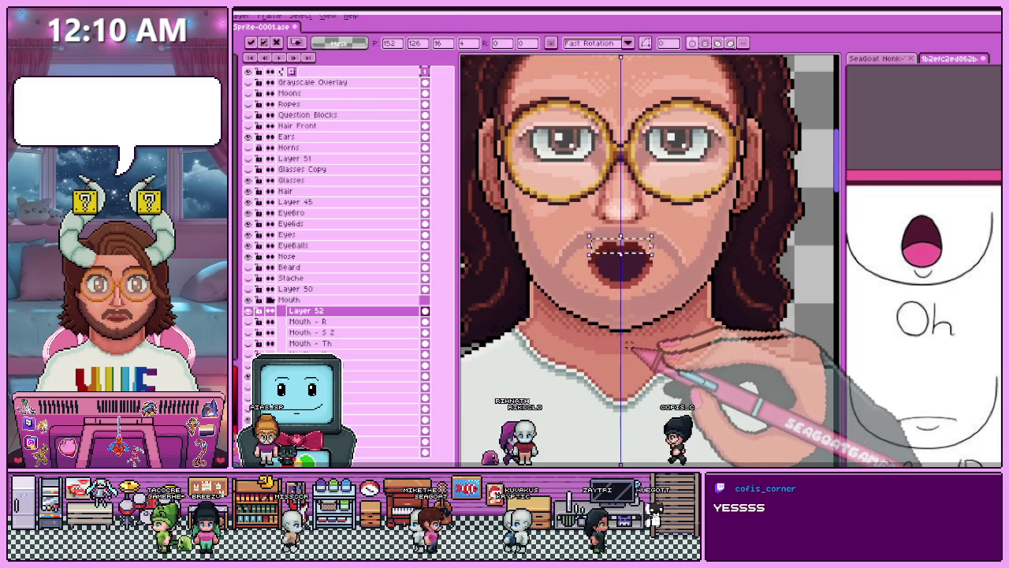
{"action": "key", "text": "Return"}
Switch the face to the teeth-showing mouth layer.
{"action": "scroll", "coordinate": [630, 351], "scroll_direction": "down", "scroll_amount": 1}
{"action": "scroll", "coordinate": [622, 323], "scroll_direction": "up", "scroll_amount": 1}
{"action": "scroll", "coordinate": [623, 323], "scroll_direction": "up", "scroll_amount": 1}
{"action": "scroll", "coordinate": [615, 319], "scroll_direction": "up", "scroll_amount": 1}
{"action": "scroll", "coordinate": [603, 315], "scroll_direction": "up", "scroll_amount": 1}
{"action": "scroll", "coordinate": [598, 311], "scroll_direction": "down", "scroll_amount": 1}
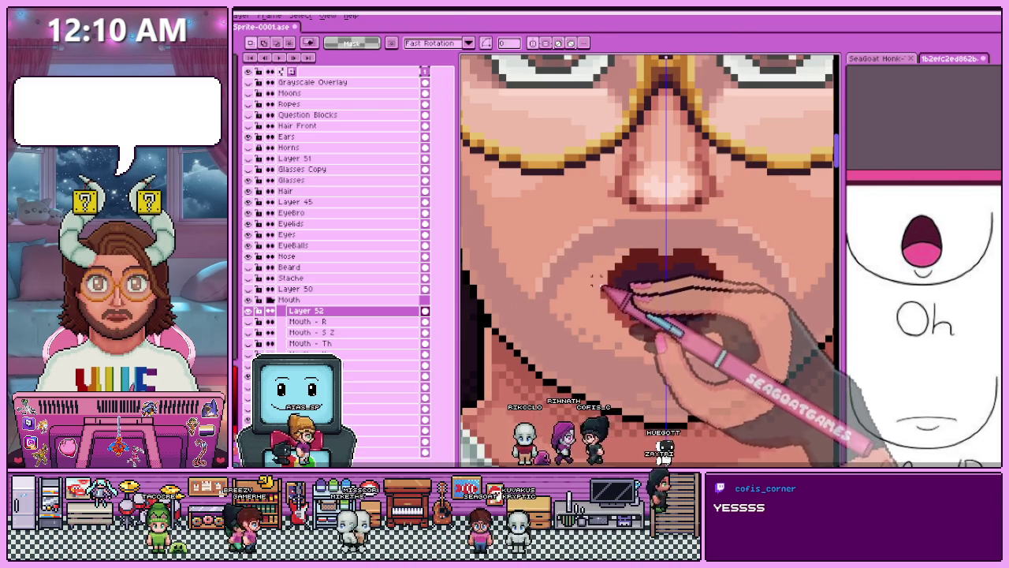
{"action": "scroll", "coordinate": [595, 280], "scroll_direction": "up", "scroll_amount": 1}
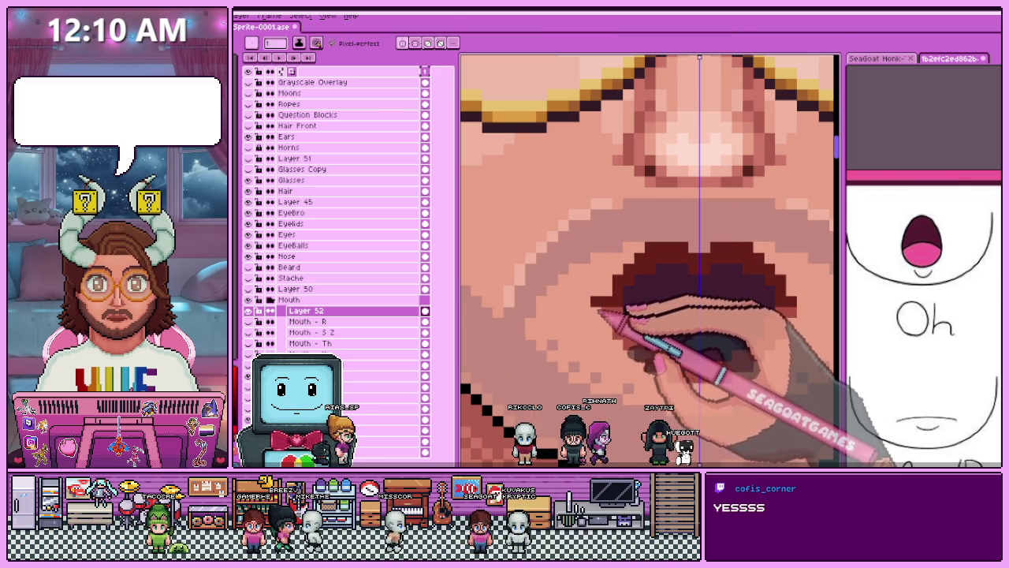
{"action": "scroll", "coordinate": [599, 312], "scroll_direction": "up", "scroll_amount": 1}
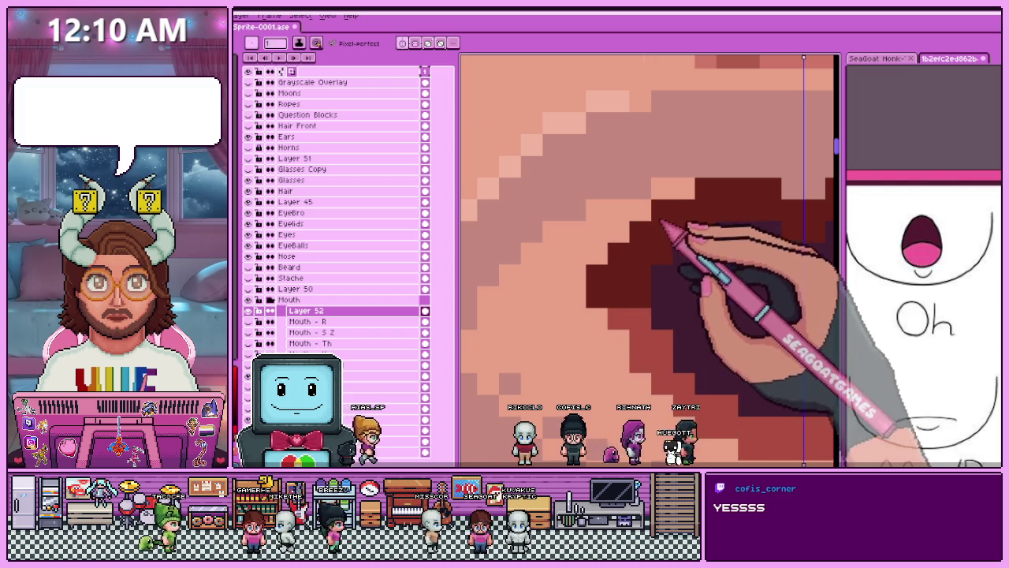
{"action": "scroll", "coordinate": [626, 257], "scroll_direction": "down", "scroll_amount": 2}
{"action": "scroll", "coordinate": [599, 254], "scroll_direction": "up", "scroll_amount": 2}
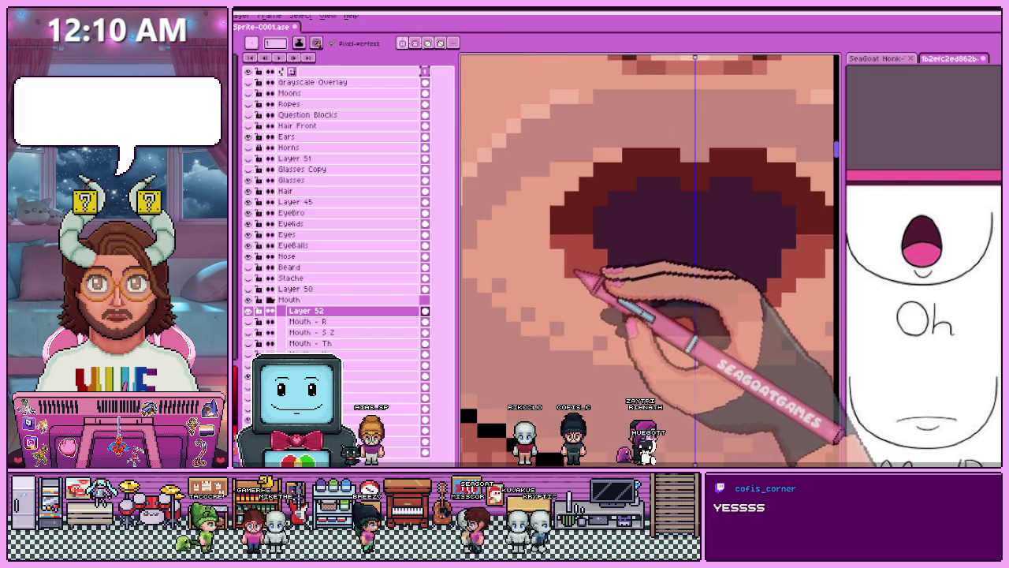
{"action": "scroll", "coordinate": [623, 320], "scroll_direction": "down", "scroll_amount": 4}
{"action": "scroll", "coordinate": [646, 266], "scroll_direction": "up", "scroll_amount": 2}
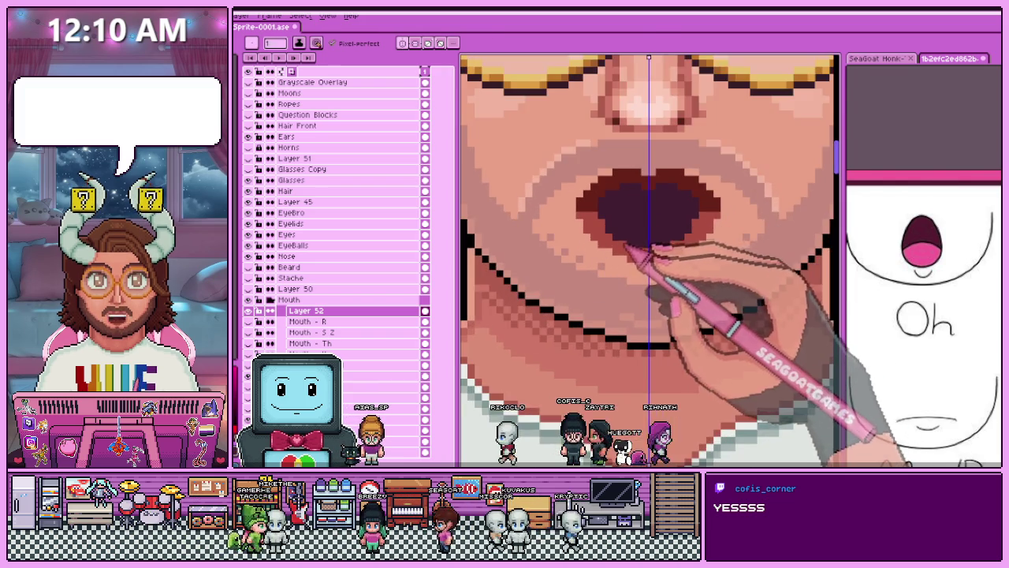
{"action": "scroll", "coordinate": [653, 252], "scroll_direction": "up", "scroll_amount": 1}
{"action": "scroll", "coordinate": [631, 236], "scroll_direction": "up", "scroll_amount": 1}
{"action": "scroll", "coordinate": [581, 211], "scroll_direction": "down", "scroll_amount": 3}
{"action": "scroll", "coordinate": [641, 289], "scroll_direction": "down", "scroll_amount": 2}
{"action": "scroll", "coordinate": [640, 289], "scroll_direction": "down", "scroll_amount": 2}
{"action": "scroll", "coordinate": [623, 254], "scroll_direction": "up", "scroll_amount": 4}
{"action": "scroll", "coordinate": [631, 300], "scroll_direction": "up", "scroll_amount": 1}
{"action": "left_click", "coordinate": [258, 354]}
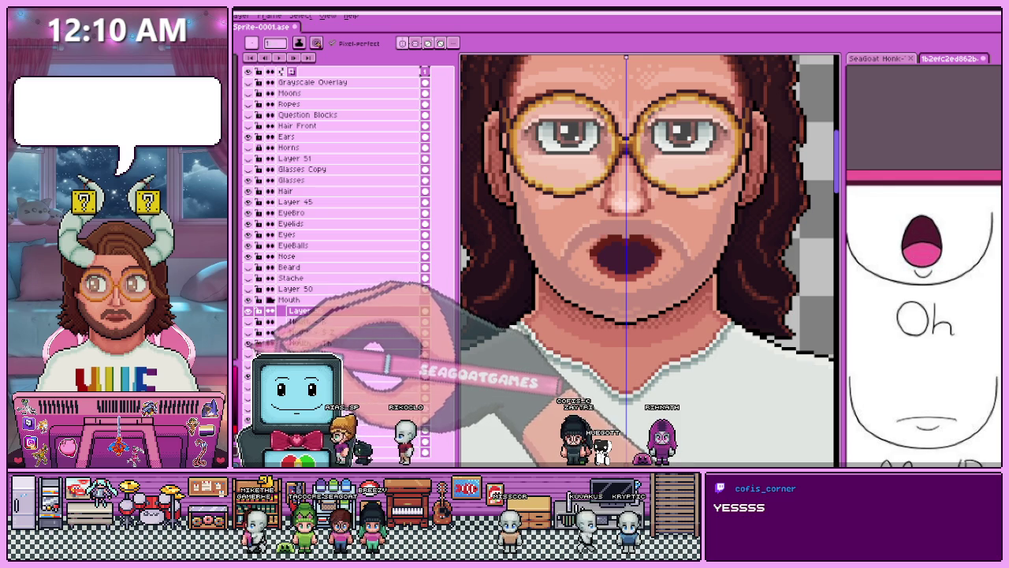
Hide the teeth-showing mouth layer and make Layer 52 with the open mouth active.
{"action": "key", "text": "i"}
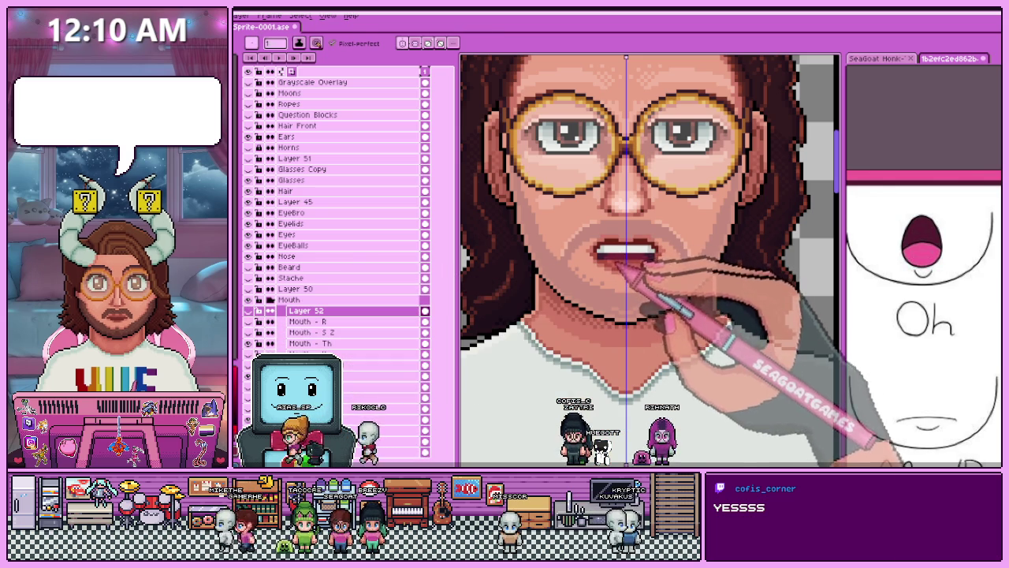
{"action": "left_click", "coordinate": [249, 311]}
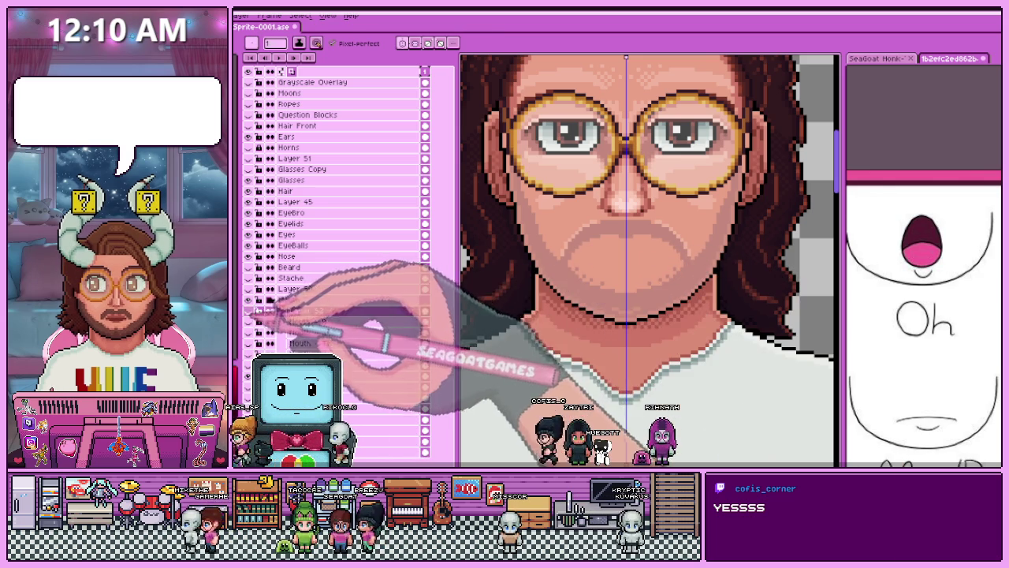
{"action": "left_click", "coordinate": [249, 322]}
Sample shades from the mouth and lip pixels and redraw the open mouth rounder.
{"action": "scroll", "coordinate": [622, 236], "scroll_direction": "up", "scroll_amount": 2}
{"action": "scroll", "coordinate": [607, 268], "scroll_direction": "up", "scroll_amount": 2}
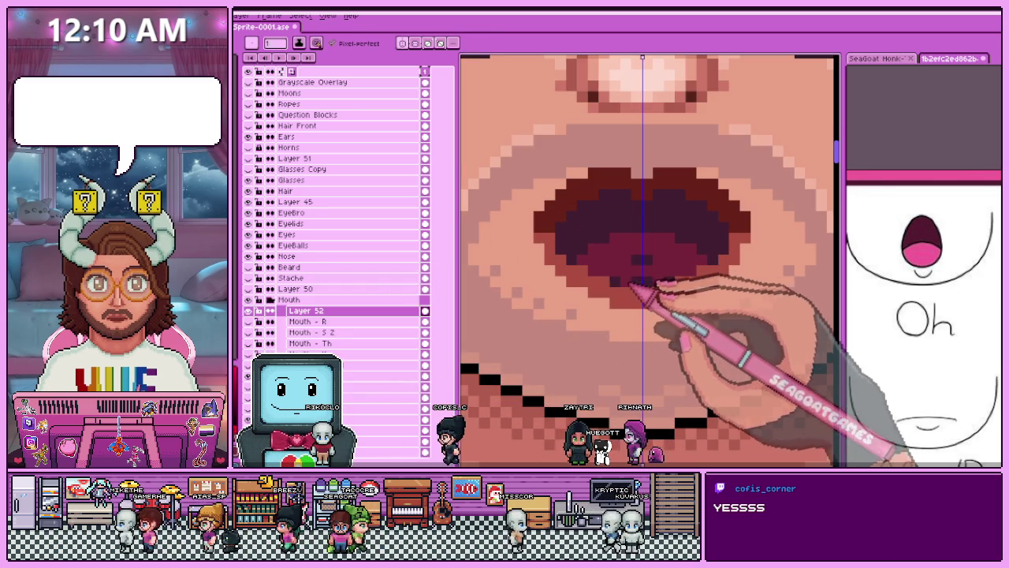
{"action": "scroll", "coordinate": [634, 288], "scroll_direction": "down", "scroll_amount": 2}
{"action": "scroll", "coordinate": [627, 296], "scroll_direction": "down", "scroll_amount": 2}
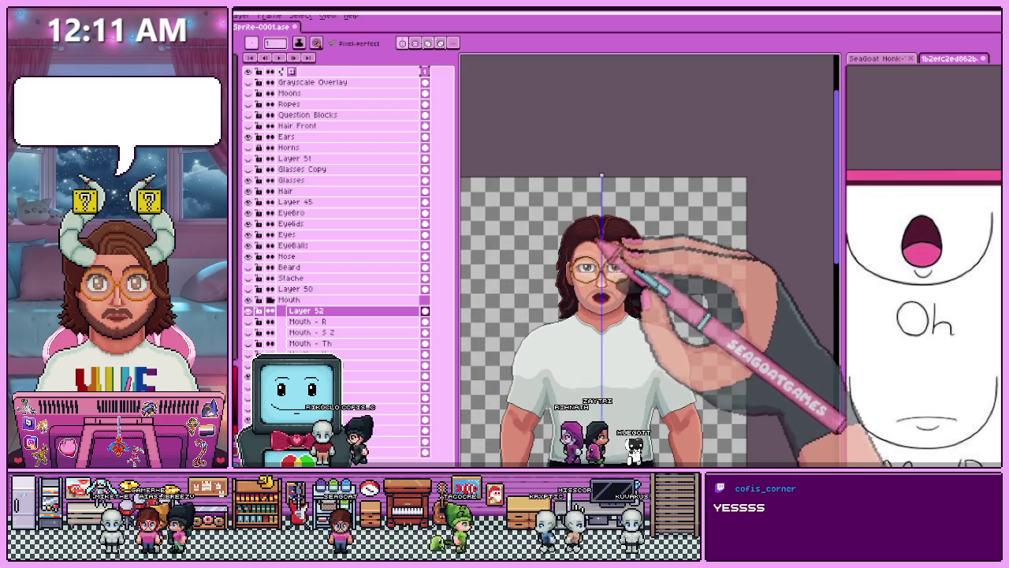
{"action": "scroll", "coordinate": [603, 260], "scroll_direction": "up", "scroll_amount": 2}
{"action": "scroll", "coordinate": [576, 284], "scroll_direction": "up", "scroll_amount": 2}
{"action": "scroll", "coordinate": [544, 298], "scroll_direction": "up", "scroll_amount": 2}
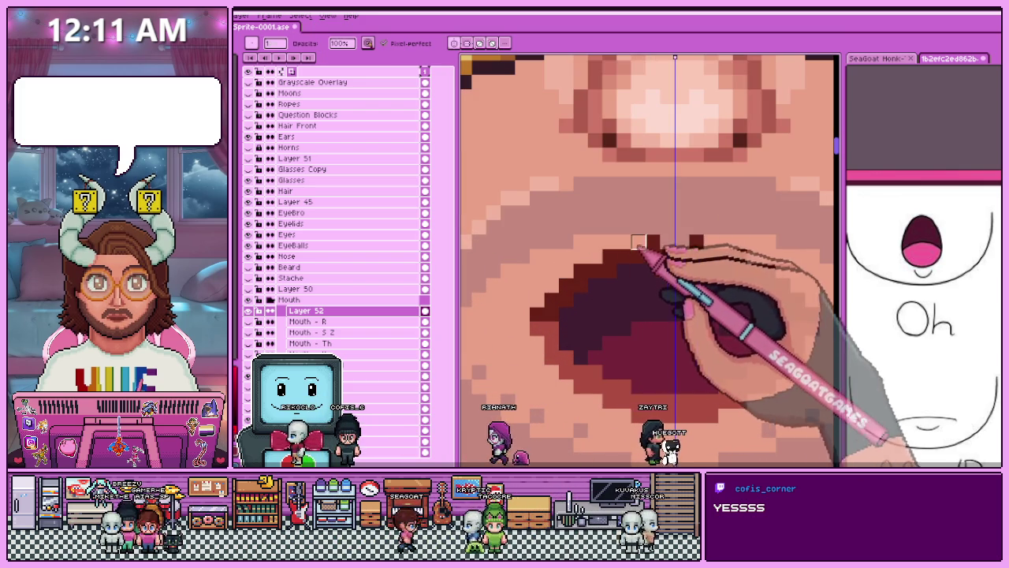
{"action": "scroll", "coordinate": [638, 244], "scroll_direction": "down", "scroll_amount": 2}
{"action": "scroll", "coordinate": [623, 284], "scroll_direction": "down", "scroll_amount": 1}
{"action": "scroll", "coordinate": [607, 311], "scroll_direction": "down", "scroll_amount": 1}
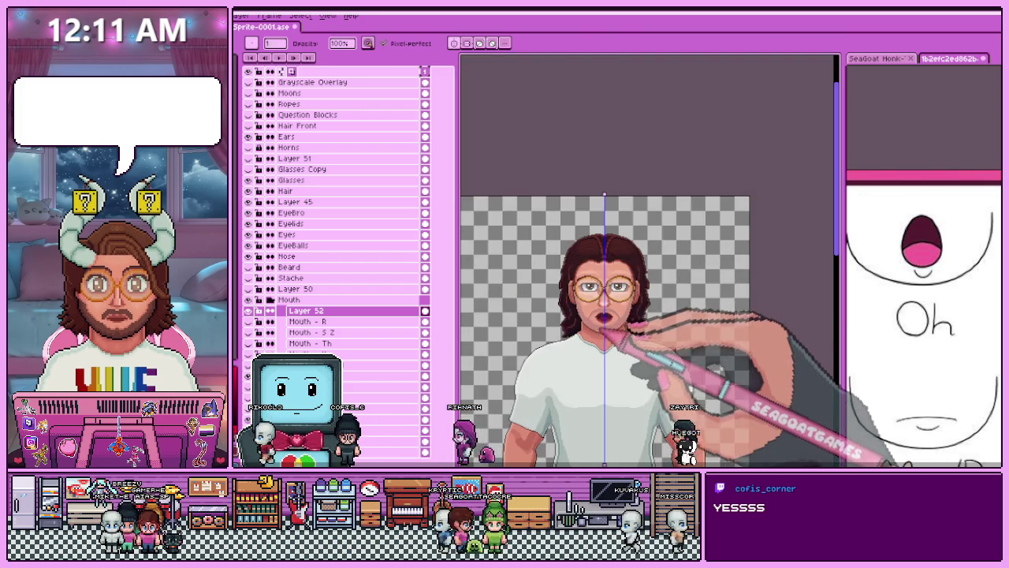
{"action": "scroll", "coordinate": [604, 324], "scroll_direction": "up", "scroll_amount": 2}
{"action": "scroll", "coordinate": [592, 311], "scroll_direction": "up", "scroll_amount": 2}
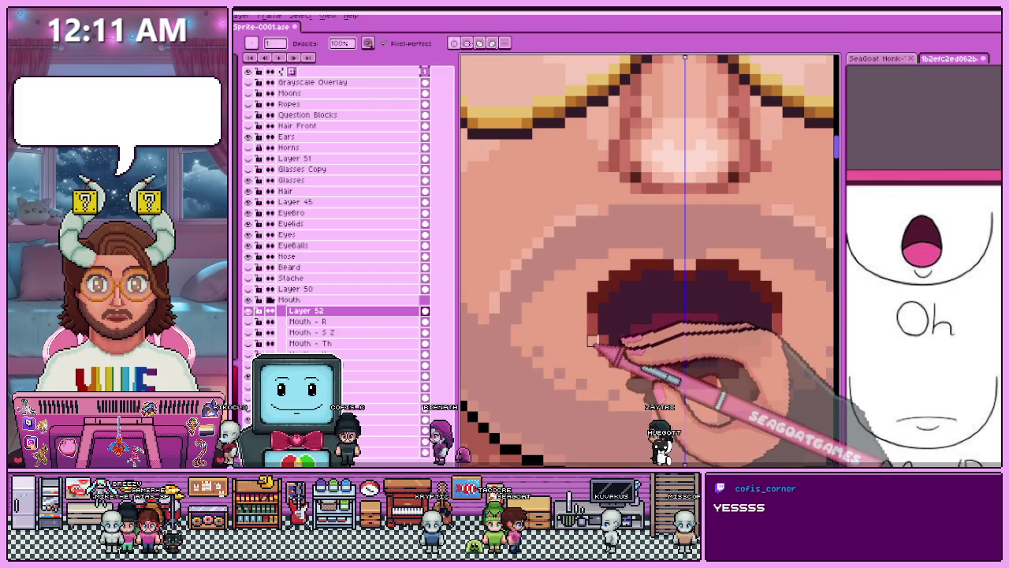
{"action": "scroll", "coordinate": [624, 373], "scroll_direction": "down", "scroll_amount": 1}
{"action": "scroll", "coordinate": [627, 375], "scroll_direction": "down", "scroll_amount": 1}
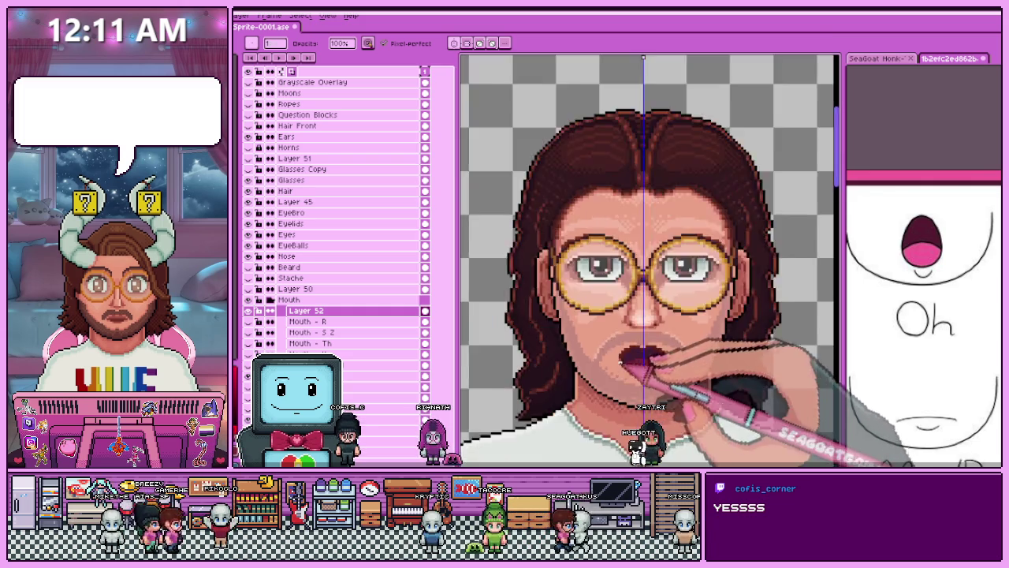
{"action": "scroll", "coordinate": [630, 377], "scroll_direction": "down", "scroll_amount": 1}
{"action": "scroll", "coordinate": [636, 377], "scroll_direction": "up", "scroll_amount": 2}
{"action": "scroll", "coordinate": [635, 371], "scroll_direction": "up", "scroll_amount": 2}
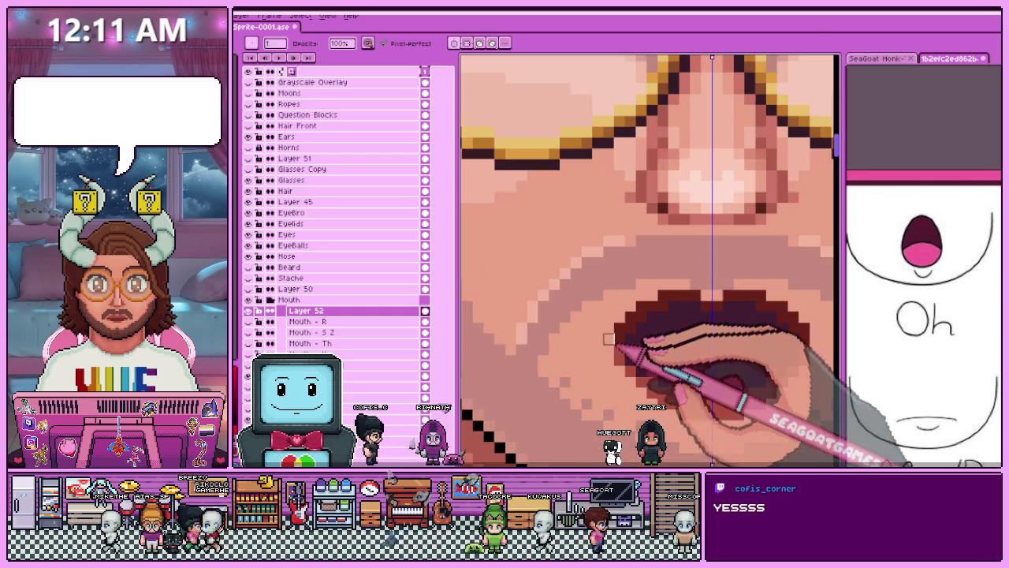
{"action": "key", "text": "alt"}
{"action": "scroll", "coordinate": [626, 355], "scroll_direction": "down", "scroll_amount": 2}
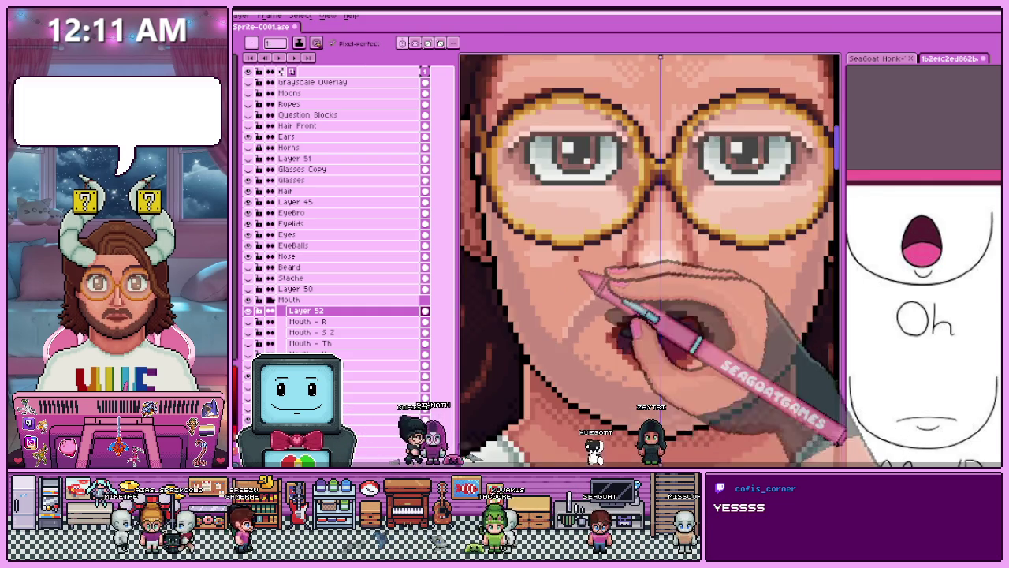
{"action": "scroll", "coordinate": [623, 346], "scroll_direction": "down", "scroll_amount": 1}
{"action": "scroll", "coordinate": [617, 338], "scroll_direction": "up", "scroll_amount": 1}
{"action": "scroll", "coordinate": [599, 335], "scroll_direction": "up", "scroll_amount": 2}
{"action": "scroll", "coordinate": [601, 286], "scroll_direction": "up", "scroll_amount": 1}
{"action": "key", "text": "alt"}
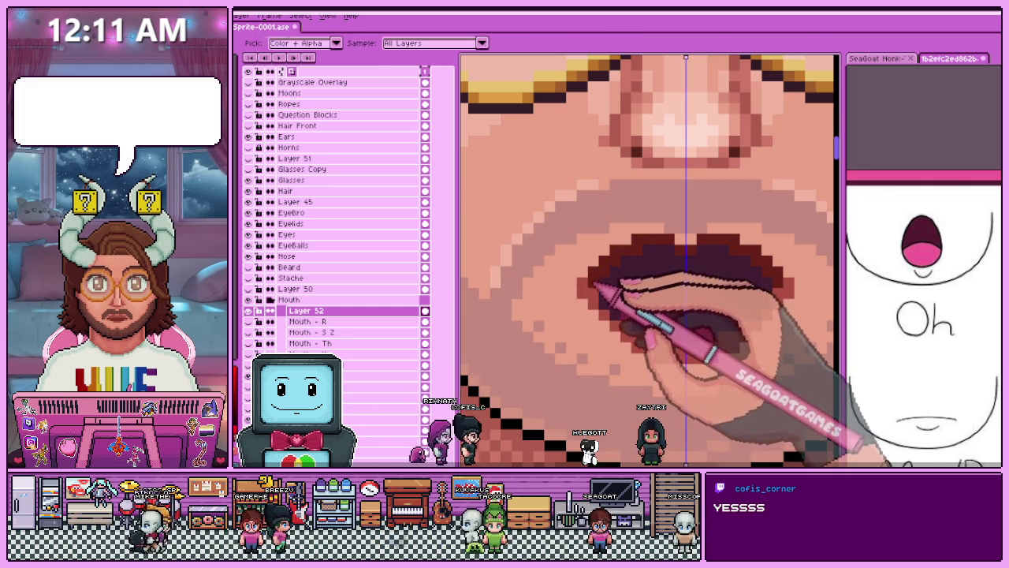
{"action": "scroll", "coordinate": [589, 298], "scroll_direction": "down", "scroll_amount": 1}
{"action": "scroll", "coordinate": [599, 296], "scroll_direction": "down", "scroll_amount": 1}
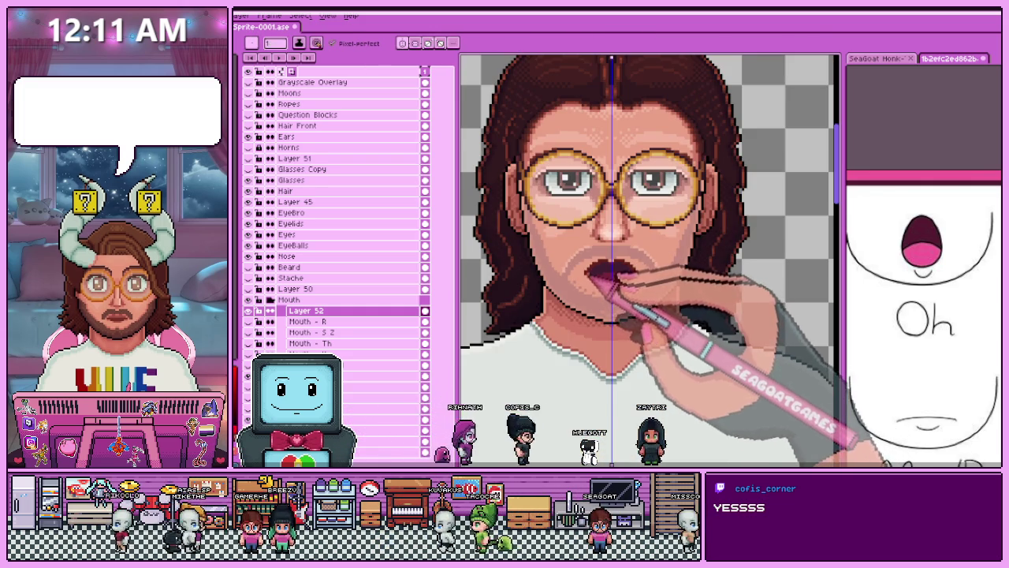
{"action": "scroll", "coordinate": [599, 276], "scroll_direction": "down", "scroll_amount": 2}
{"action": "scroll", "coordinate": [598, 285], "scroll_direction": "up", "scroll_amount": 2}
{"action": "scroll", "coordinate": [587, 276], "scroll_direction": "up", "scroll_amount": 1}
Shade the mouth interior dark red with a lighter red tongue along the bottom.
{"action": "key", "text": "alt"}
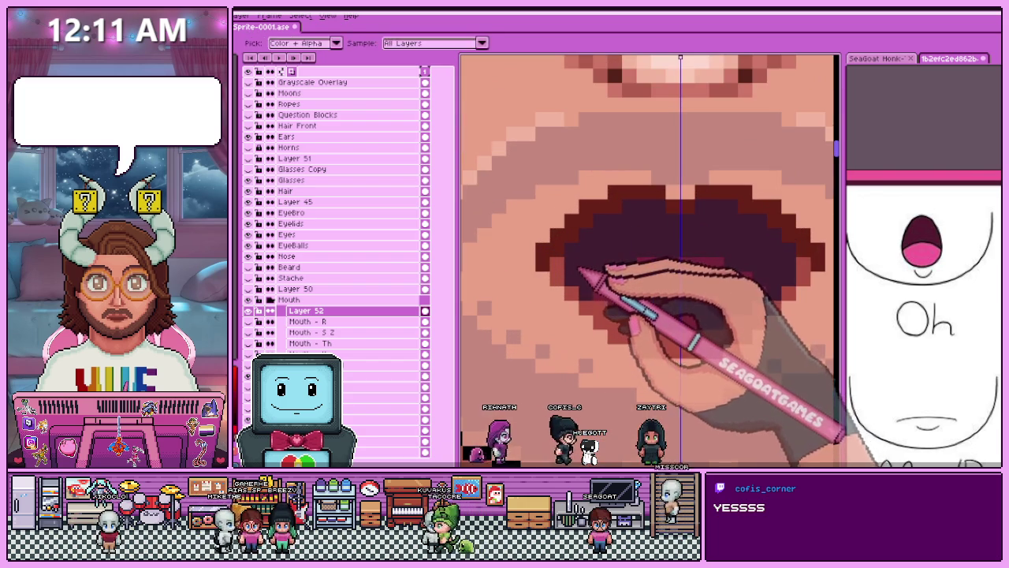
{"action": "scroll", "coordinate": [584, 307], "scroll_direction": "down", "scroll_amount": 2}
{"action": "scroll", "coordinate": [603, 332], "scroll_direction": "down", "scroll_amount": 1}
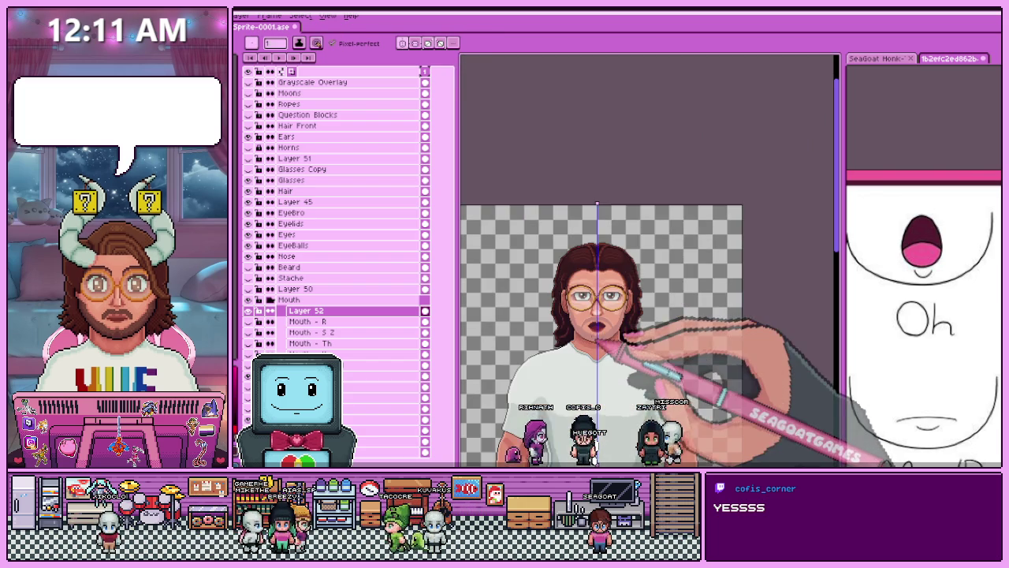
{"action": "scroll", "coordinate": [598, 345], "scroll_direction": "up", "scroll_amount": 2}
{"action": "scroll", "coordinate": [597, 346], "scroll_direction": "up", "scroll_amount": 1}
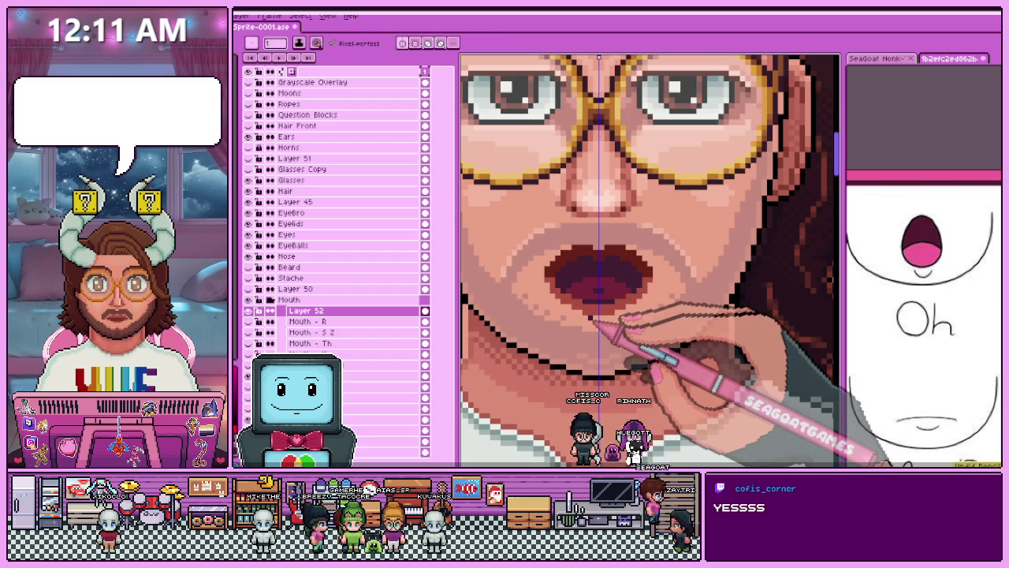
{"action": "scroll", "coordinate": [597, 321], "scroll_direction": "down", "scroll_amount": 1}
{"action": "scroll", "coordinate": [603, 312], "scroll_direction": "up", "scroll_amount": 3}
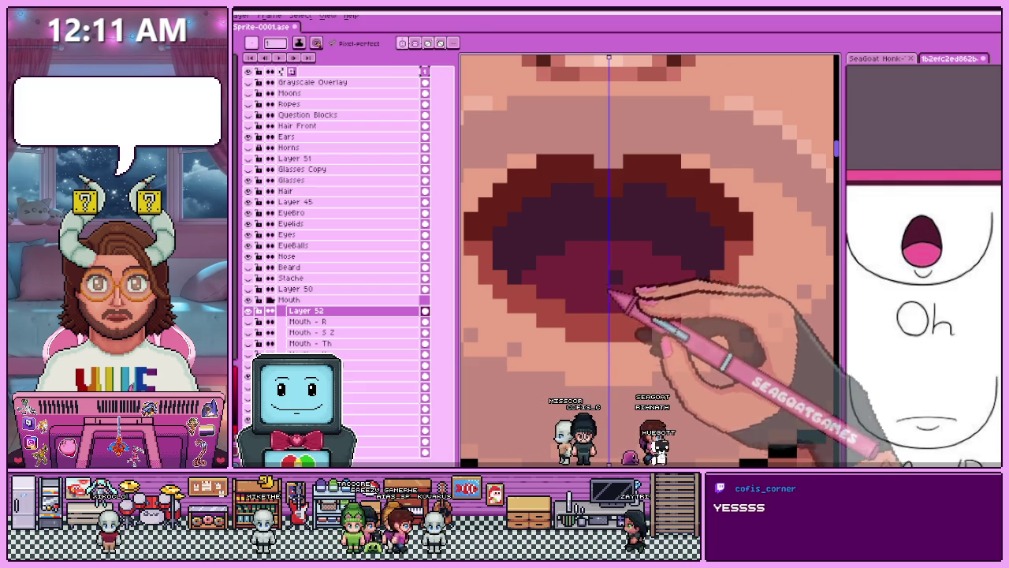
{"action": "scroll", "coordinate": [621, 303], "scroll_direction": "down", "scroll_amount": 2}
{"action": "scroll", "coordinate": [615, 306], "scroll_direction": "down", "scroll_amount": 1}
{"action": "scroll", "coordinate": [610, 309], "scroll_direction": "down", "scroll_amount": 1}
{"action": "scroll", "coordinate": [607, 312], "scroll_direction": "up", "scroll_amount": 1}
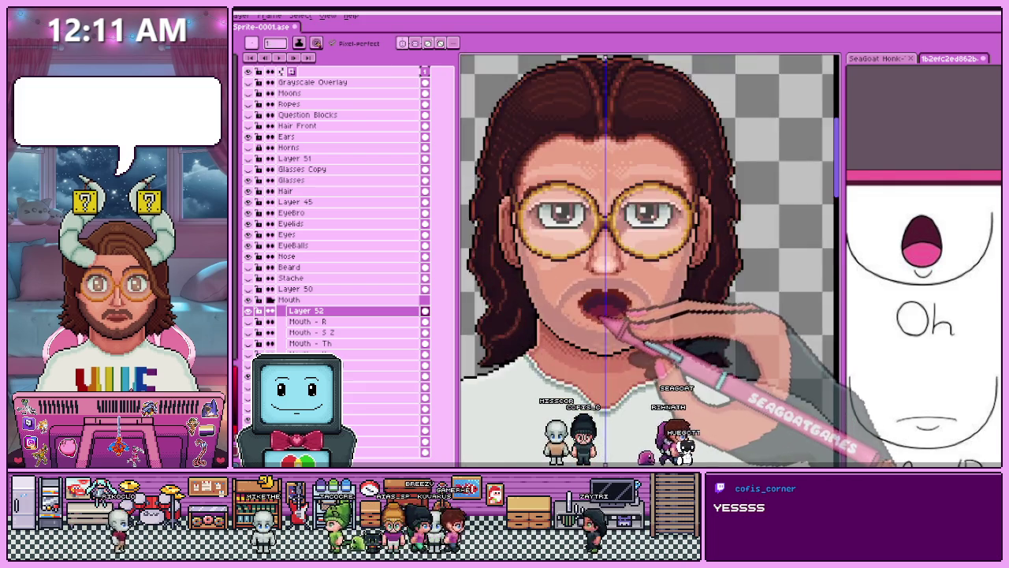
{"action": "scroll", "coordinate": [605, 310], "scroll_direction": "up", "scroll_amount": 1}
{"action": "scroll", "coordinate": [596, 311], "scroll_direction": "up", "scroll_amount": 3}
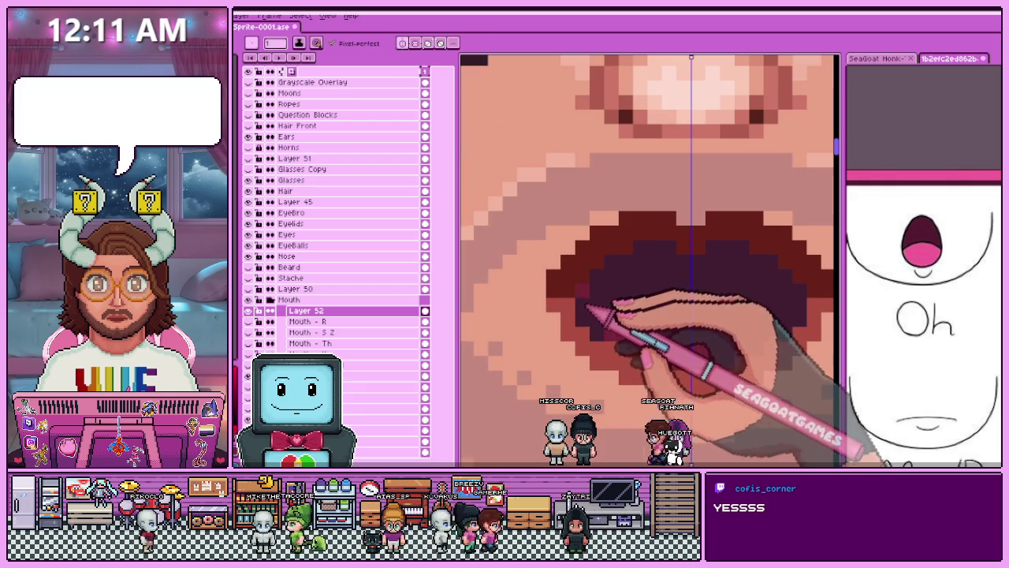
{"action": "scroll", "coordinate": [586, 309], "scroll_direction": "up", "scroll_amount": 2}
{"action": "scroll", "coordinate": [599, 300], "scroll_direction": "down", "scroll_amount": 3}
{"action": "scroll", "coordinate": [612, 252], "scroll_direction": "down", "scroll_amount": 1}
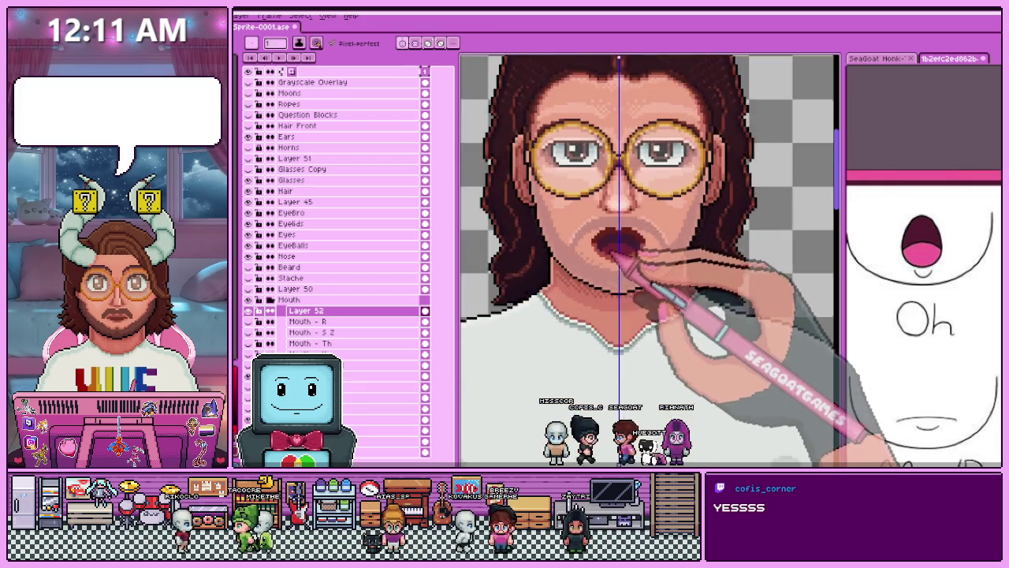
{"action": "scroll", "coordinate": [623, 260], "scroll_direction": "up", "scroll_amount": 2}
{"action": "scroll", "coordinate": [635, 260], "scroll_direction": "up", "scroll_amount": 2}
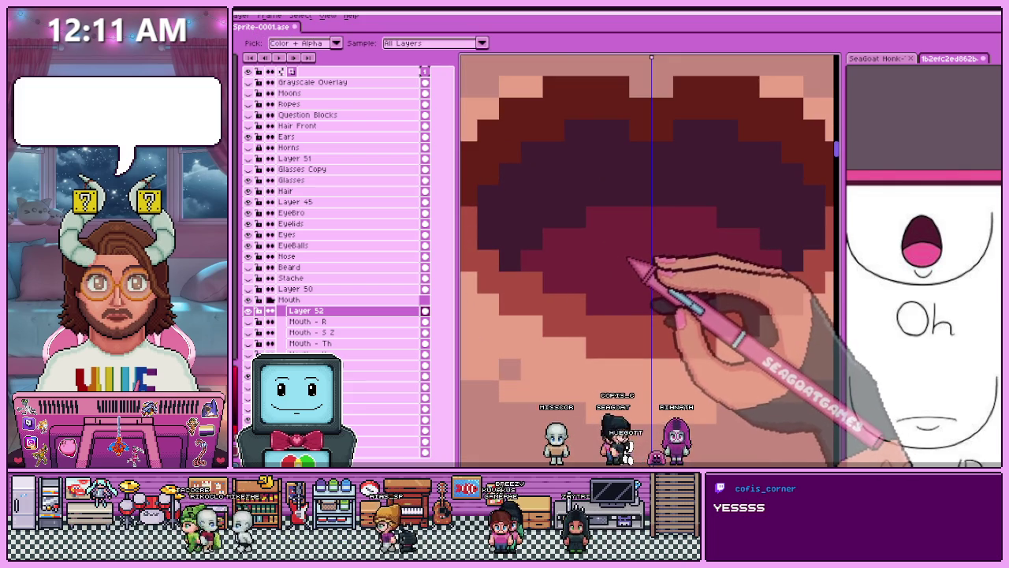
{"action": "scroll", "coordinate": [631, 261], "scroll_direction": "down", "scroll_amount": 2}
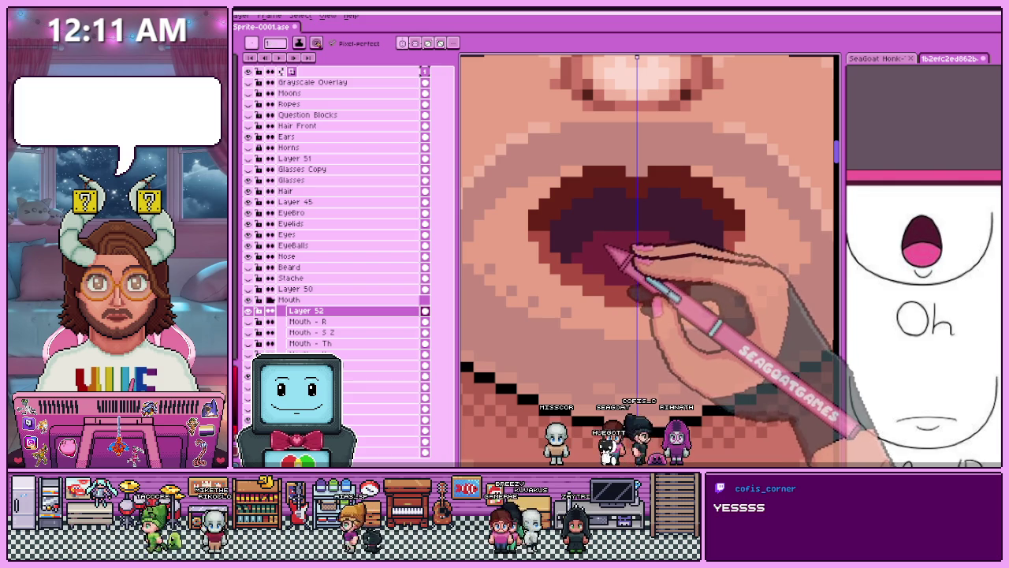
{"action": "scroll", "coordinate": [610, 249], "scroll_direction": "down", "scroll_amount": 2}
{"action": "scroll", "coordinate": [617, 247], "scroll_direction": "up", "scroll_amount": 2}
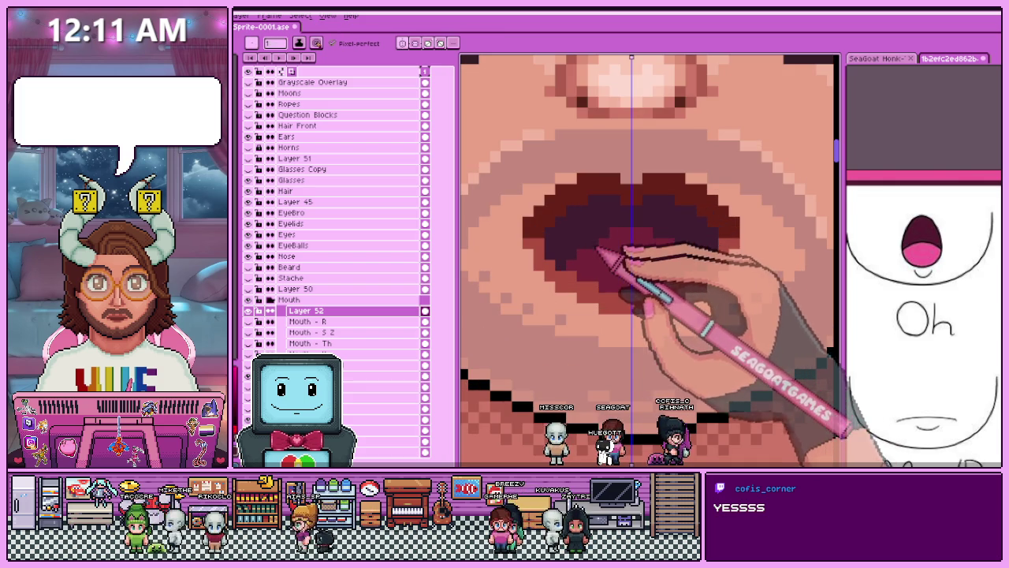
{"action": "scroll", "coordinate": [583, 262], "scroll_direction": "down", "scroll_amount": 3}
{"action": "scroll", "coordinate": [599, 260], "scroll_direction": "up", "scroll_amount": 2}
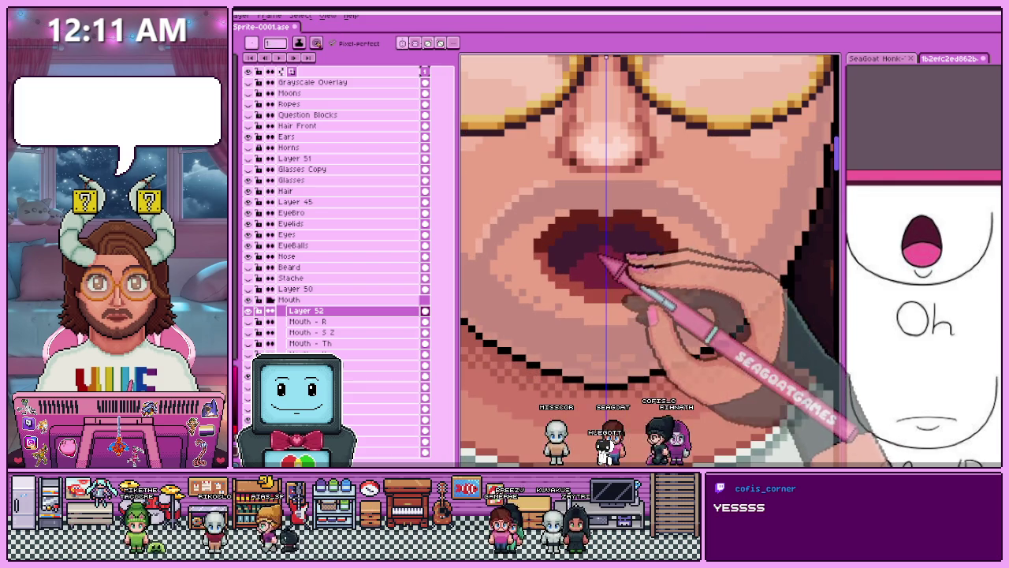
{"action": "scroll", "coordinate": [587, 272], "scroll_direction": "up", "scroll_amount": 2}
{"action": "scroll", "coordinate": [472, 288], "scroll_direction": "up", "scroll_amount": 2}
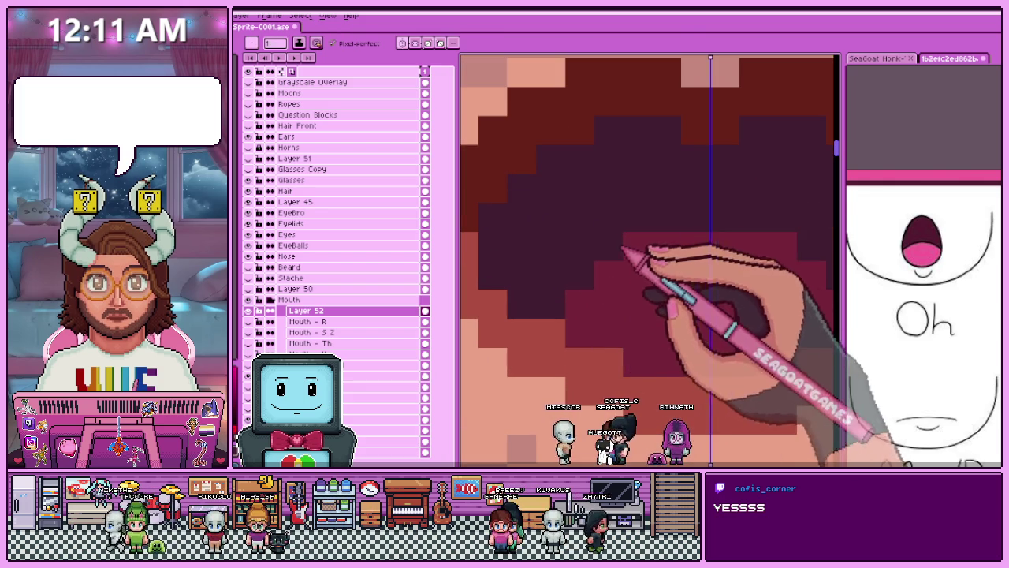
{"action": "scroll", "coordinate": [555, 312], "scroll_direction": "down", "scroll_amount": 1}
{"action": "scroll", "coordinate": [670, 224], "scroll_direction": "down", "scroll_amount": 1}
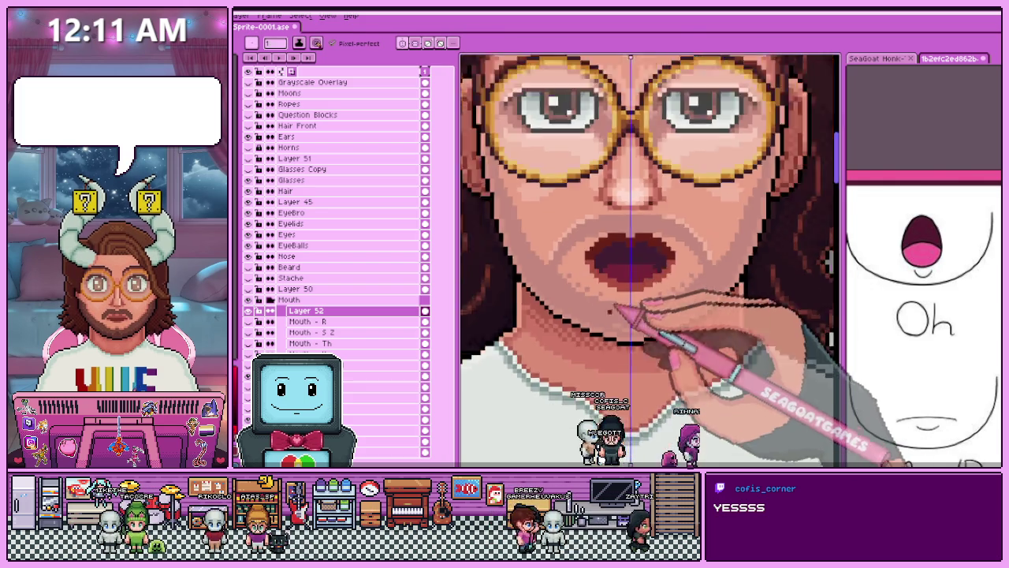
{"action": "scroll", "coordinate": [637, 331], "scroll_direction": "down", "scroll_amount": 1}
{"action": "scroll", "coordinate": [623, 331], "scroll_direction": "down", "scroll_amount": 1}
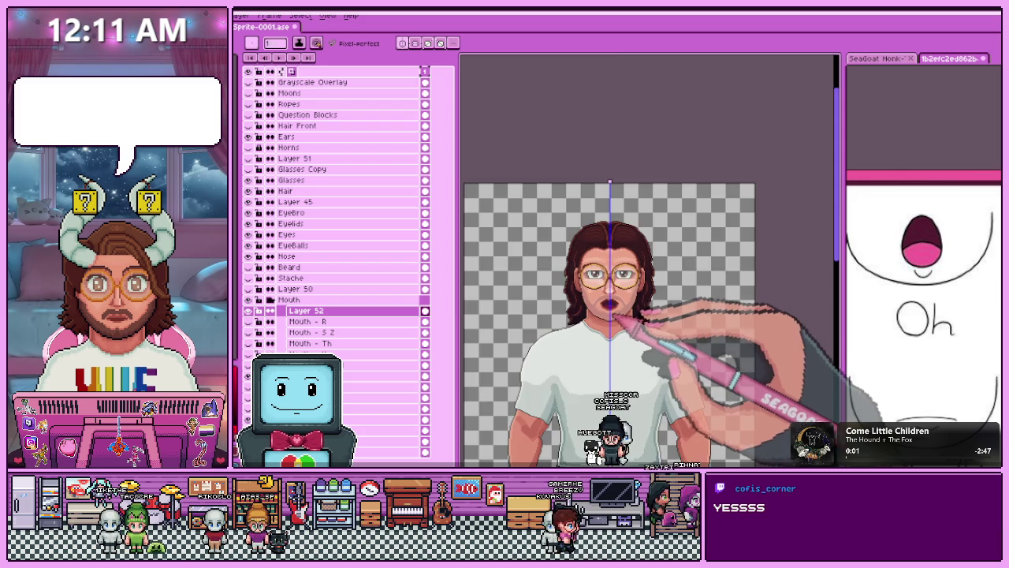
{"action": "scroll", "coordinate": [614, 312], "scroll_direction": "up", "scroll_amount": 3}
{"action": "scroll", "coordinate": [615, 312], "scroll_direction": "up", "scroll_amount": 3}
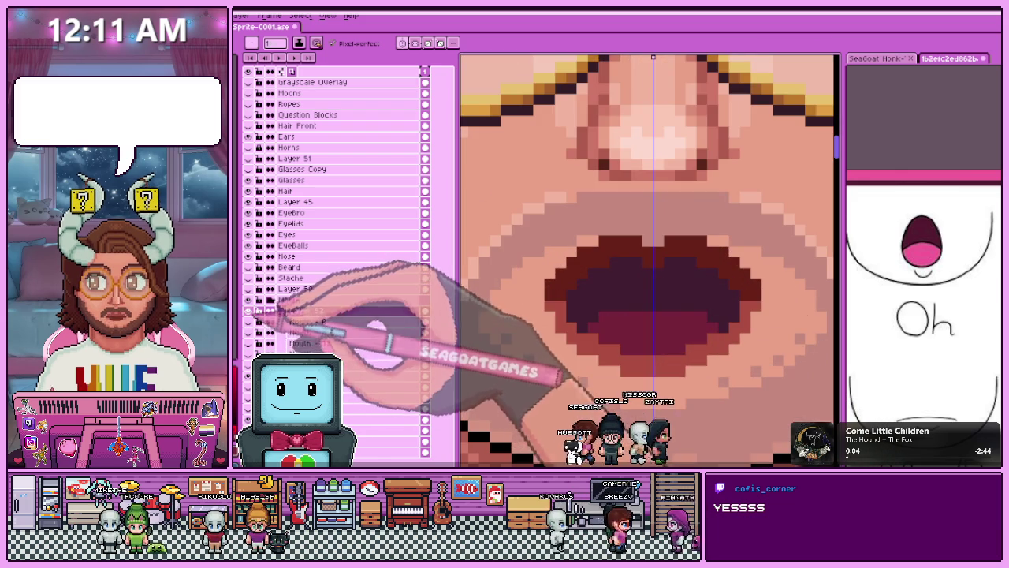
Toggle the open-mouth Layer 52 and the dark lip pixels off and back on to compare.
{"action": "left_click", "coordinate": [306, 311]}
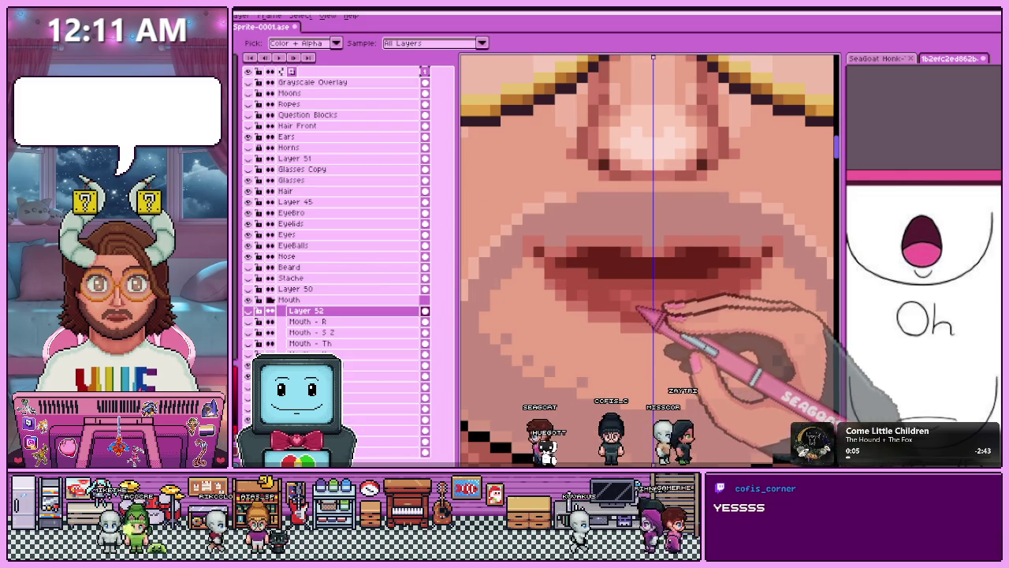
{"action": "left_click", "coordinate": [270, 310]}
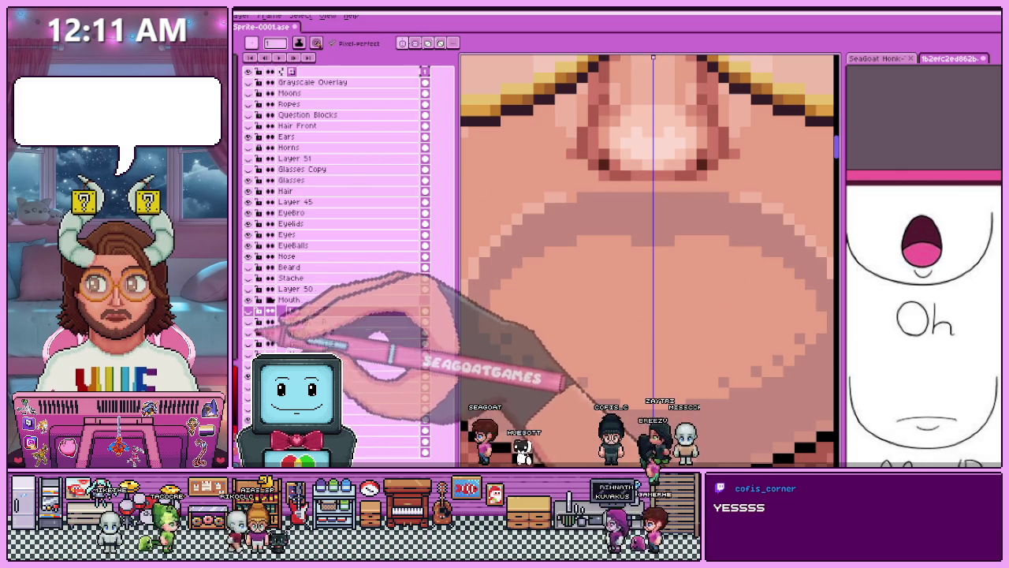
{"action": "left_click", "coordinate": [270, 310]}
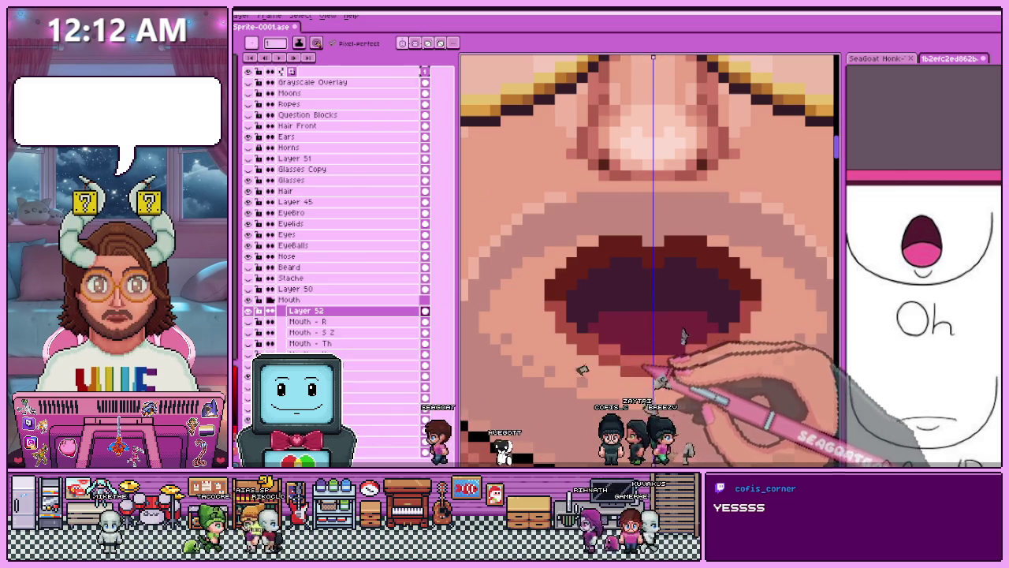
Sample a colour from the artwork and add a lighter red highlight along the upper lip.
{"action": "scroll", "coordinate": [586, 367], "scroll_direction": "down", "scroll_amount": 2}
{"action": "scroll", "coordinate": [586, 367], "scroll_direction": "up", "scroll_amount": 1}
{"action": "scroll", "coordinate": [586, 367], "scroll_direction": "up", "scroll_amount": 1}
{"action": "scroll", "coordinate": [586, 368], "scroll_direction": "down", "scroll_amount": 2}
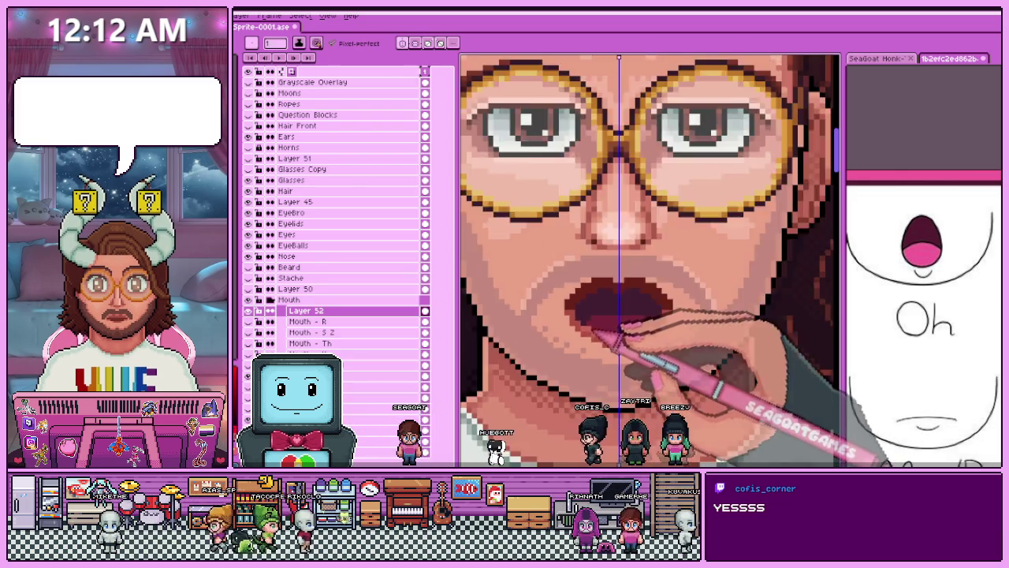
{"action": "scroll", "coordinate": [599, 332], "scroll_direction": "down", "scroll_amount": 1}
{"action": "scroll", "coordinate": [599, 331], "scroll_direction": "down", "scroll_amount": 1}
{"action": "scroll", "coordinate": [599, 331], "scroll_direction": "up", "scroll_amount": 1}
{"action": "scroll", "coordinate": [599, 323], "scroll_direction": "up", "scroll_amount": 2}
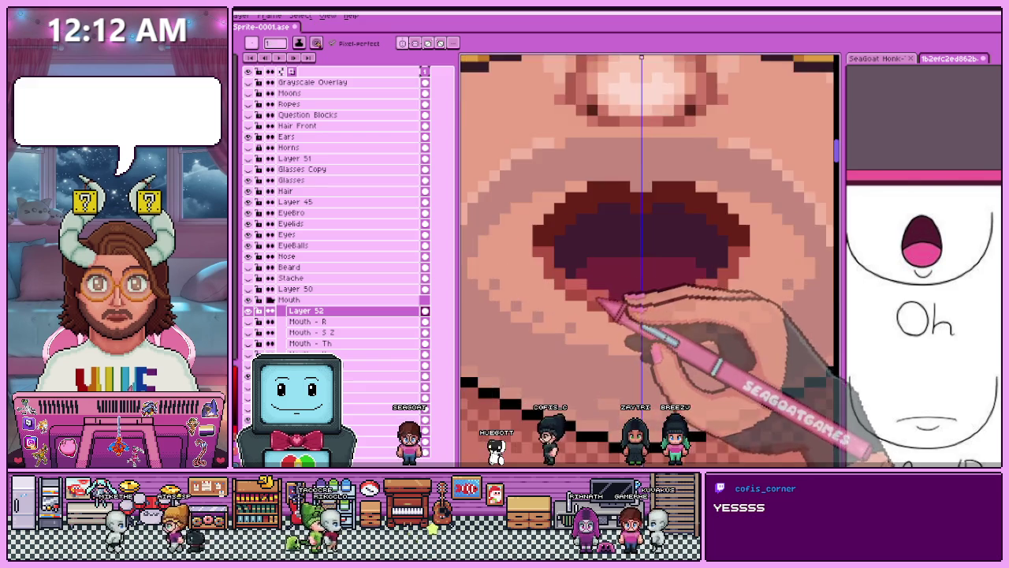
{"action": "scroll", "coordinate": [583, 292], "scroll_direction": "up", "scroll_amount": 1}
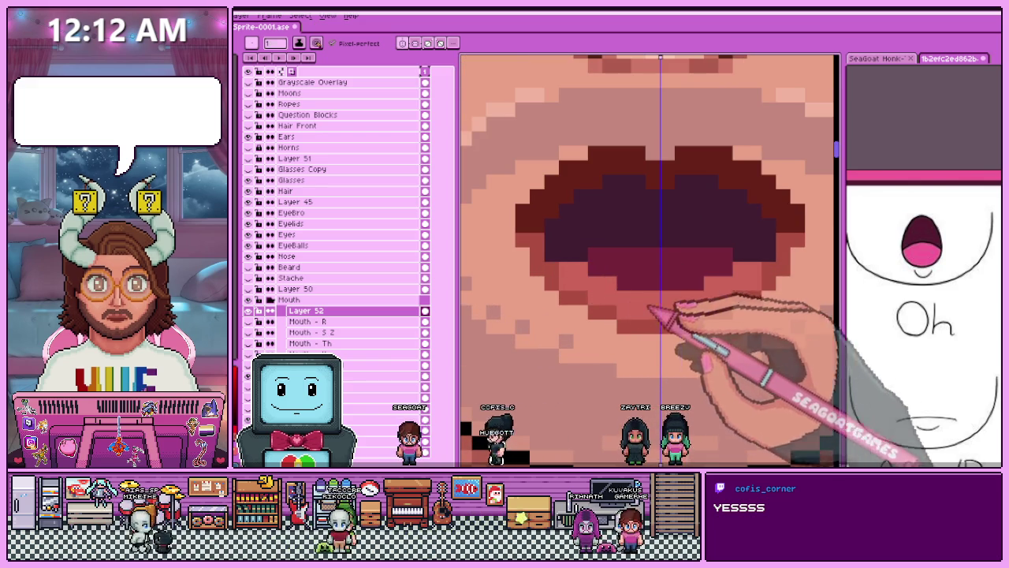
{"action": "scroll", "coordinate": [640, 309], "scroll_direction": "down", "scroll_amount": 2}
{"action": "scroll", "coordinate": [666, 309], "scroll_direction": "down", "scroll_amount": 1}
{"action": "scroll", "coordinate": [664, 334], "scroll_direction": "down", "scroll_amount": 1}
{"action": "scroll", "coordinate": [653, 378], "scroll_direction": "up", "scroll_amount": 2}
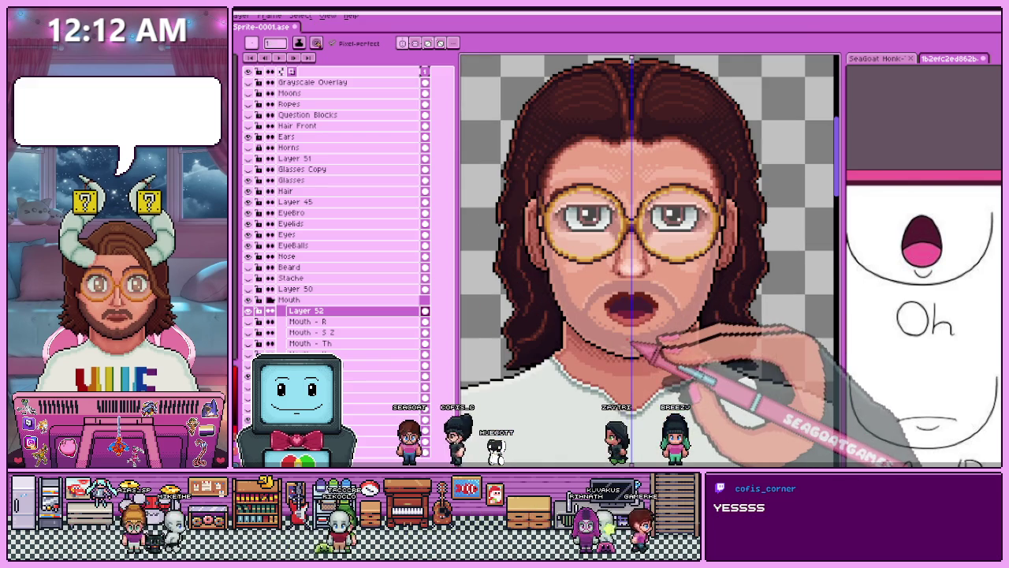
{"action": "scroll", "coordinate": [637, 345], "scroll_direction": "up", "scroll_amount": 1}
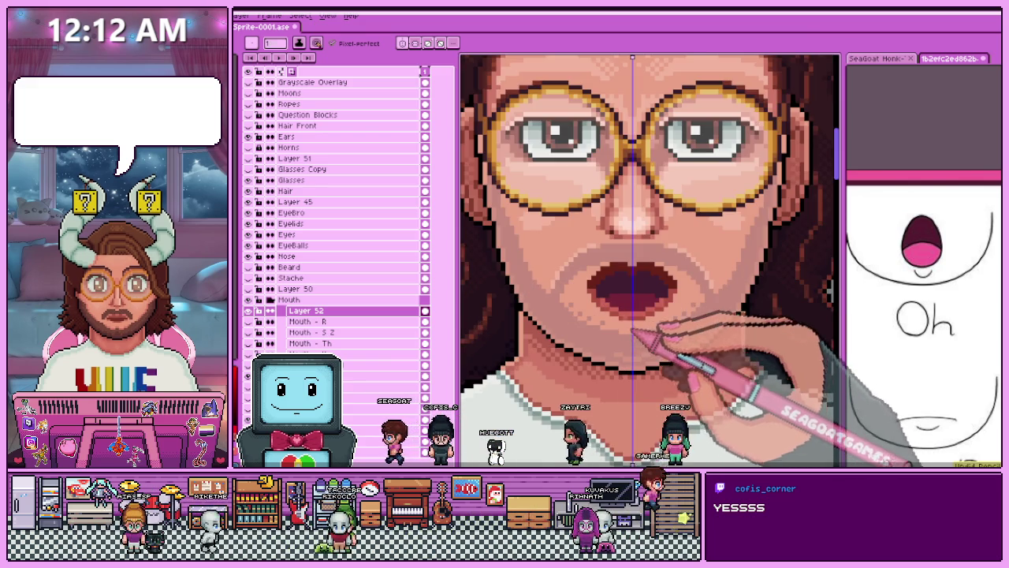
{"action": "scroll", "coordinate": [662, 339], "scroll_direction": "up", "scroll_amount": 1}
{"action": "scroll", "coordinate": [651, 326], "scroll_direction": "up", "scroll_amount": 1}
{"action": "scroll", "coordinate": [615, 304], "scroll_direction": "down", "scroll_amount": 2}
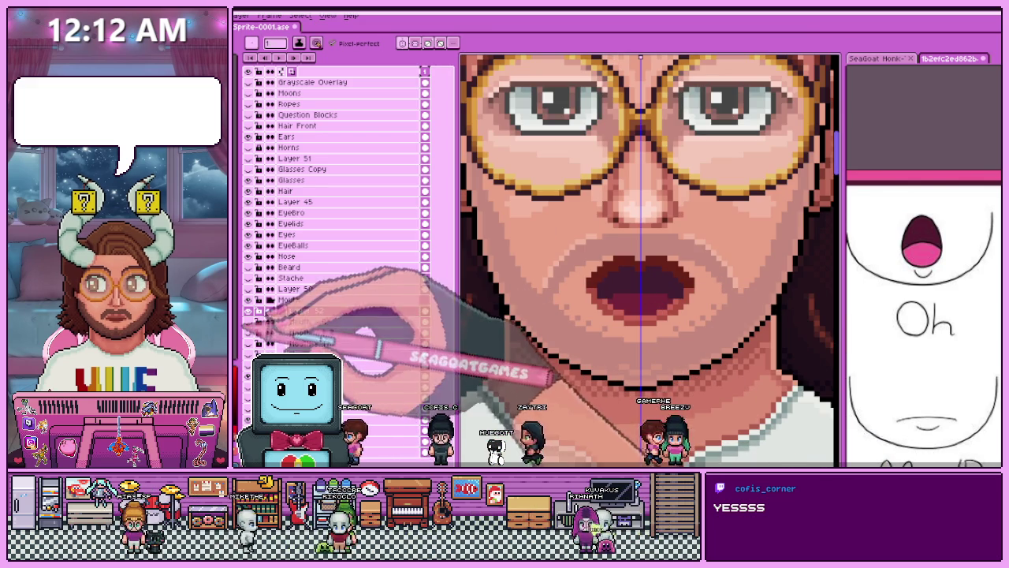
{"action": "key", "text": "alt"}
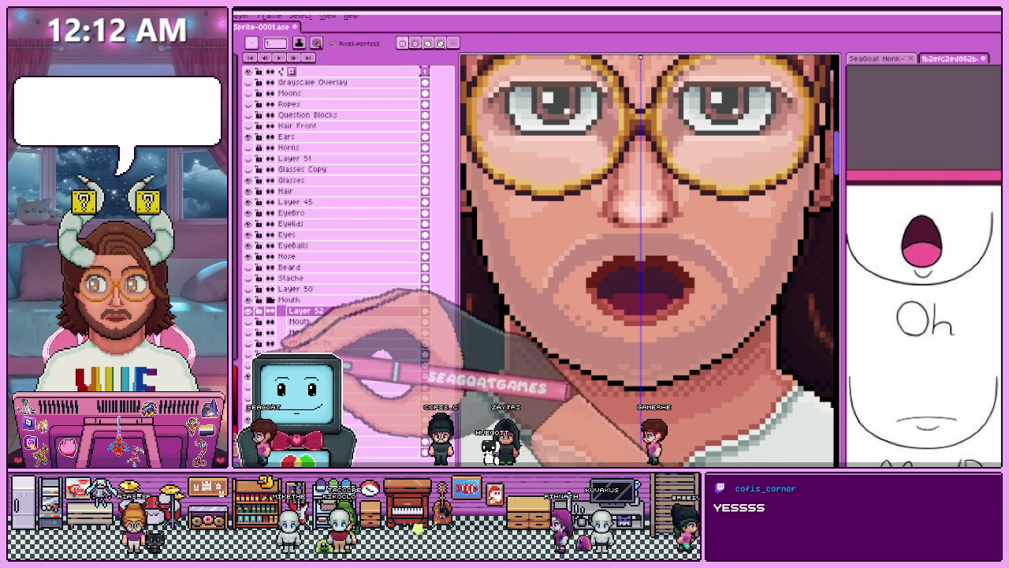
{"action": "scroll", "coordinate": [623, 276], "scroll_direction": "up", "scroll_amount": 2}
{"action": "scroll", "coordinate": [583, 268], "scroll_direction": "up", "scroll_amount": 1}
{"action": "mouse_move", "coordinate": [562, 291]}
{"action": "left_mouse_down"}
{"action": "mouse_move", "coordinate": [699, 203]}
{"action": "mouse_move", "coordinate": [753, 211]}
{"action": "left_mouse_up"}
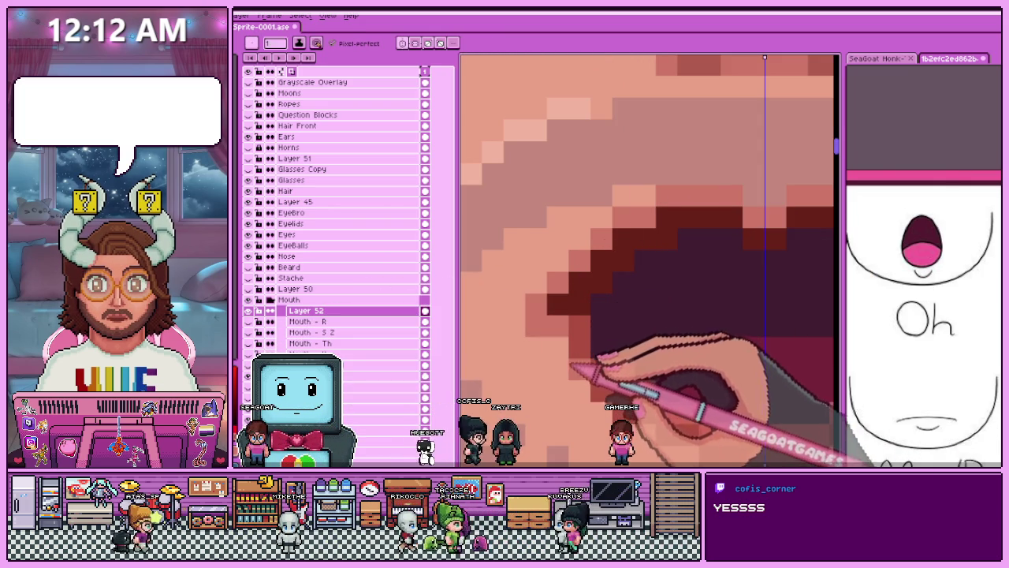
Pick the mouth colour and paint mirrored dark-red shading across the inside of the mouth.
{"action": "scroll", "coordinate": [567, 363], "scroll_direction": "down", "scroll_amount": 2}
{"action": "scroll", "coordinate": [552, 347], "scroll_direction": "up", "scroll_amount": 2}
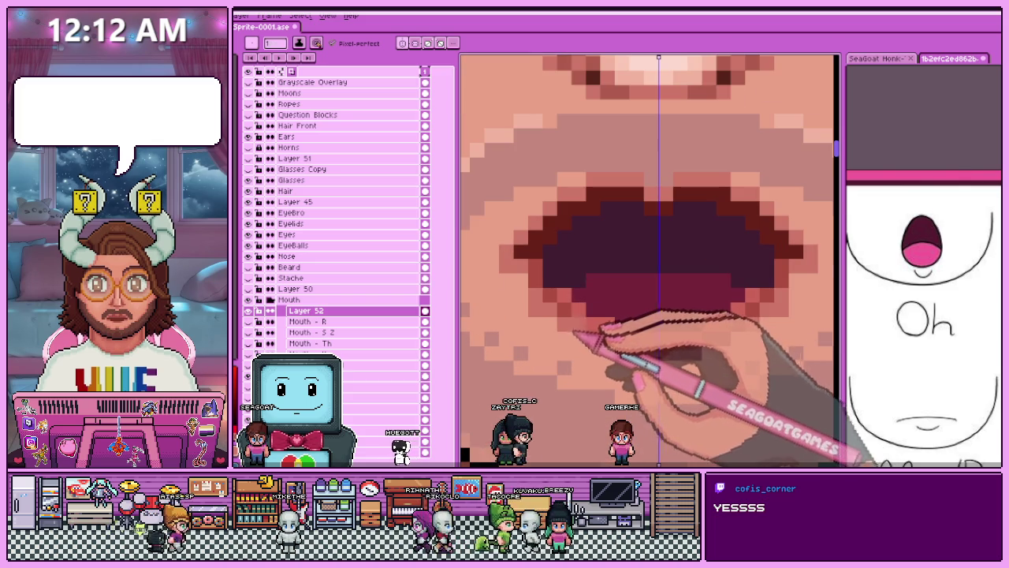
{"action": "scroll", "coordinate": [607, 351], "scroll_direction": "down", "scroll_amount": 2}
{"action": "scroll", "coordinate": [607, 351], "scroll_direction": "down", "scroll_amount": 2}
{"action": "scroll", "coordinate": [611, 351], "scroll_direction": "down", "scroll_amount": 1}
{"action": "scroll", "coordinate": [619, 351], "scroll_direction": "up", "scroll_amount": 3}
{"action": "scroll", "coordinate": [607, 350], "scroll_direction": "up", "scroll_amount": 2}
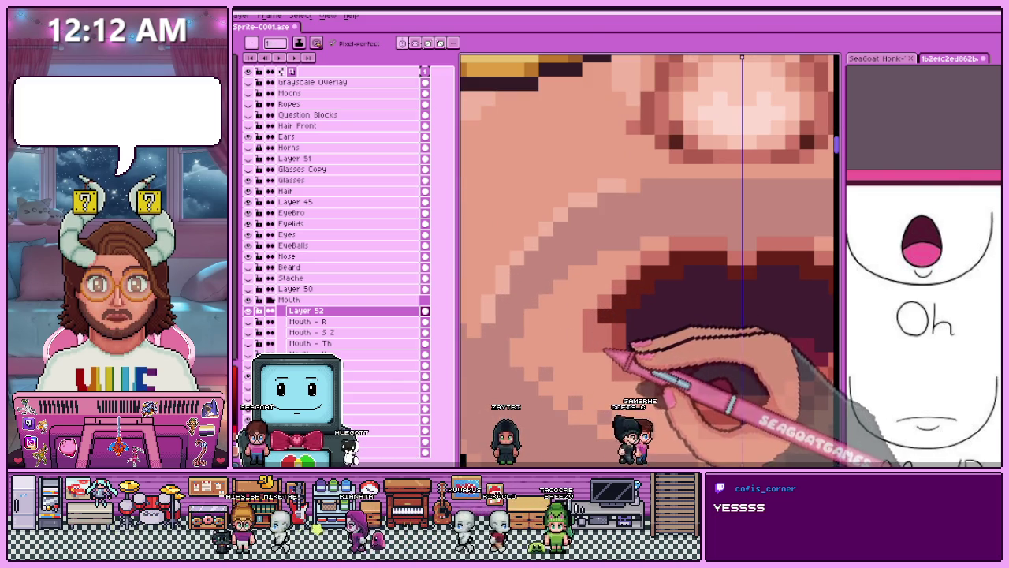
{"action": "scroll", "coordinate": [607, 335], "scroll_direction": "down", "scroll_amount": 2}
{"action": "scroll", "coordinate": [599, 335], "scroll_direction": "up", "scroll_amount": 2}
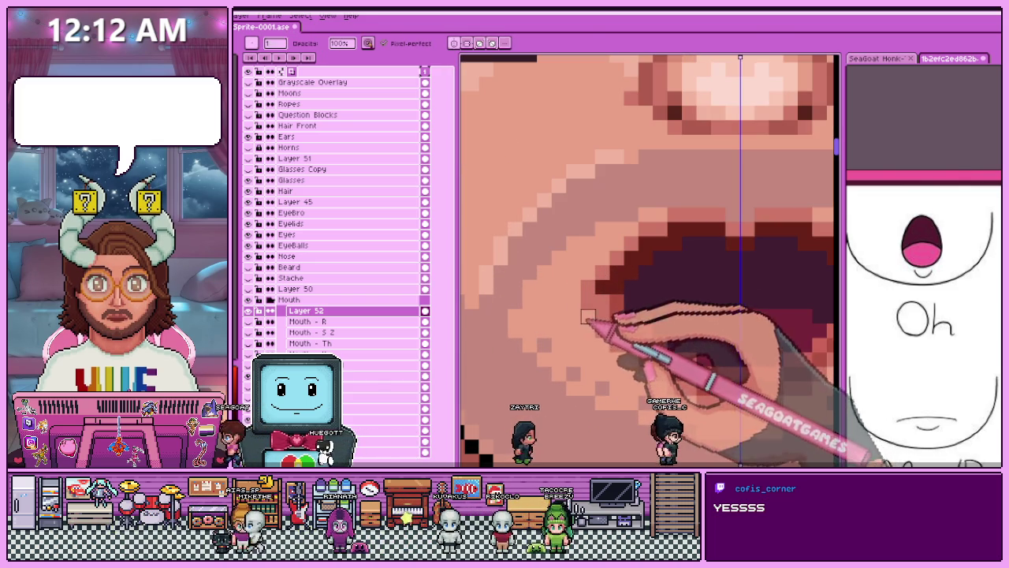
{"action": "scroll", "coordinate": [585, 308], "scroll_direction": "down", "scroll_amount": 1}
{"action": "scroll", "coordinate": [591, 296], "scroll_direction": "up", "scroll_amount": 2}
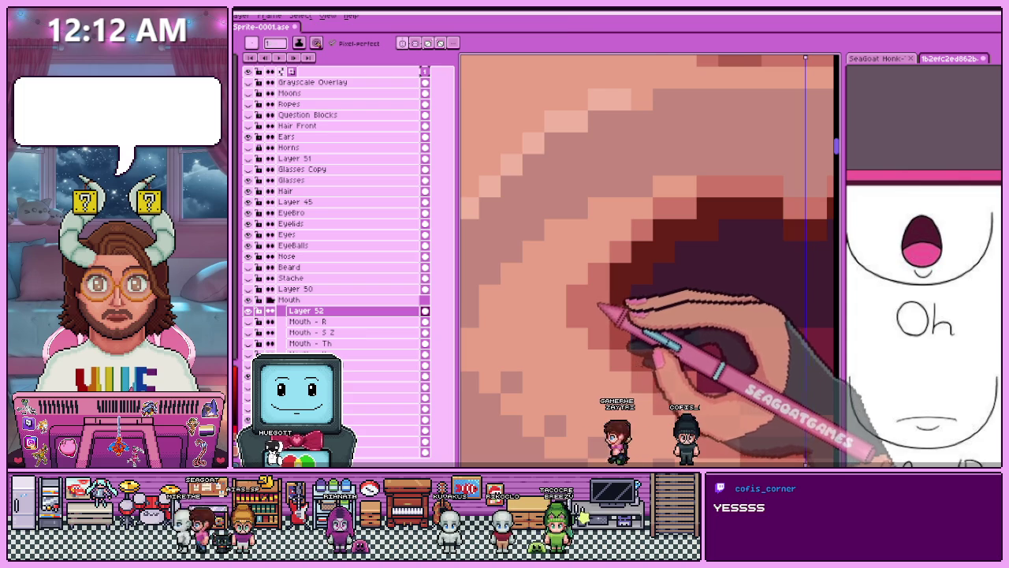
{"action": "scroll", "coordinate": [600, 304], "scroll_direction": "down", "scroll_amount": 2}
{"action": "scroll", "coordinate": [604, 287], "scroll_direction": "down", "scroll_amount": 1}
{"action": "scroll", "coordinate": [630, 276], "scroll_direction": "down", "scroll_amount": 2}
{"action": "scroll", "coordinate": [631, 275], "scroll_direction": "down", "scroll_amount": 1}
{"action": "scroll", "coordinate": [630, 276], "scroll_direction": "up", "scroll_amount": 1}
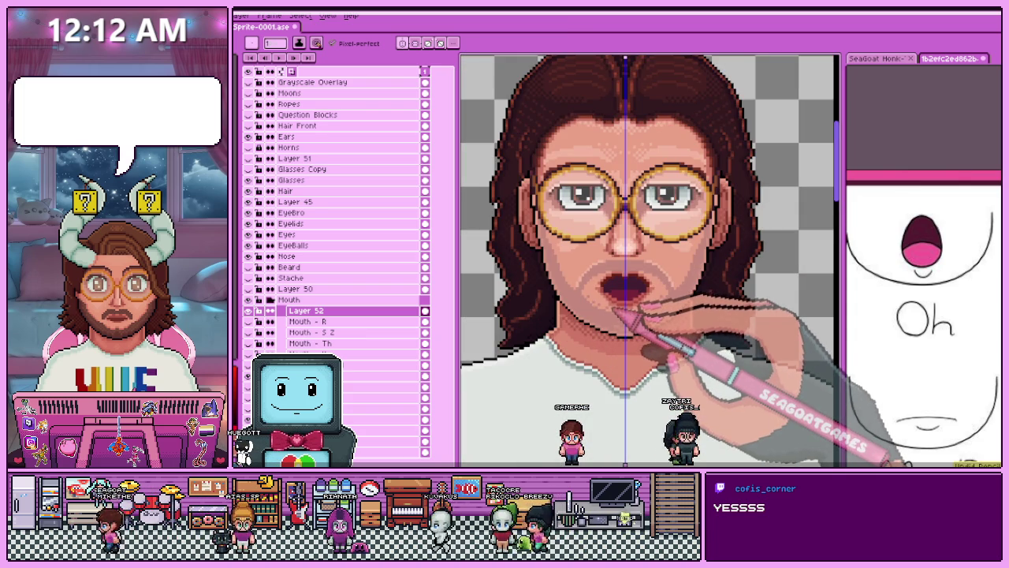
{"action": "scroll", "coordinate": [623, 309], "scroll_direction": "up", "scroll_amount": 3}
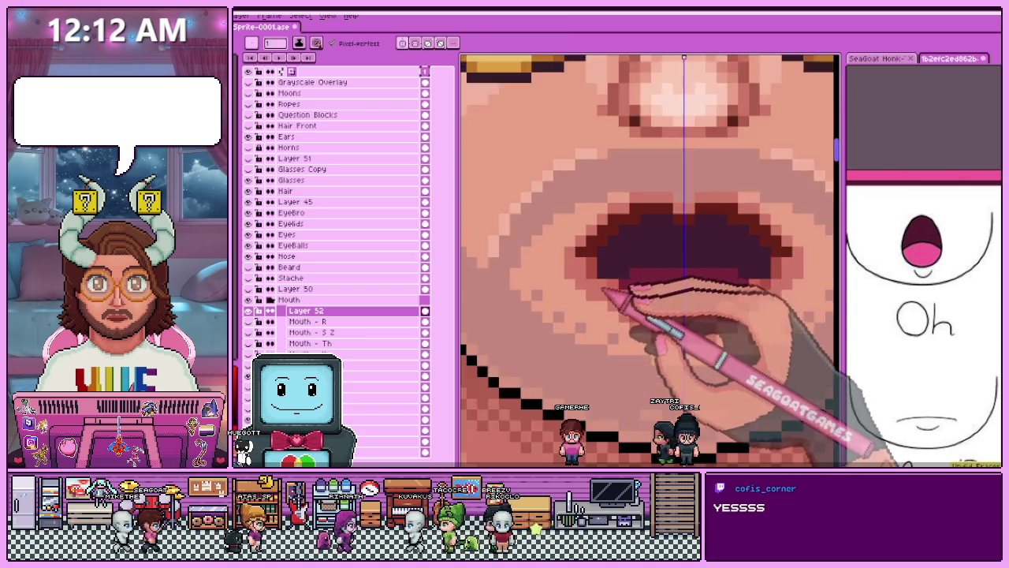
{"action": "scroll", "coordinate": [591, 308], "scroll_direction": "up", "scroll_amount": 2}
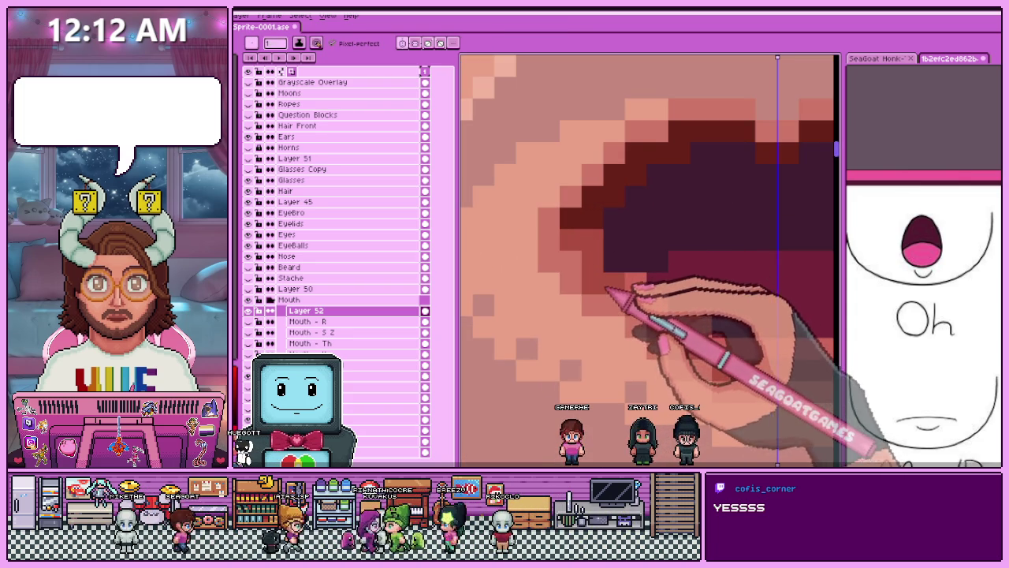
{"action": "scroll", "coordinate": [631, 299], "scroll_direction": "down", "scroll_amount": 3}
{"action": "scroll", "coordinate": [622, 311], "scroll_direction": "down", "scroll_amount": 2}
{"action": "scroll", "coordinate": [631, 307], "scroll_direction": "down", "scroll_amount": 3}
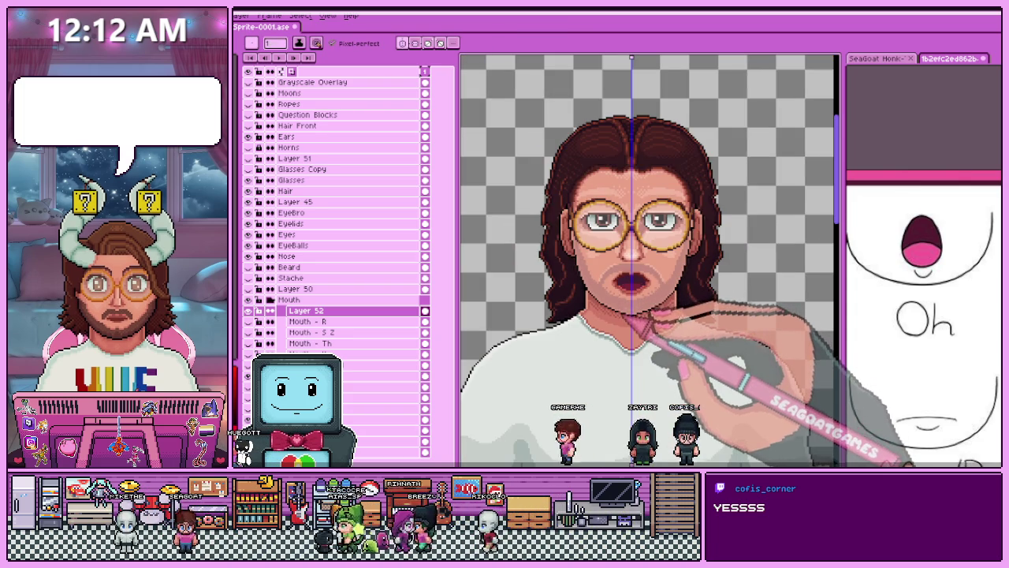
{"action": "scroll", "coordinate": [630, 314], "scroll_direction": "up", "scroll_amount": 1}
{"action": "scroll", "coordinate": [622, 304], "scroll_direction": "up", "scroll_amount": 2}
{"action": "scroll", "coordinate": [591, 276], "scroll_direction": "up", "scroll_amount": 2}
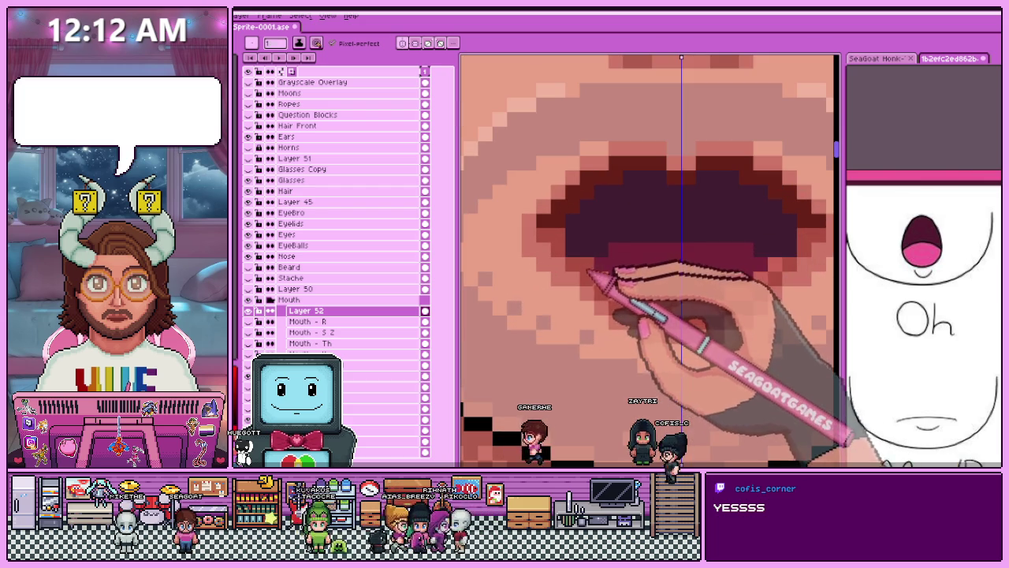
{"action": "scroll", "coordinate": [637, 311], "scroll_direction": "down", "scroll_amount": 2}
{"action": "scroll", "coordinate": [640, 332], "scroll_direction": "down", "scroll_amount": 1}
{"action": "scroll", "coordinate": [639, 315], "scroll_direction": "down", "scroll_amount": 1}
{"action": "scroll", "coordinate": [627, 323], "scroll_direction": "up", "scroll_amount": 3}
{"action": "scroll", "coordinate": [623, 345], "scroll_direction": "up", "scroll_amount": 3}
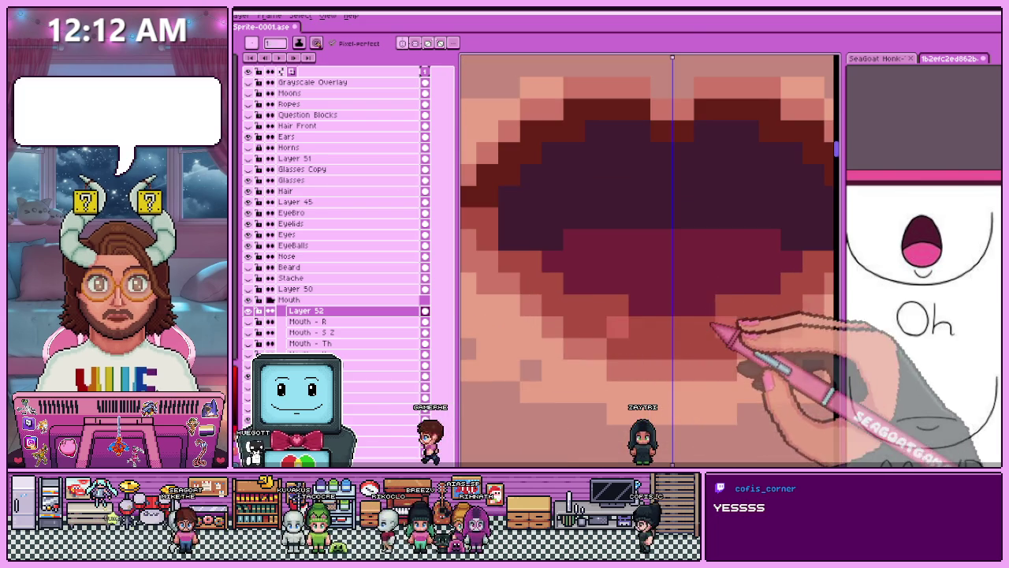
{"action": "scroll", "coordinate": [630, 334], "scroll_direction": "down", "scroll_amount": 3}
{"action": "scroll", "coordinate": [615, 331], "scroll_direction": "down", "scroll_amount": 3}
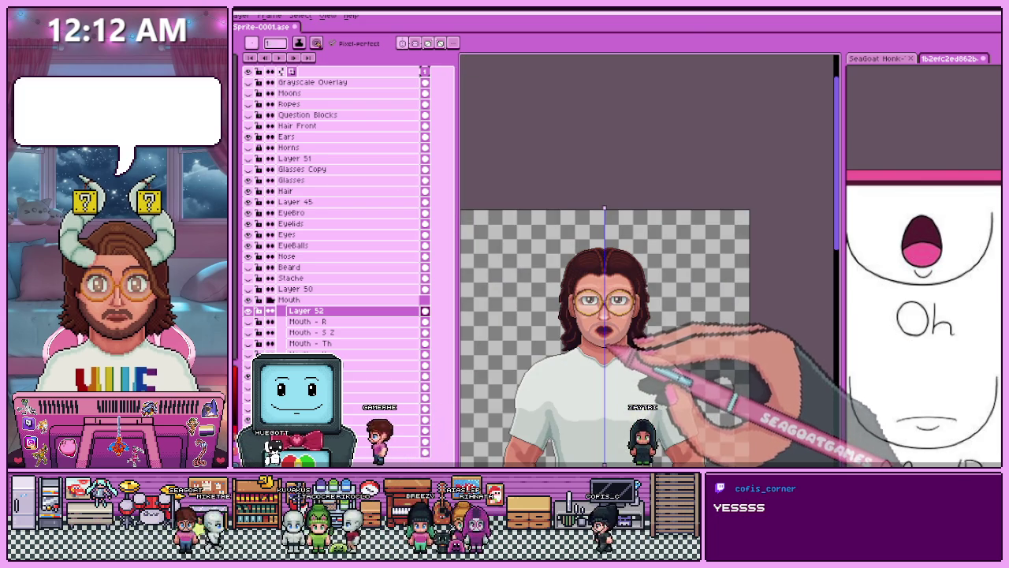
{"action": "scroll", "coordinate": [626, 339], "scroll_direction": "up", "scroll_amount": 3}
{"action": "scroll", "coordinate": [607, 316], "scroll_direction": "up", "scroll_amount": 1}
{"action": "scroll", "coordinate": [604, 333], "scroll_direction": "up", "scroll_amount": 1}
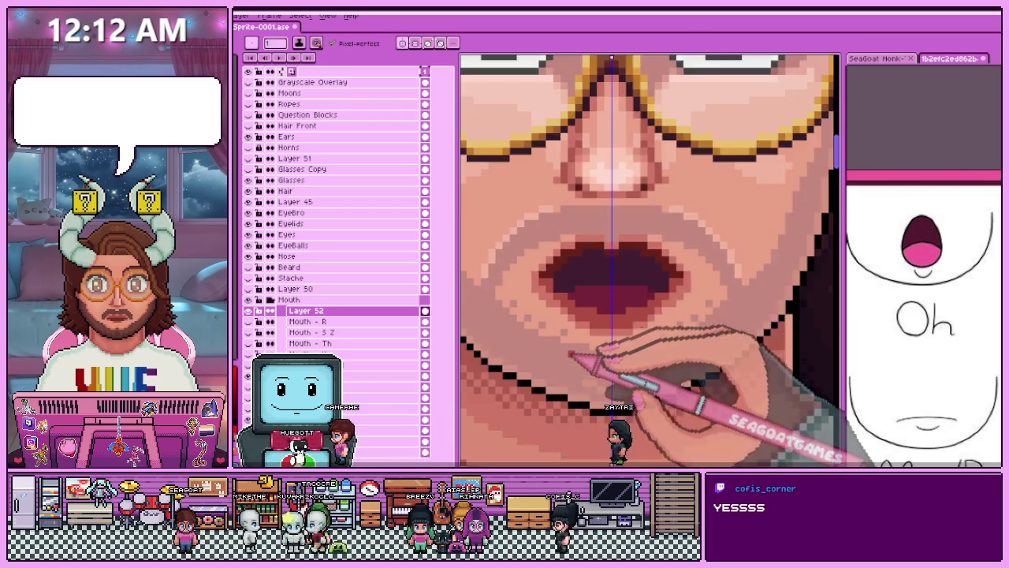
{"action": "scroll", "coordinate": [592, 358], "scroll_direction": "down", "scroll_amount": 2}
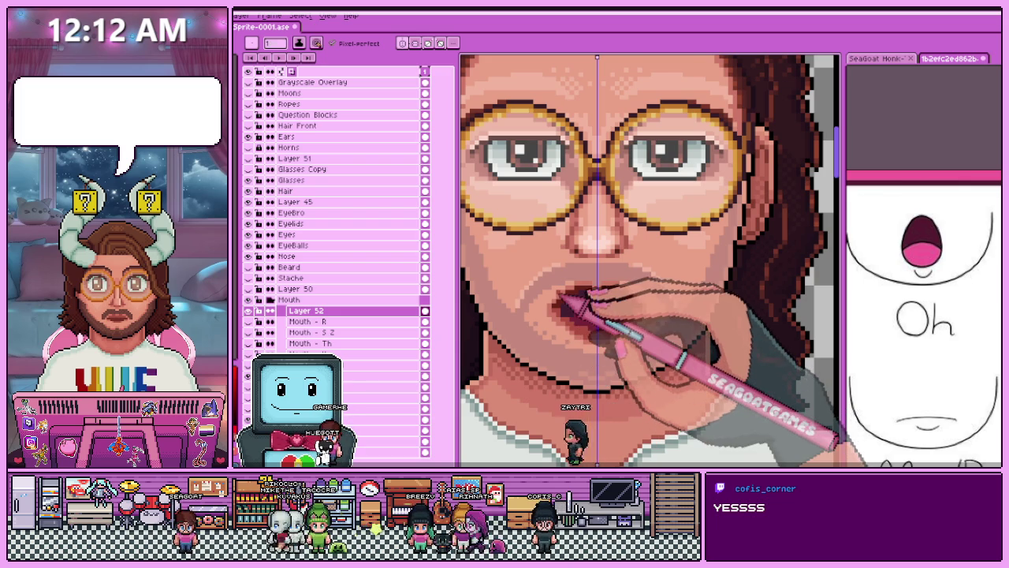
{"action": "scroll", "coordinate": [584, 292], "scroll_direction": "up", "scroll_amount": 2}
{"action": "scroll", "coordinate": [604, 281], "scroll_direction": "down", "scroll_amount": 1}
{"action": "scroll", "coordinate": [597, 297], "scroll_direction": "up", "scroll_amount": 1}
{"action": "scroll", "coordinate": [552, 316], "scroll_direction": "up", "scroll_amount": 1}
{"action": "key", "text": "alt"}
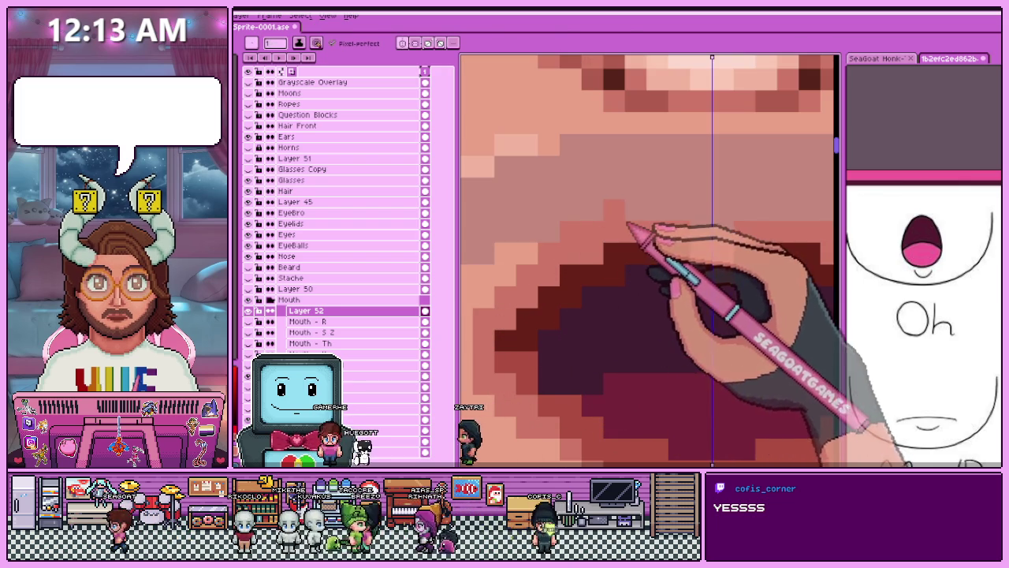
{"action": "left_click_drag", "start_coordinate": [629, 225], "coordinate": [721, 225]}
{"action": "left_click_drag", "start_coordinate": [675, 270], "coordinate": [589, 310]}
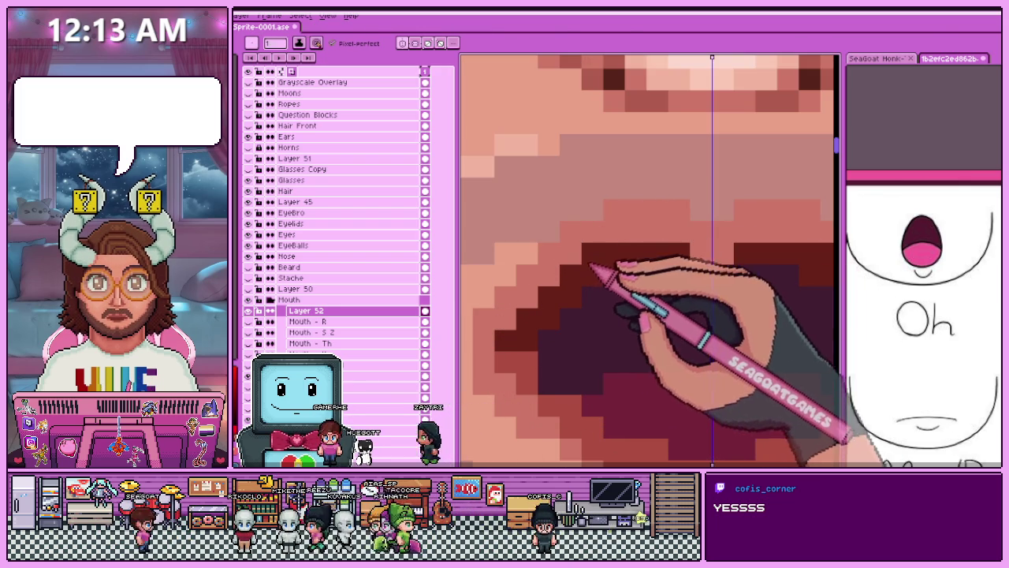
Sample colours from the lip pixels and lighten a dark lip pixel to pink.
{"action": "scroll", "coordinate": [678, 268], "scroll_direction": "down", "scroll_amount": 1}
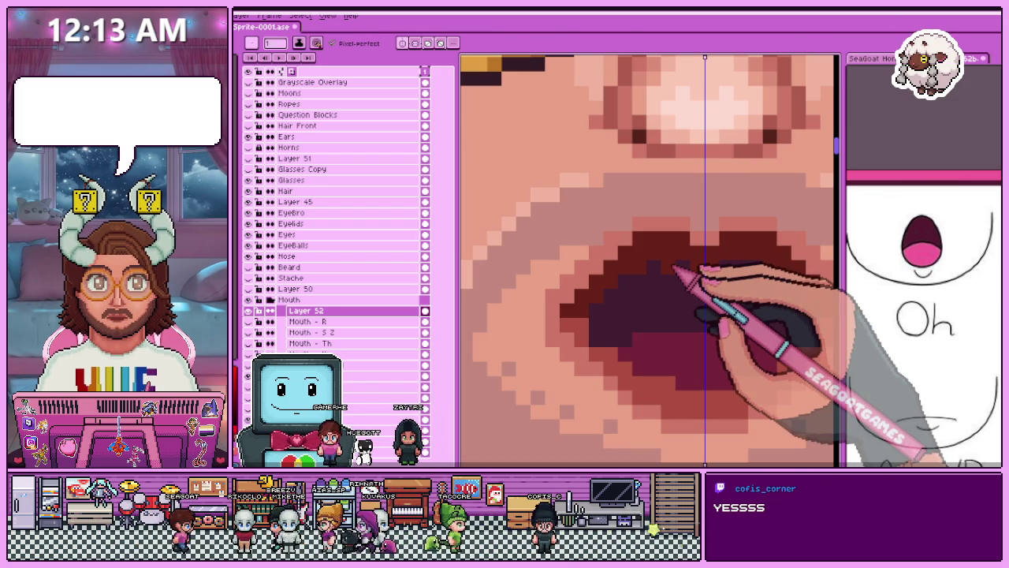
{"action": "scroll", "coordinate": [674, 268], "scroll_direction": "down", "scroll_amount": 2}
{"action": "scroll", "coordinate": [604, 281], "scroll_direction": "down", "scroll_amount": 2}
{"action": "scroll", "coordinate": [604, 273], "scroll_direction": "up", "scroll_amount": 2}
{"action": "scroll", "coordinate": [583, 292], "scroll_direction": "up", "scroll_amount": 3}
{"action": "key", "text": "alt"}
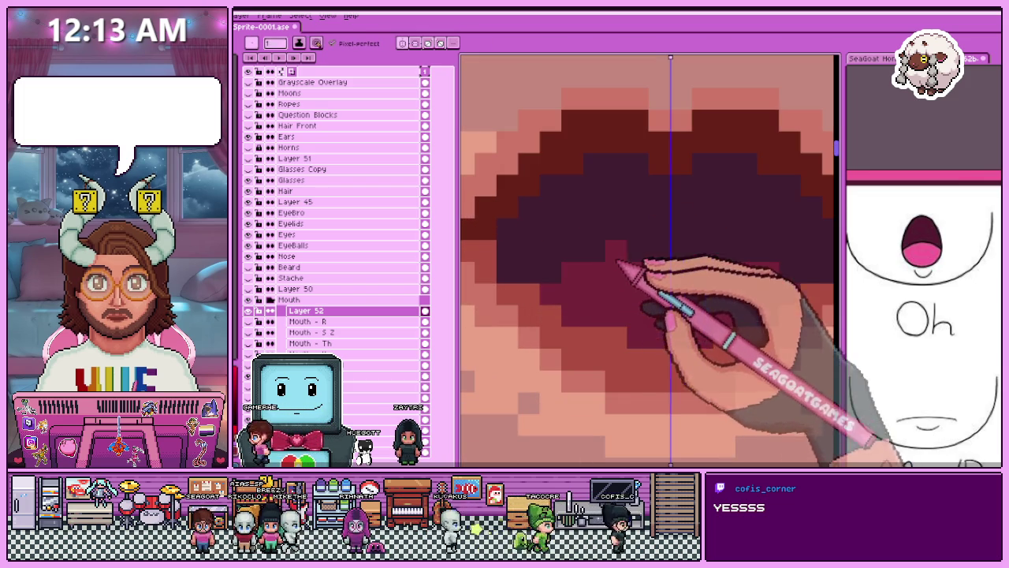
{"action": "scroll", "coordinate": [617, 264], "scroll_direction": "down", "scroll_amount": 2}
{"action": "scroll", "coordinate": [623, 280], "scroll_direction": "down", "scroll_amount": 1}
{"action": "scroll", "coordinate": [627, 295], "scroll_direction": "down", "scroll_amount": 1}
{"action": "scroll", "coordinate": [631, 312], "scroll_direction": "up", "scroll_amount": 1}
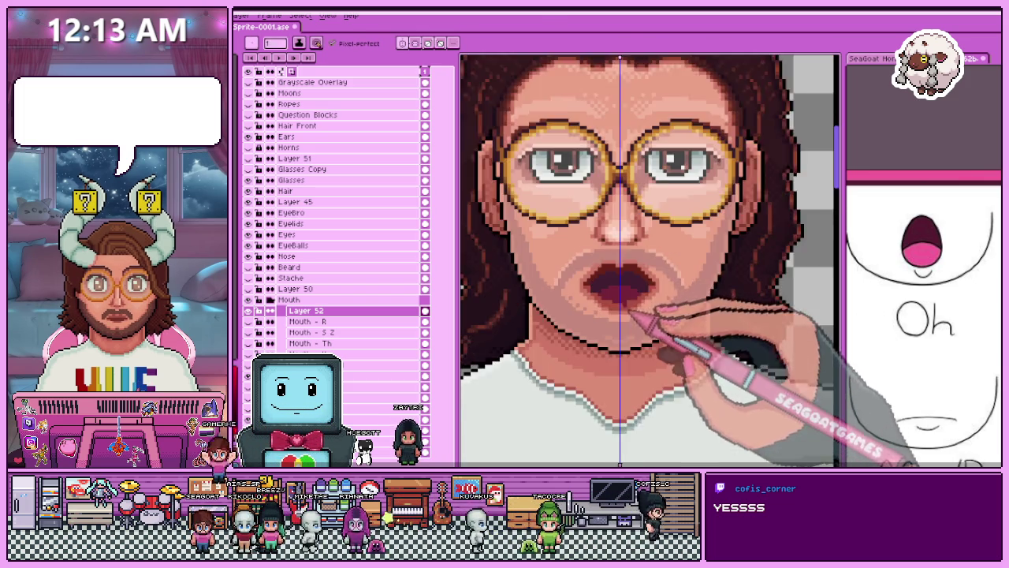
{"action": "scroll", "coordinate": [630, 312], "scroll_direction": "up", "scroll_amount": 1}
{"action": "scroll", "coordinate": [618, 301], "scroll_direction": "up", "scroll_amount": 3}
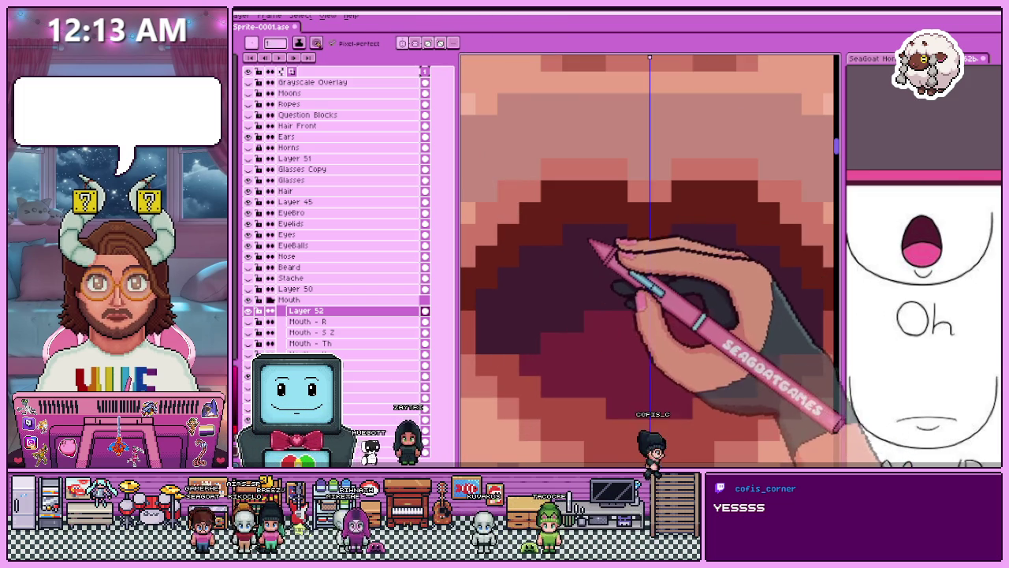
{"action": "scroll", "coordinate": [648, 230], "scroll_direction": "down", "scroll_amount": 1}
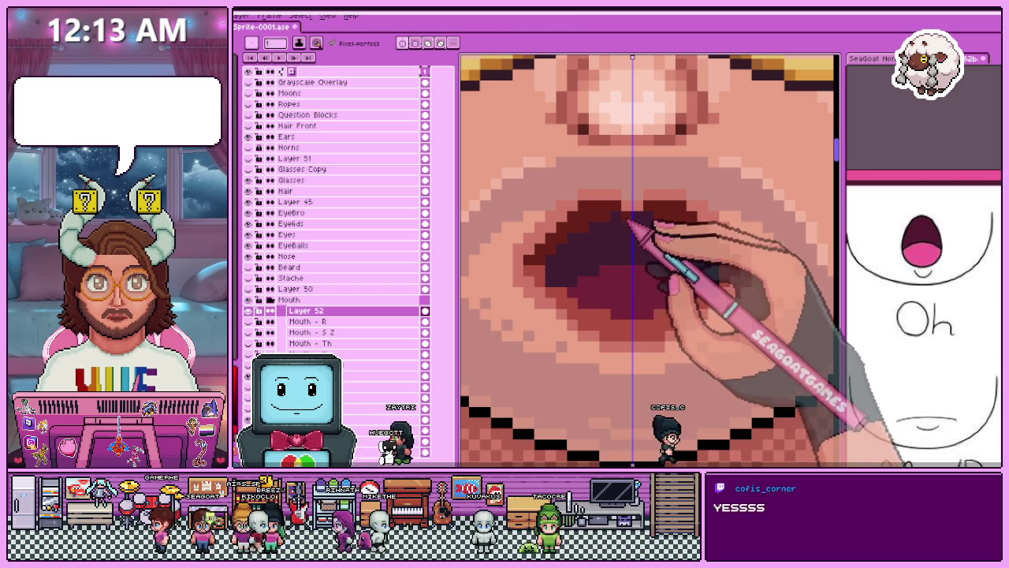
{"action": "scroll", "coordinate": [598, 240], "scroll_direction": "down", "scroll_amount": 2}
{"action": "scroll", "coordinate": [598, 240], "scroll_direction": "down", "scroll_amount": 1}
{"action": "scroll", "coordinate": [587, 248], "scroll_direction": "up", "scroll_amount": 2}
{"action": "scroll", "coordinate": [574, 254], "scroll_direction": "up", "scroll_amount": 1}
{"action": "key", "text": "alt"}
{"action": "scroll", "coordinate": [574, 256], "scroll_direction": "up", "scroll_amount": 2}
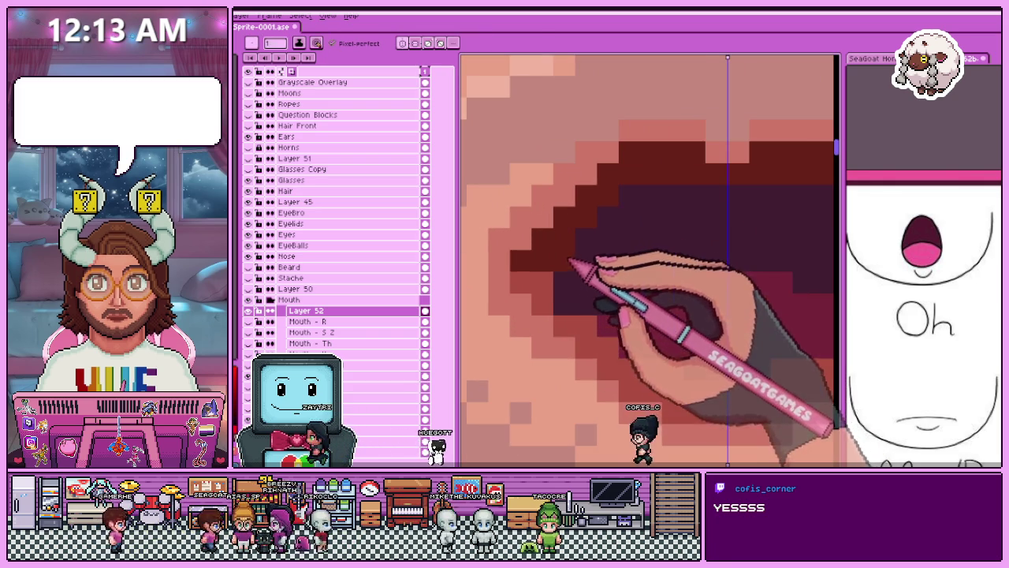
{"action": "scroll", "coordinate": [642, 225], "scroll_direction": "down", "scroll_amount": 1}
{"action": "scroll", "coordinate": [675, 246], "scroll_direction": "down", "scroll_amount": 1}
{"action": "scroll", "coordinate": [637, 225], "scroll_direction": "up", "scroll_amount": 1}
{"action": "scroll", "coordinate": [580, 239], "scroll_direction": "up", "scroll_amount": 1}
{"action": "key", "text": "alt"}
{"action": "left_click", "coordinate": [630, 196]}
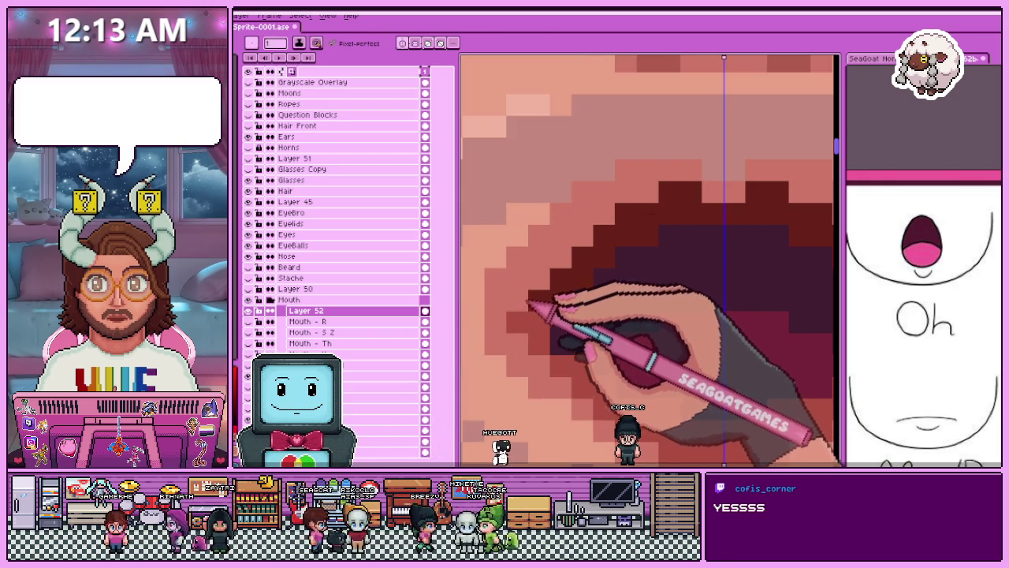
Check the finished 'Oh' mouth at different zooms, then open Layer 52's properties.
{"action": "scroll", "coordinate": [524, 341], "scroll_direction": "down", "scroll_amount": 3}
{"action": "scroll", "coordinate": [557, 284], "scroll_direction": "up", "scroll_amount": 2}
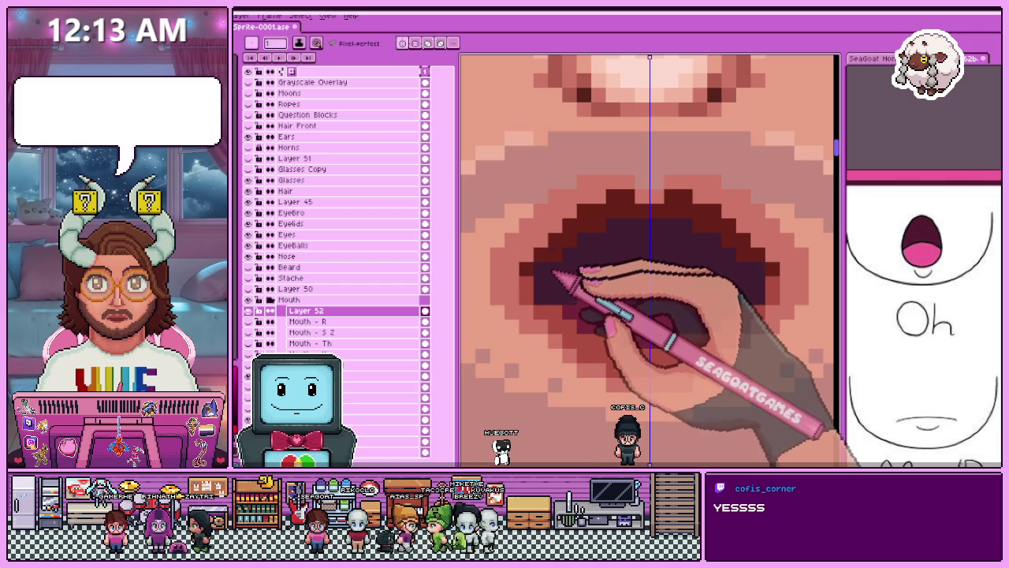
{"action": "scroll", "coordinate": [580, 249], "scroll_direction": "down", "scroll_amount": 1}
{"action": "scroll", "coordinate": [500, 334], "scroll_direction": "down", "scroll_amount": 1}
{"action": "scroll", "coordinate": [491, 338], "scroll_direction": "up", "scroll_amount": 1}
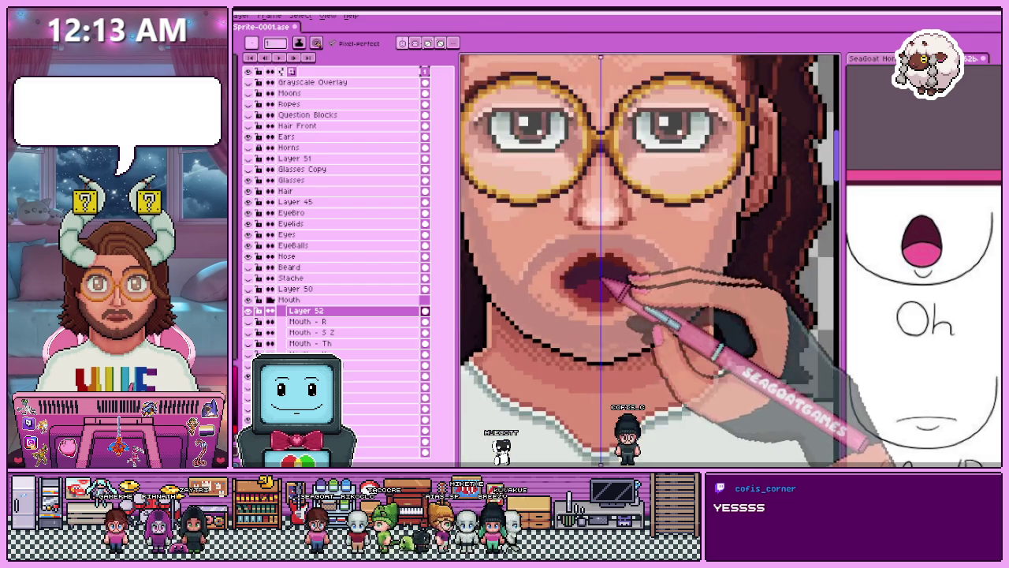
{"action": "scroll", "coordinate": [509, 338], "scroll_direction": "up", "scroll_amount": 1}
{"action": "scroll", "coordinate": [601, 272], "scroll_direction": "up", "scroll_amount": 1}
{"action": "scroll", "coordinate": [599, 275], "scroll_direction": "down", "scroll_amount": 1}
{"action": "scroll", "coordinate": [598, 276], "scroll_direction": "down", "scroll_amount": 2}
{"action": "scroll", "coordinate": [592, 277], "scroll_direction": "up", "scroll_amount": 1}
{"action": "scroll", "coordinate": [598, 276], "scroll_direction": "up", "scroll_amount": 2}
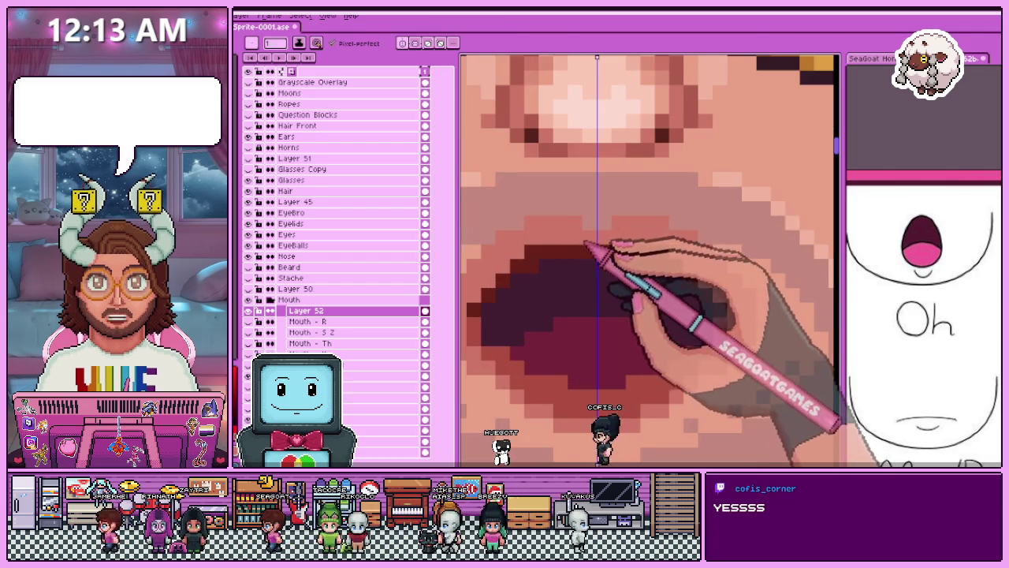
{"action": "scroll", "coordinate": [587, 229], "scroll_direction": "down", "scroll_amount": 2}
{"action": "scroll", "coordinate": [591, 292], "scroll_direction": "down", "scroll_amount": 2}
{"action": "scroll", "coordinate": [595, 303], "scroll_direction": "up", "scroll_amount": 2}
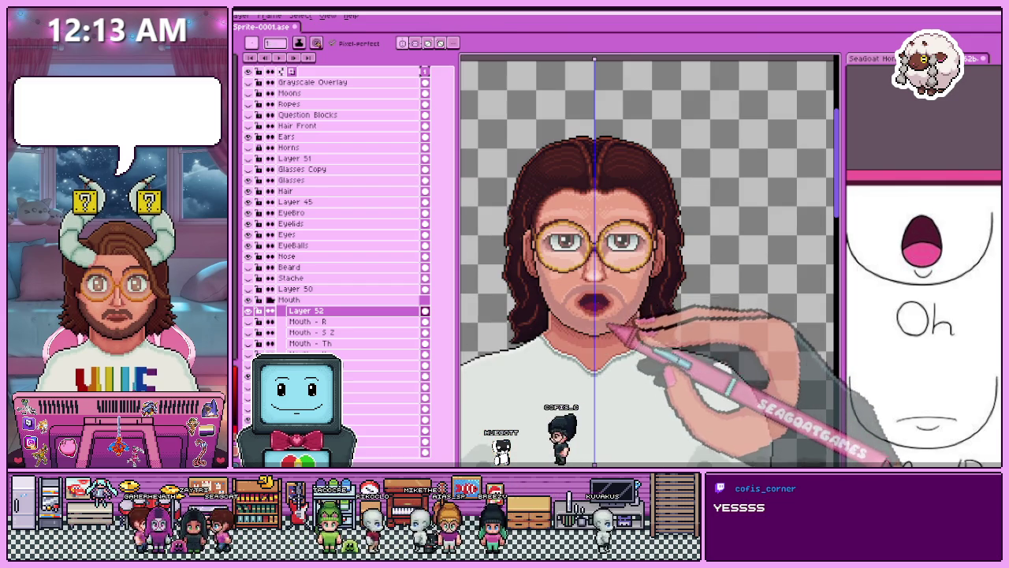
{"action": "double_click", "coordinate": [303, 310]}
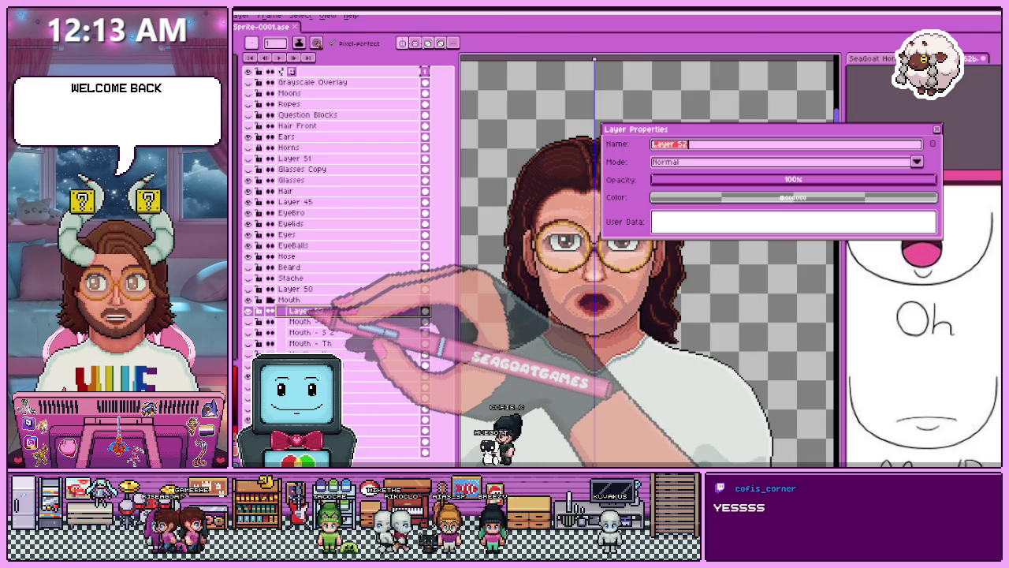
Rename the layer to 'Mouth - O', hide it, and select the R Mouth - N L layer.
{"action": "type", "text": "Mouth - O"}
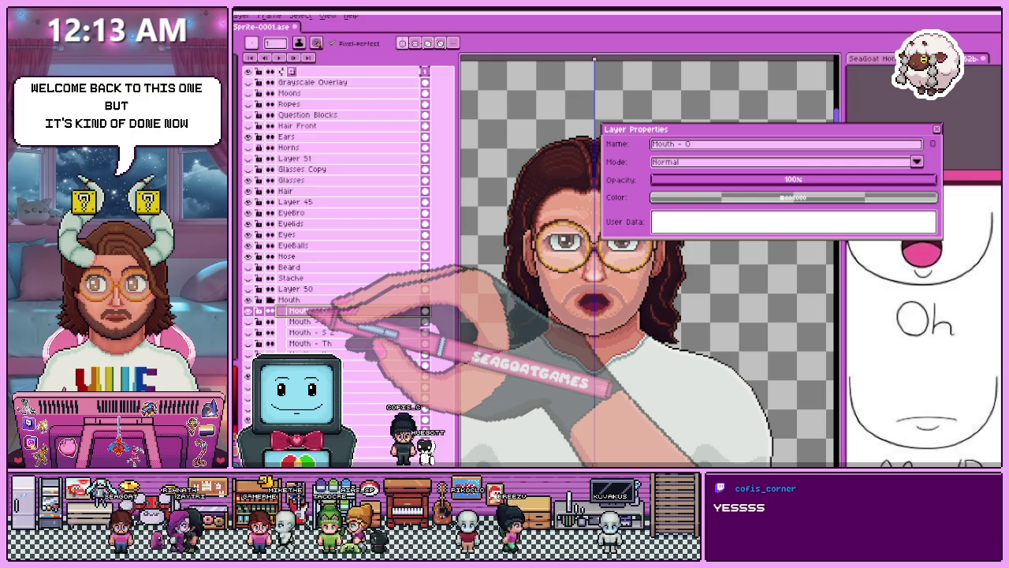
{"action": "key", "text": "Return"}
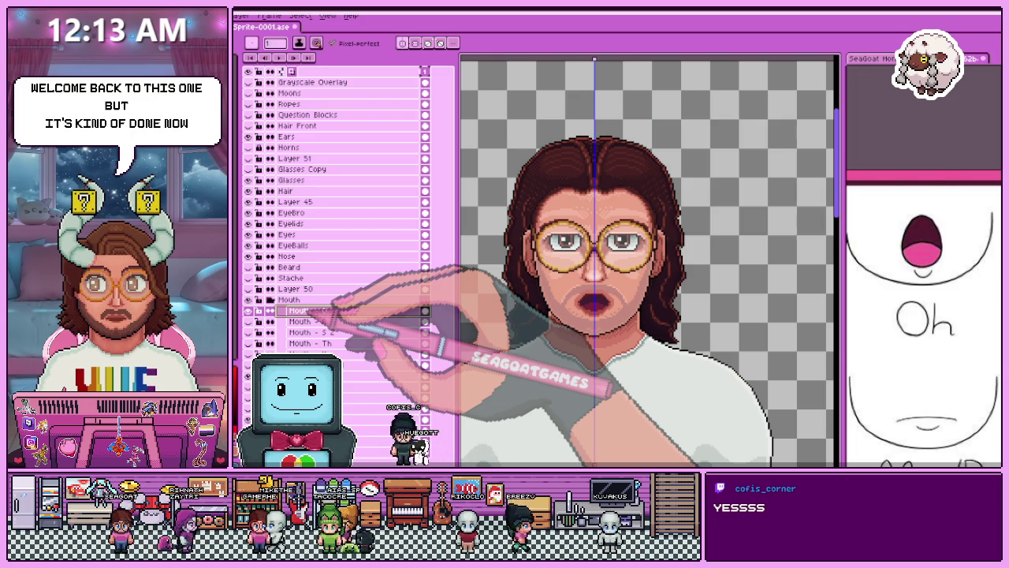
{"action": "left_click", "coordinate": [248, 310]}
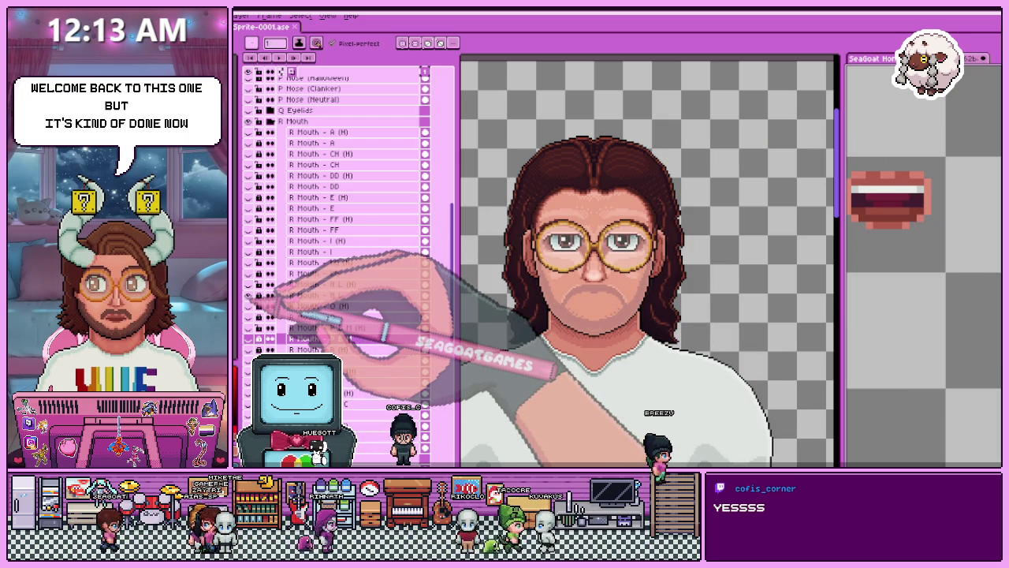
{"action": "left_click", "coordinate": [316, 295]}
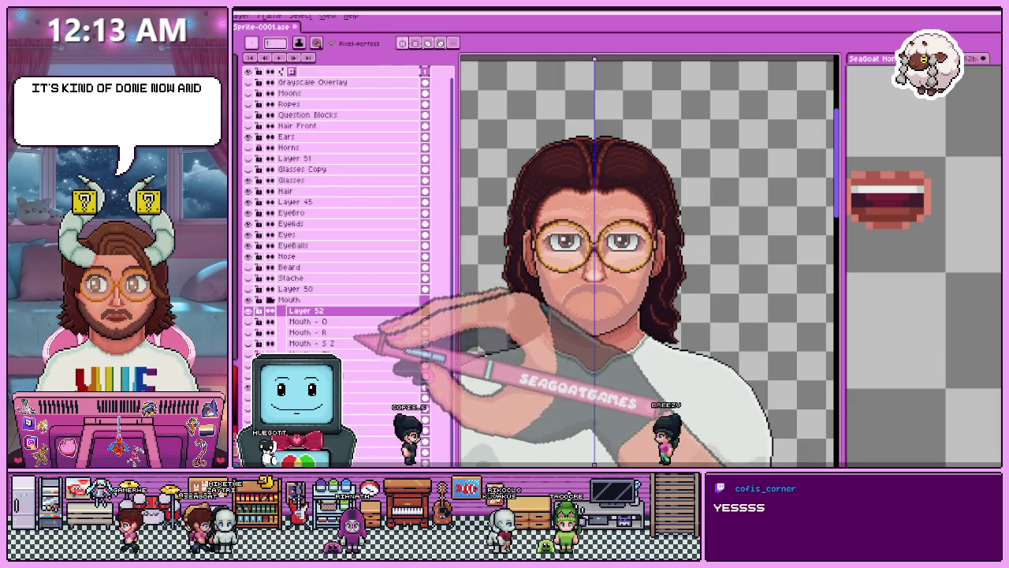
Sample the dark mouth colour from the face for the new closed-mouth line.
{"action": "scroll", "coordinate": [654, 226], "scroll_direction": "down", "scroll_amount": 2}
{"action": "scroll", "coordinate": [603, 198], "scroll_direction": "down", "scroll_amount": 1}
{"action": "scroll", "coordinate": [693, 251], "scroll_direction": "up", "scroll_amount": 1}
{"action": "scroll", "coordinate": [694, 251], "scroll_direction": "down", "scroll_amount": 1}
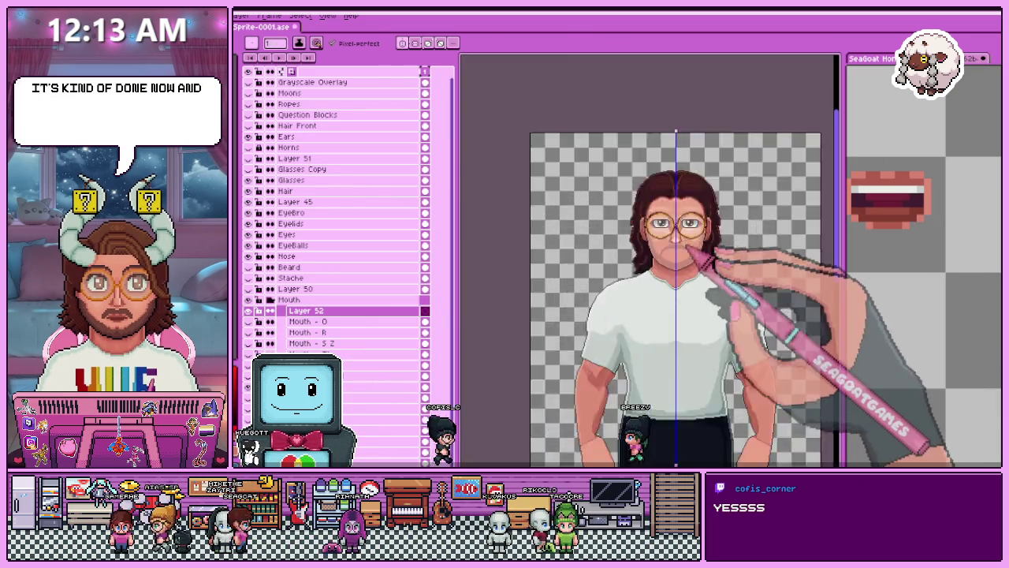
{"action": "scroll", "coordinate": [693, 251], "scroll_direction": "up", "scroll_amount": 3}
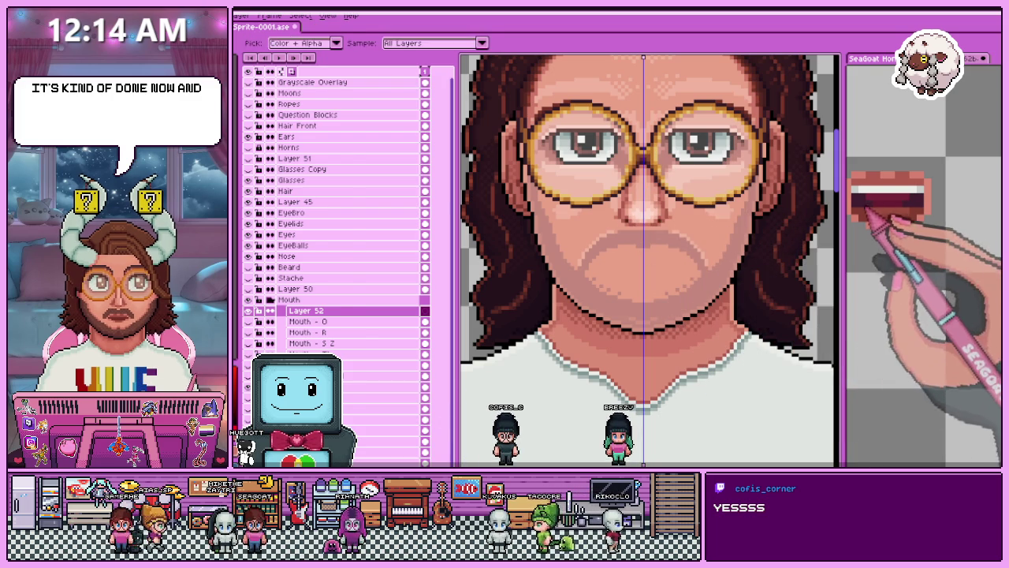
{"action": "left_click", "coordinate": [702, 331], "text": "ctrl"}
{"action": "scroll", "coordinate": [633, 253], "scroll_direction": "up", "scroll_amount": 2}
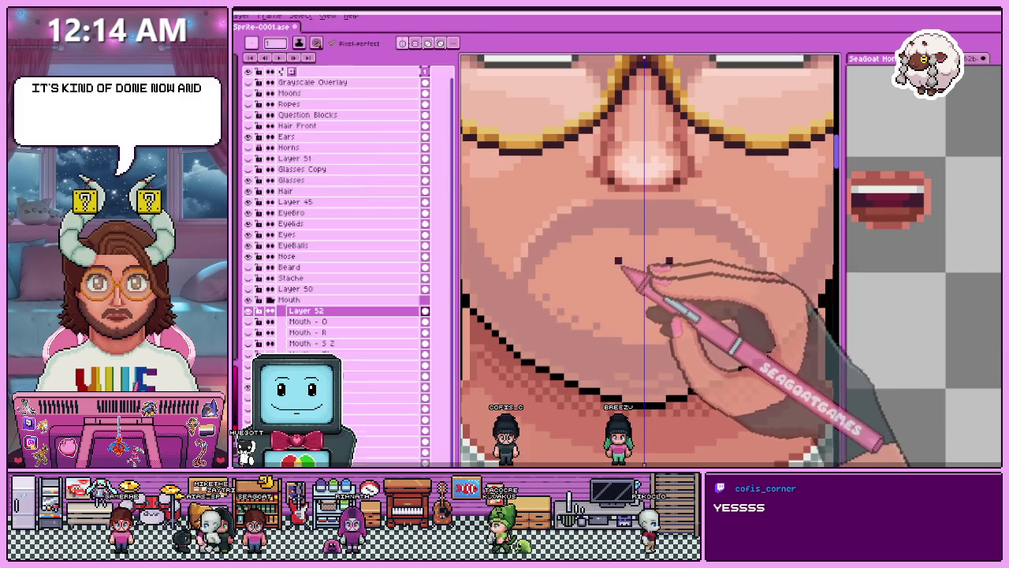
{"action": "scroll", "coordinate": [653, 281], "scroll_direction": "down", "scroll_amount": 1}
{"action": "scroll", "coordinate": [646, 287], "scroll_direction": "up", "scroll_amount": 3}
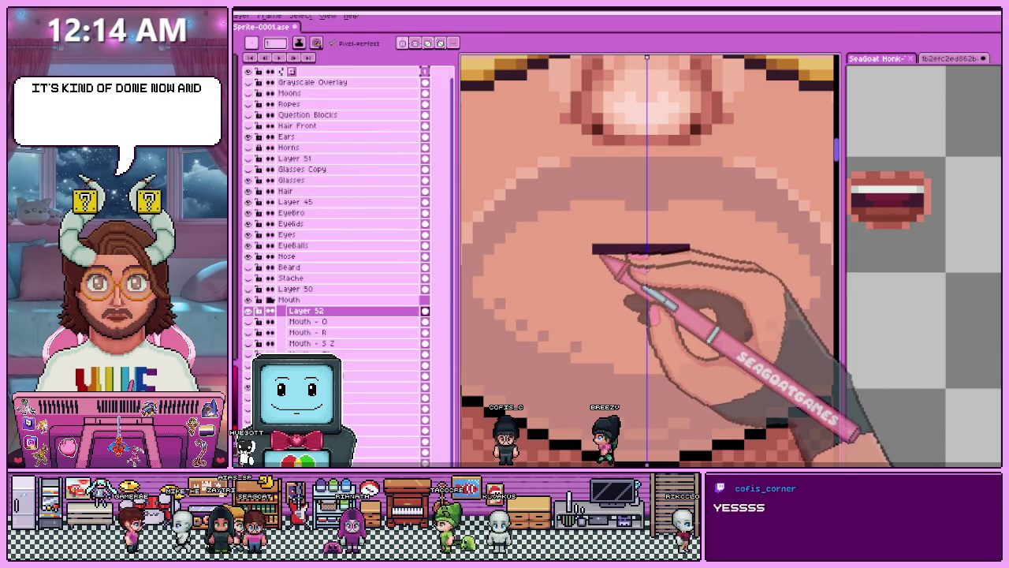
Draw a longer, thicker dark mouth stroke plus a pixel above, comparing it via undo/redo.
{"action": "left_click_drag", "start_coordinate": [561, 256], "coordinate": [732, 256]}
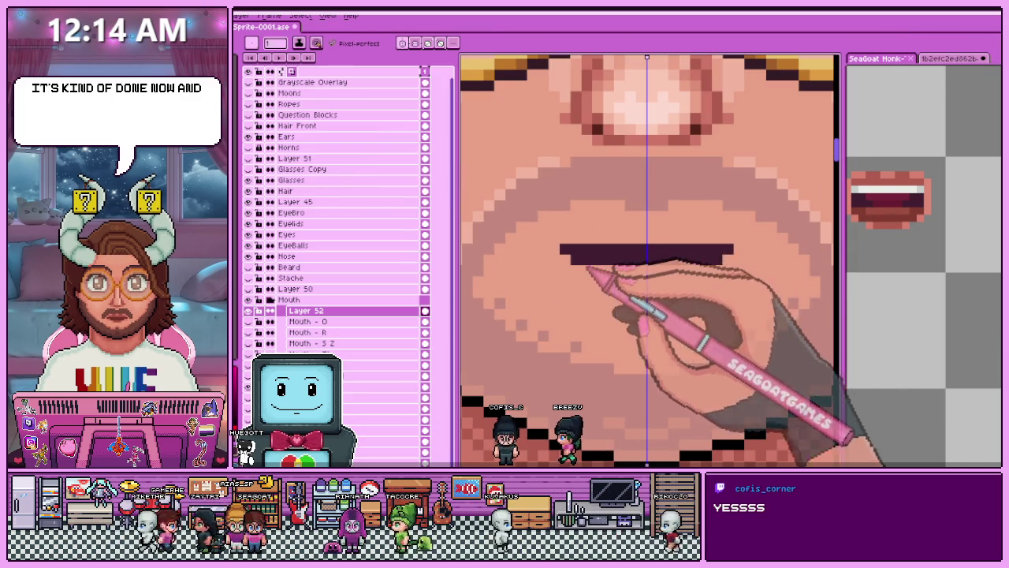
{"action": "left_click", "coordinate": [619, 228]}
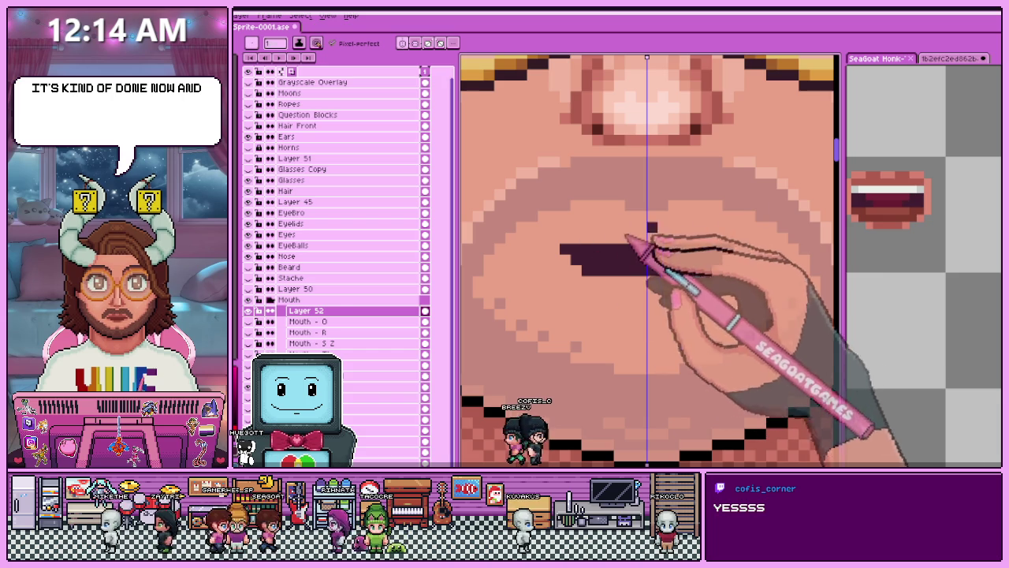
{"action": "key", "text": "ctrl+z"}
{"action": "key", "text": "ctrl+z"}
{"action": "key", "text": "ctrl+z"}
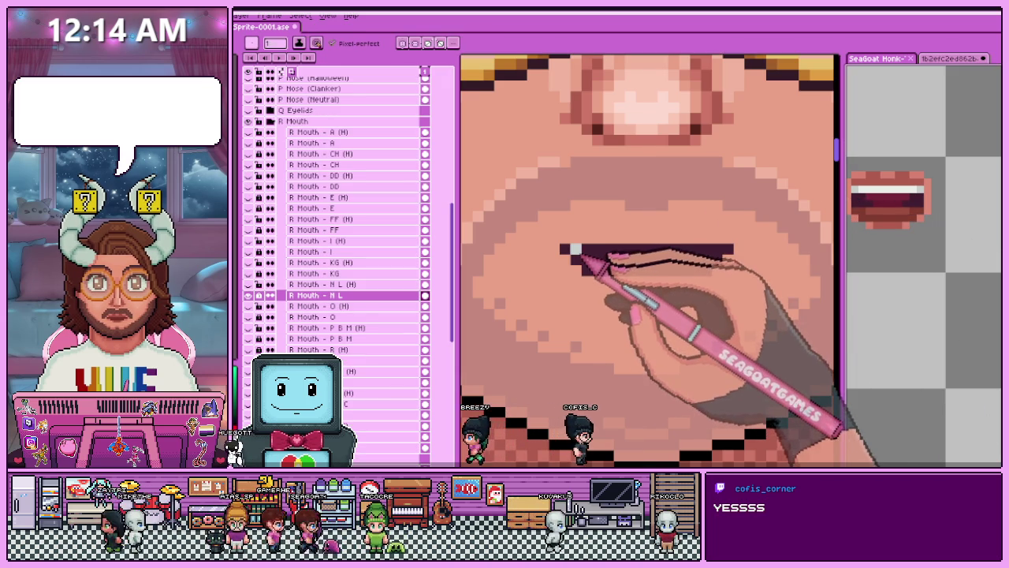
{"action": "key", "text": "ctrl+y"}
{"action": "key", "text": "ctrl+y"}
{"action": "key", "text": "ctrl+y"}
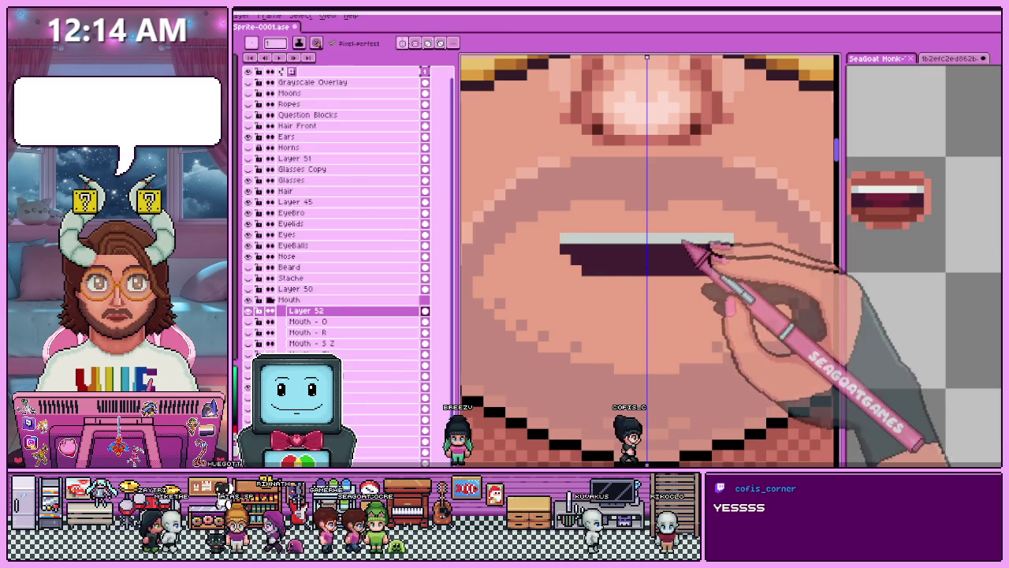
{"action": "key", "text": "ctrl+z"}
{"action": "key", "text": "ctrl+z"}
{"action": "key", "text": "ctrl+z"}
{"action": "key", "text": "ctrl+y"}
{"action": "key", "text": "ctrl+y"}
{"action": "key", "text": "ctrl+y"}
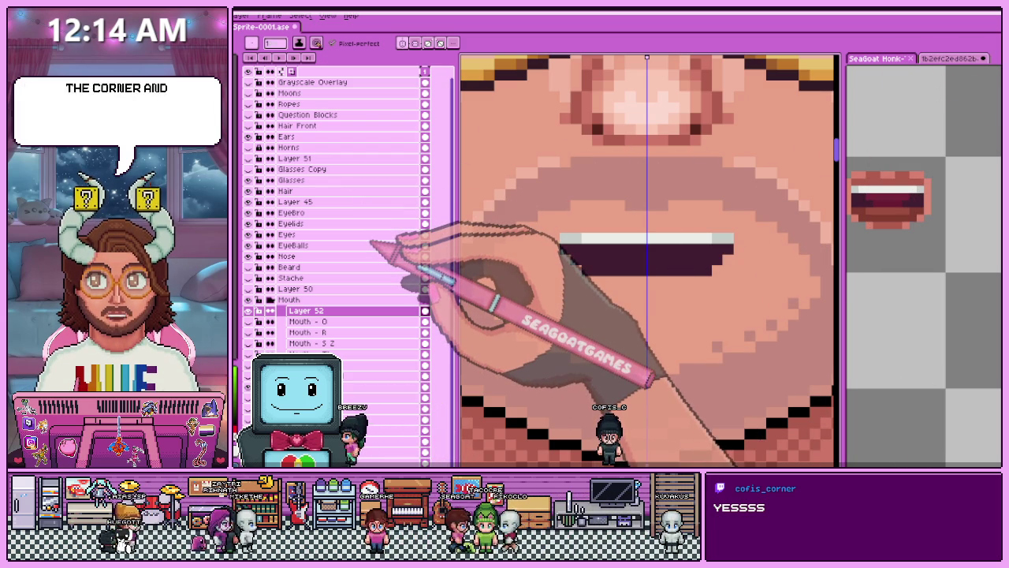
Add a second row of white teeth pixels along the top of the mouth.
{"action": "scroll", "coordinate": [563, 241], "scroll_direction": "up", "scroll_amount": 3}
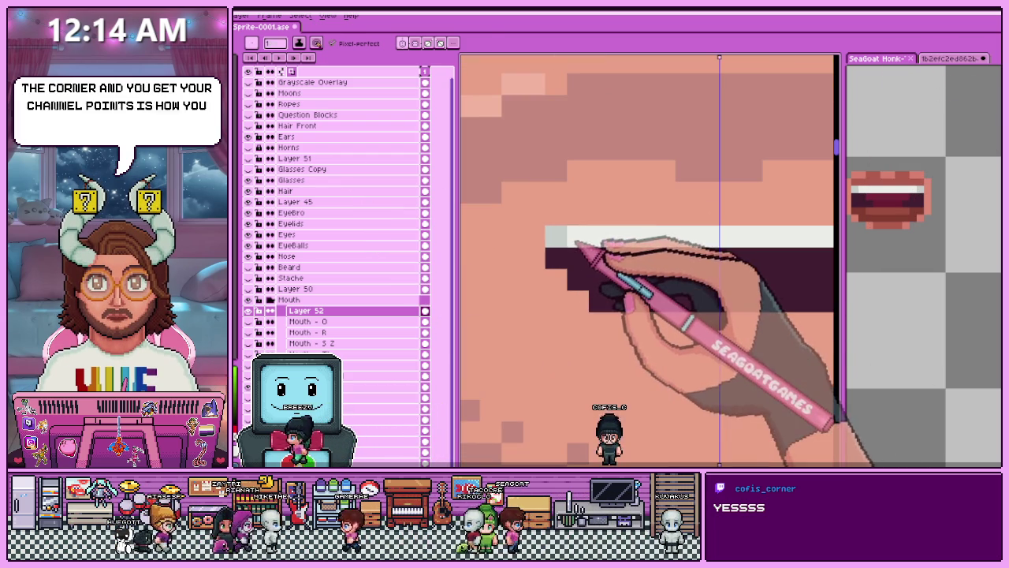
{"action": "left_click_drag", "start_coordinate": [608, 214], "coordinate": [799, 219]}
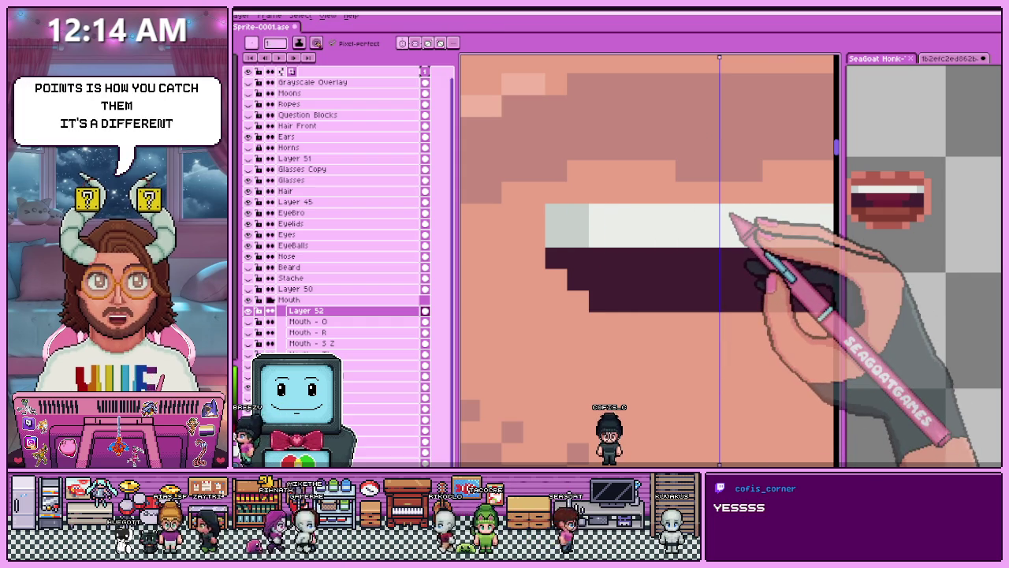
{"action": "scroll", "coordinate": [588, 183], "scroll_direction": "down", "scroll_amount": 3}
{"action": "scroll", "coordinate": [654, 282], "scroll_direction": "down", "scroll_amount": 1}
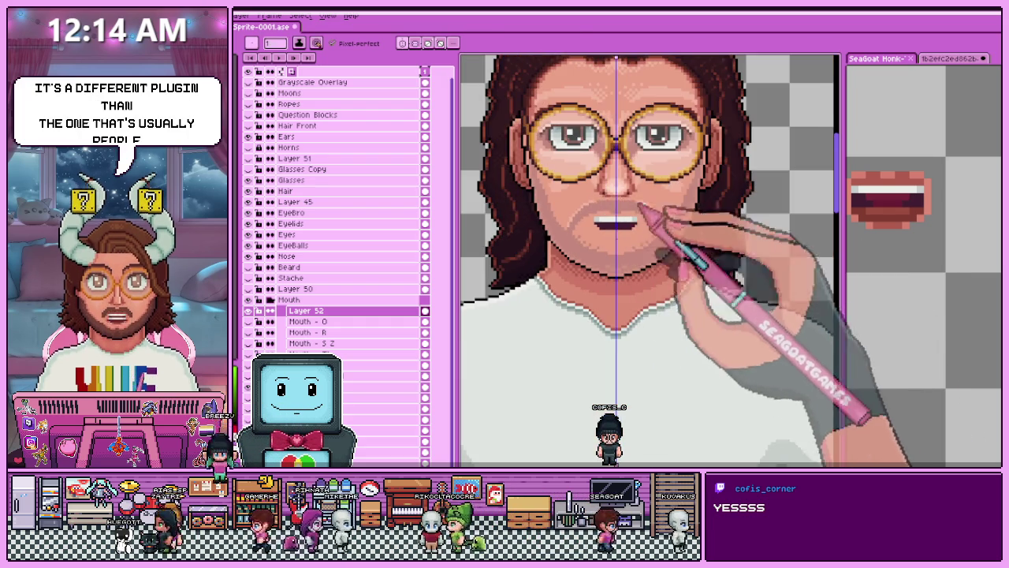
{"action": "scroll", "coordinate": [666, 371], "scroll_direction": "up", "scroll_amount": 1}
{"action": "scroll", "coordinate": [552, 282], "scroll_direction": "down", "scroll_amount": 1}
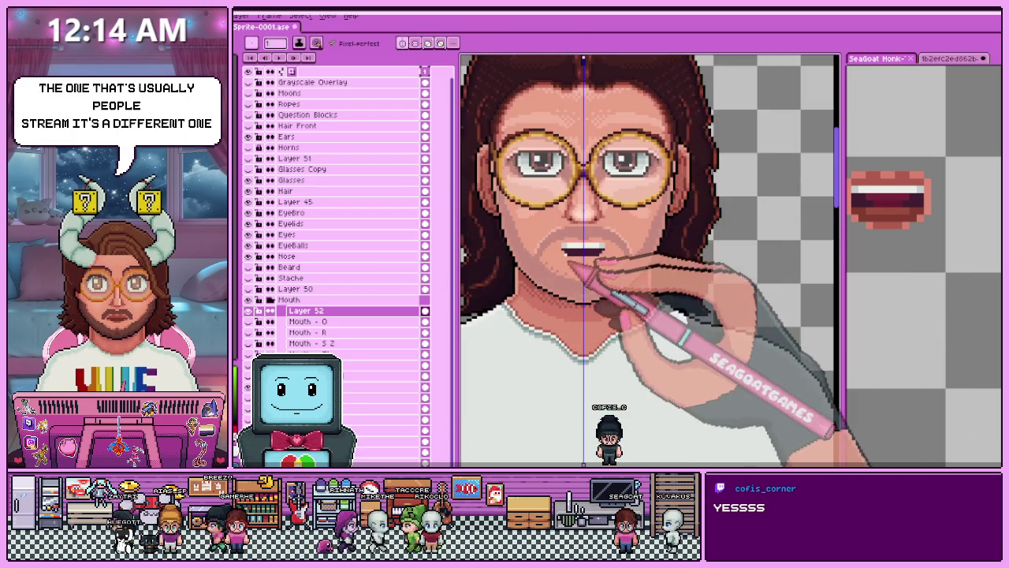
{"action": "scroll", "coordinate": [573, 289], "scroll_direction": "up", "scroll_amount": 1}
{"action": "scroll", "coordinate": [566, 224], "scroll_direction": "up", "scroll_amount": 2}
{"action": "scroll", "coordinate": [566, 224], "scroll_direction": "up", "scroll_amount": 1}
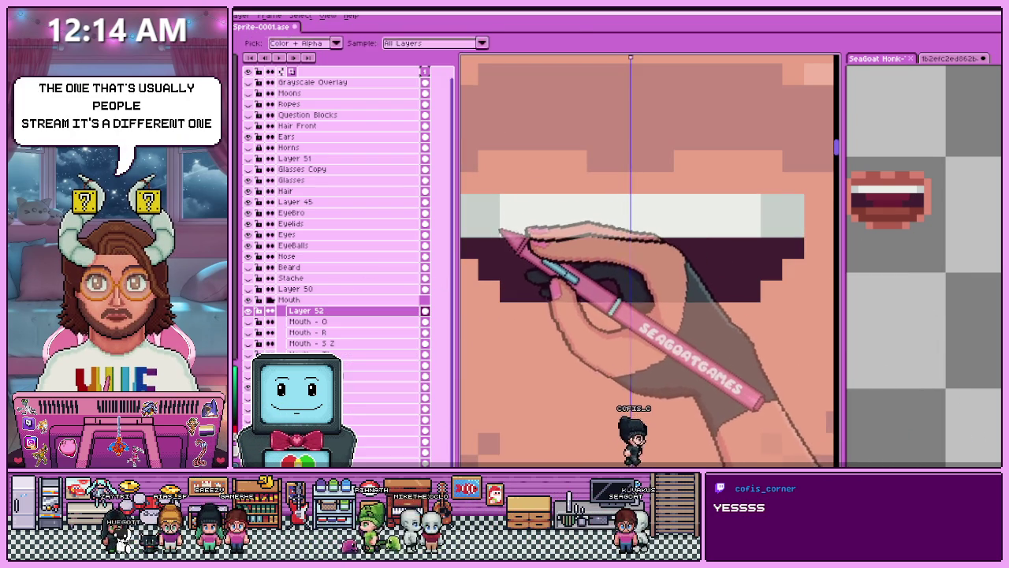
{"action": "scroll", "coordinate": [514, 233], "scroll_direction": "down", "scroll_amount": 1}
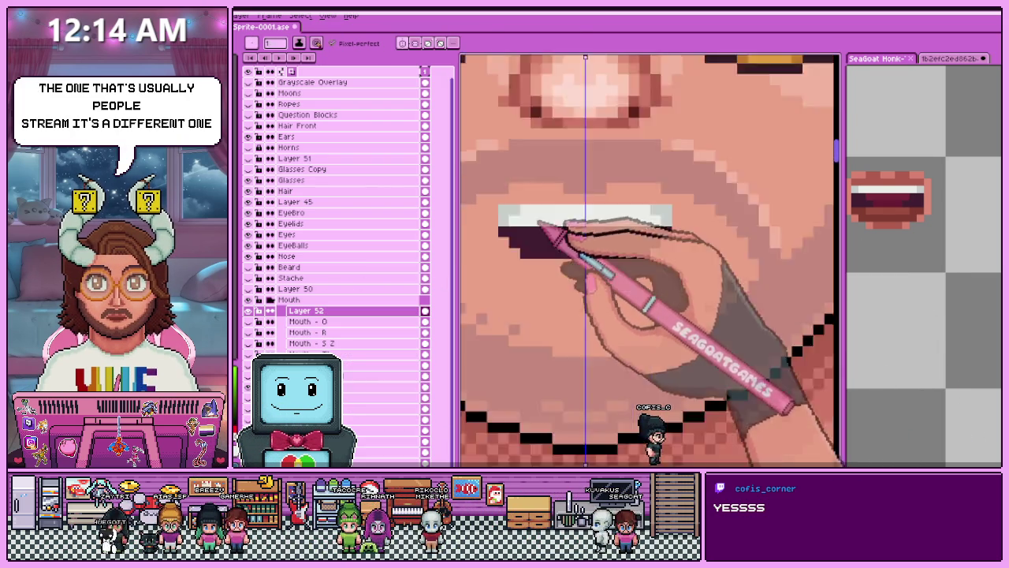
{"action": "scroll", "coordinate": [541, 226], "scroll_direction": "down", "scroll_amount": 1}
{"action": "scroll", "coordinate": [562, 260], "scroll_direction": "down", "scroll_amount": 1}
{"action": "scroll", "coordinate": [564, 250], "scroll_direction": "up", "scroll_amount": 1}
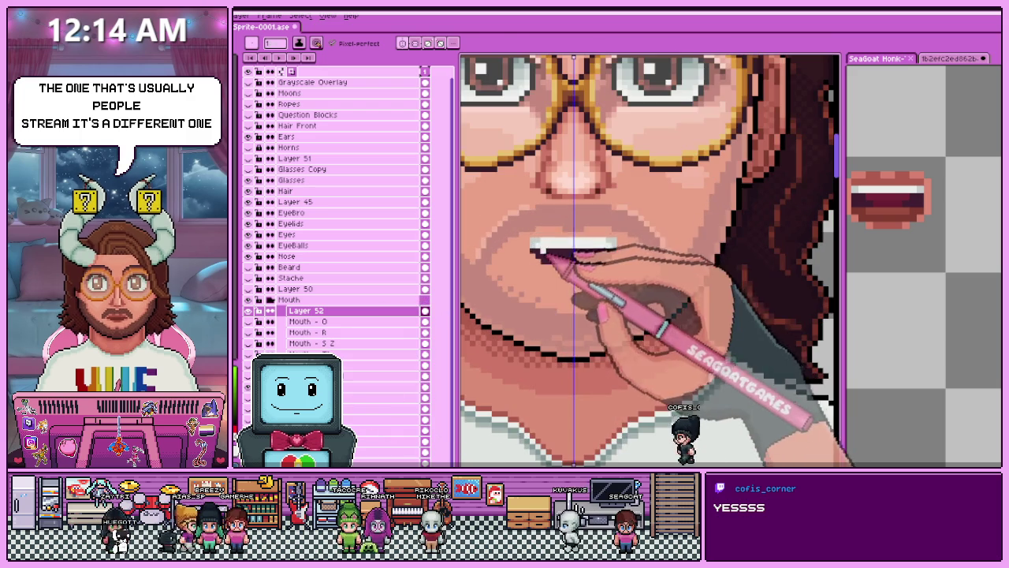
{"action": "key", "text": "m"}
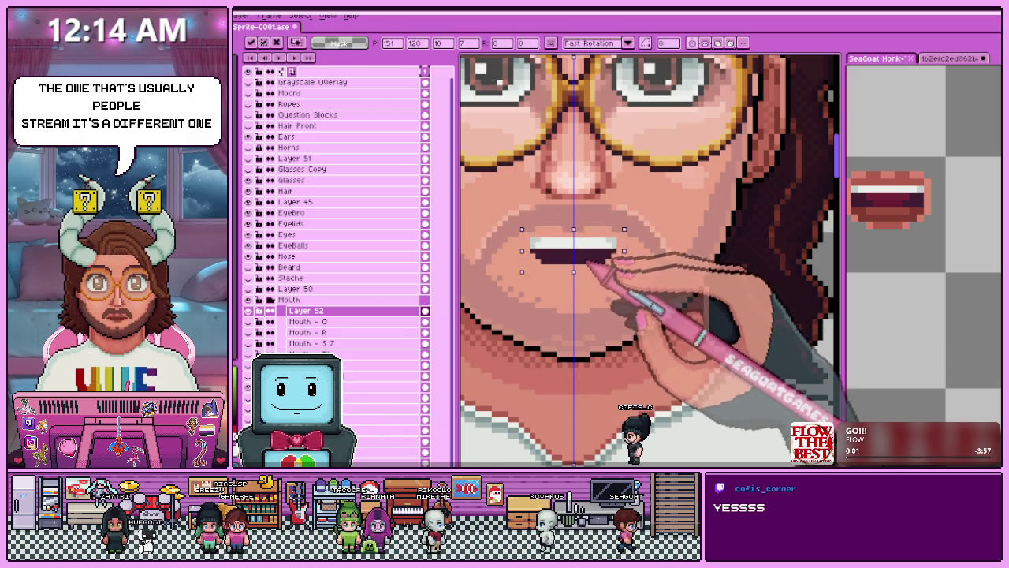
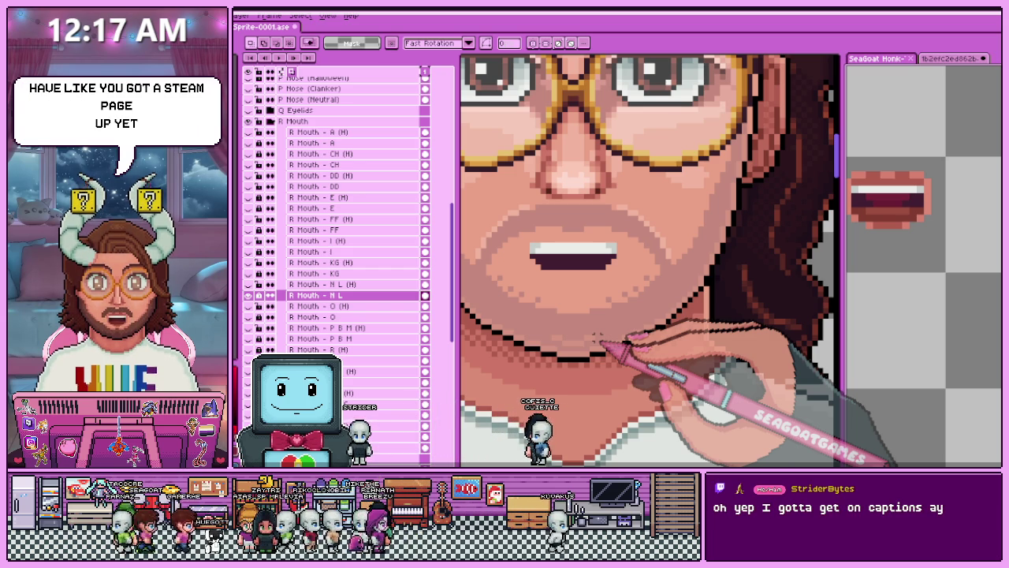
Zoom out to the full character and scroll the Layers panel up to Layer 52 under Mouth.
{"action": "scroll", "coordinate": [626, 351], "scroll_direction": "down", "scroll_amount": 3}
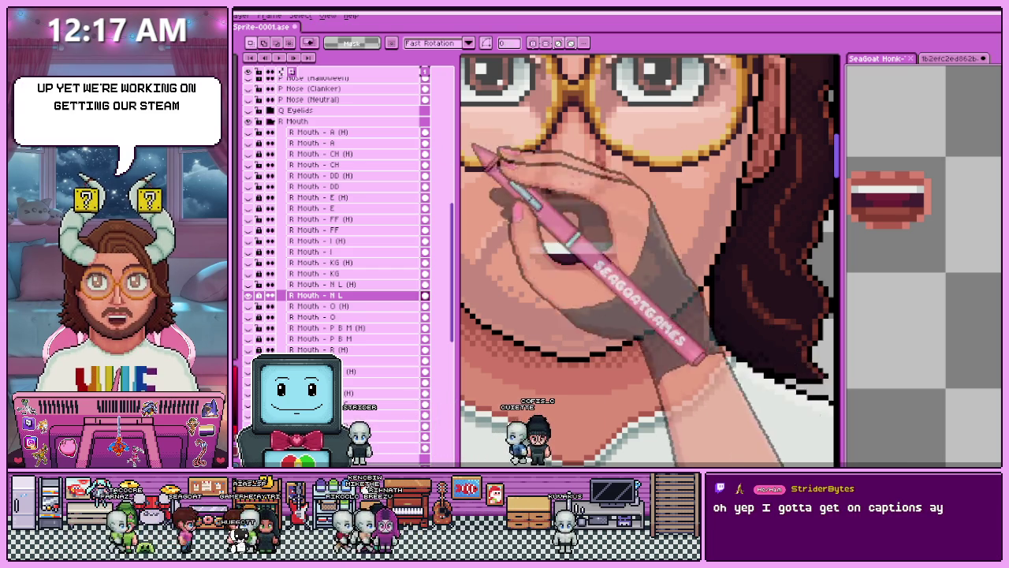
{"action": "scroll", "coordinate": [654, 259], "scroll_direction": "down", "scroll_amount": 3}
{"action": "scroll", "coordinate": [607, 225], "scroll_direction": "down", "scroll_amount": 5}
{"action": "scroll", "coordinate": [604, 224], "scroll_direction": "up", "scroll_amount": 3}
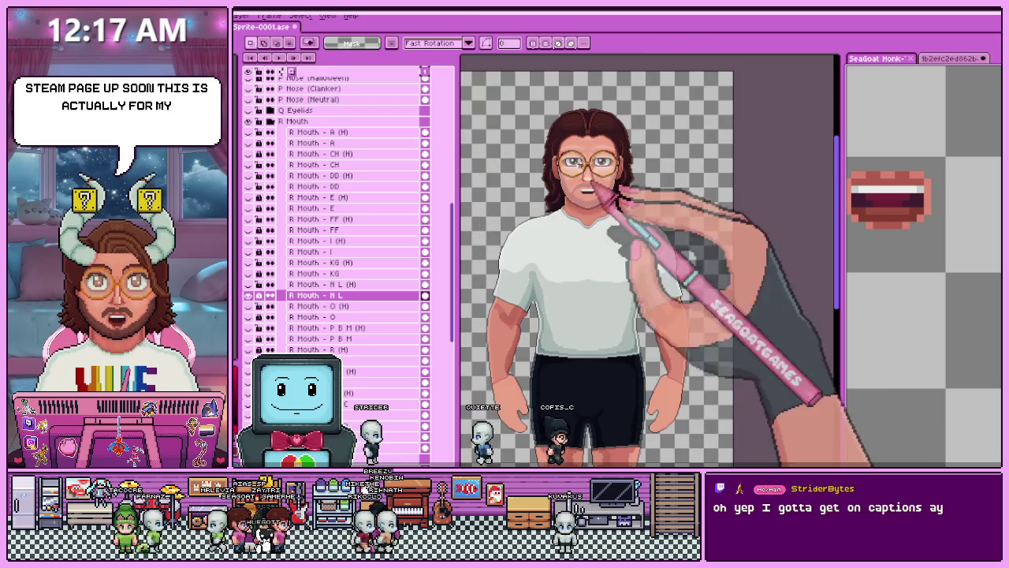
{"action": "scroll", "coordinate": [664, 191], "scroll_direction": "down", "scroll_amount": 3}
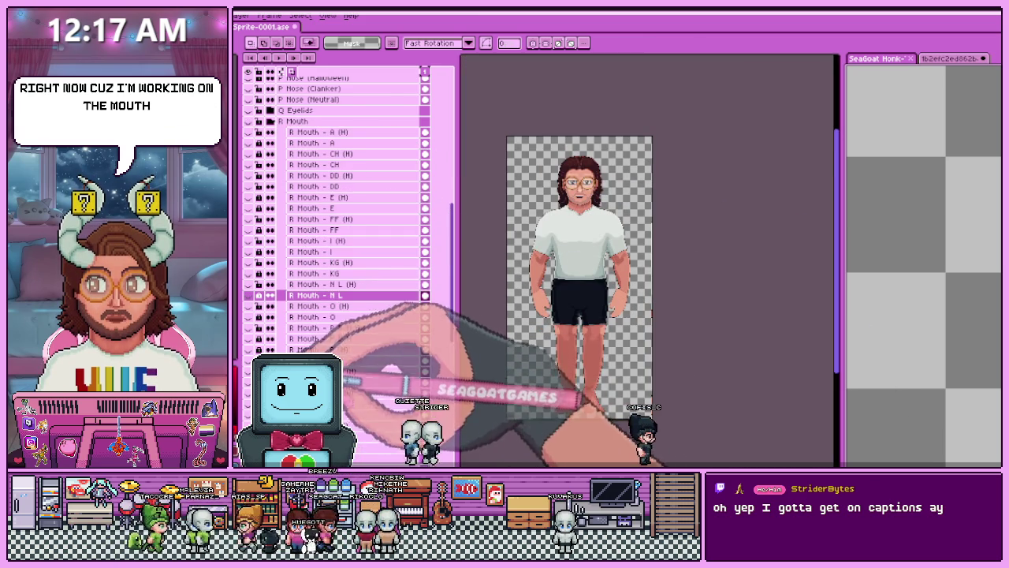
{"action": "scroll", "coordinate": [339, 237], "scroll_direction": "up", "scroll_amount": 5}
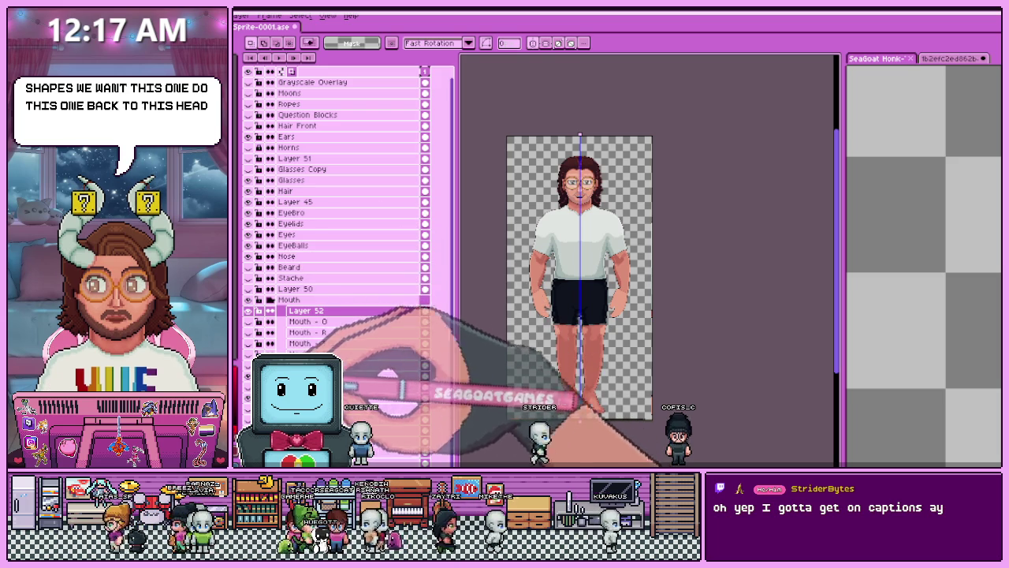
Cycle through the mouth versions and bring back the mustache, stubble and horns layers.
{"action": "scroll", "coordinate": [583, 160], "scroll_direction": "up", "scroll_amount": 3}
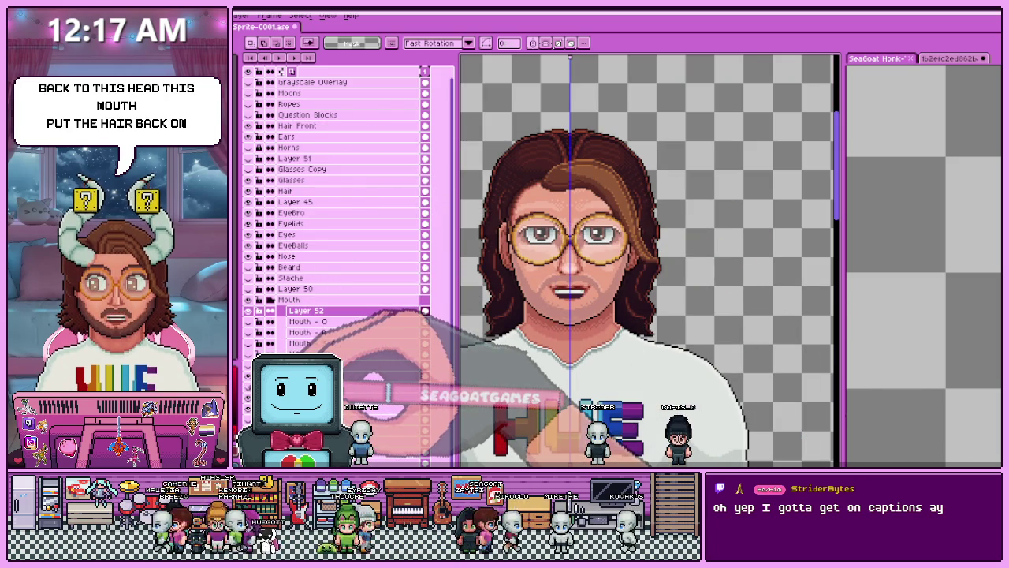
{"action": "key", "text": "ctrl+z"}
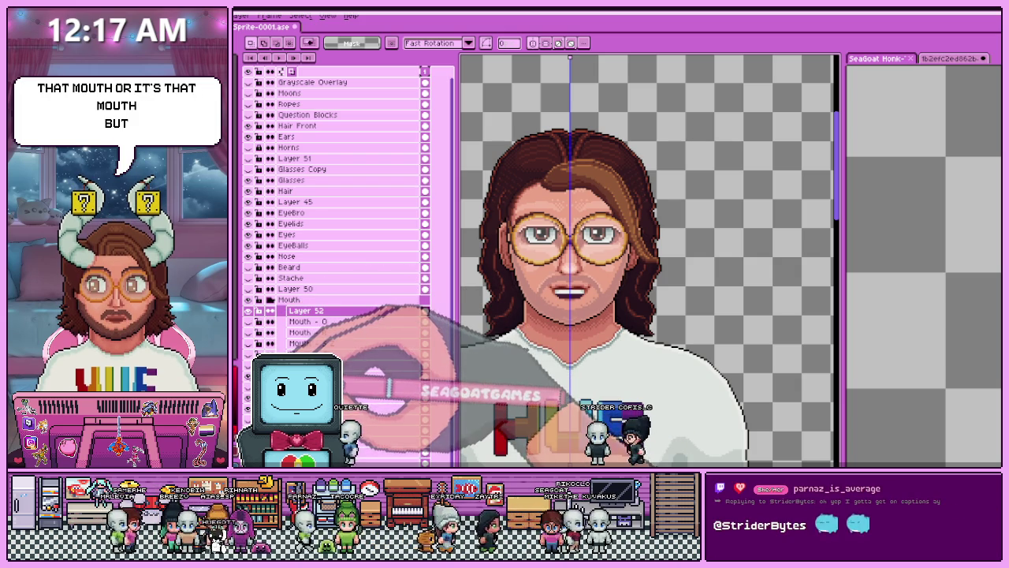
{"action": "key", "text": "ctrl+z"}
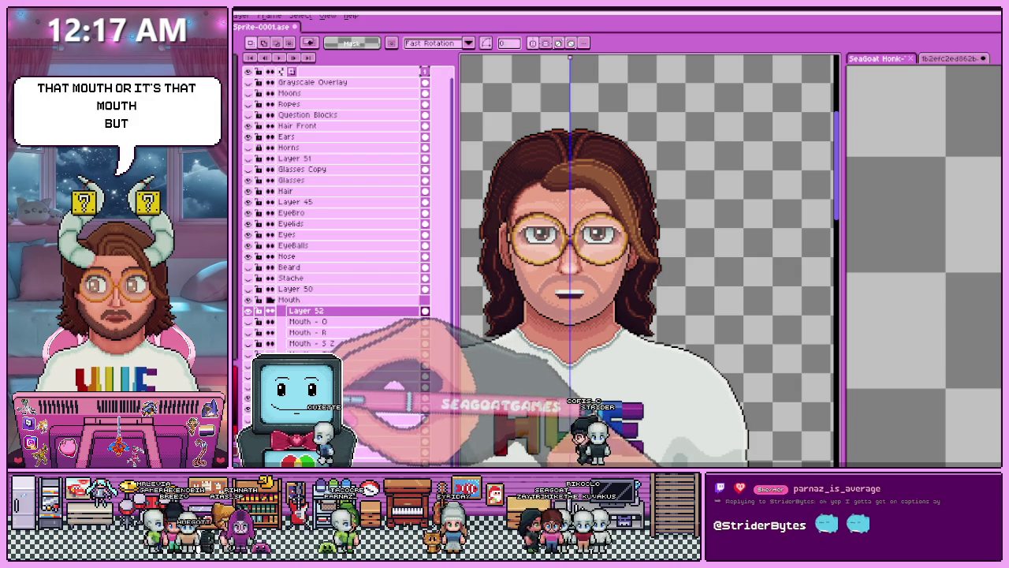
{"action": "key", "text": "ctrl+z"}
{"action": "key", "text": "ctrl+y"}
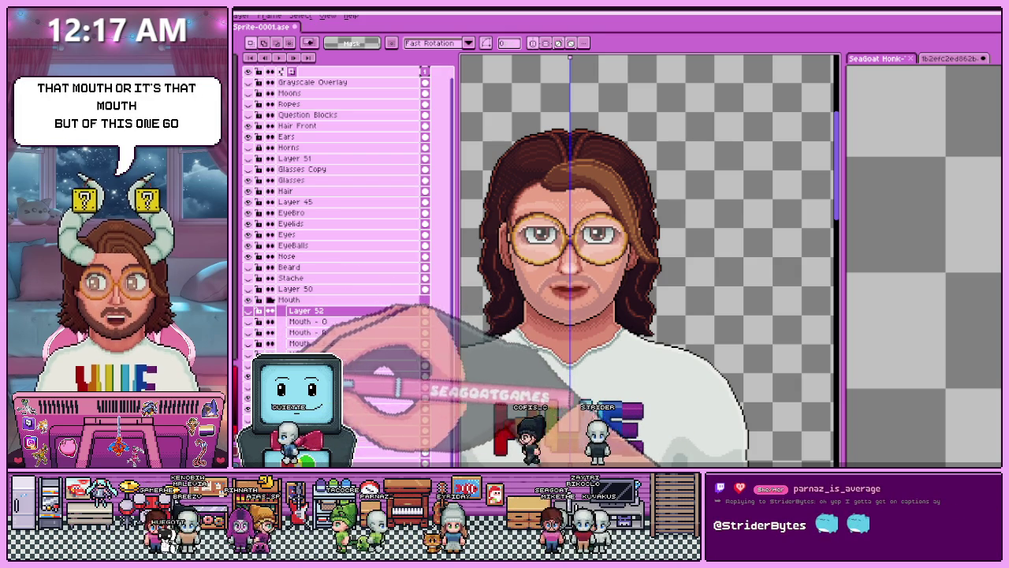
{"action": "key", "text": "ctrl+y"}
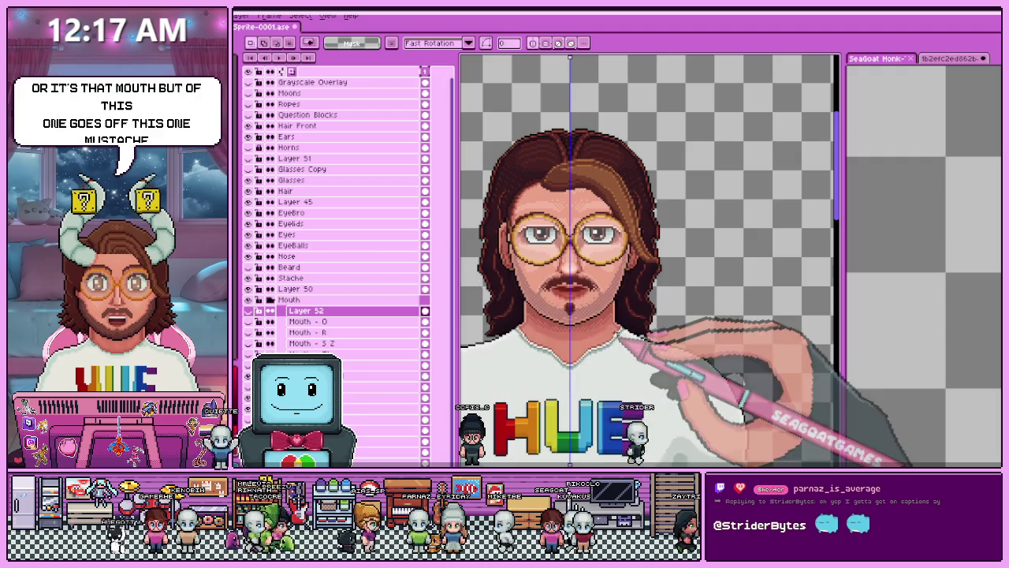
Zoom between the whole sprite and a close-up of the face to inspect the mouth.
{"action": "key", "text": "minus"}
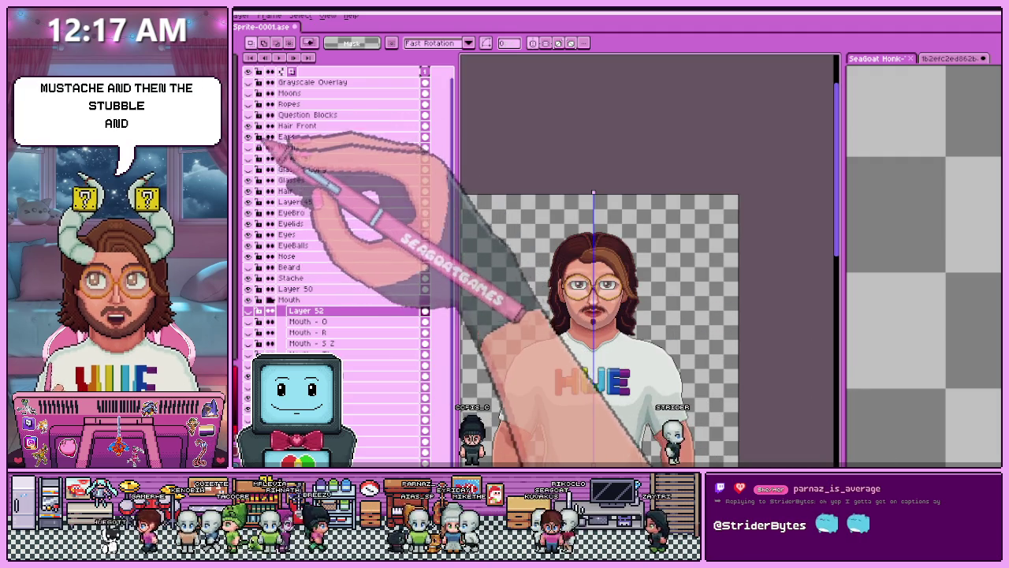
{"action": "key", "text": "plus"}
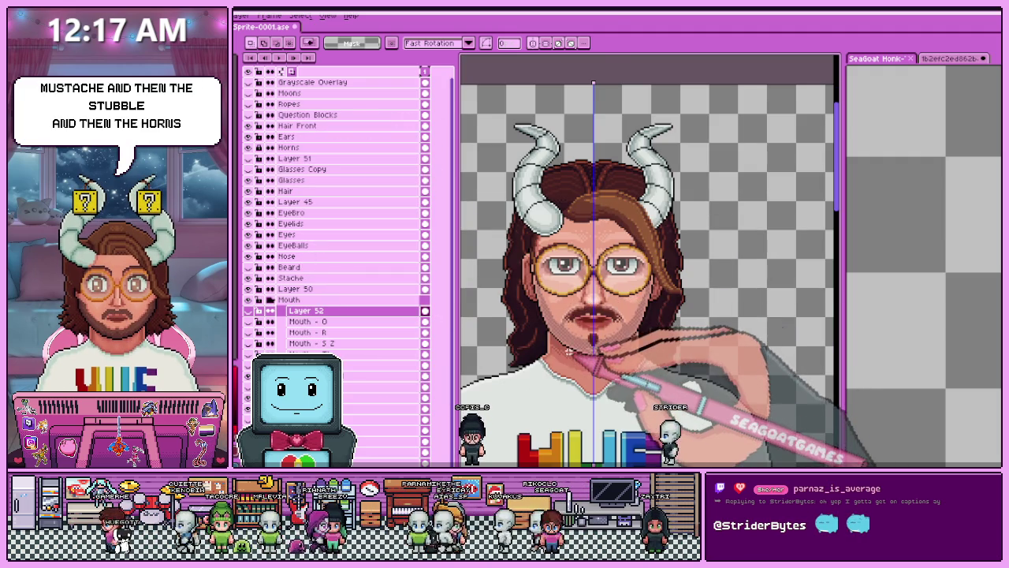
{"action": "key", "text": "plus"}
{"action": "key", "text": "minus"}
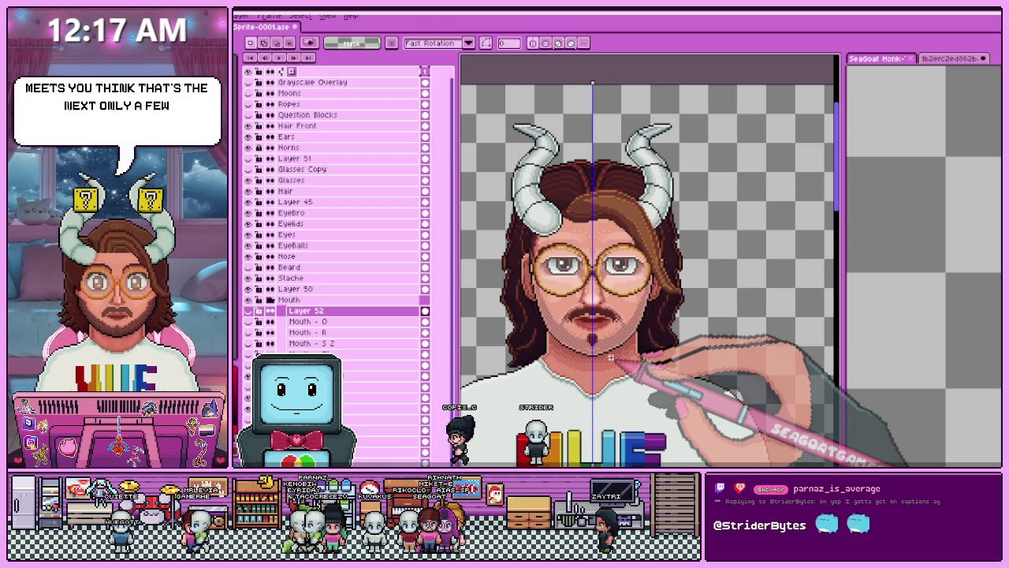
{"action": "scroll", "coordinate": [610, 358], "scroll_direction": "down", "scroll_amount": 3}
{"action": "scroll", "coordinate": [574, 298], "scroll_direction": "up", "scroll_amount": 2}
{"action": "scroll", "coordinate": [574, 298], "scroll_direction": "up", "scroll_amount": 1}
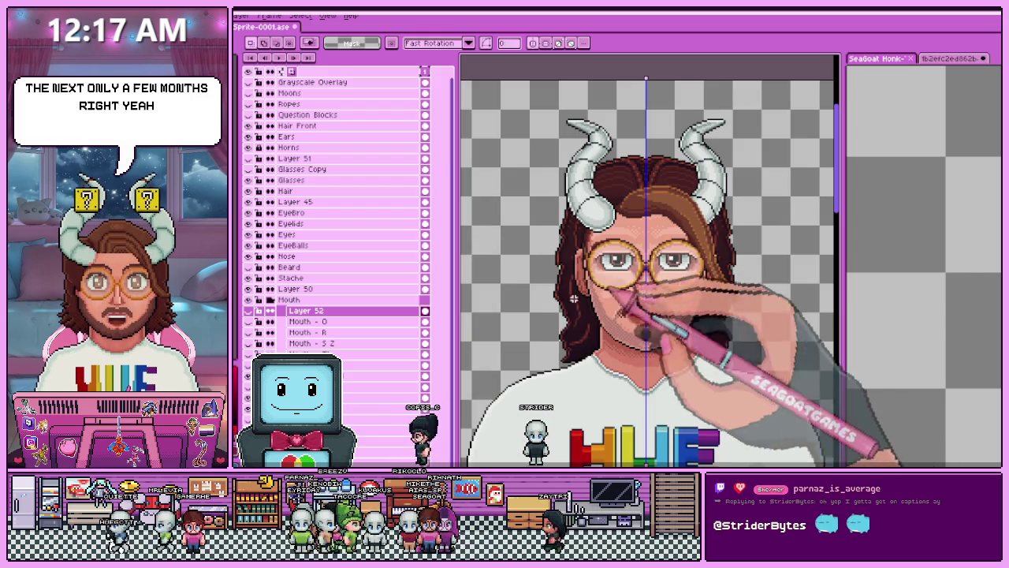
{"action": "scroll", "coordinate": [576, 304], "scroll_direction": "up", "scroll_amount": 1}
{"action": "scroll", "coordinate": [587, 323], "scroll_direction": "down", "scroll_amount": 1}
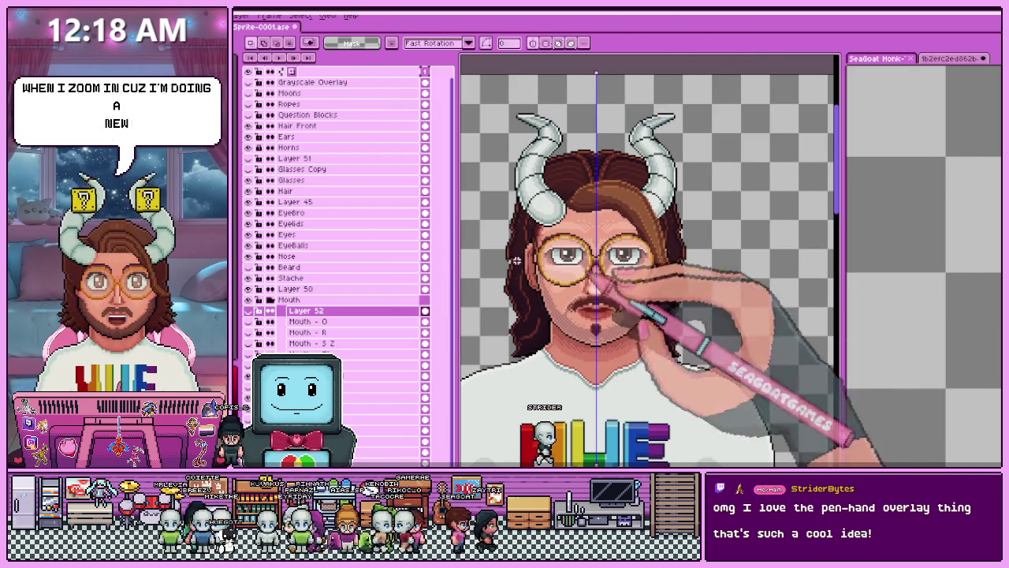
{"action": "left_click", "coordinate": [268, 310]}
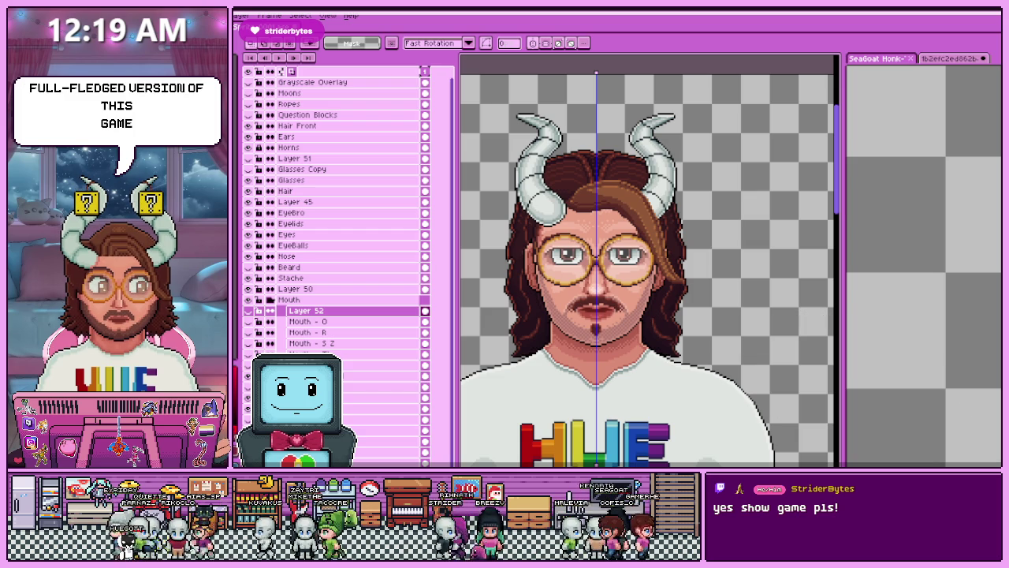
Bring up the Forced To Run A Cupcake Shop game at its main menu in fullscreen.
{"action": "key", "text": "alt+Tab"}
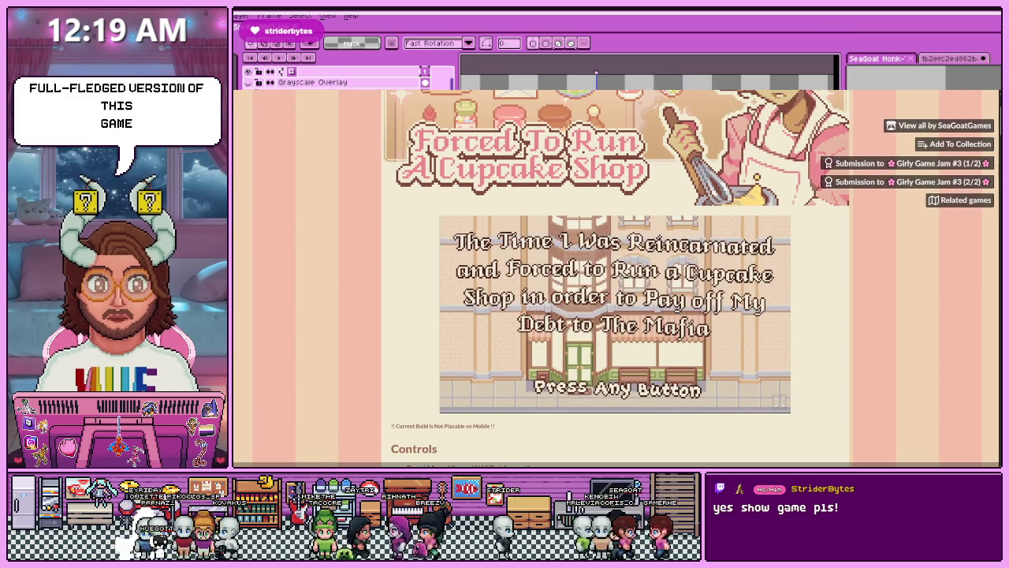
{"action": "left_click", "coordinate": [646, 333]}
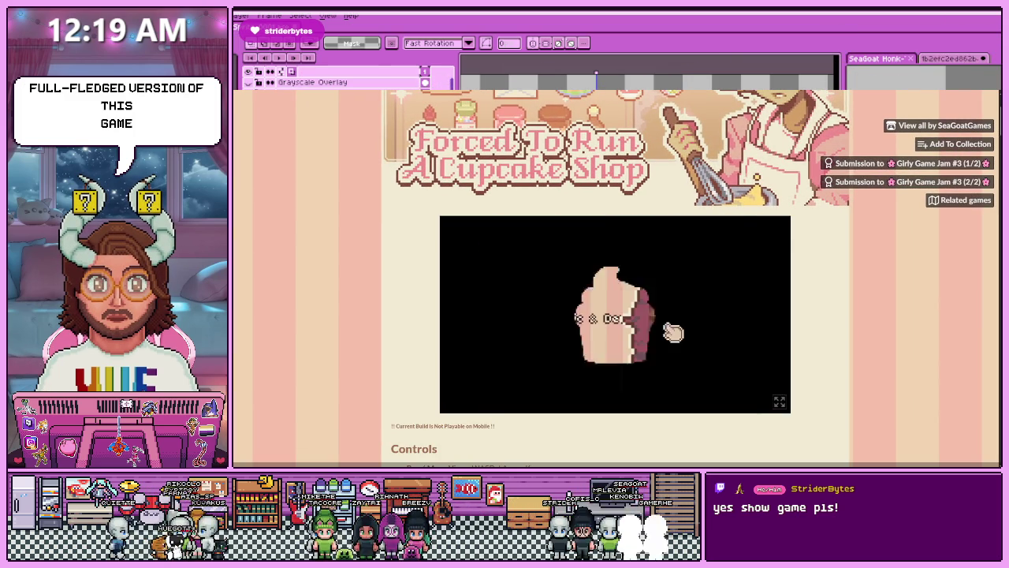
{"action": "left_click", "coordinate": [782, 406]}
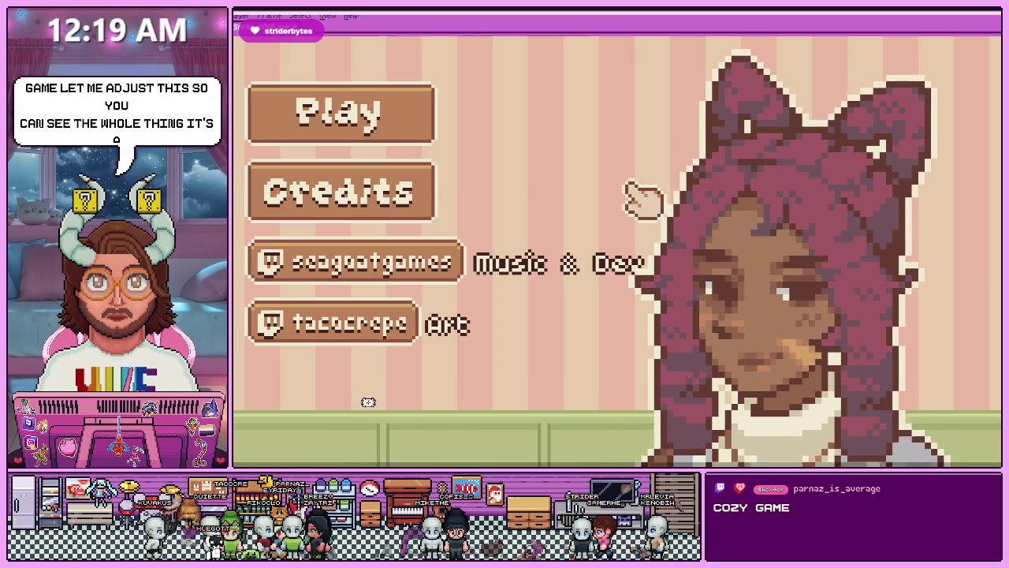
Exit fullscreen to copy the page URL, return to fullscreen and choose Play.
{"action": "key", "text": "Escape"}
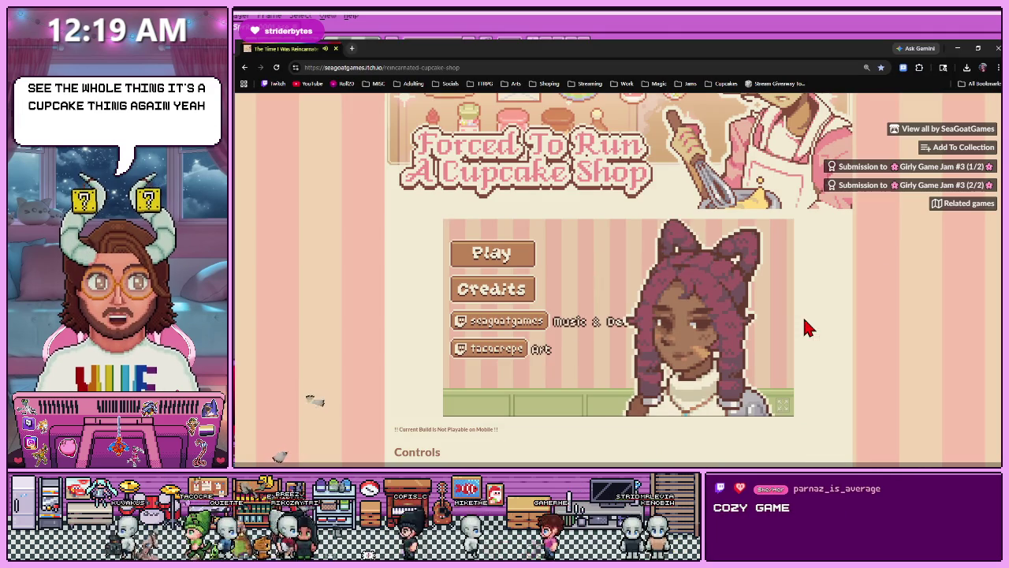
{"action": "left_click", "coordinate": [468, 68]}
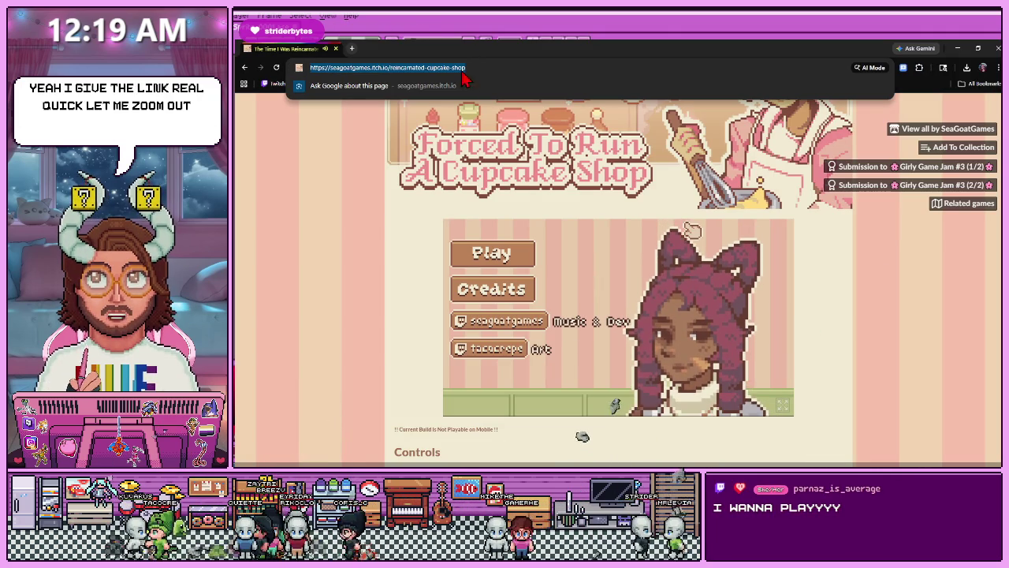
{"action": "left_click", "coordinate": [782, 405]}
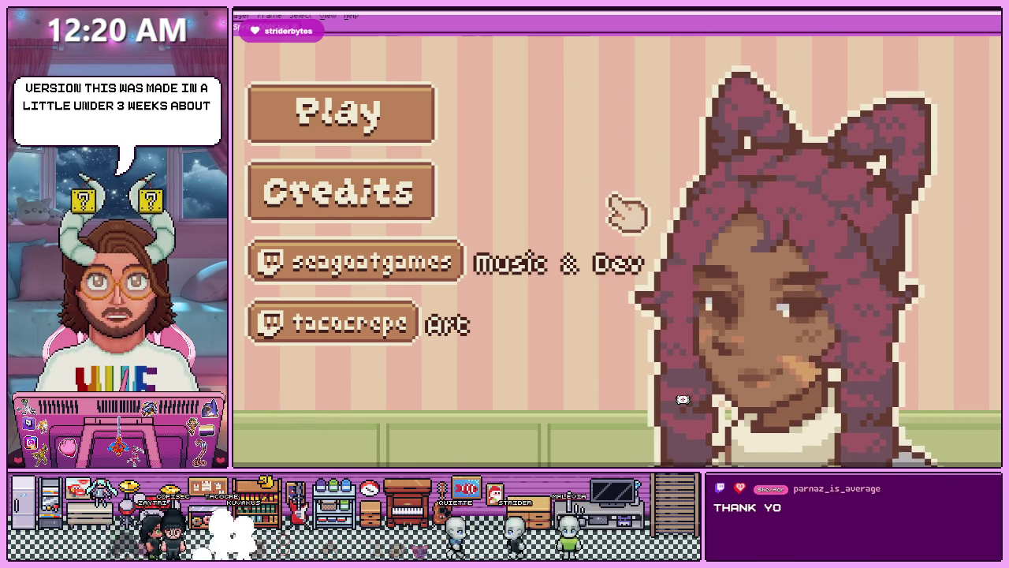
{"action": "left_click", "coordinate": [382, 118]}
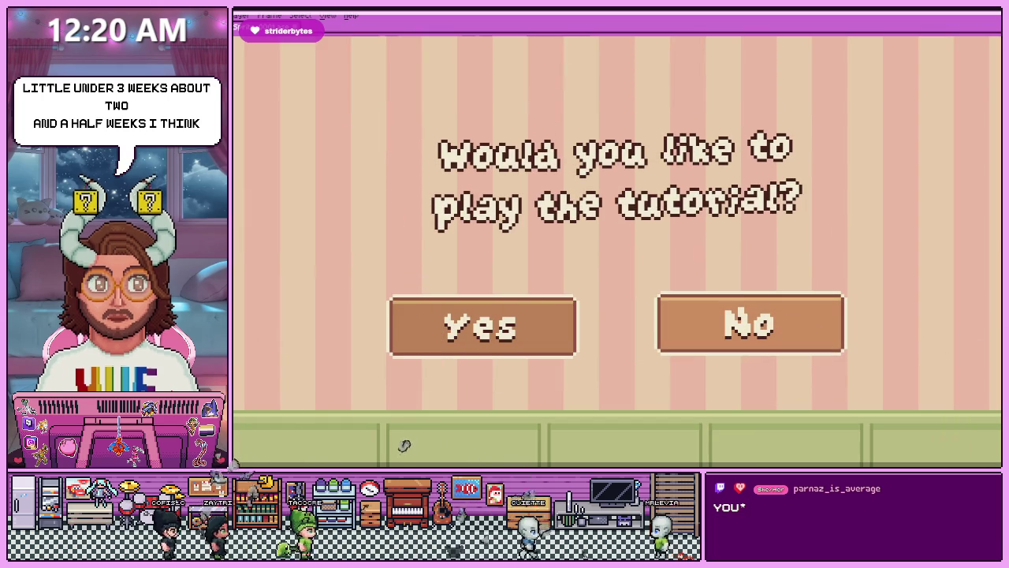
Skip the tutorial, pass the Day 1 card and take the RedVelvet cupcake order with Blue Frosting.
{"action": "left_click", "coordinate": [796, 338]}
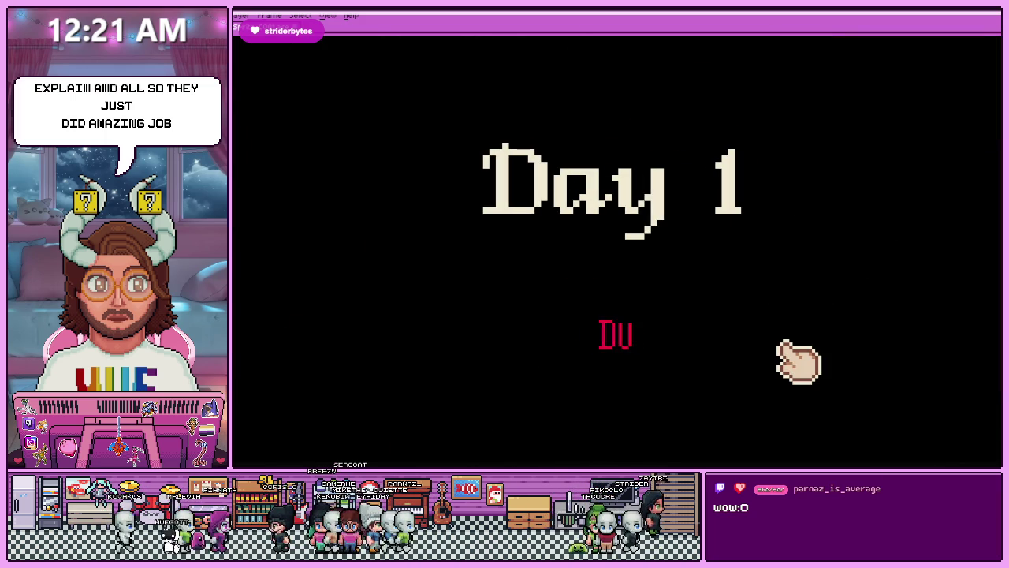
{"action": "left_click", "coordinate": [799, 363]}
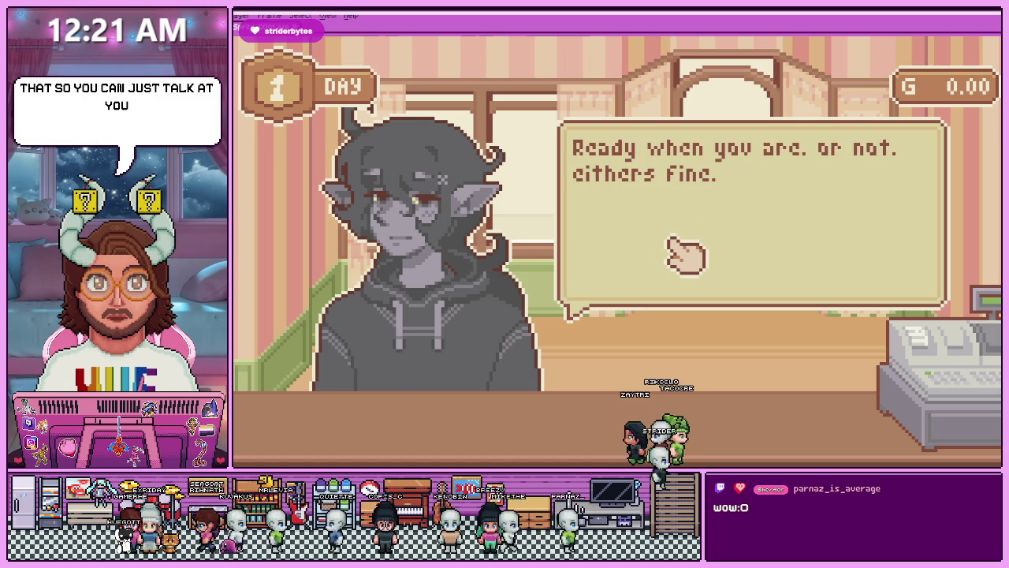
{"action": "left_click", "coordinate": [686, 253]}
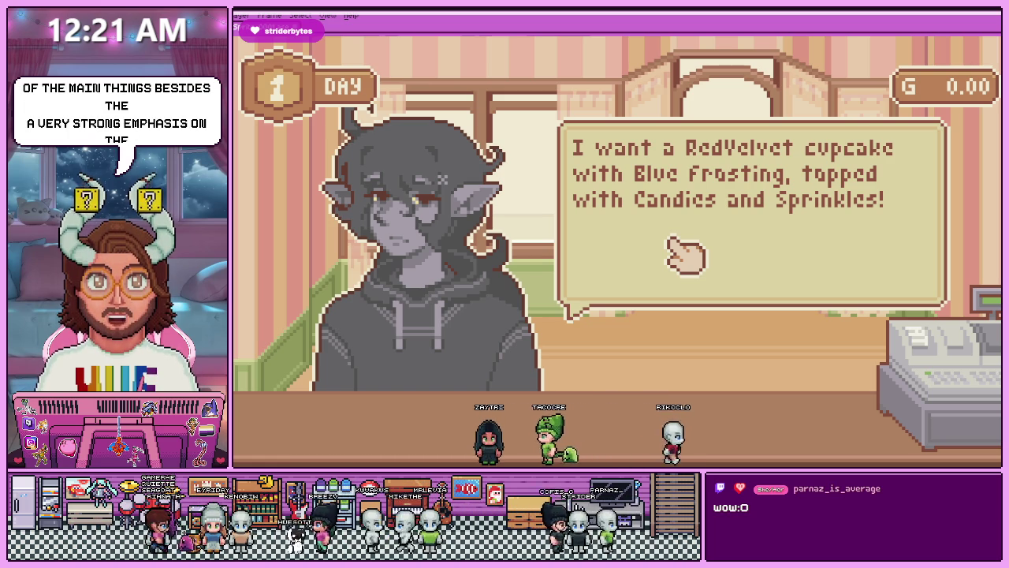
{"action": "left_click", "coordinate": [685, 254]}
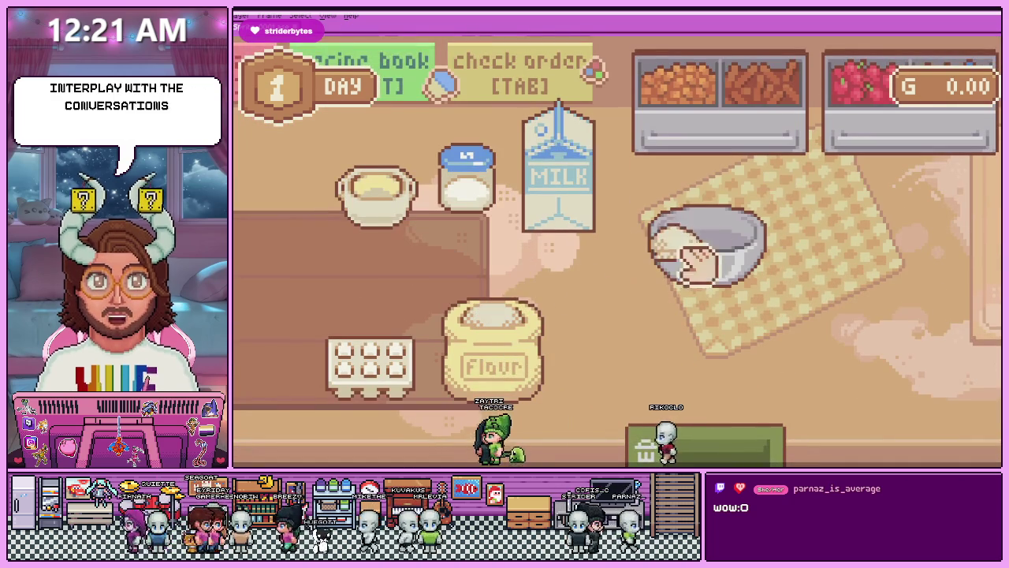
Mix red velvet batter from egg, milk, sugar, butter and red colouring in the stand mixer.
{"action": "left_click_drag", "start_coordinate": [339, 360], "coordinate": [697, 248]}
{"action": "right_click", "coordinate": [696, 248]}
{"action": "left_click_drag", "start_coordinate": [540, 213], "coordinate": [731, 247]}
{"action": "left_click_drag", "start_coordinate": [450, 226], "coordinate": [709, 270]}
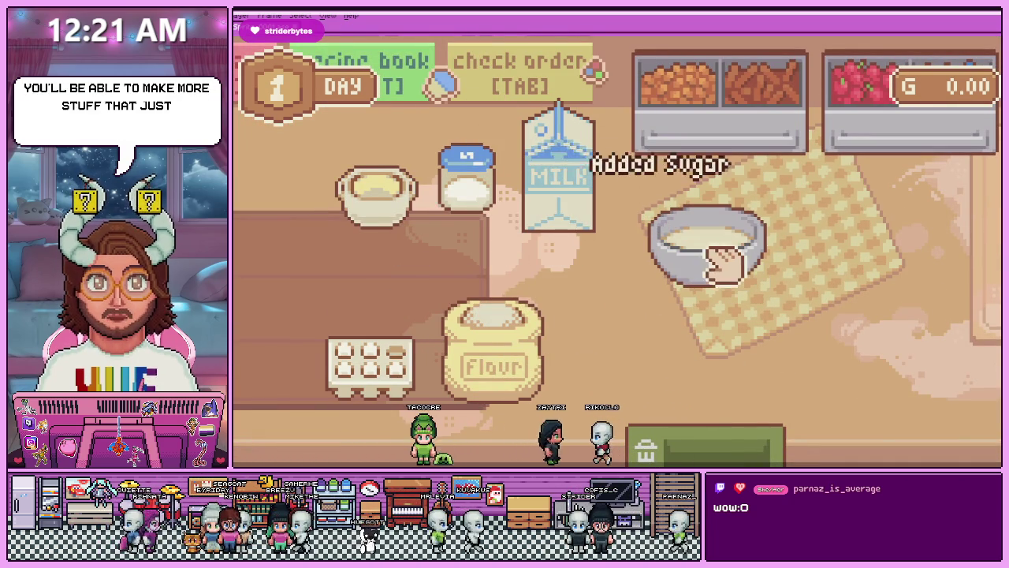
{"action": "left_click_drag", "start_coordinate": [391, 209], "coordinate": [710, 270]}
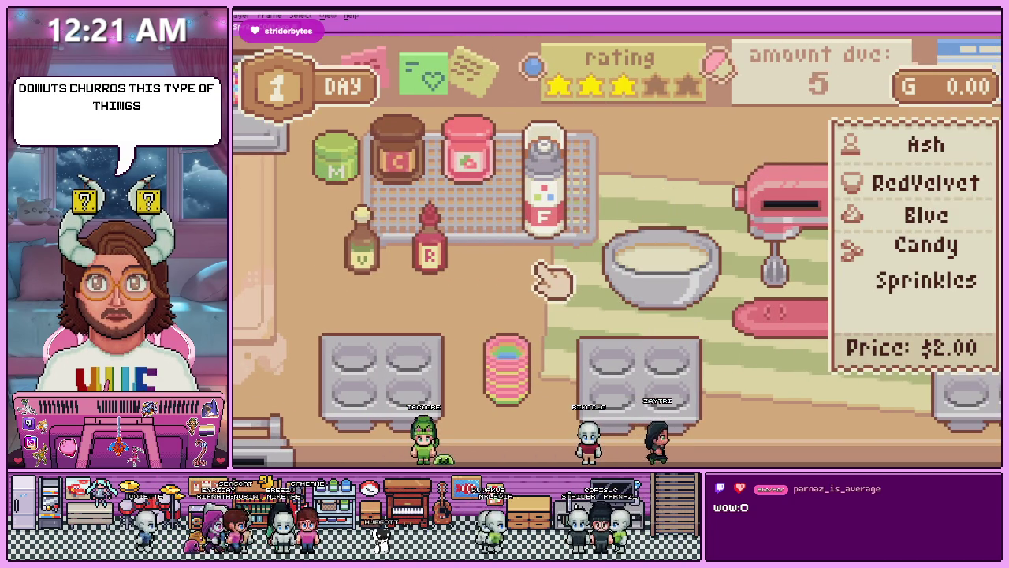
{"action": "left_click_drag", "start_coordinate": [430, 237], "coordinate": [682, 280]}
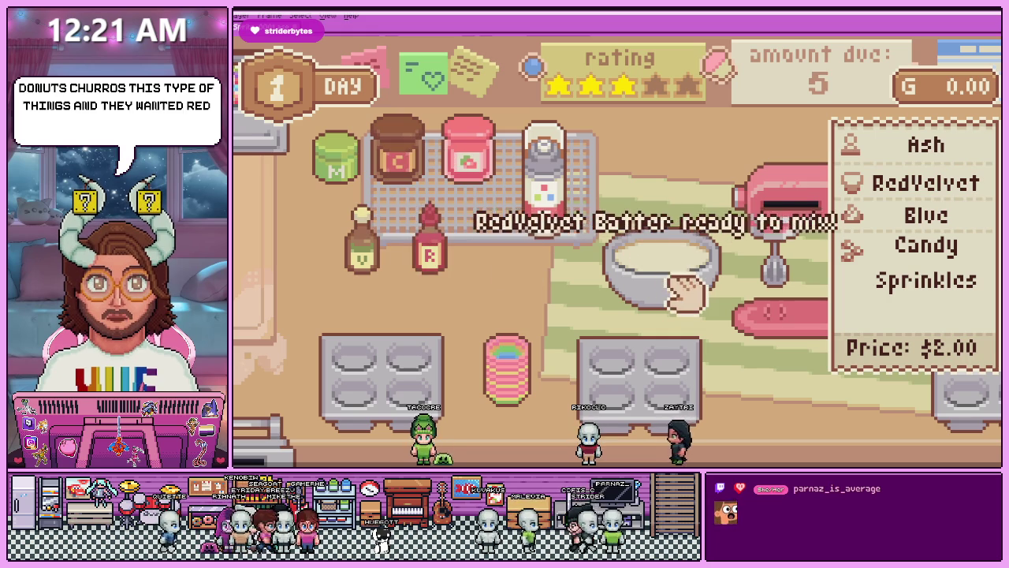
{"action": "left_click_drag", "start_coordinate": [605, 294], "coordinate": [710, 284]}
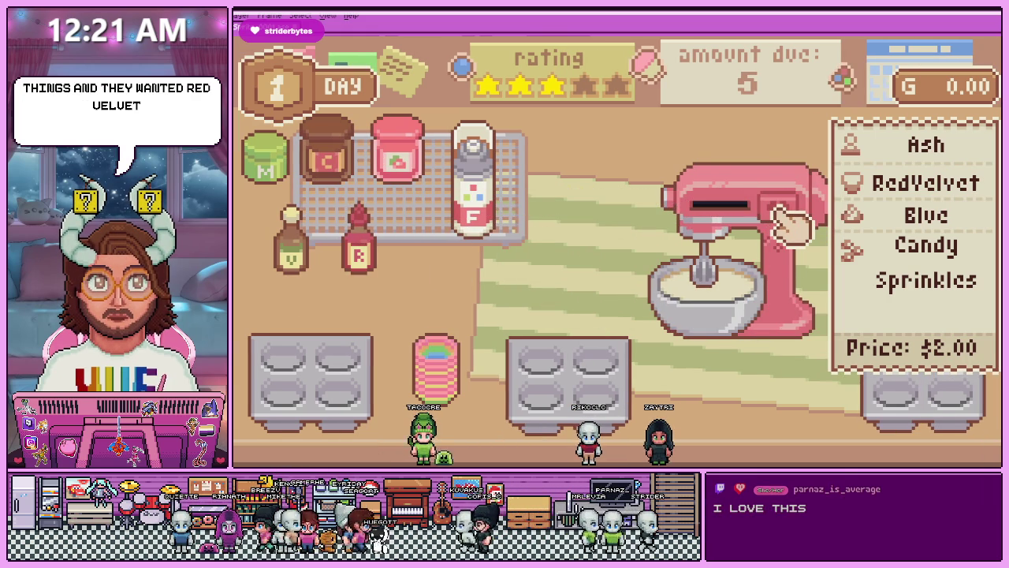
{"action": "left_click", "coordinate": [779, 211]}
{"action": "left_click", "coordinate": [876, 230]}
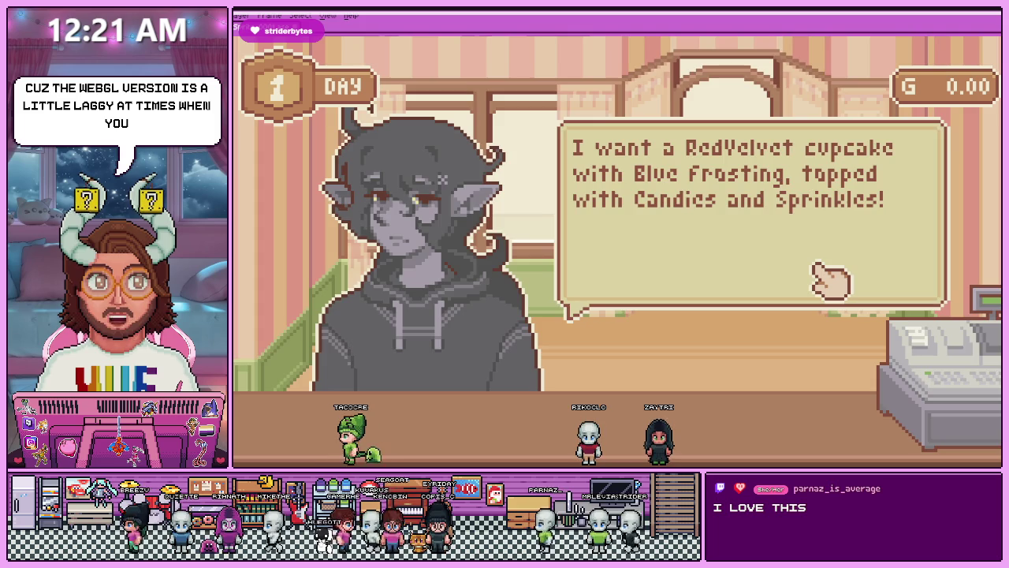
{"action": "left_click", "coordinate": [828, 280]}
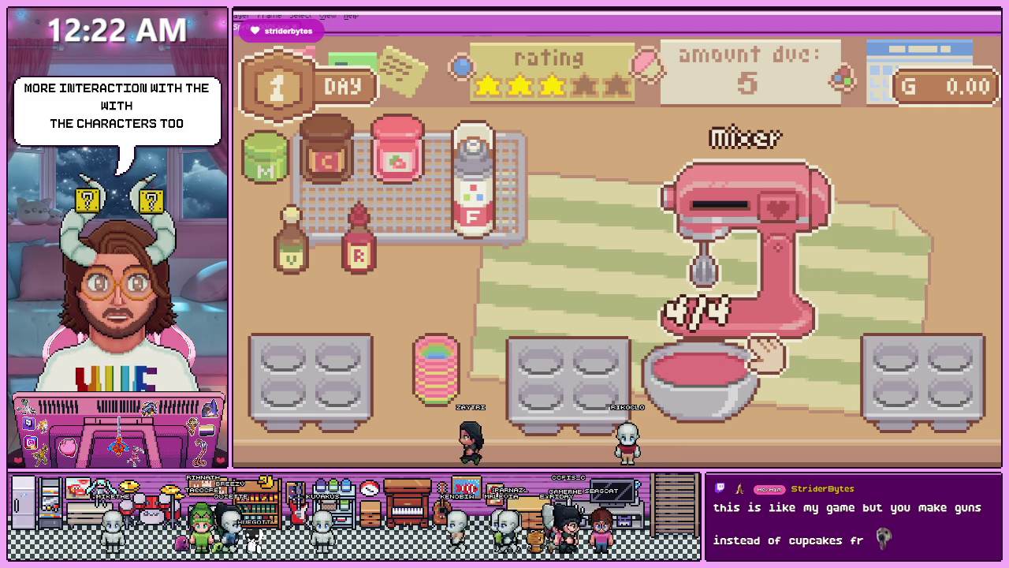
Line the pan with rainbow liners, pour in the red velvet batter and bake it in the oven.
{"action": "left_click_drag", "start_coordinate": [753, 359], "coordinate": [679, 276]}
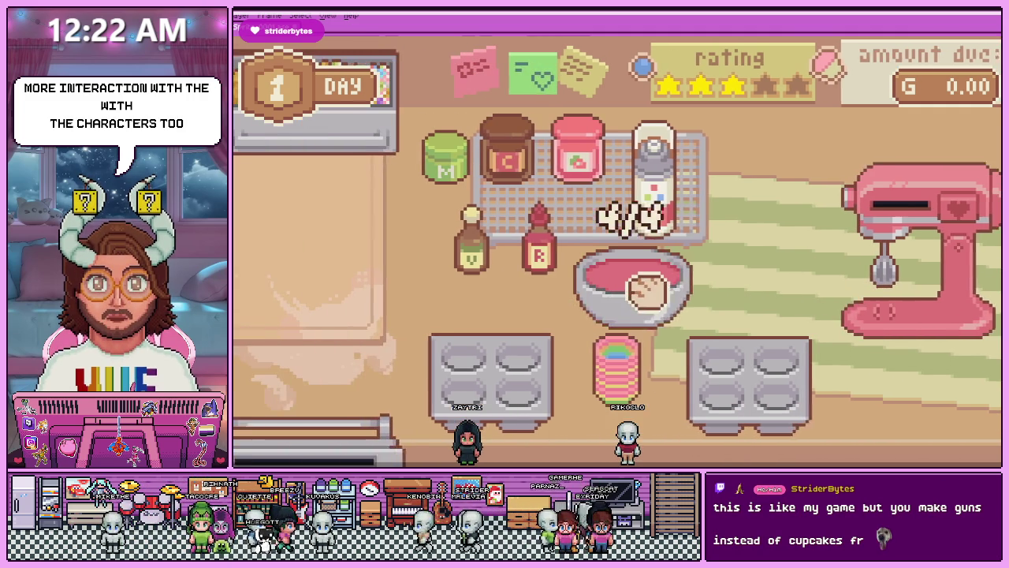
{"action": "left_click_drag", "start_coordinate": [642, 354], "coordinate": [796, 358]}
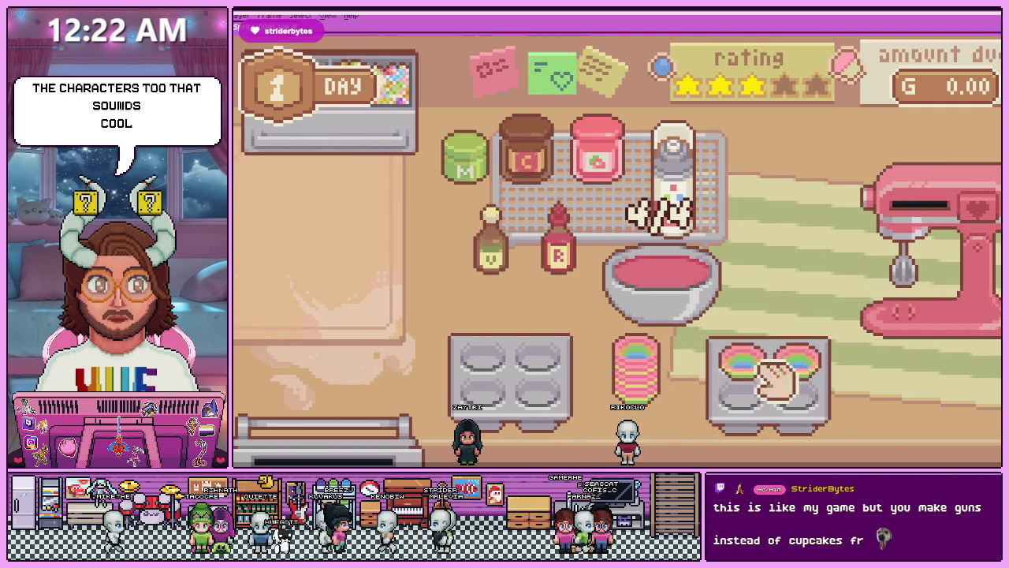
{"action": "left_click_drag", "start_coordinate": [725, 394], "coordinate": [741, 390]}
{"action": "left_click_drag", "start_coordinate": [630, 361], "coordinate": [812, 401]}
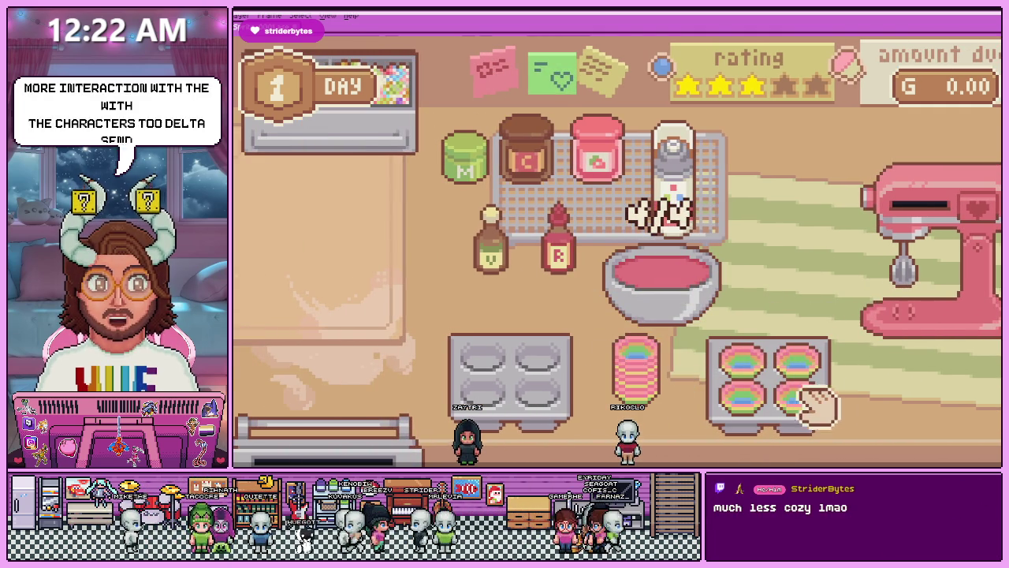
{"action": "left_click_drag", "start_coordinate": [695, 293], "coordinate": [757, 371]}
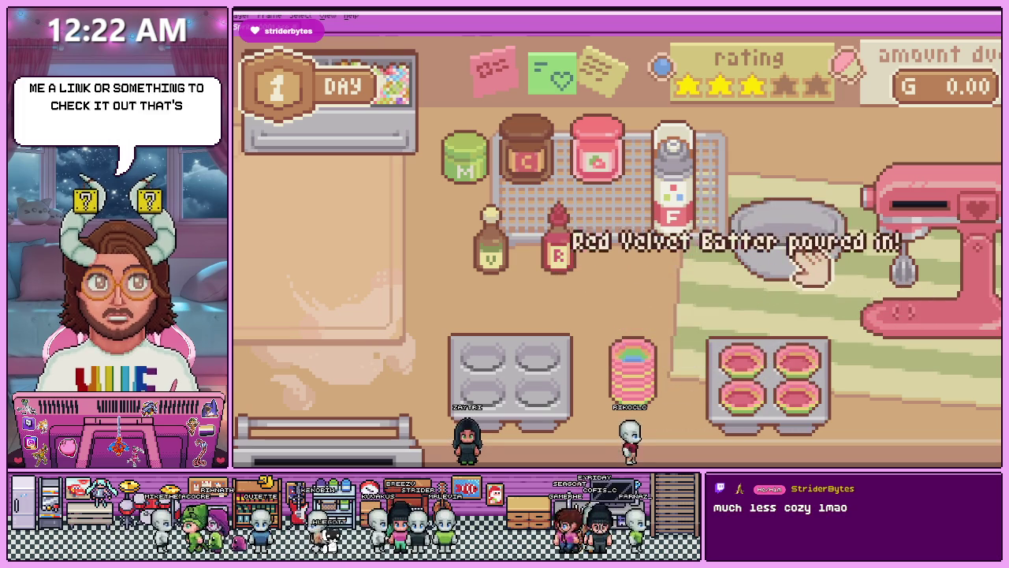
{"action": "left_click", "coordinate": [685, 384]}
{"action": "left_click", "coordinate": [717, 442]}
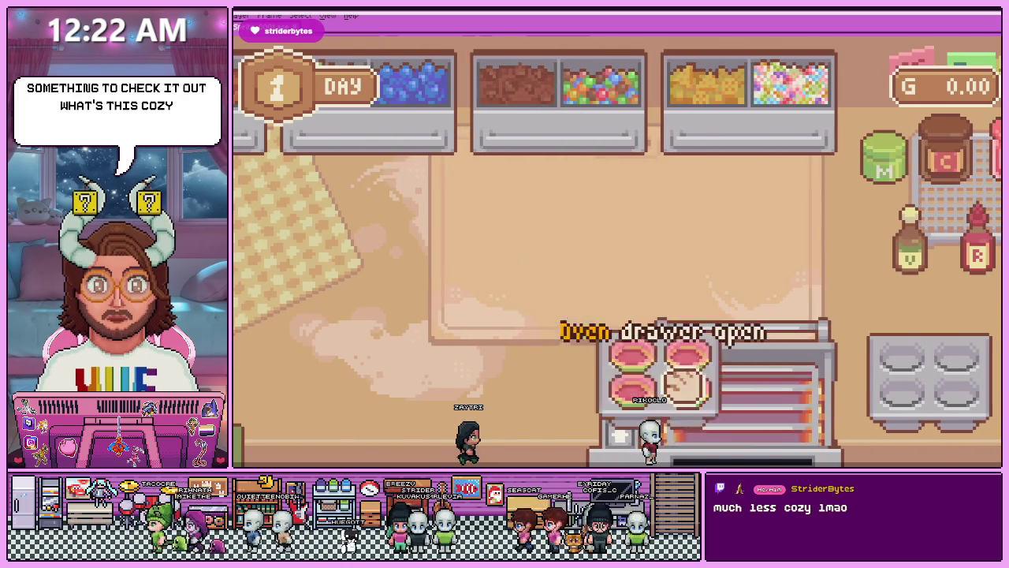
{"action": "left_click", "coordinate": [626, 437]}
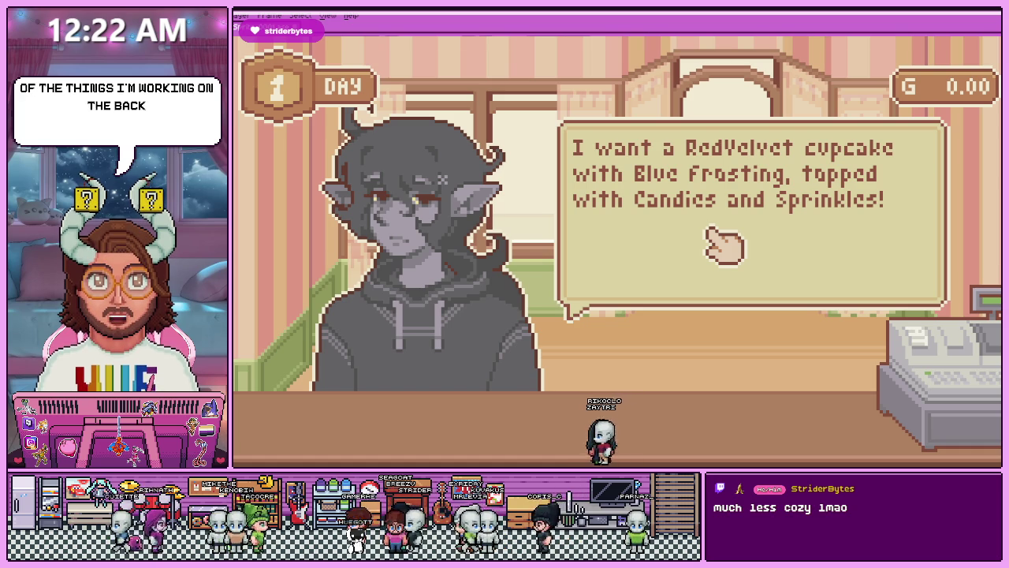
Finish the customer's order, open the oven once the cupcakes are ready, and pause the game.
{"action": "left_click", "coordinate": [714, 235]}
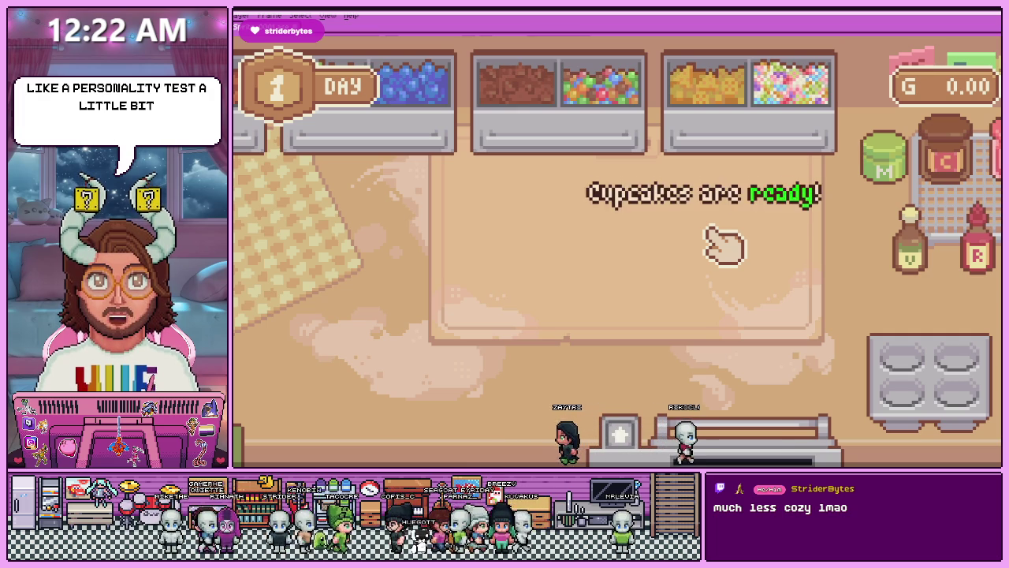
{"action": "left_click", "coordinate": [745, 450]}
{"action": "key", "text": "Escape"}
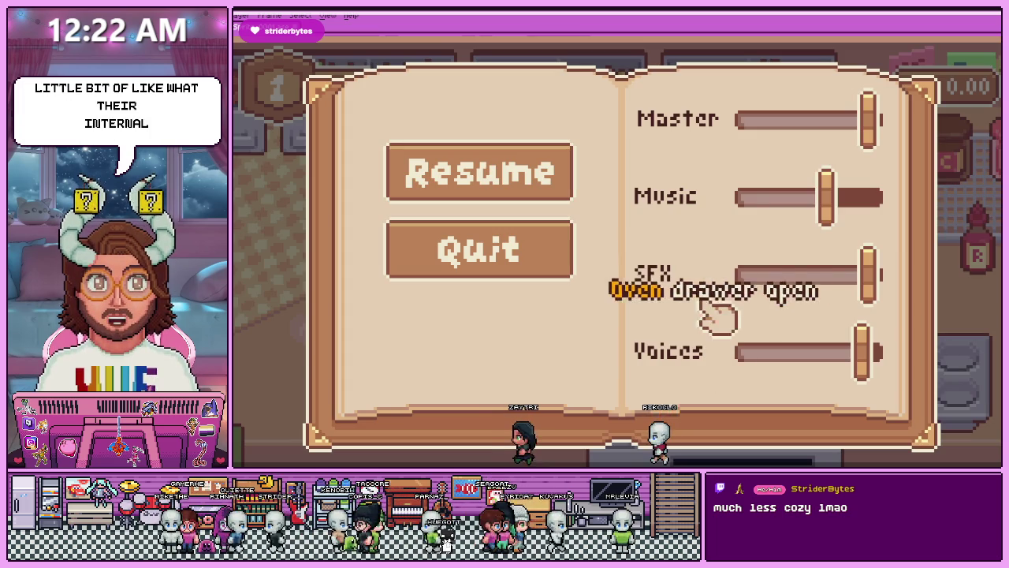
Lower the Music volume, resume, and take the baked cupcake pan out of the oven.
{"action": "left_click_drag", "start_coordinate": [832, 197], "coordinate": [777, 211]}
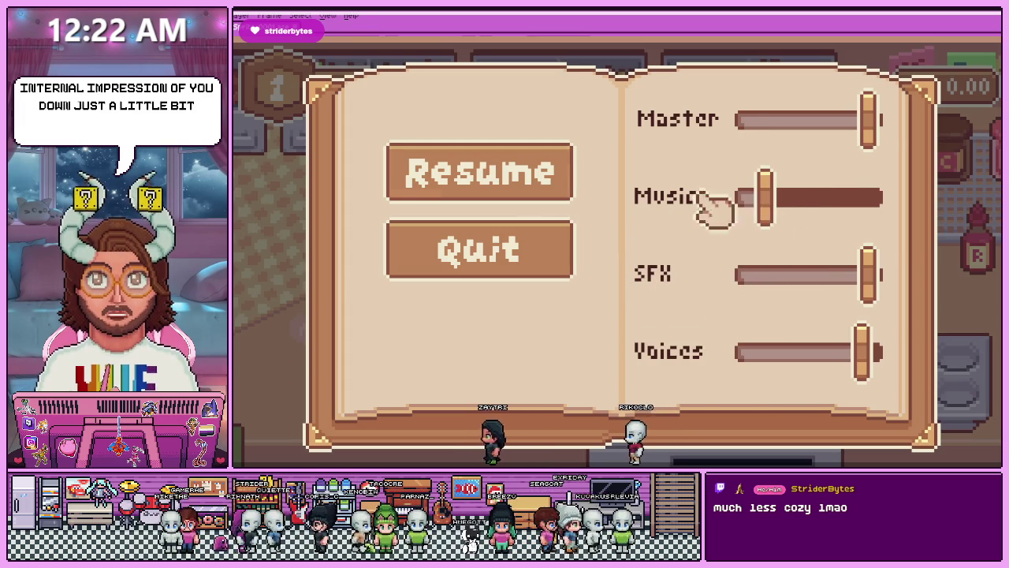
{"action": "left_click", "coordinate": [441, 172]}
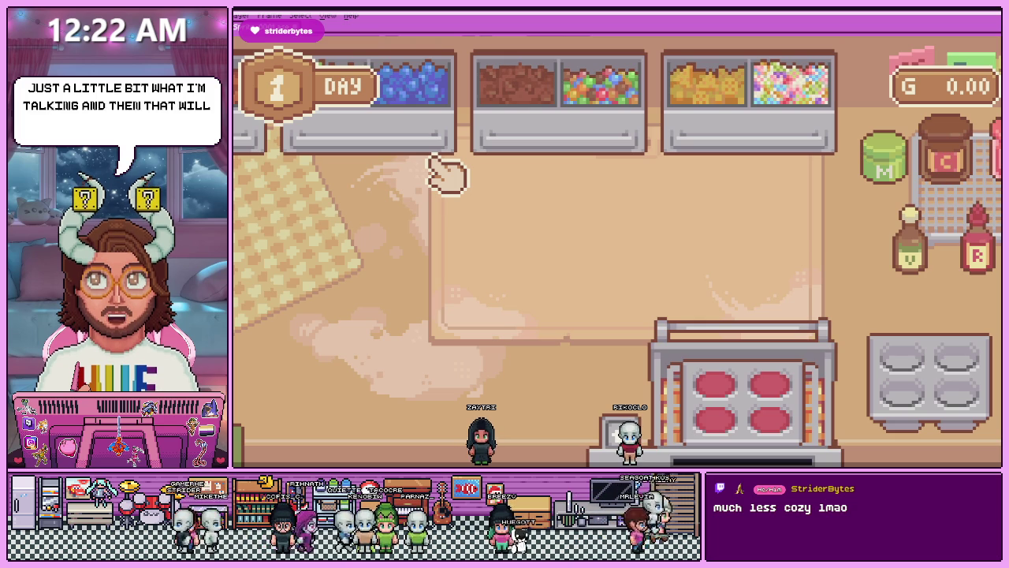
{"action": "left_click_drag", "start_coordinate": [738, 413], "coordinate": [542, 286]}
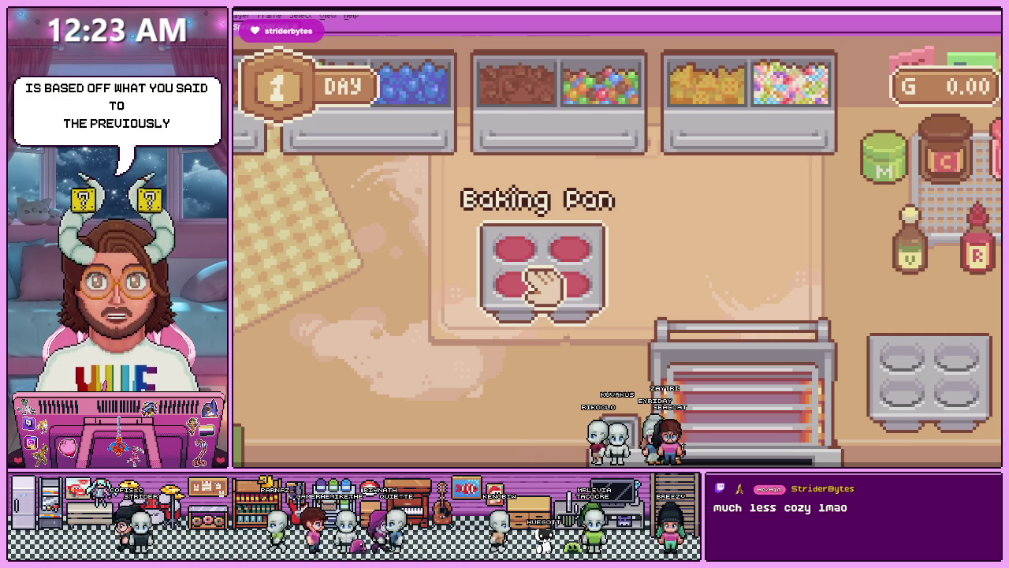
{"action": "left_click", "coordinate": [733, 347]}
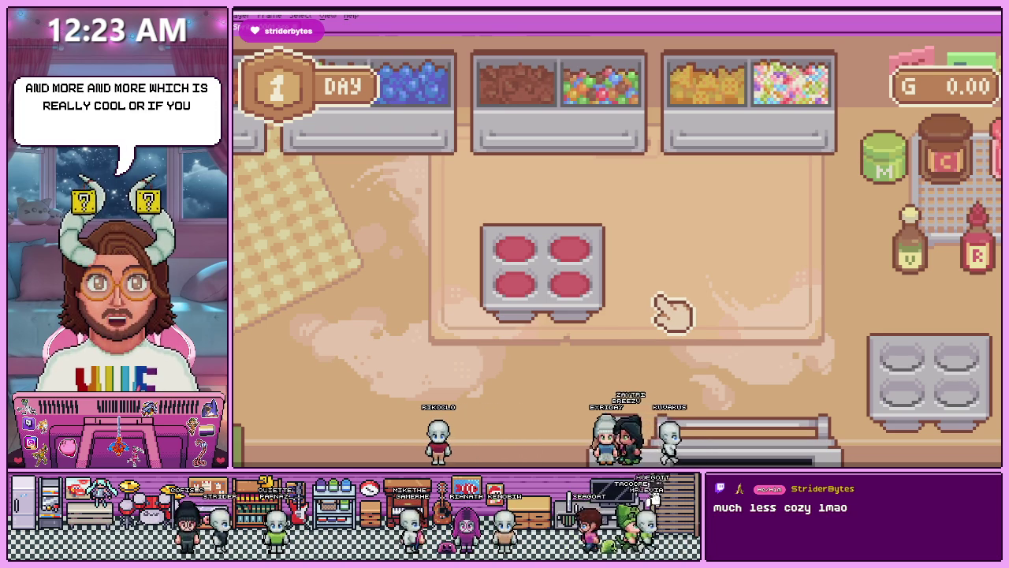
Place a rainbow red velvet cupcake on the decorating board and spread Blue frosting on it.
{"action": "left_click_drag", "start_coordinate": [569, 278], "coordinate": [582, 264]}
{"action": "left_click", "coordinate": [582, 272]}
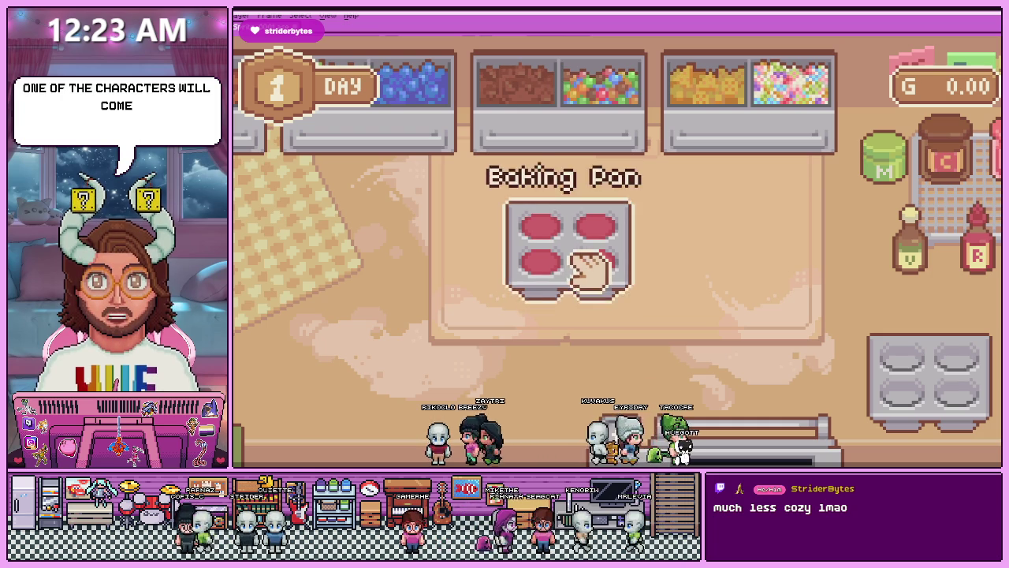
{"action": "mouse_move", "coordinate": [590, 270]}
{"action": "left_mouse_down"}
{"action": "mouse_move", "coordinate": [484, 262]}
{"action": "mouse_move", "coordinate": [689, 276]}
{"action": "left_mouse_up"}
{"action": "left_click", "coordinate": [690, 276]}
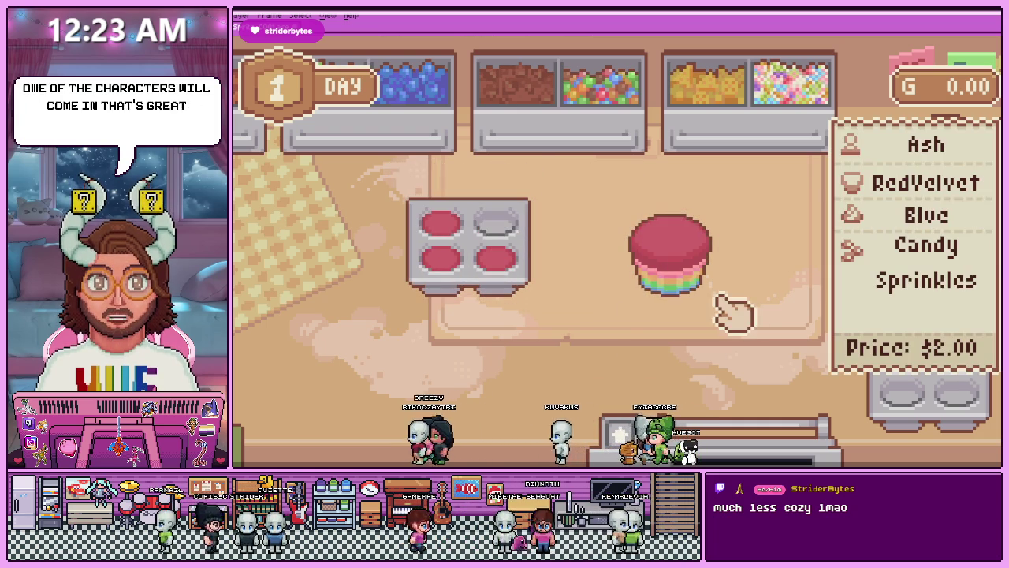
{"action": "left_click", "coordinate": [989, 253]}
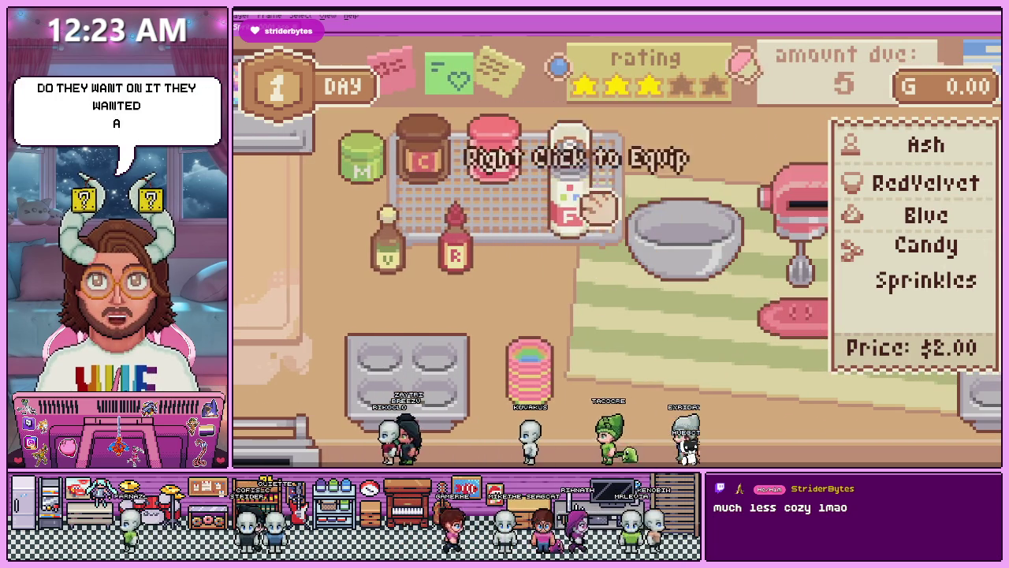
{"action": "left_click", "coordinate": [576, 201]}
{"action": "mouse_move", "coordinate": [468, 197]}
{"action": "left_mouse_down"}
{"action": "mouse_move", "coordinate": [504, 201]}
{"action": "mouse_move", "coordinate": [462, 203]}
{"action": "mouse_move", "coordinate": [491, 191]}
{"action": "mouse_move", "coordinate": [457, 211]}
{"action": "mouse_move", "coordinate": [477, 171]}
{"action": "mouse_move", "coordinate": [454, 167]}
{"action": "mouse_move", "coordinate": [646, 253]}
{"action": "left_mouse_up"}
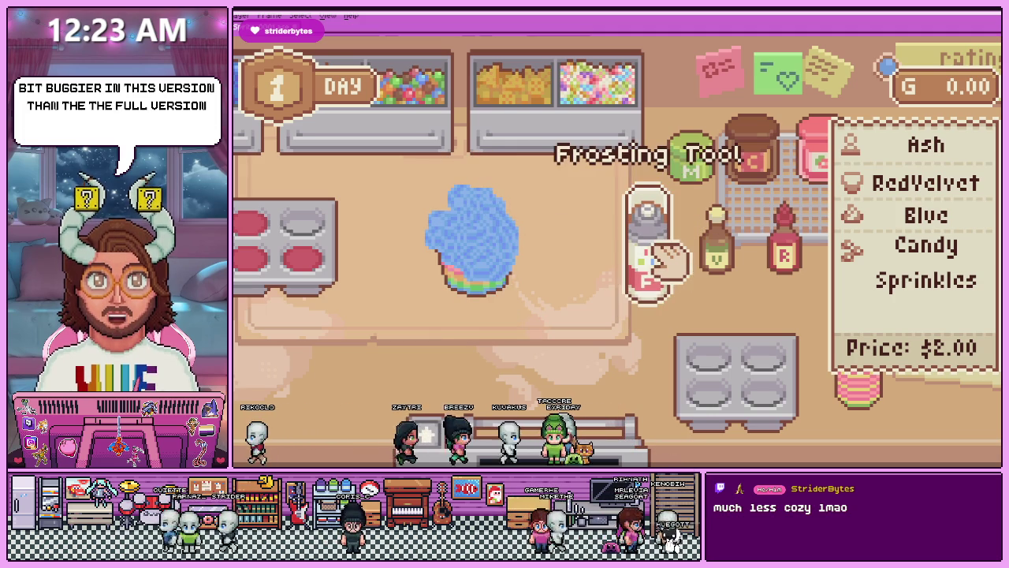
{"action": "mouse_move", "coordinate": [517, 270]}
{"action": "left_mouse_down"}
{"action": "mouse_move", "coordinate": [642, 225]}
{"action": "mouse_move", "coordinate": [581, 241]}
{"action": "left_mouse_up"}
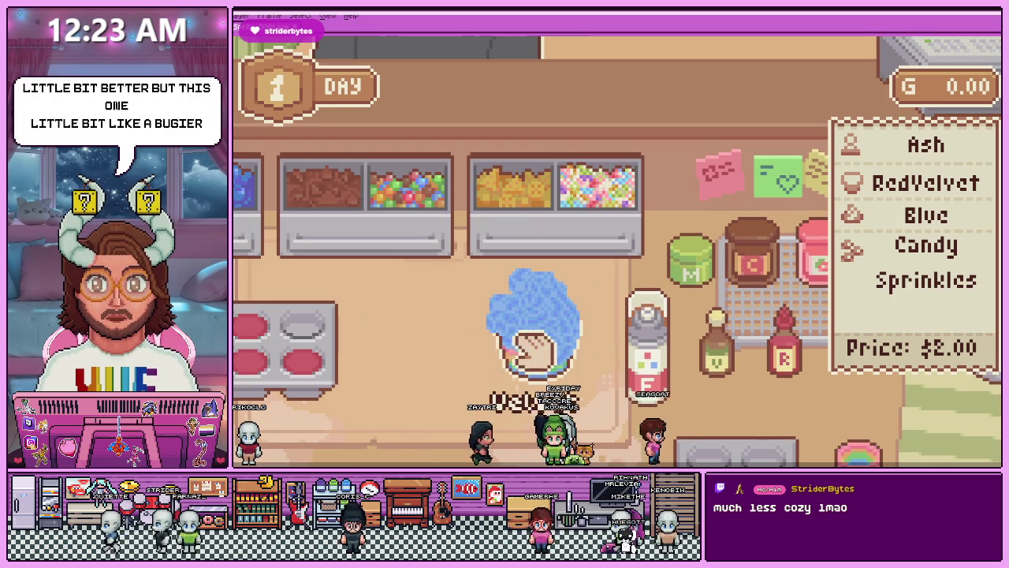
Pipe blue frosting over the cupcake top with the frosting bottle and return the bottle.
{"action": "left_click_drag", "start_coordinate": [532, 346], "coordinate": [525, 359]}
{"action": "left_click_drag", "start_coordinate": [710, 366], "coordinate": [637, 319]}
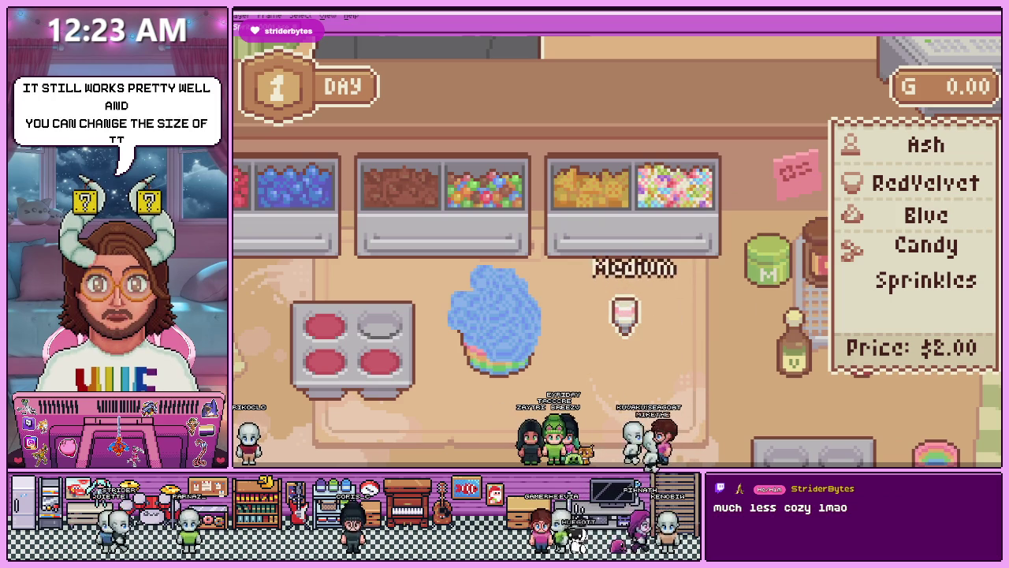
{"action": "scroll", "coordinate": [626, 316], "scroll_direction": "down", "scroll_amount": 1}
{"action": "left_click_drag", "start_coordinate": [518, 293], "coordinate": [478, 275]}
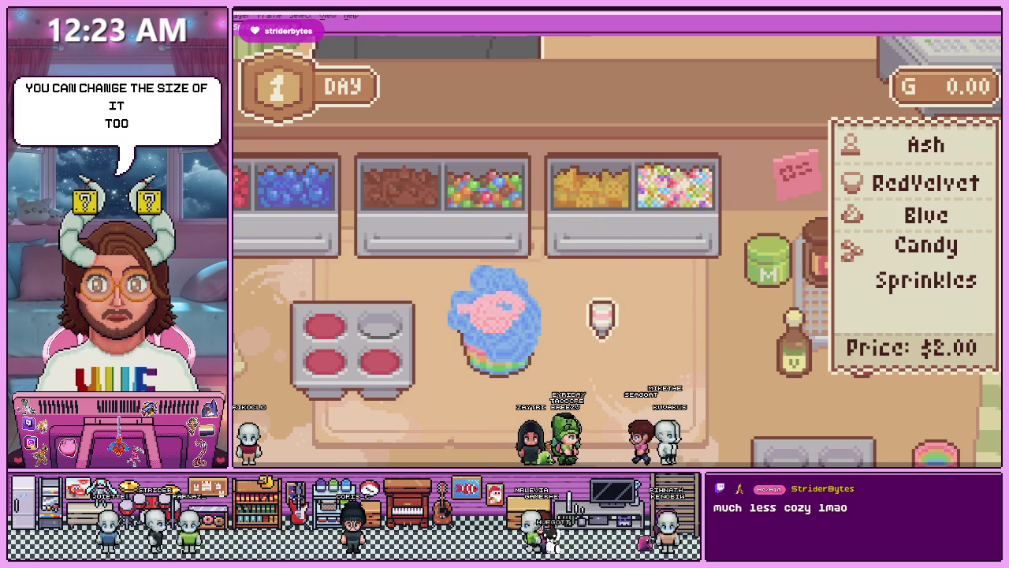
{"action": "mouse_move", "coordinate": [522, 292]}
{"action": "left_mouse_down"}
{"action": "mouse_move", "coordinate": [518, 268]}
{"action": "mouse_move", "coordinate": [486, 284]}
{"action": "mouse_move", "coordinate": [486, 263]}
{"action": "left_mouse_up"}
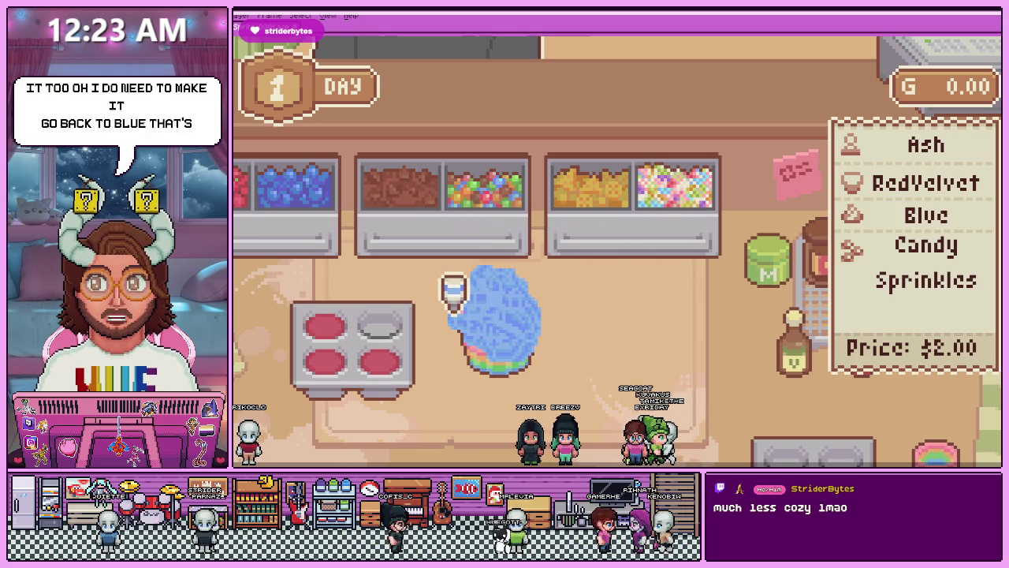
{"action": "left_click_drag", "start_coordinate": [464, 288], "coordinate": [682, 316]}
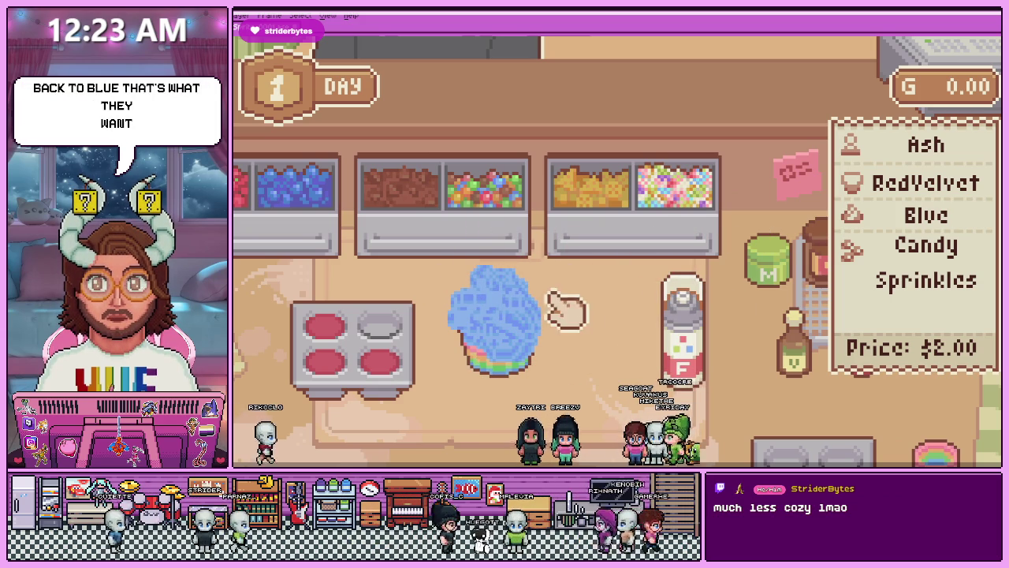
Top the cupcake with three candies and sprinkles, then serve it to the customer.
{"action": "left_click_drag", "start_coordinate": [551, 235], "coordinate": [514, 292]}
{"action": "left_click_drag", "start_coordinate": [500, 214], "coordinate": [534, 311]}
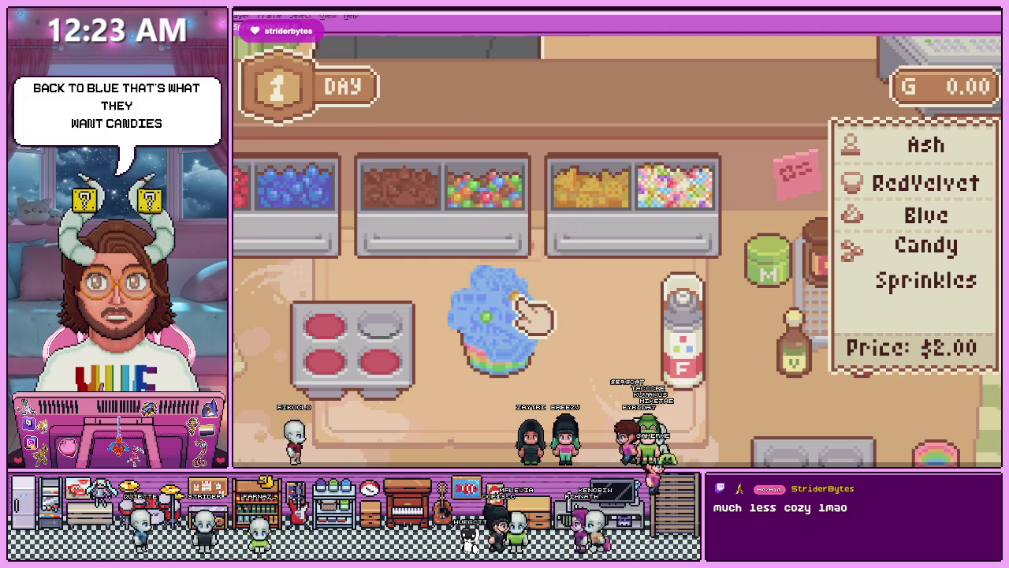
{"action": "mouse_move", "coordinate": [512, 260]}
{"action": "left_mouse_down"}
{"action": "mouse_move", "coordinate": [504, 320]}
{"action": "mouse_move", "coordinate": [520, 316]}
{"action": "left_mouse_up"}
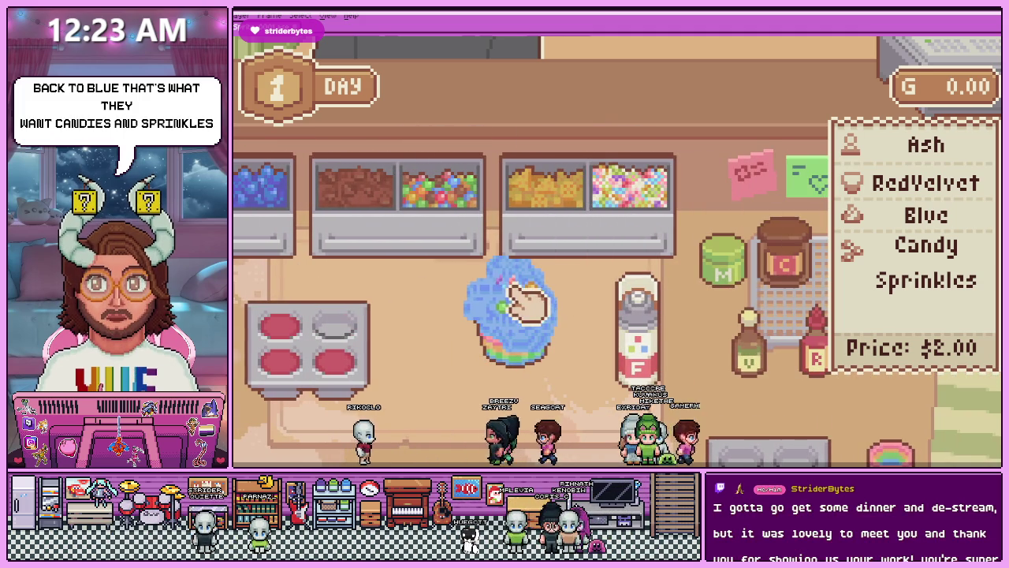
{"action": "left_click_drag", "start_coordinate": [631, 229], "coordinate": [531, 337]}
{"action": "left_click_drag", "start_coordinate": [635, 232], "coordinate": [540, 312]}
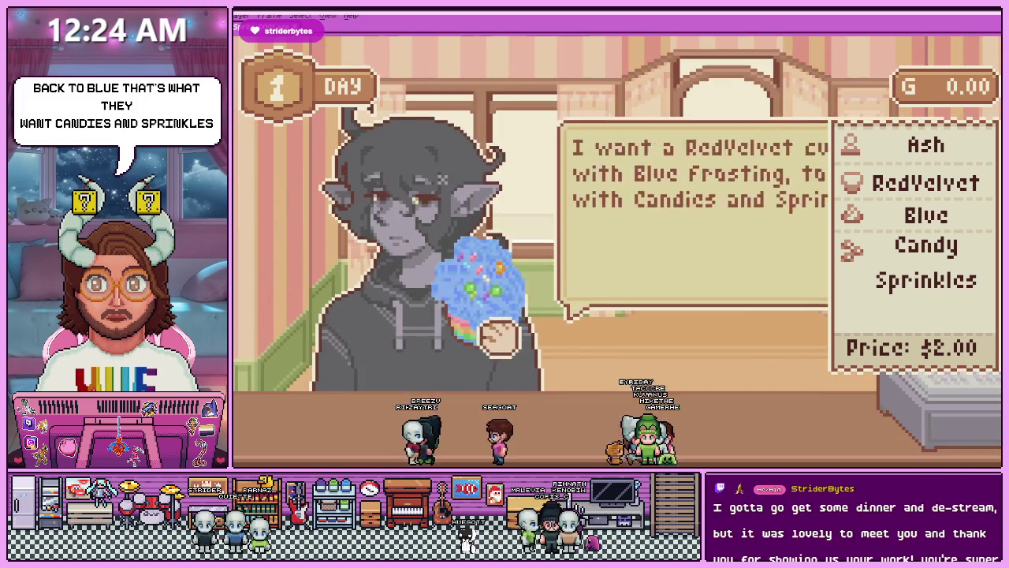
{"action": "left_click_drag", "start_coordinate": [531, 351], "coordinate": [504, 330]}
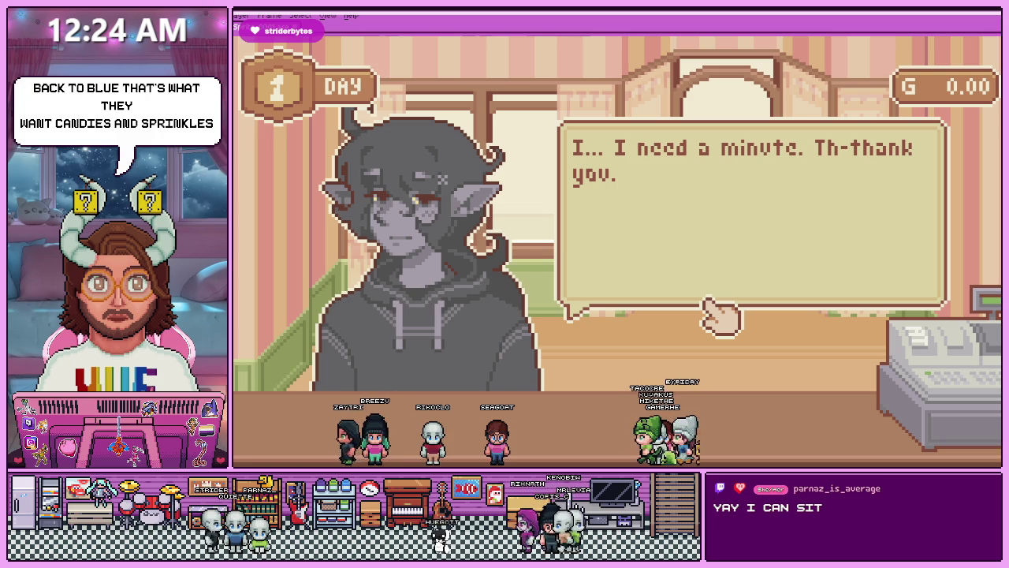
Collect the $3.96 Perfect! payment, then switch away to open the streamer's Twitch channel.
{"action": "left_click", "coordinate": [707, 302]}
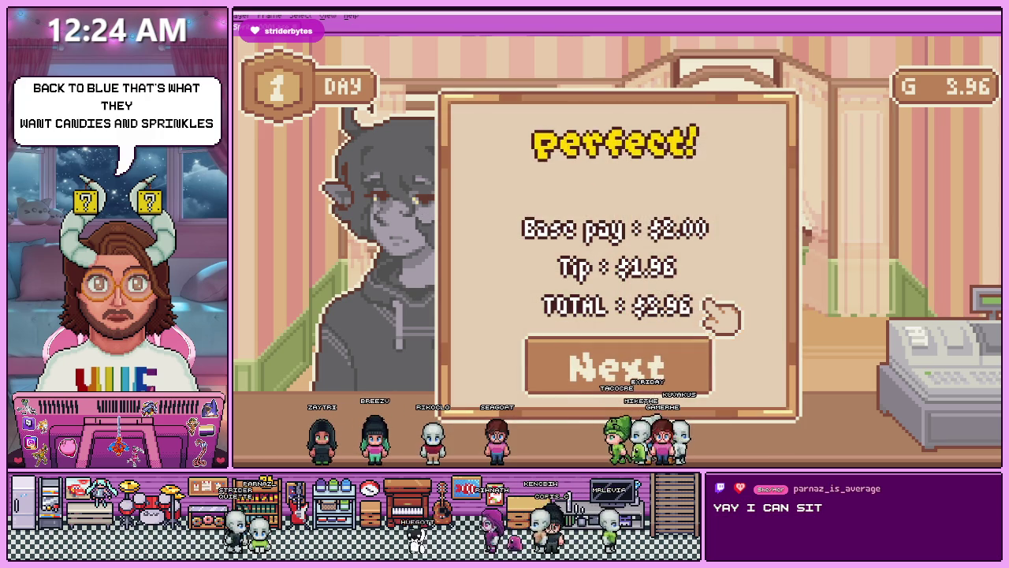
{"action": "left_click", "coordinate": [658, 362]}
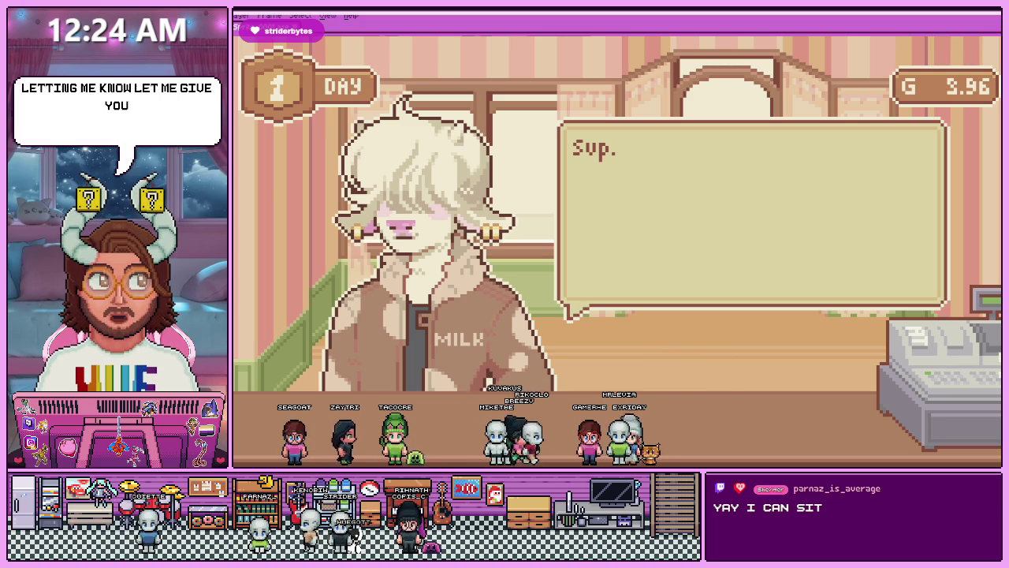
{"action": "key", "text": "alt+Tab"}
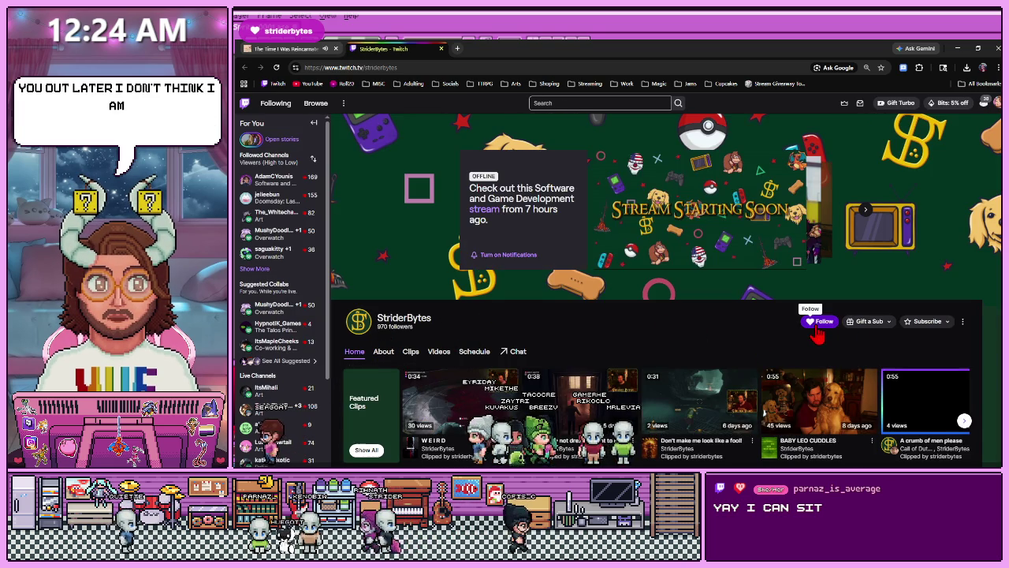
{"action": "left_click", "coordinate": [820, 323]}
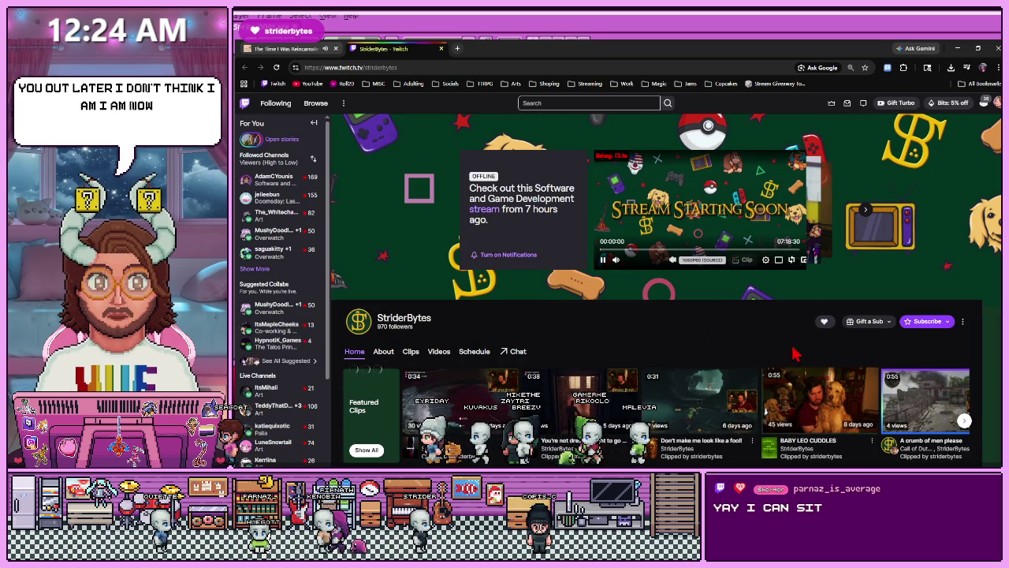
{"action": "left_click", "coordinate": [441, 48]}
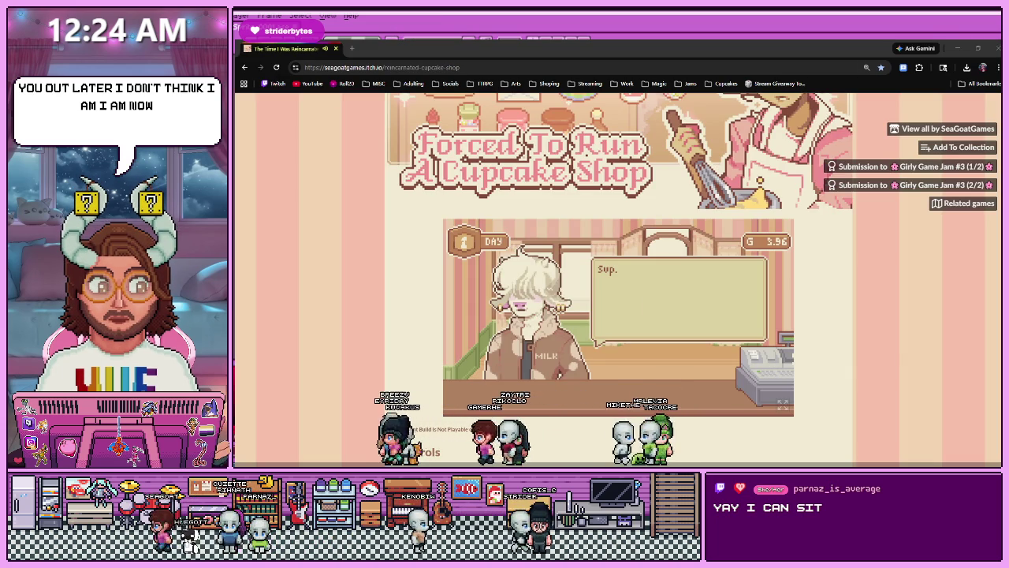
Go fullscreen, read the customer's strawberry cupcake order and recheck it with Tab.
{"action": "left_click", "coordinate": [662, 313]}
{"action": "left_click", "coordinate": [783, 402]}
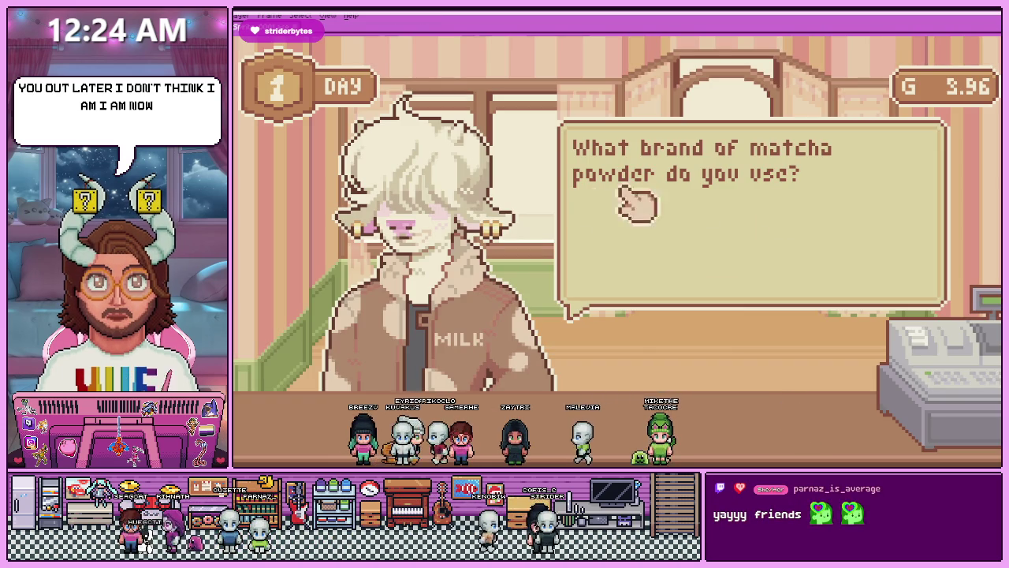
{"action": "left_click", "coordinate": [834, 206]}
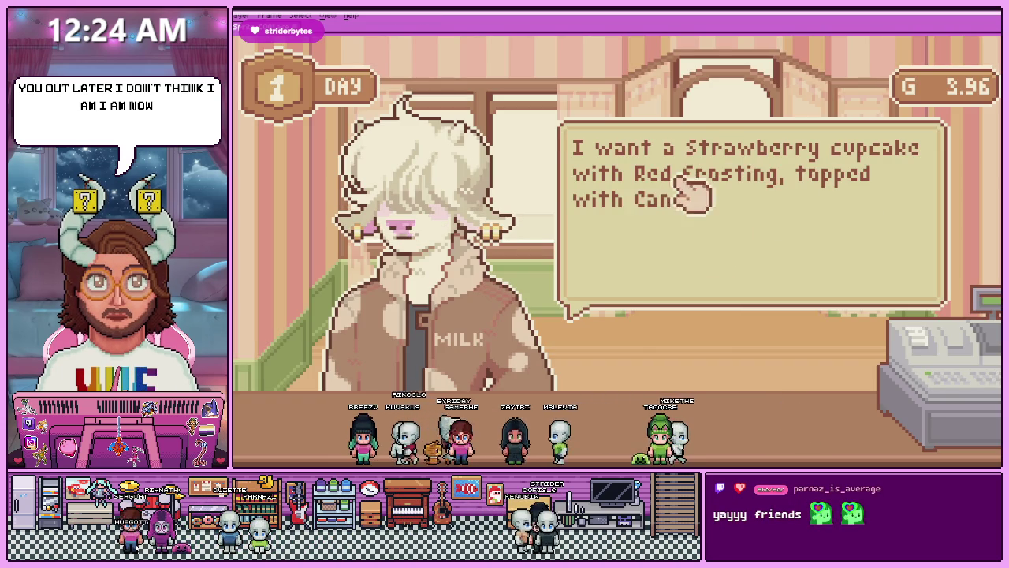
{"action": "left_click", "coordinate": [726, 285]}
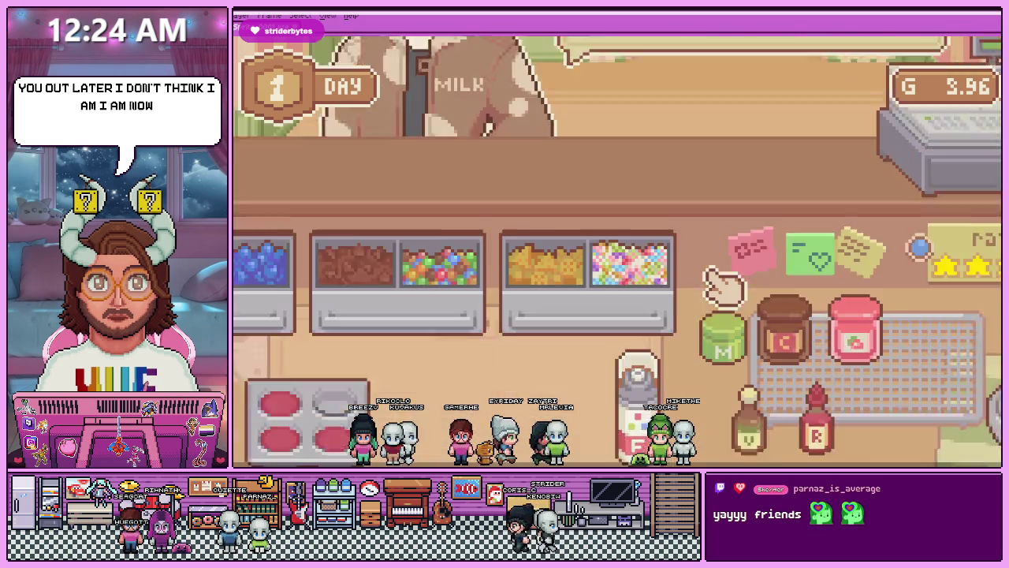
{"action": "key", "text": "Tab"}
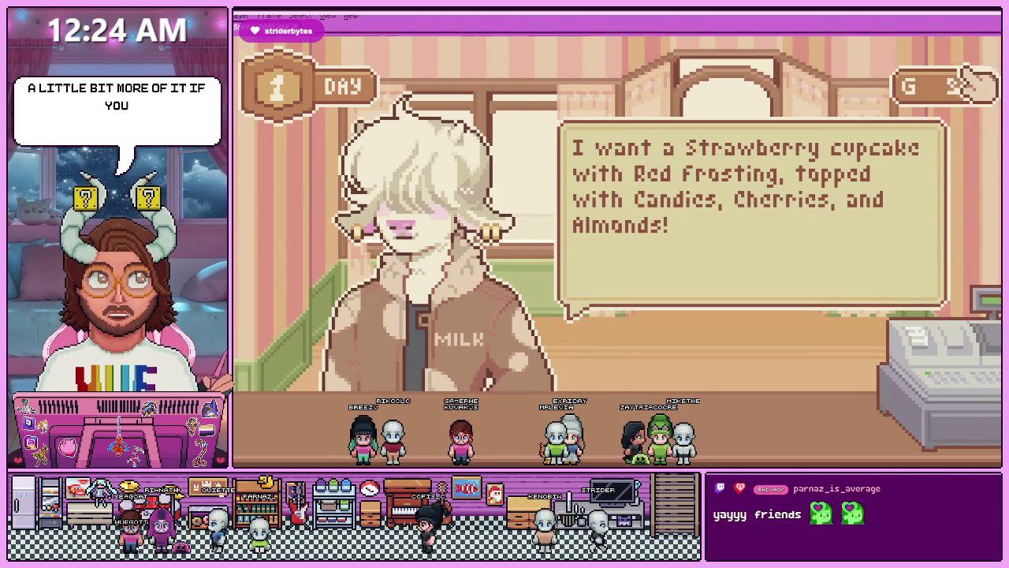
{"action": "left_click", "coordinate": [946, 149]}
{"action": "key", "text": "Tab"}
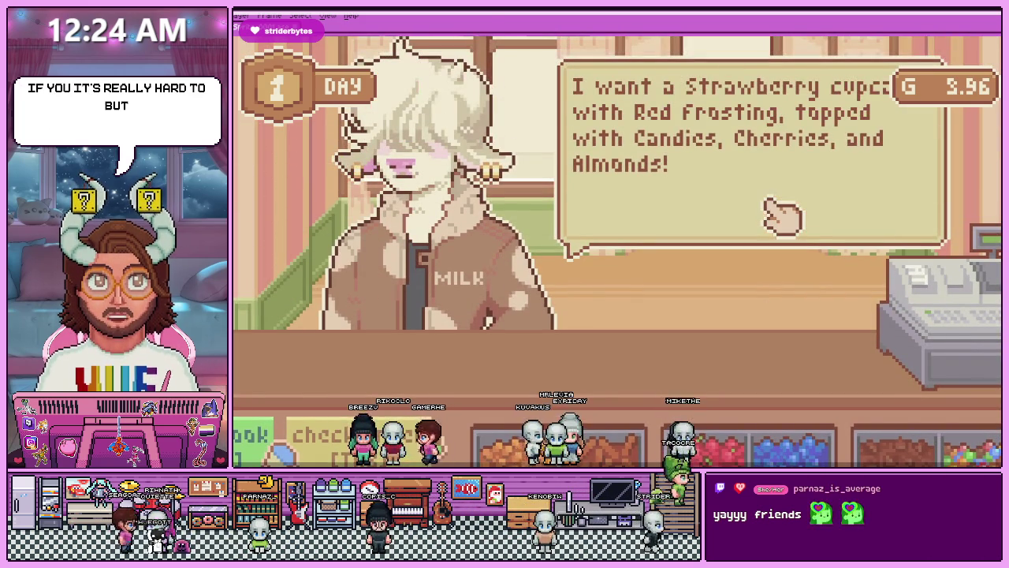
{"action": "key", "text": "Tab"}
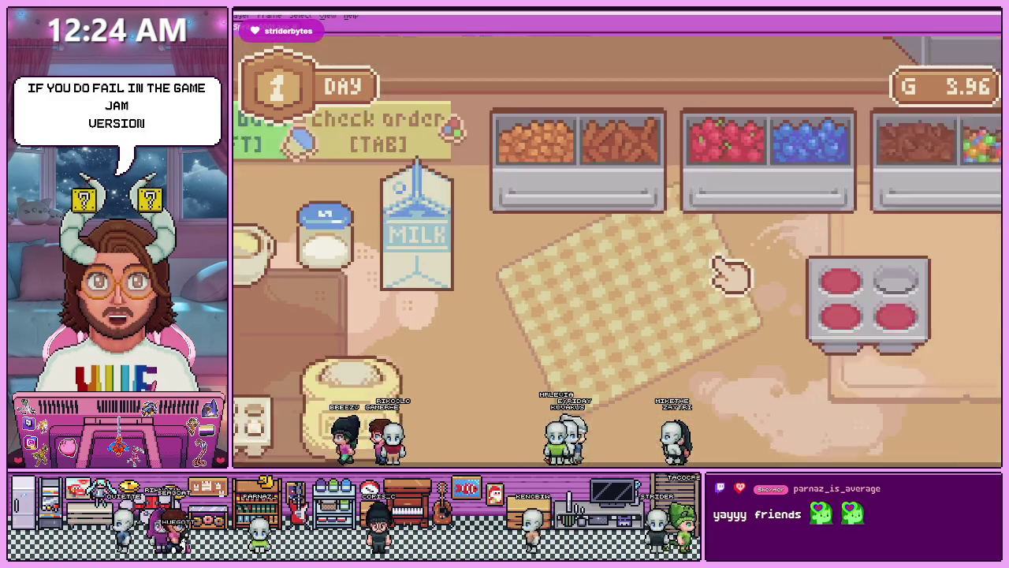
Serve the cupcake, collect the $2.45 pay raising gold to 6.41, and greet the next customer.
{"action": "left_click_drag", "start_coordinate": [867, 304], "coordinate": [745, 292]}
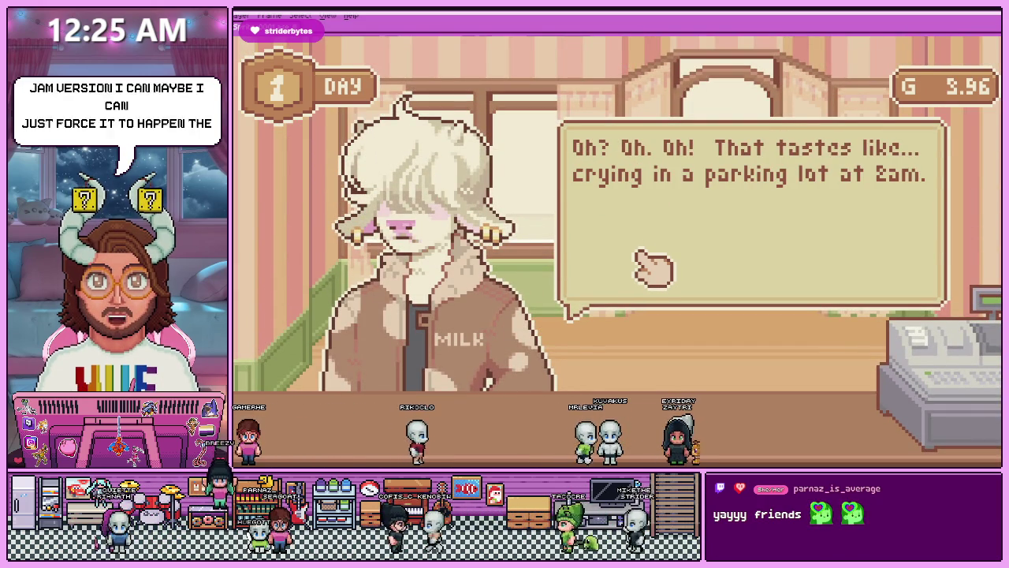
{"action": "left_click", "coordinate": [663, 267]}
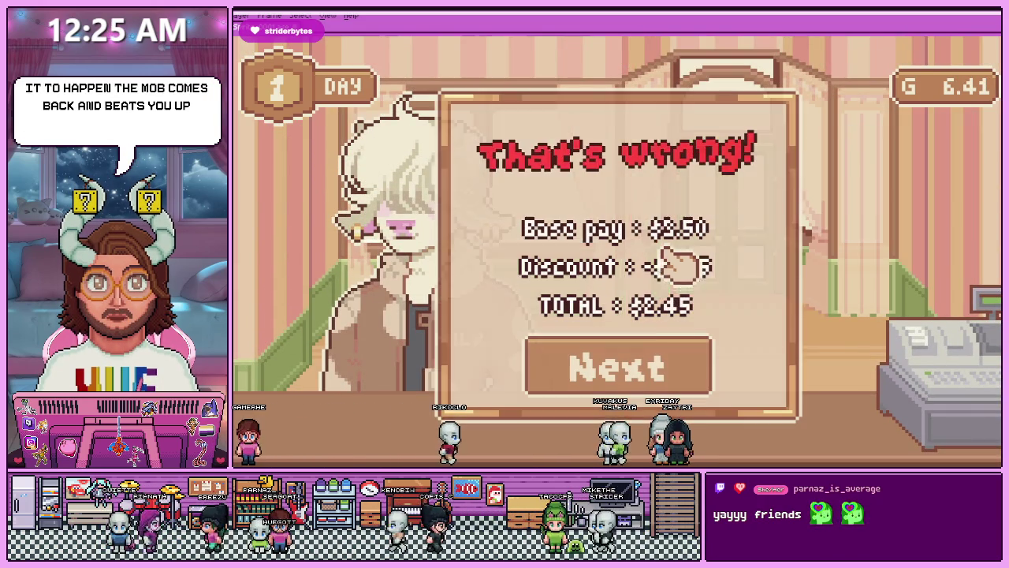
{"action": "left_click", "coordinate": [675, 369]}
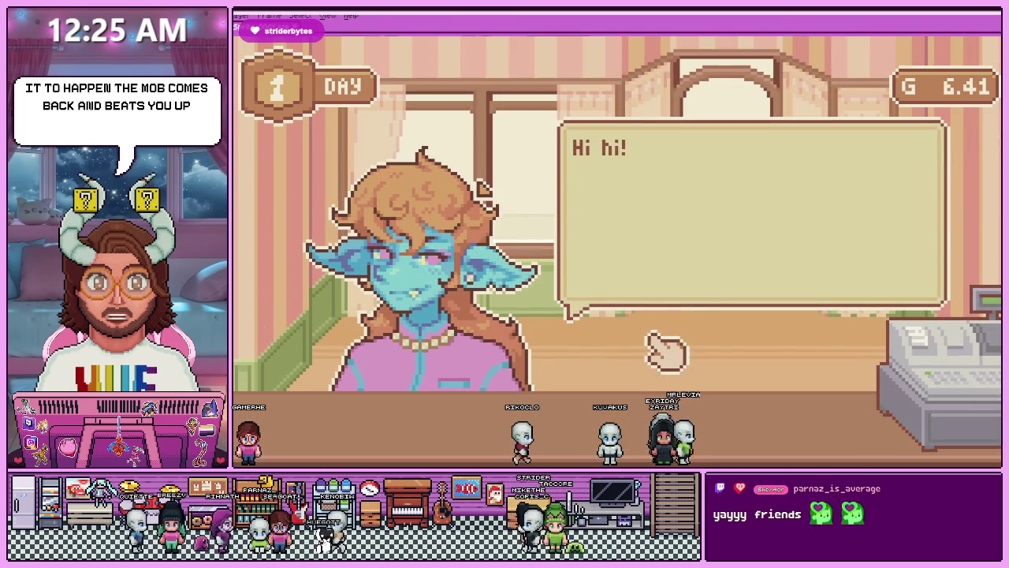
{"action": "left_click", "coordinate": [683, 258]}
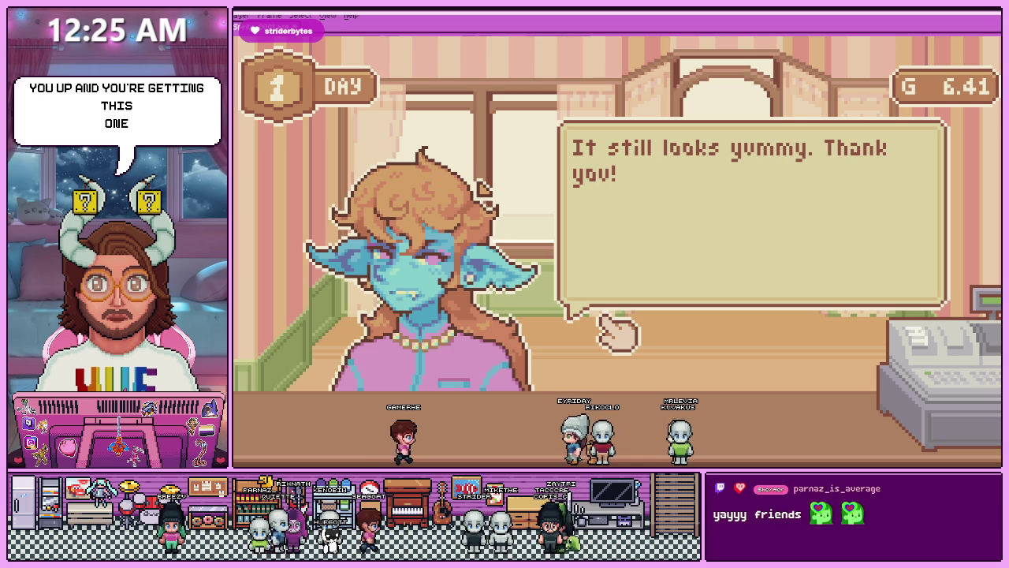
Collect the payment, try to buy Flour in the ingredient shop, and end the day.
{"action": "left_click", "coordinate": [615, 329]}
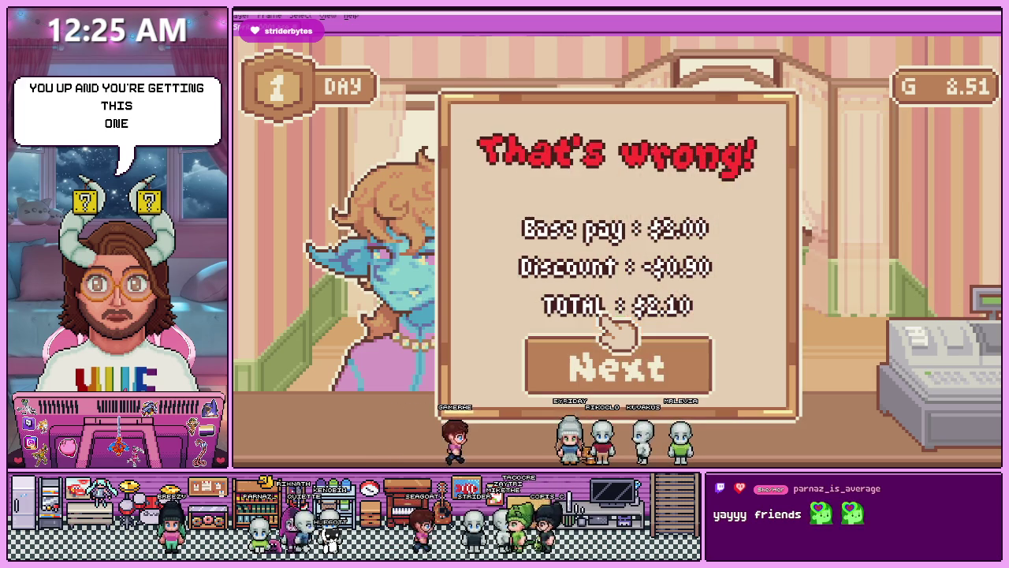
{"action": "left_click", "coordinate": [645, 369]}
{"action": "left_click", "coordinate": [609, 326]}
{"action": "left_click", "coordinate": [869, 125]}
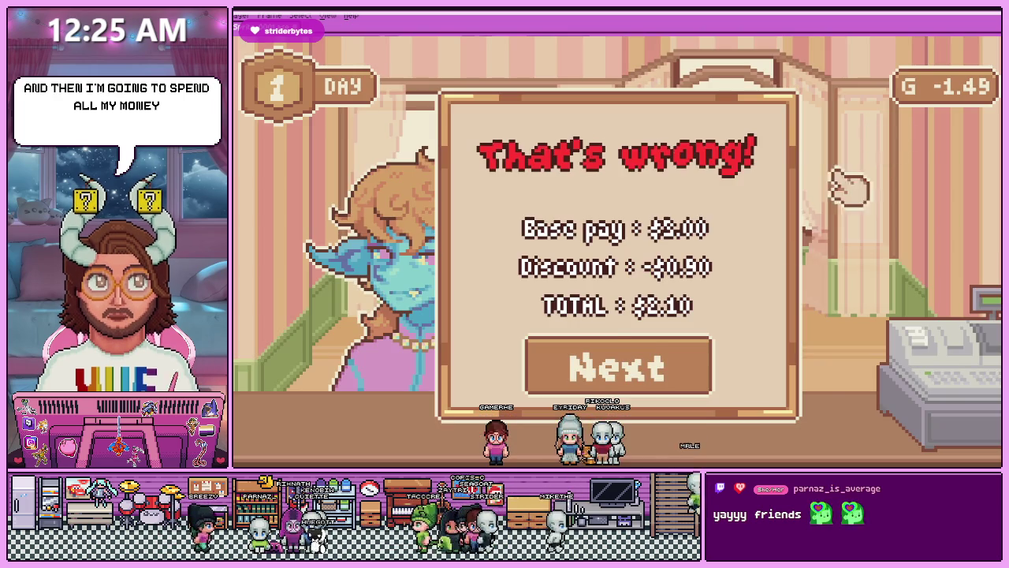
{"action": "left_click", "coordinate": [619, 364]}
{"action": "left_click", "coordinate": [637, 312]}
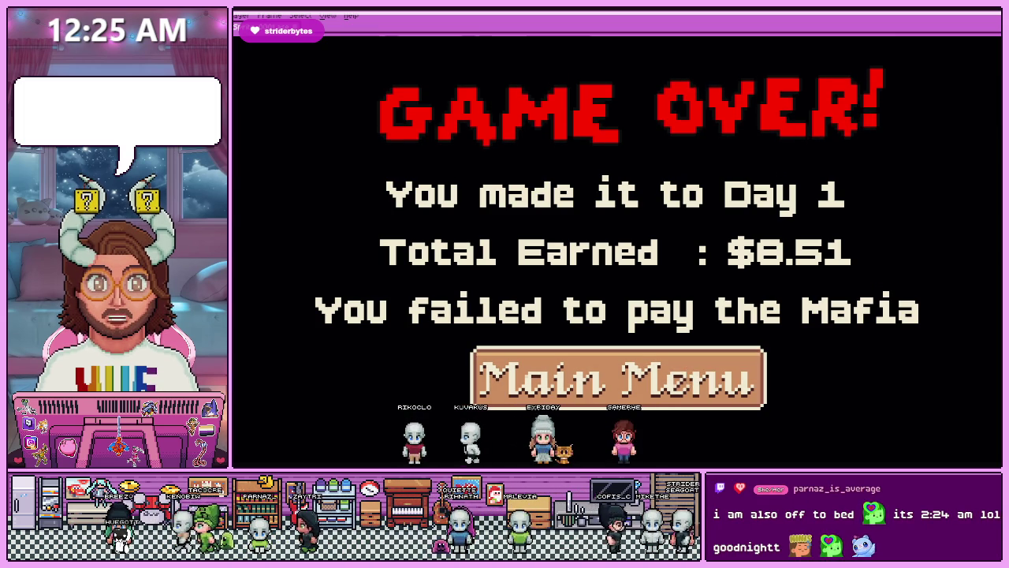
Return from Game Over to the main menu, leave fullscreen and switch back to Aseprite.
{"action": "left_click", "coordinate": [618, 378]}
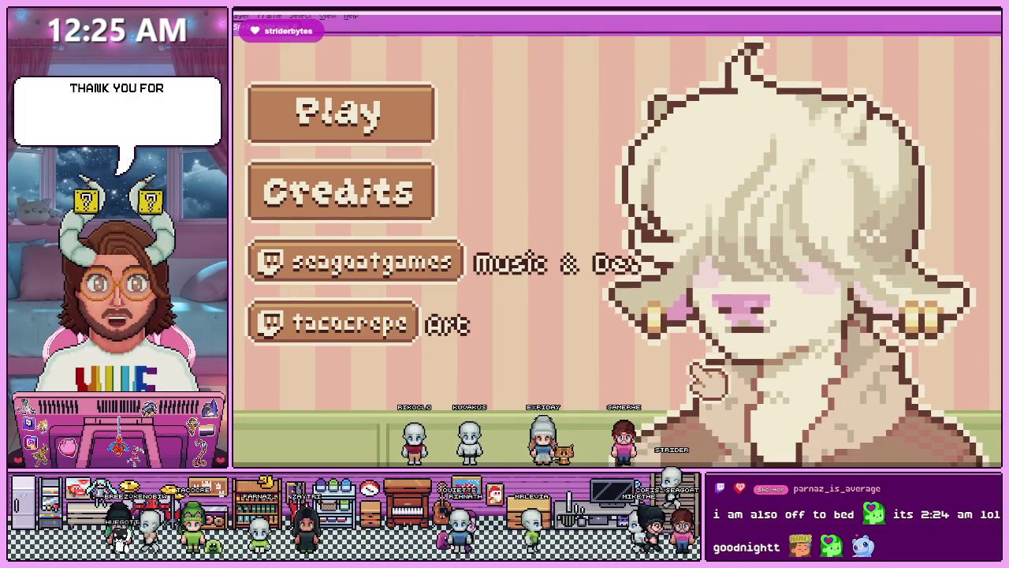
{"action": "key", "text": "Escape"}
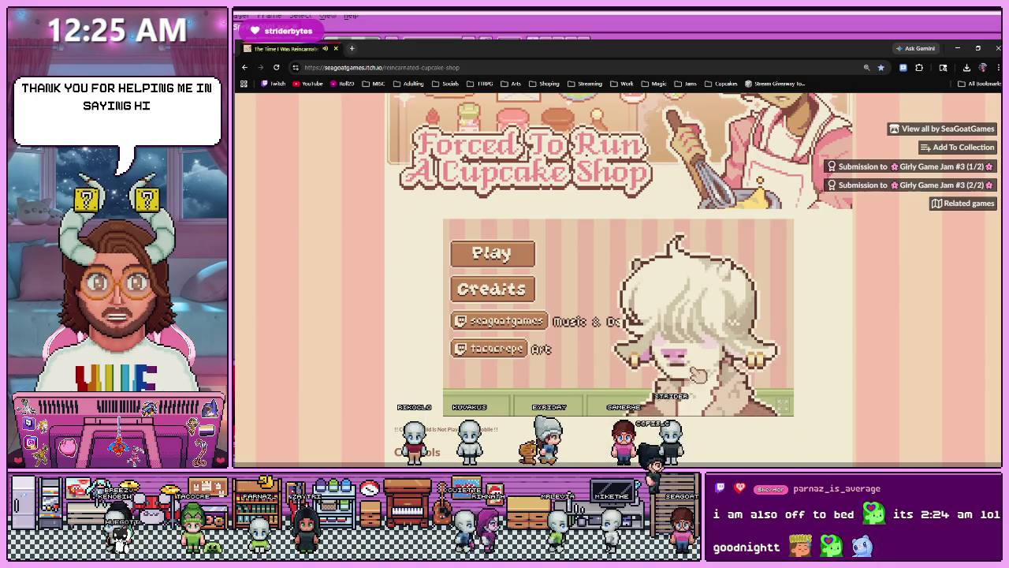
{"action": "left_click", "coordinate": [978, 49]}
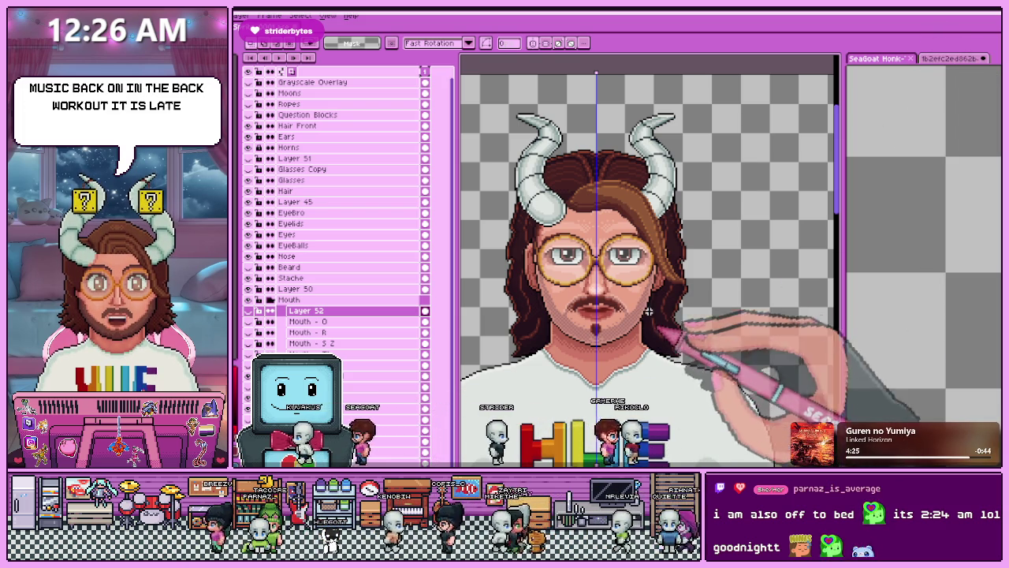
Hide the mustache and goatee layer and show the open mouth variants, with Layer 52 active.
{"action": "scroll", "coordinate": [628, 340], "scroll_direction": "up", "scroll_amount": 1}
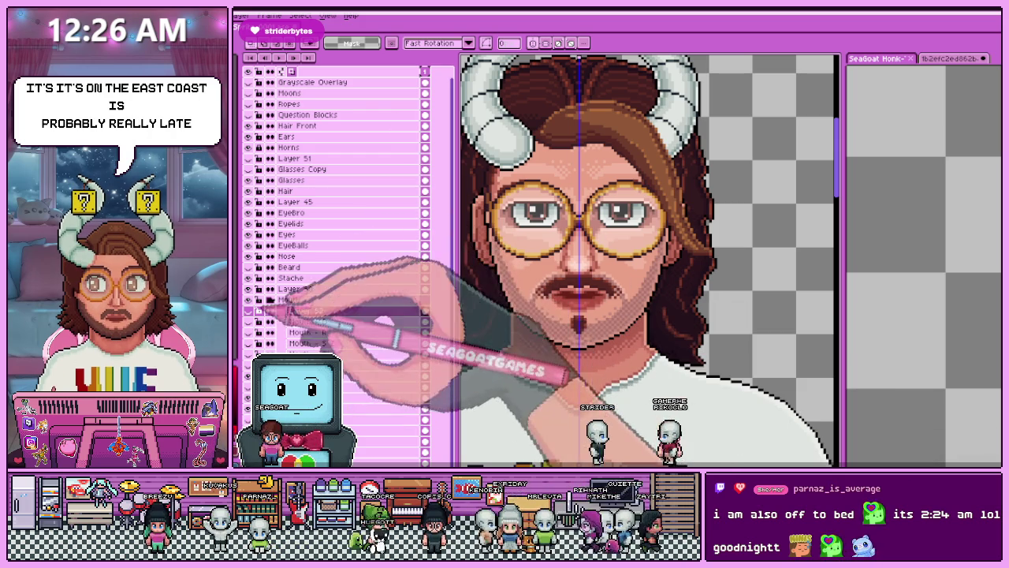
{"action": "left_click", "coordinate": [247, 277]}
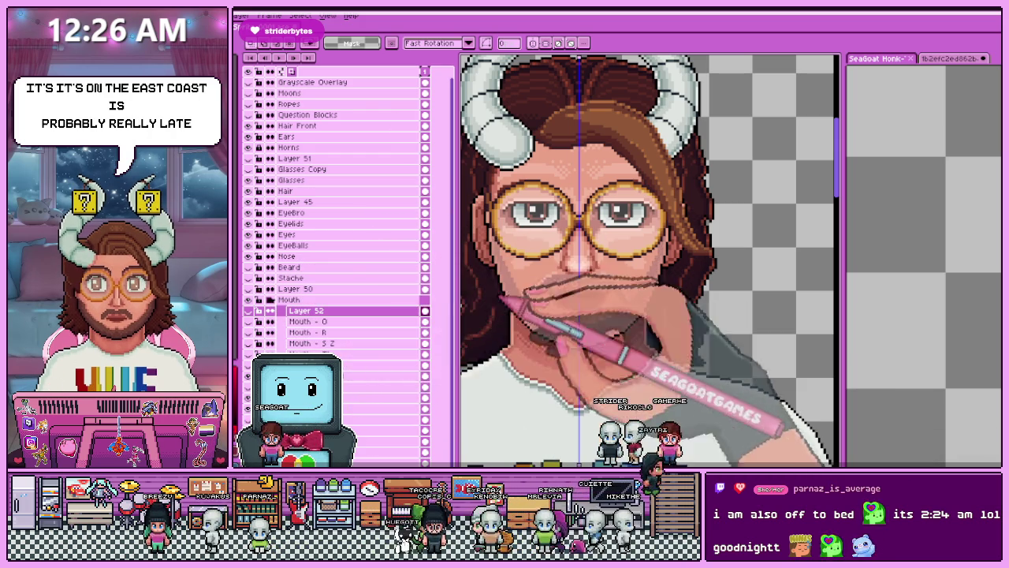
{"action": "left_click", "coordinate": [247, 311]}
{"action": "left_click", "coordinate": [248, 322]}
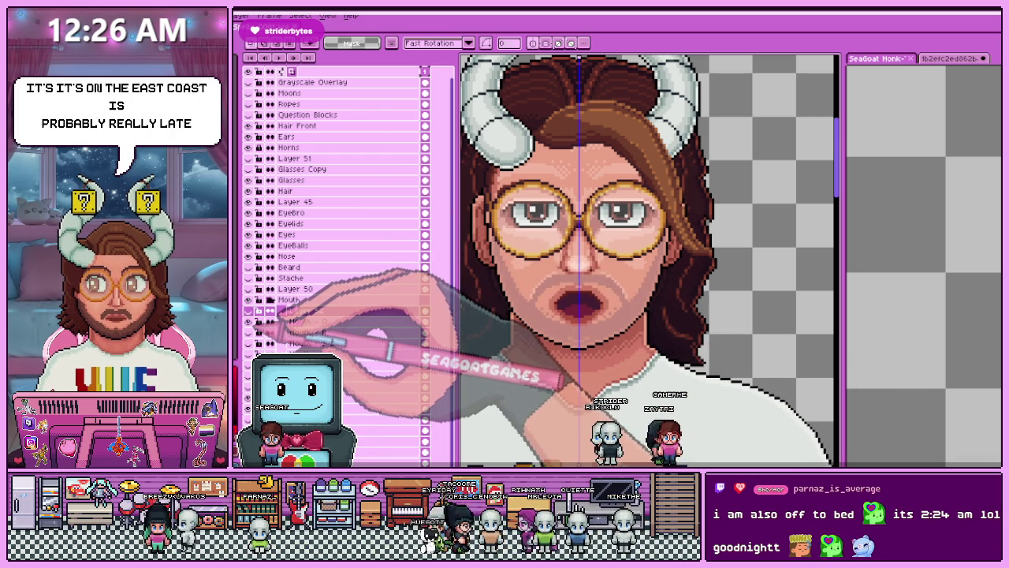
{"action": "left_click", "coordinate": [247, 311]}
Select the area around the open mouth on the Mouth - O layer, then drop the selection.
{"action": "scroll", "coordinate": [581, 293], "scroll_direction": "down", "scroll_amount": 1}
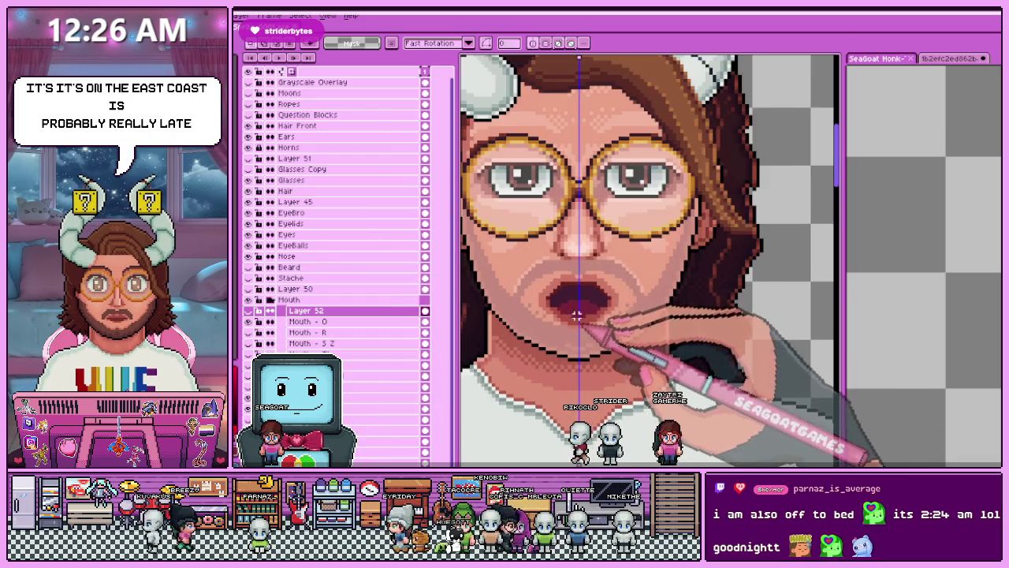
{"action": "scroll", "coordinate": [583, 250], "scroll_direction": "down", "scroll_amount": 2}
{"action": "scroll", "coordinate": [584, 251], "scroll_direction": "up", "scroll_amount": 2}
{"action": "scroll", "coordinate": [533, 231], "scroll_direction": "up", "scroll_amount": 2}
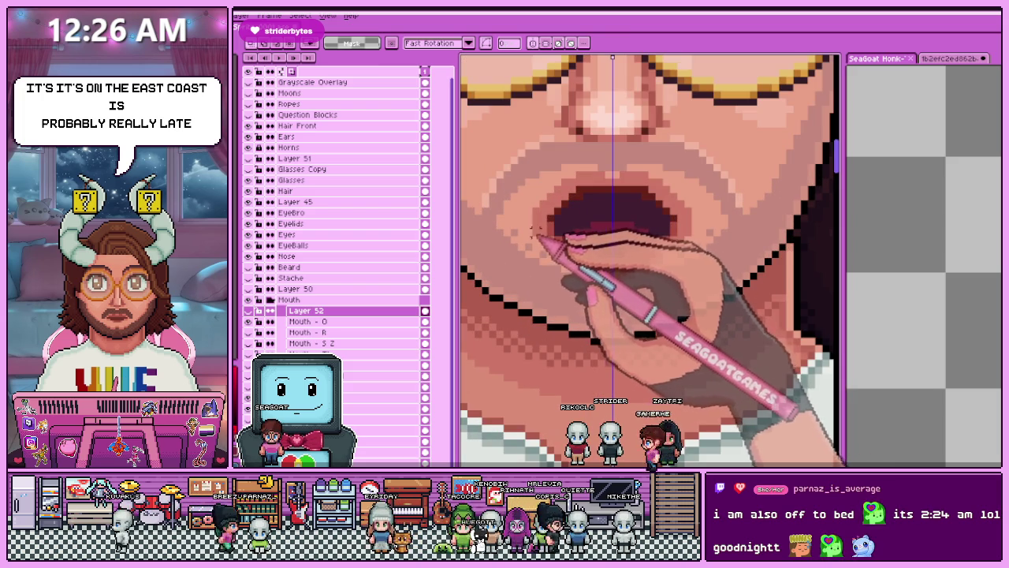
{"action": "left_click_drag", "start_coordinate": [531, 212], "coordinate": [693, 274]}
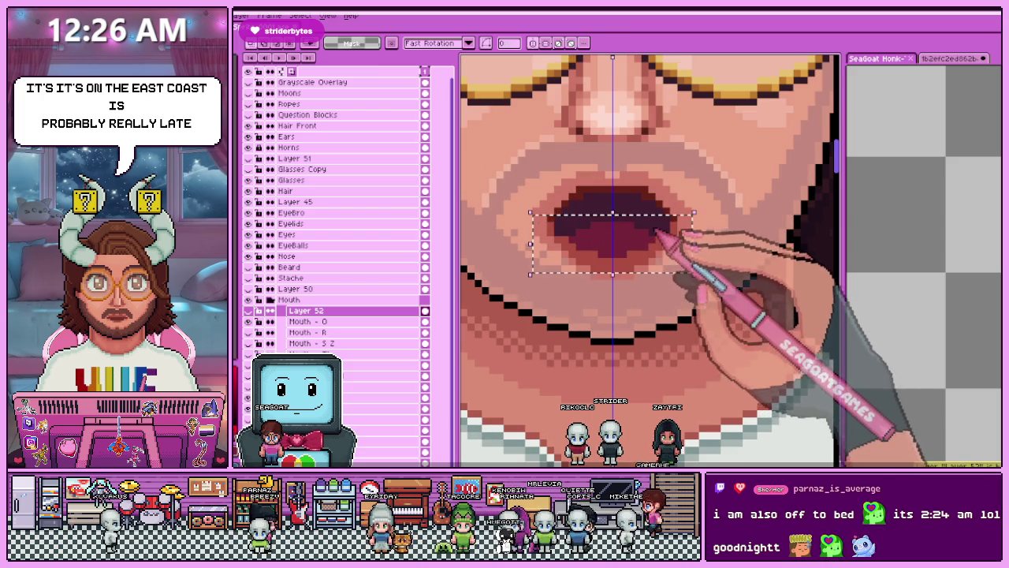
{"action": "left_click", "coordinate": [307, 322]}
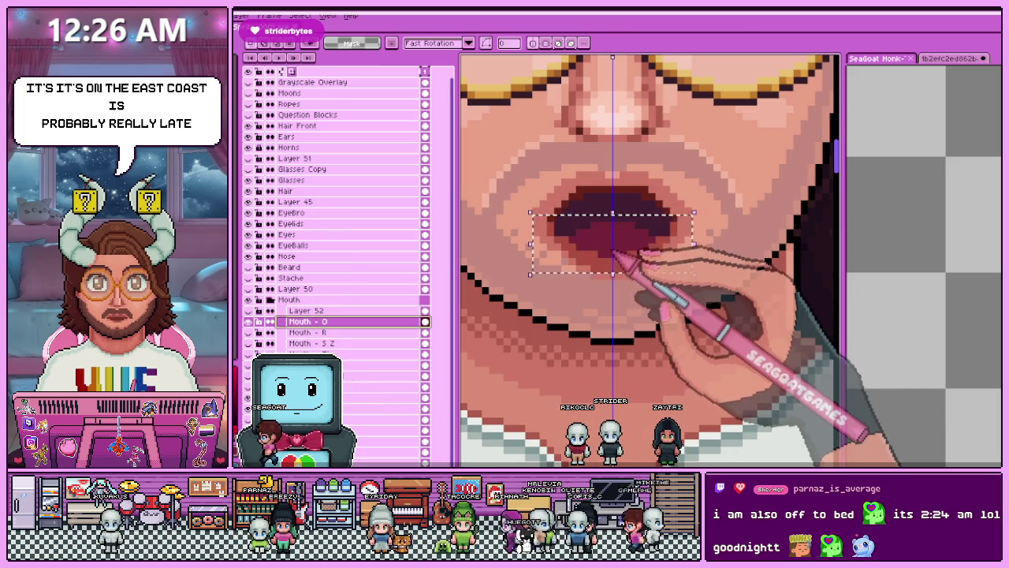
{"action": "scroll", "coordinate": [616, 248], "scroll_direction": "down", "scroll_amount": 3}
{"action": "scroll", "coordinate": [623, 260], "scroll_direction": "down", "scroll_amount": 2}
{"action": "key", "text": "Return"}
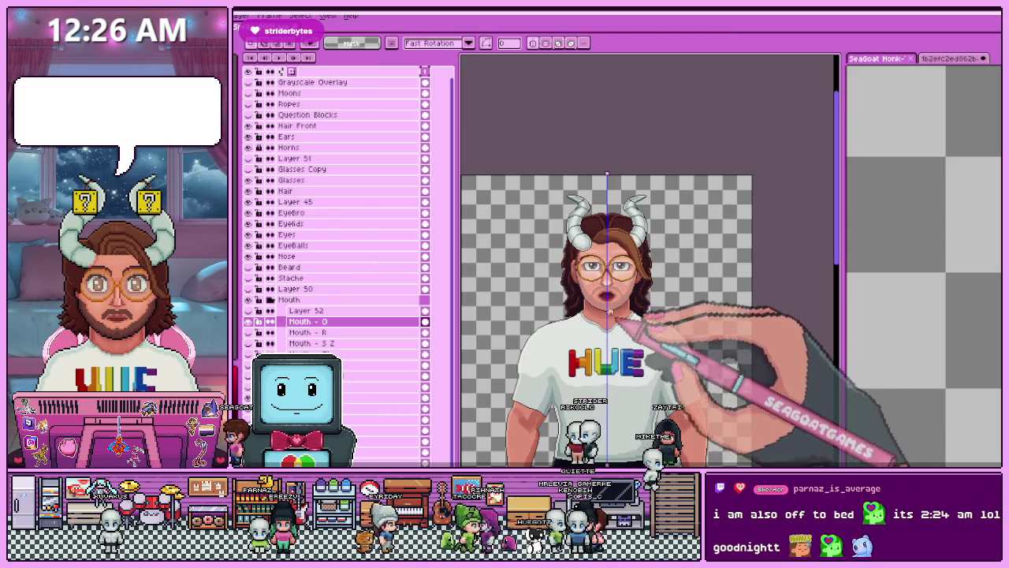
With the pencil ready, zoom in and out to inspect the Mouth - O open mouth.
{"action": "scroll", "coordinate": [586, 290], "scroll_direction": "up", "scroll_amount": 3}
{"action": "scroll", "coordinate": [586, 290], "scroll_direction": "up", "scroll_amount": 2}
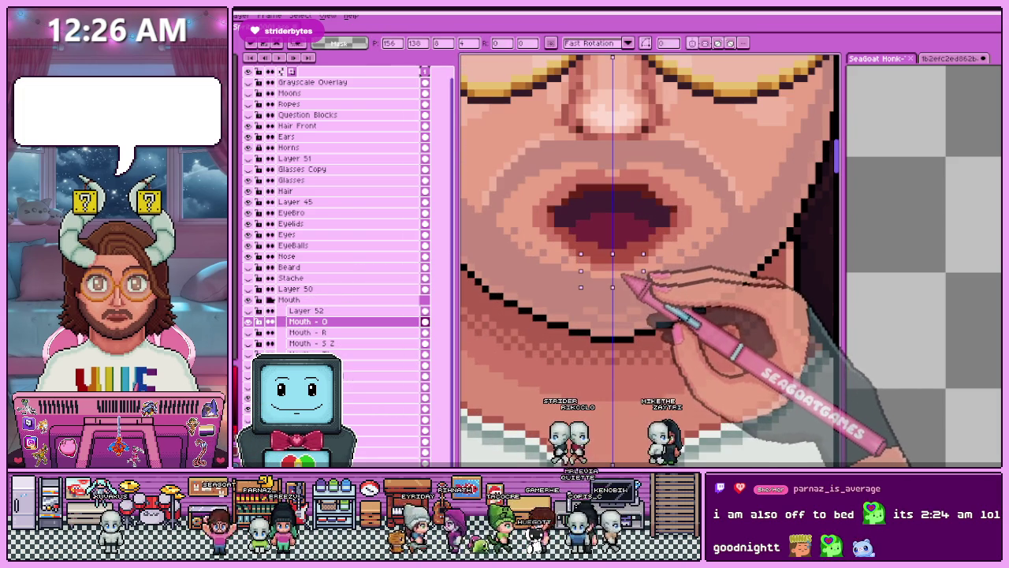
{"action": "scroll", "coordinate": [542, 220], "scroll_direction": "down", "scroll_amount": 3}
{"action": "scroll", "coordinate": [541, 219], "scroll_direction": "up", "scroll_amount": 4}
{"action": "key", "text": "b"}
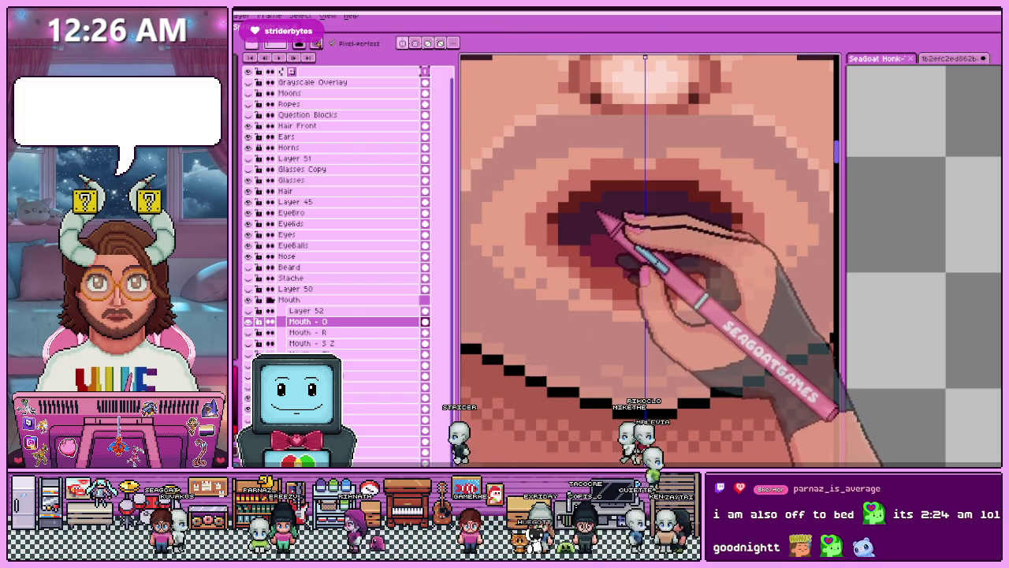
{"action": "scroll", "coordinate": [603, 206], "scroll_direction": "down", "scroll_amount": 2}
{"action": "scroll", "coordinate": [607, 252], "scroll_direction": "down", "scroll_amount": 2}
{"action": "scroll", "coordinate": [607, 260], "scroll_direction": "up", "scroll_amount": 1}
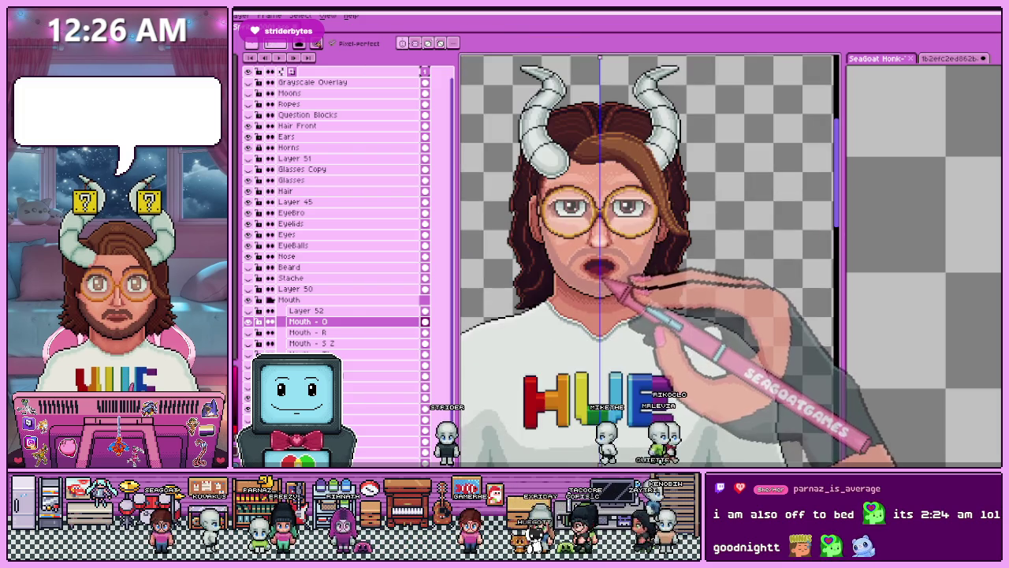
{"action": "scroll", "coordinate": [599, 280], "scroll_direction": "up", "scroll_amount": 2}
{"action": "scroll", "coordinate": [583, 274], "scroll_direction": "up", "scroll_amount": 3}
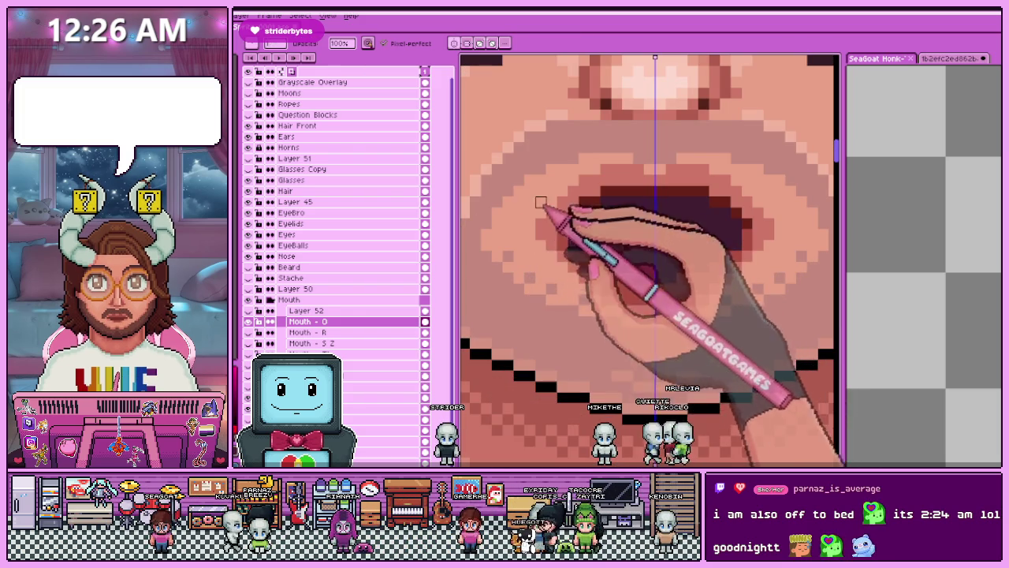
{"action": "scroll", "coordinate": [580, 283], "scroll_direction": "down", "scroll_amount": 2}
{"action": "scroll", "coordinate": [599, 292], "scroll_direction": "down", "scroll_amount": 1}
{"action": "scroll", "coordinate": [607, 307], "scroll_direction": "up", "scroll_amount": 2}
{"action": "scroll", "coordinate": [599, 311], "scroll_direction": "down", "scroll_amount": 1}
{"action": "scroll", "coordinate": [569, 295], "scroll_direction": "up", "scroll_amount": 2}
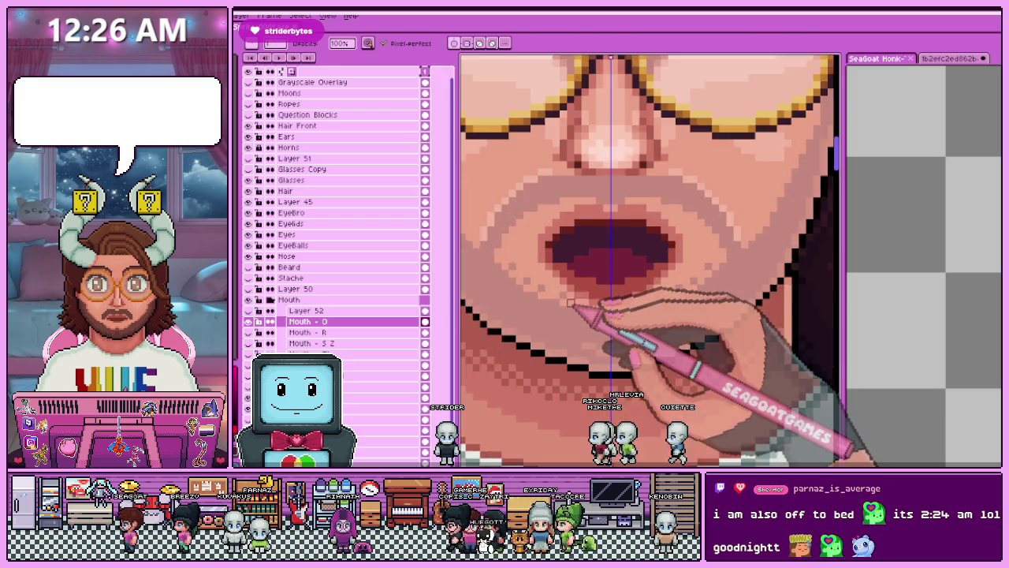
{"action": "scroll", "coordinate": [567, 294], "scroll_direction": "up", "scroll_amount": 1}
{"action": "scroll", "coordinate": [628, 313], "scroll_direction": "down", "scroll_amount": 1}
{"action": "scroll", "coordinate": [627, 315], "scroll_direction": "down", "scroll_amount": 1}
{"action": "scroll", "coordinate": [623, 317], "scroll_direction": "down", "scroll_amount": 1}
{"action": "scroll", "coordinate": [618, 307], "scroll_direction": "up", "scroll_amount": 2}
{"action": "scroll", "coordinate": [609, 284], "scroll_direction": "up", "scroll_amount": 2}
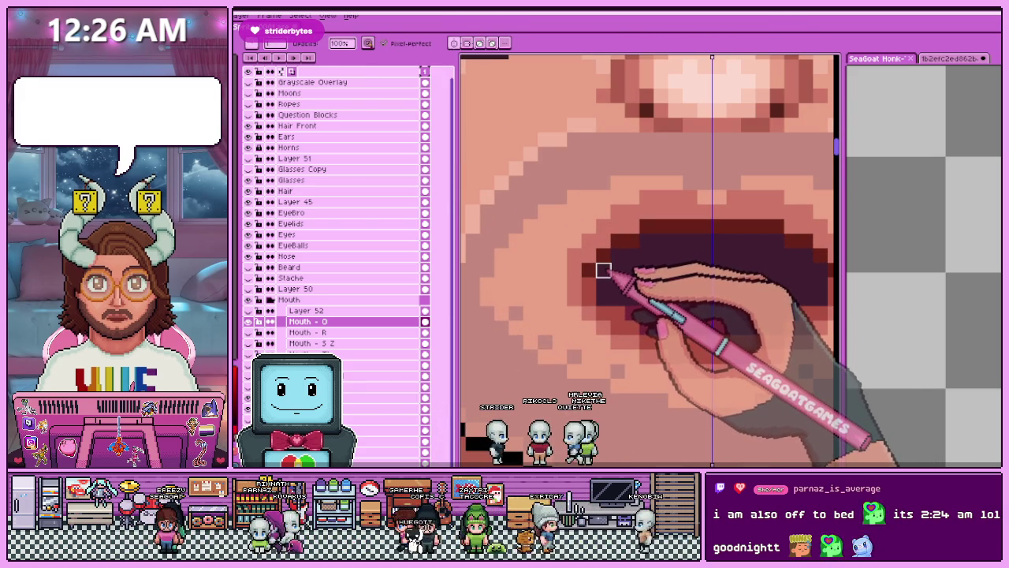
{"action": "scroll", "coordinate": [634, 261], "scroll_direction": "down", "scroll_amount": 1}
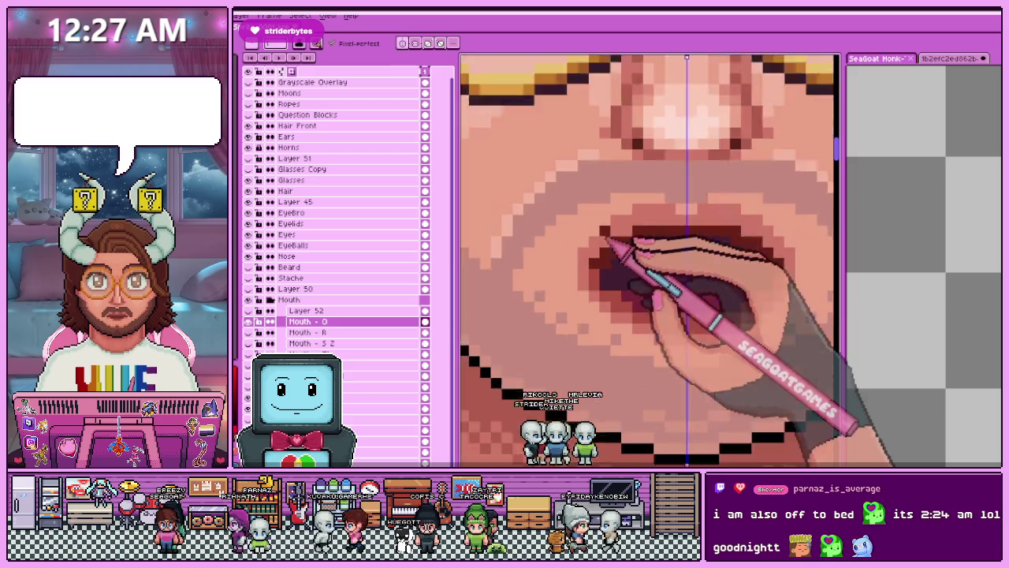
{"action": "scroll", "coordinate": [646, 221], "scroll_direction": "down", "scroll_amount": 1}
{"action": "scroll", "coordinate": [599, 308], "scroll_direction": "down", "scroll_amount": 1}
{"action": "scroll", "coordinate": [608, 295], "scroll_direction": "down", "scroll_amount": 1}
{"action": "scroll", "coordinate": [604, 299], "scroll_direction": "up", "scroll_amount": 2}
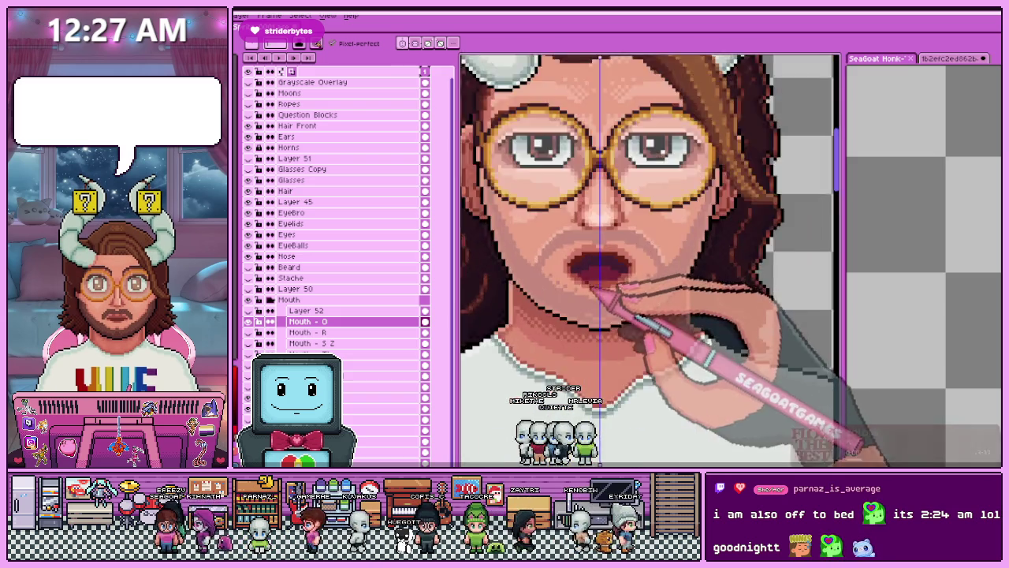
{"action": "scroll", "coordinate": [592, 260], "scroll_direction": "up", "scroll_amount": 1}
{"action": "scroll", "coordinate": [611, 254], "scroll_direction": "down", "scroll_amount": 2}
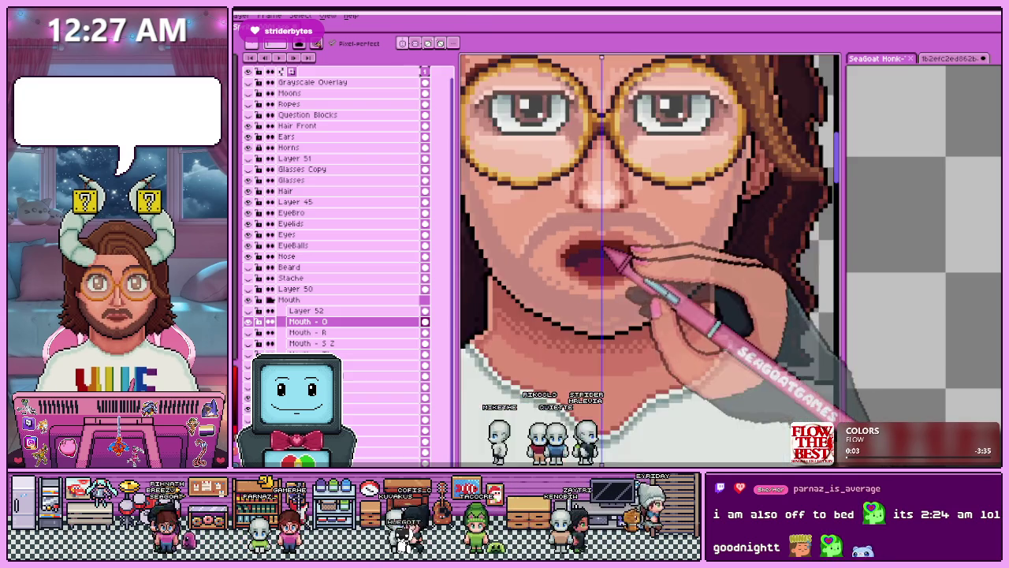
{"action": "scroll", "coordinate": [604, 253], "scroll_direction": "up", "scroll_amount": 4}
{"action": "scroll", "coordinate": [593, 256], "scroll_direction": "down", "scroll_amount": 1}
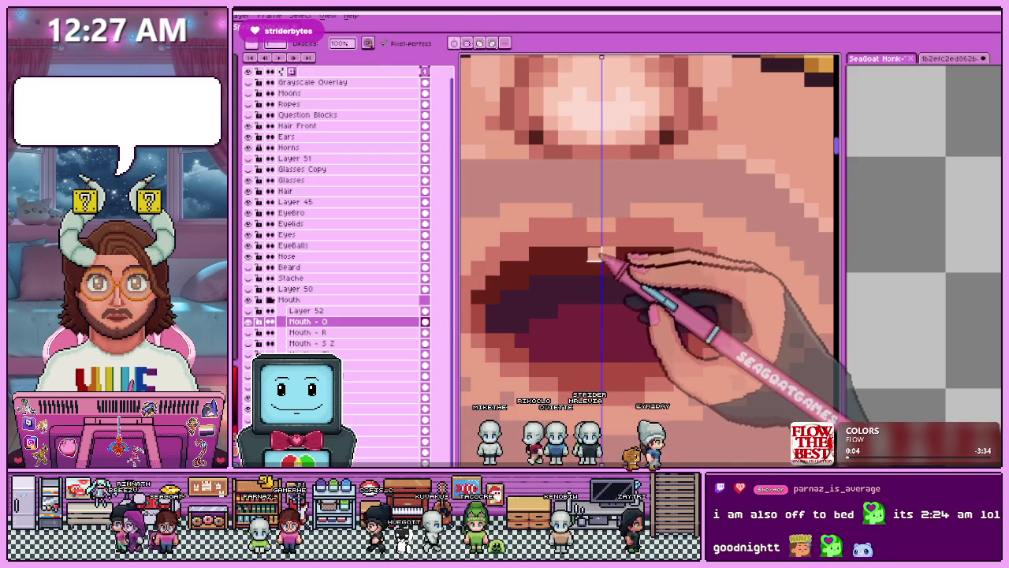
{"action": "scroll", "coordinate": [601, 254], "scroll_direction": "down", "scroll_amount": 2}
{"action": "scroll", "coordinate": [605, 268], "scroll_direction": "down", "scroll_amount": 1}
{"action": "scroll", "coordinate": [595, 314], "scroll_direction": "down", "scroll_amount": 2}
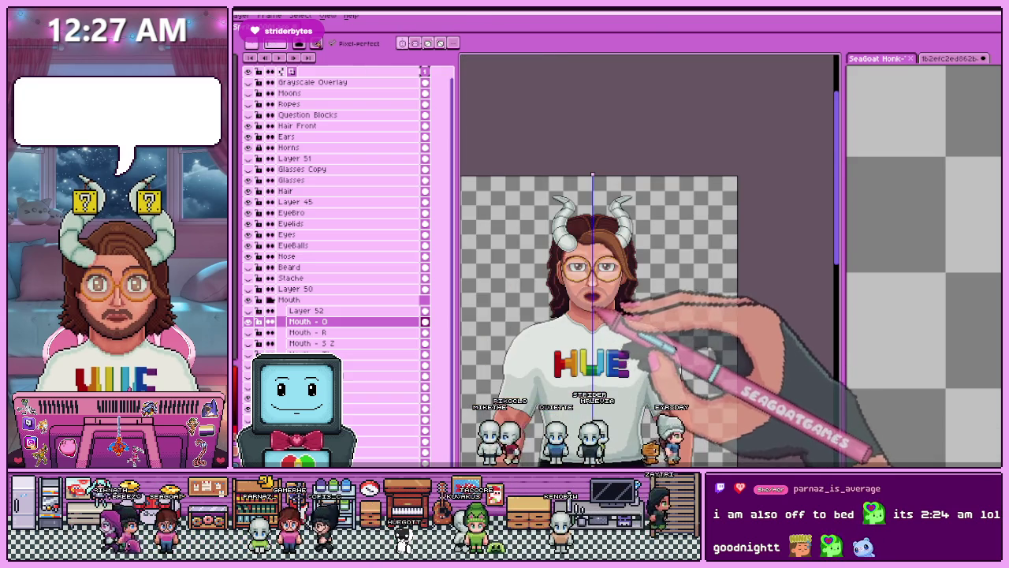
{"action": "scroll", "coordinate": [615, 303], "scroll_direction": "up", "scroll_amount": 3}
{"action": "scroll", "coordinate": [603, 298], "scroll_direction": "up", "scroll_amount": 1}
{"action": "scroll", "coordinate": [595, 295], "scroll_direction": "up", "scroll_amount": 1}
{"action": "scroll", "coordinate": [591, 301], "scroll_direction": "down", "scroll_amount": 2}
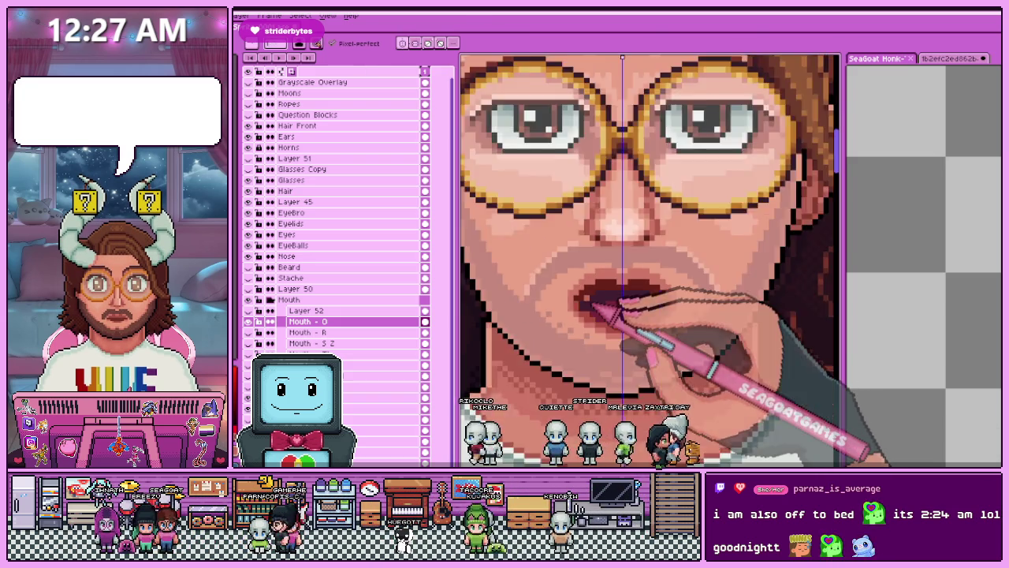
{"action": "scroll", "coordinate": [592, 301], "scroll_direction": "down", "scroll_amount": 1}
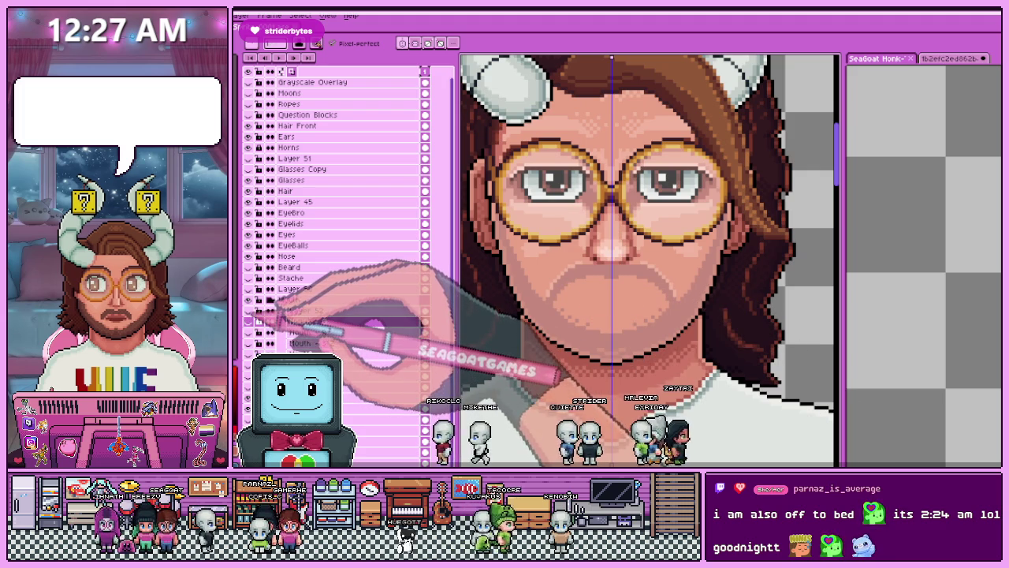
Show Layer 52's teeth mouth, open the reference M L mouth enlarged, and fit the whole character.
{"action": "left_click", "coordinate": [307, 310]}
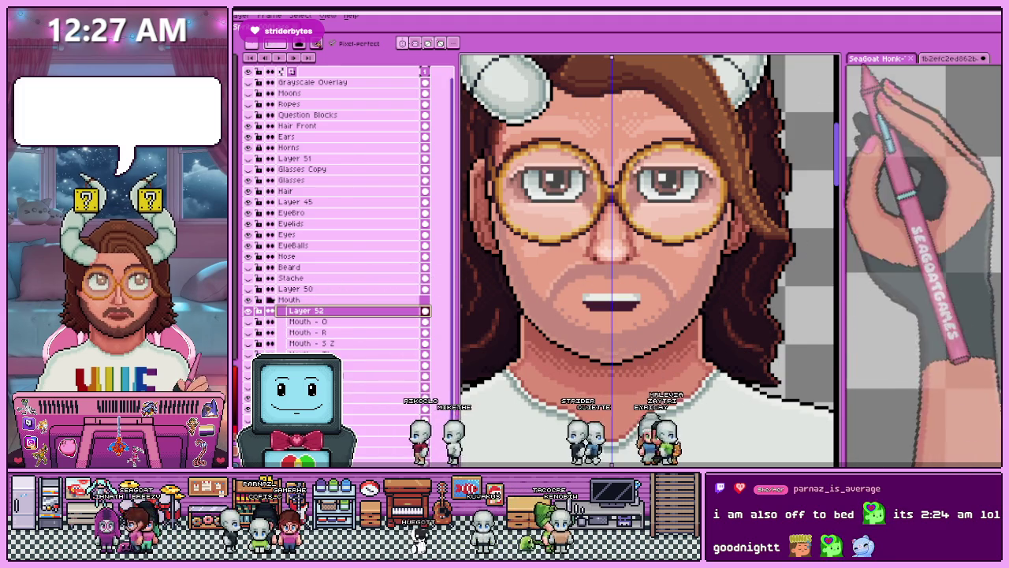
{"action": "left_click", "coordinate": [315, 284]}
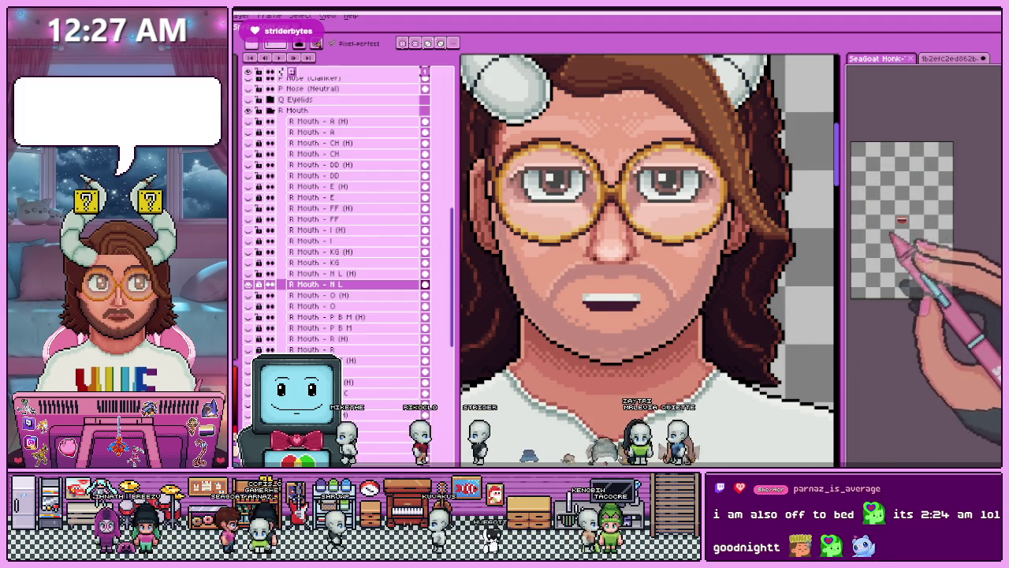
{"action": "scroll", "coordinate": [926, 229], "scroll_direction": "up", "scroll_amount": 3}
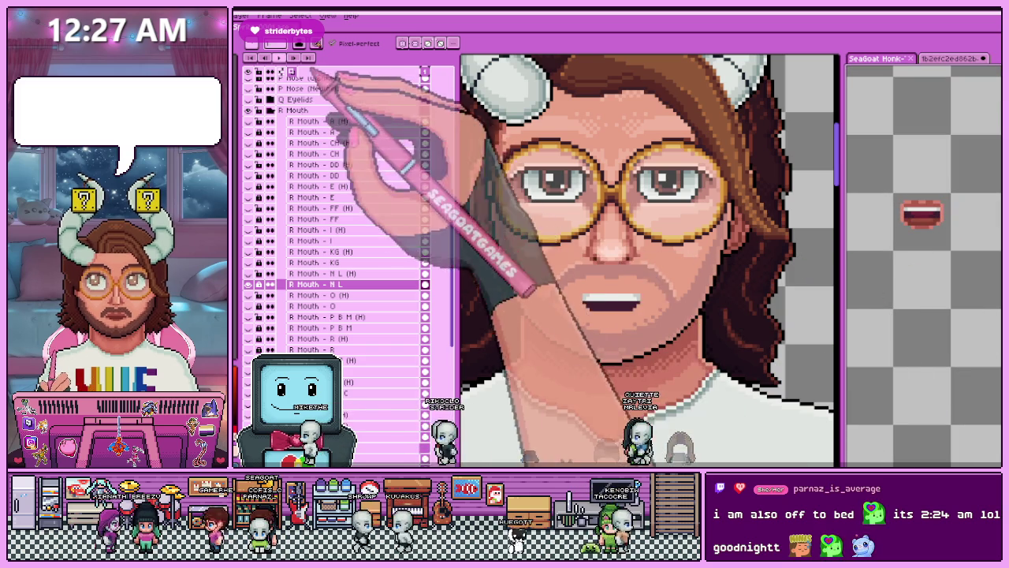
{"action": "key", "text": "ctrl+0"}
{"action": "scroll", "coordinate": [637, 230], "scroll_direction": "up", "scroll_amount": 6}
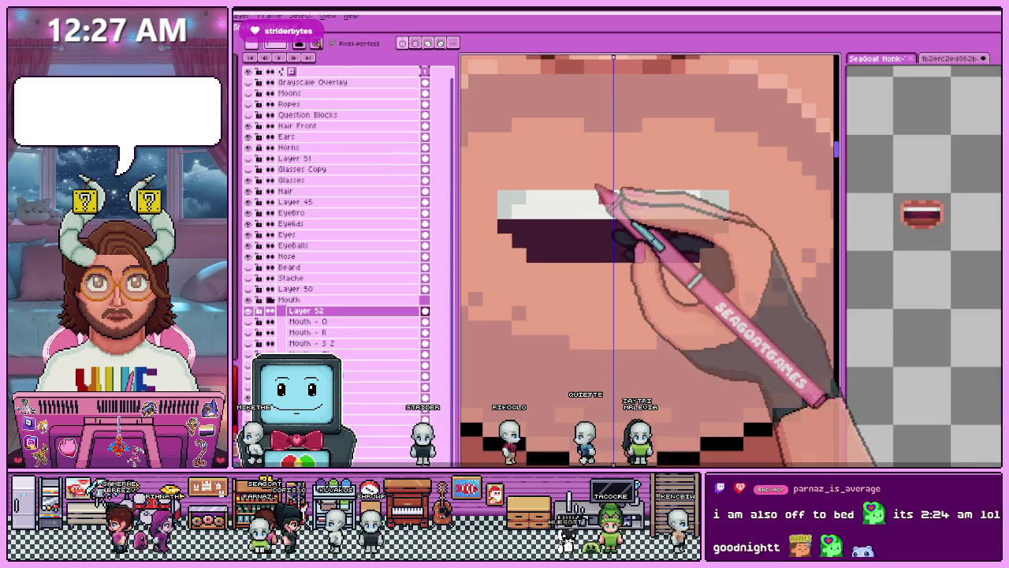
Paint a dark-red band inside the open mouth, then return to drawing on Layer 52.
{"action": "left_click", "coordinate": [919, 215]}
{"action": "left_click_drag", "start_coordinate": [561, 228], "coordinate": [668, 228]}
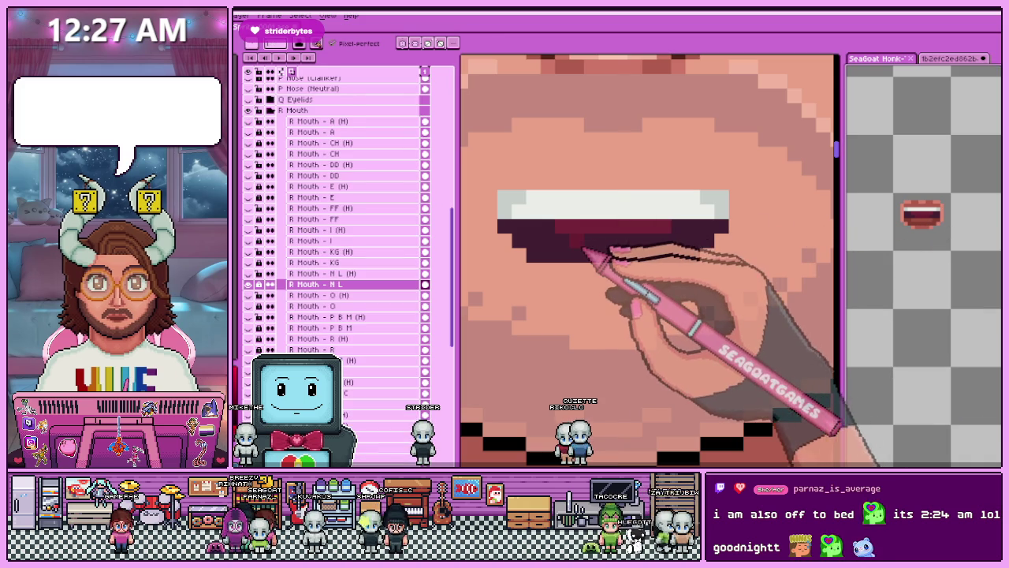
{"action": "key", "text": "shift+n"}
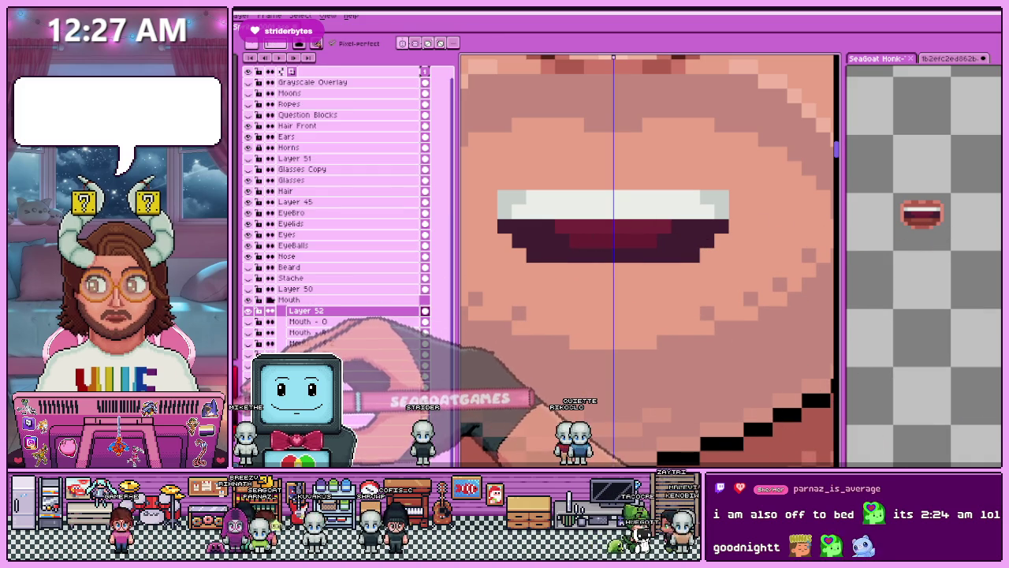
{"action": "scroll", "coordinate": [599, 213], "scroll_direction": "down", "scroll_amount": 1}
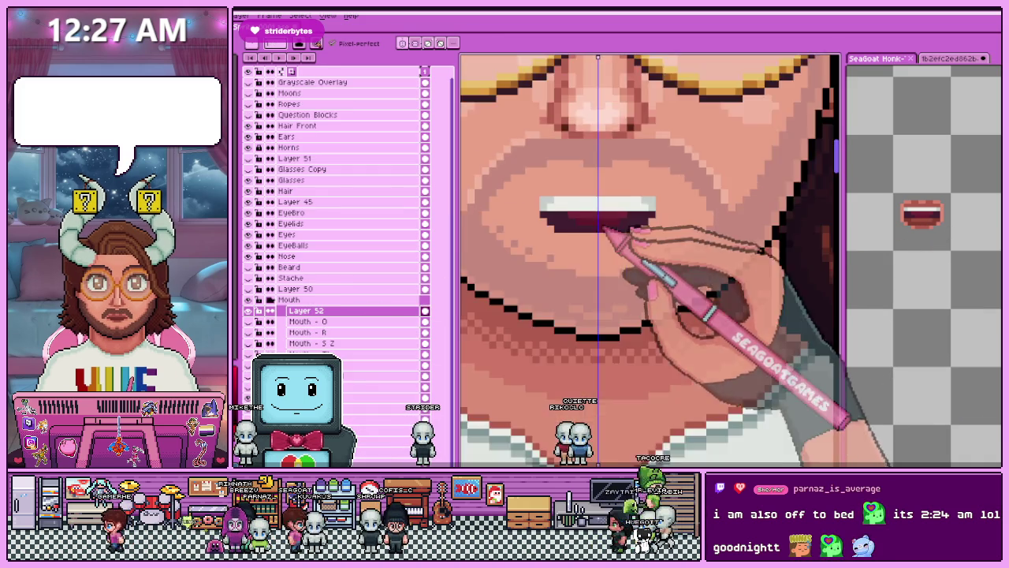
{"action": "scroll", "coordinate": [607, 219], "scroll_direction": "up", "scroll_amount": 2}
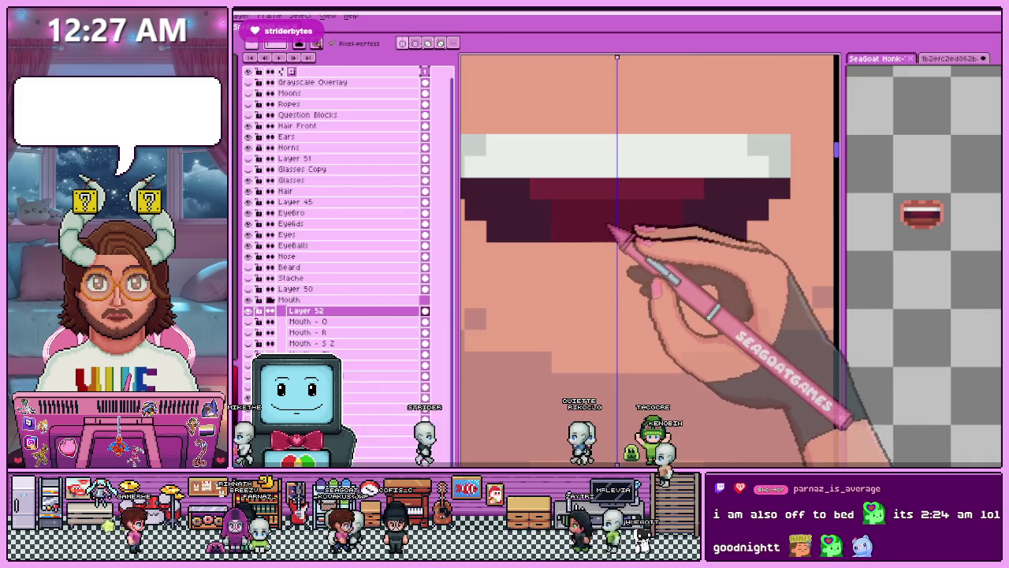
{"action": "scroll", "coordinate": [599, 237], "scroll_direction": "down", "scroll_amount": 1}
{"action": "scroll", "coordinate": [607, 241], "scroll_direction": "down", "scroll_amount": 2}
{"action": "scroll", "coordinate": [609, 228], "scroll_direction": "up", "scroll_amount": 2}
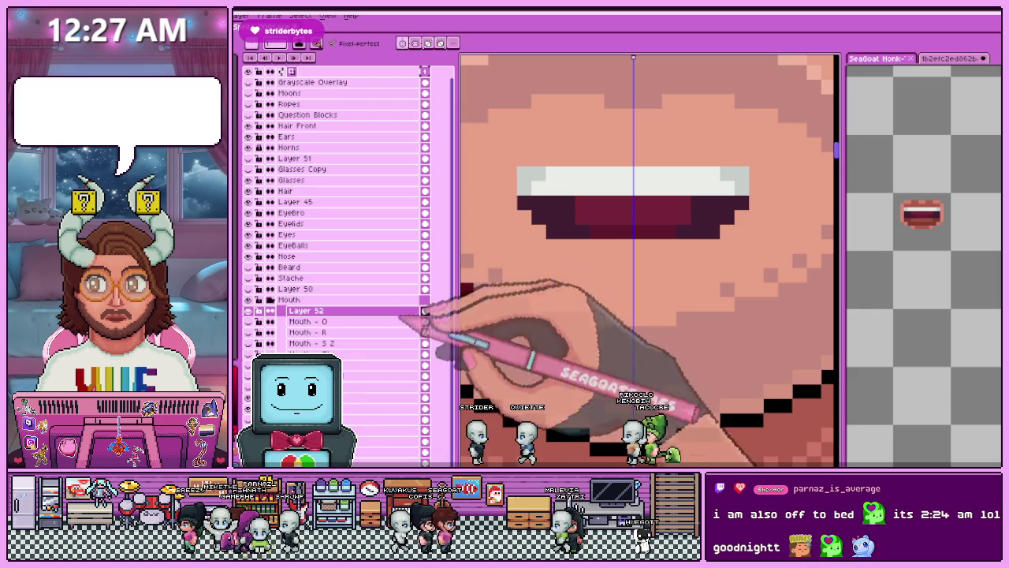
Sample a dark red and pencil two dark red pixels inside the mouth, checking at various zooms.
{"action": "key", "text": "i"}
{"action": "left_click", "coordinate": [619, 237]}
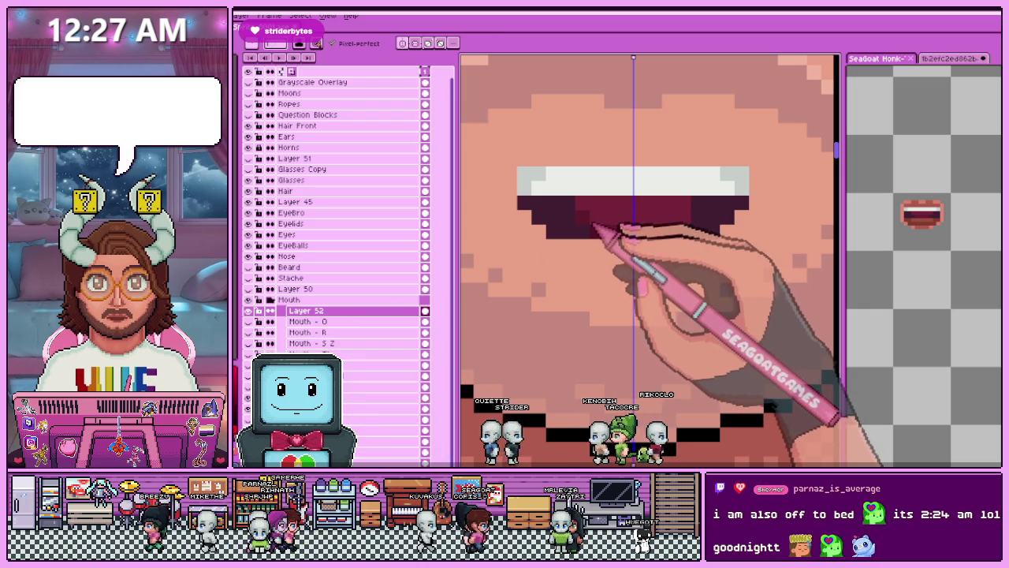
{"action": "key", "text": "b"}
{"action": "left_click", "coordinate": [611, 244]}
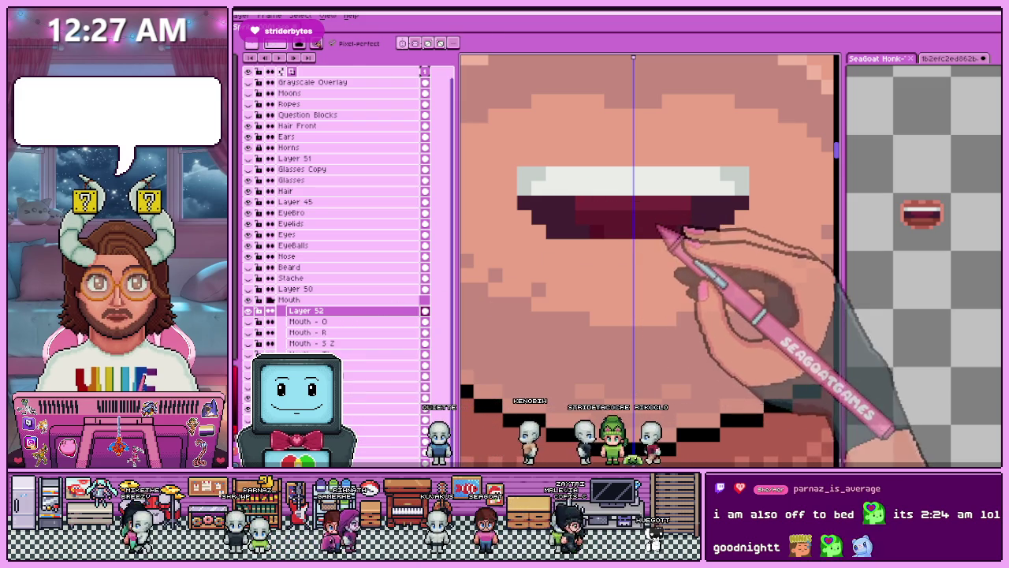
{"action": "scroll", "coordinate": [605, 272], "scroll_direction": "down", "scroll_amount": 3}
{"action": "scroll", "coordinate": [613, 291], "scroll_direction": "down", "scroll_amount": 2}
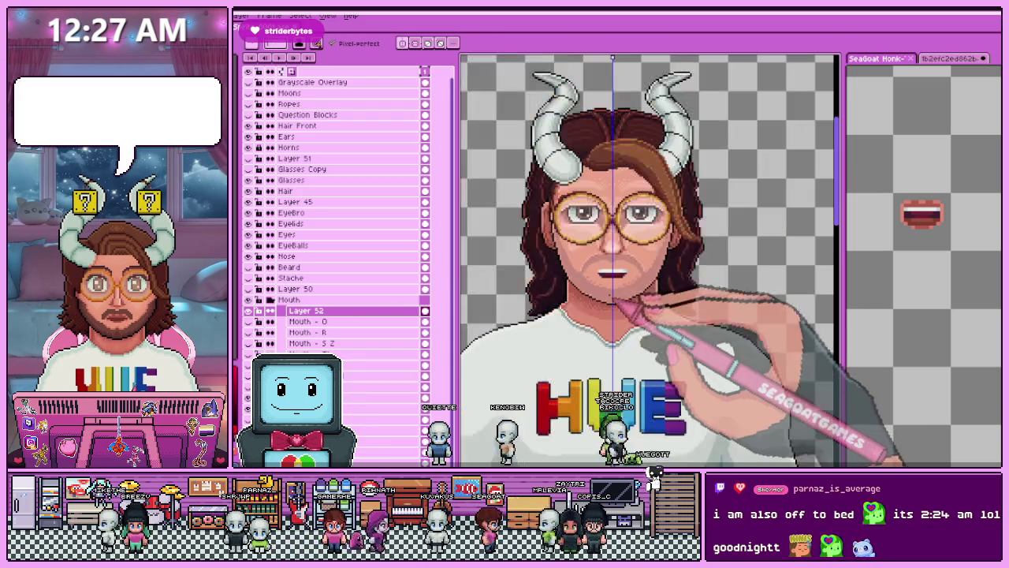
{"action": "scroll", "coordinate": [620, 309], "scroll_direction": "up", "scroll_amount": 2}
{"action": "scroll", "coordinate": [615, 291], "scroll_direction": "up", "scroll_amount": 2}
{"action": "scroll", "coordinate": [609, 268], "scroll_direction": "up", "scroll_amount": 1}
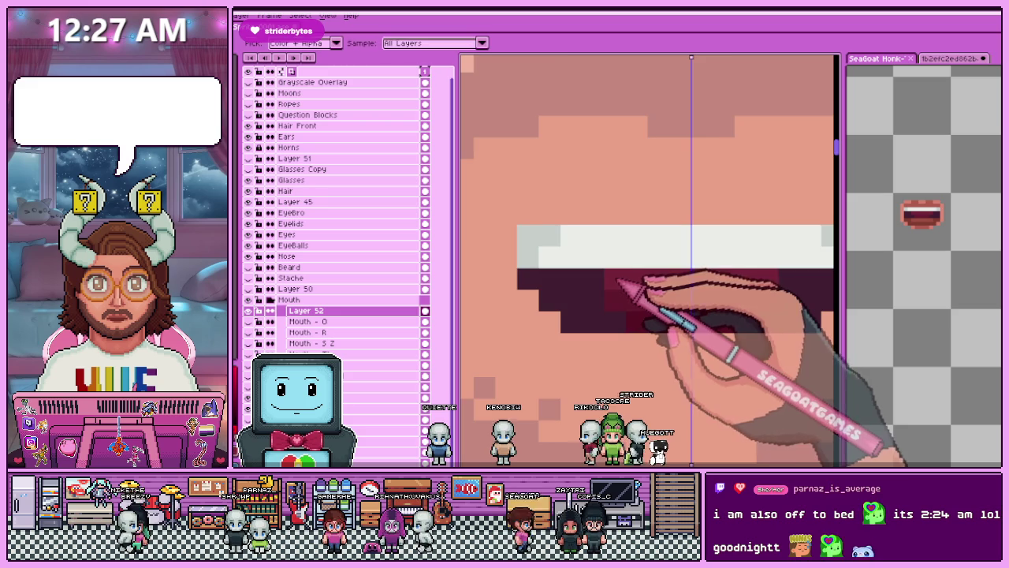
{"action": "scroll", "coordinate": [611, 264], "scroll_direction": "down", "scroll_amount": 2}
{"action": "scroll", "coordinate": [619, 270], "scroll_direction": "down", "scroll_amount": 2}
{"action": "scroll", "coordinate": [612, 289], "scroll_direction": "up", "scroll_amount": 2}
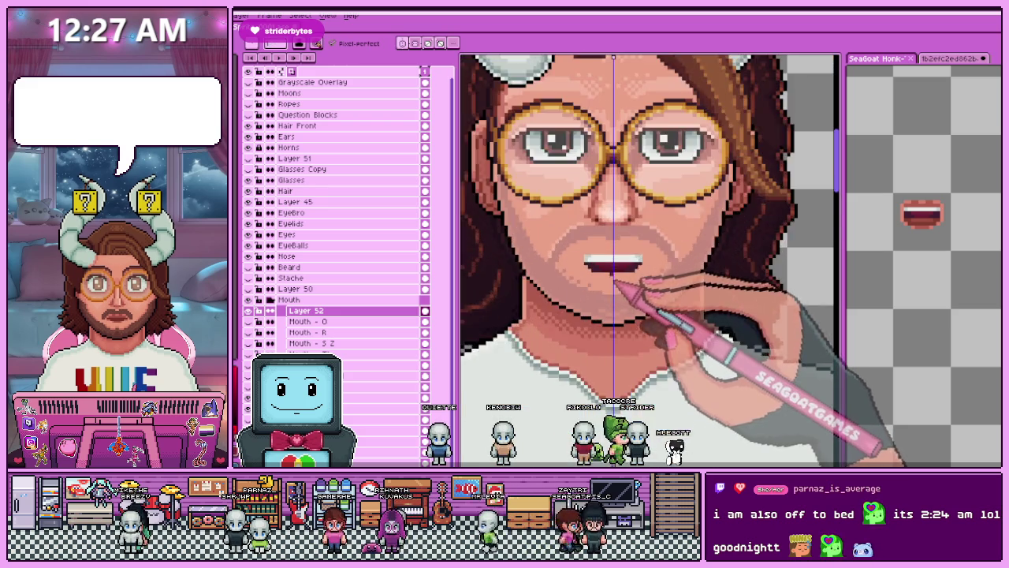
{"action": "scroll", "coordinate": [613, 260], "scroll_direction": "up", "scroll_amount": 2}
{"action": "scroll", "coordinate": [613, 264], "scroll_direction": "up", "scroll_amount": 1}
{"action": "scroll", "coordinate": [596, 292], "scroll_direction": "down", "scroll_amount": 2}
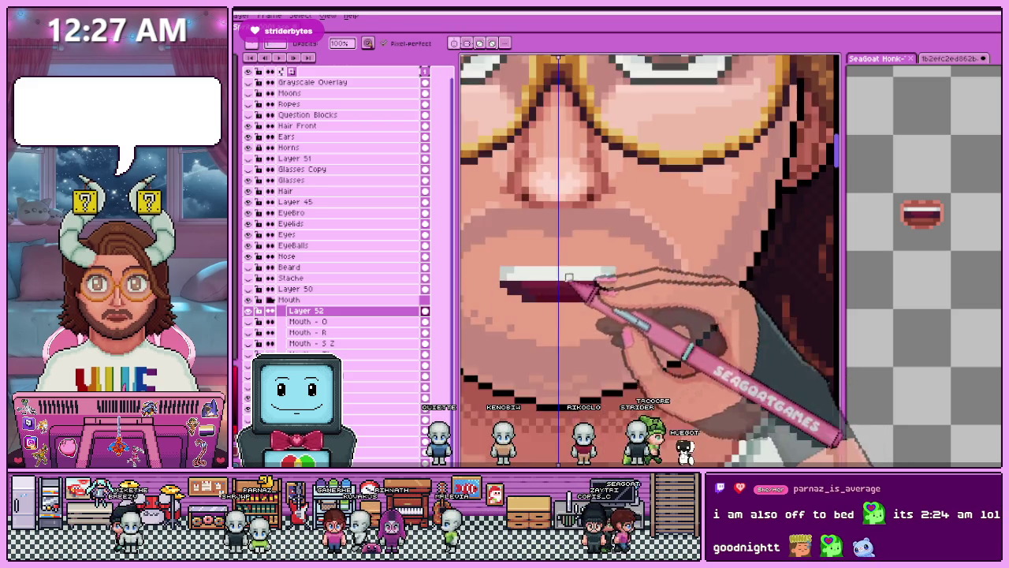
{"action": "scroll", "coordinate": [567, 284], "scroll_direction": "down", "scroll_amount": 1}
{"action": "scroll", "coordinate": [564, 309], "scroll_direction": "down", "scroll_amount": 1}
{"action": "scroll", "coordinate": [587, 311], "scroll_direction": "up", "scroll_amount": 3}
{"action": "scroll", "coordinate": [544, 283], "scroll_direction": "up", "scroll_amount": 1}
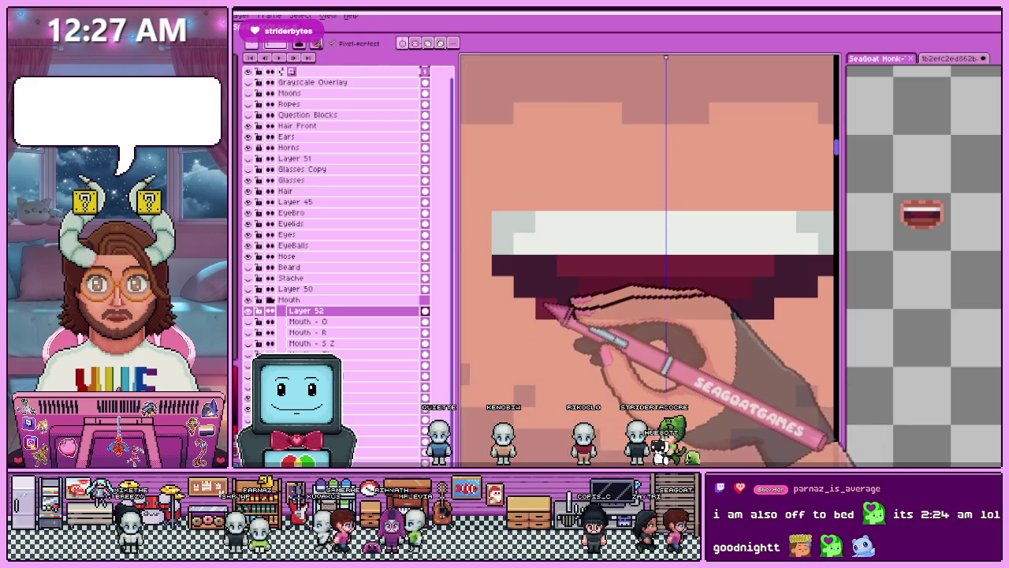
{"action": "scroll", "coordinate": [552, 309], "scroll_direction": "down", "scroll_amount": 2}
{"action": "scroll", "coordinate": [555, 272], "scroll_direction": "down", "scroll_amount": 1}
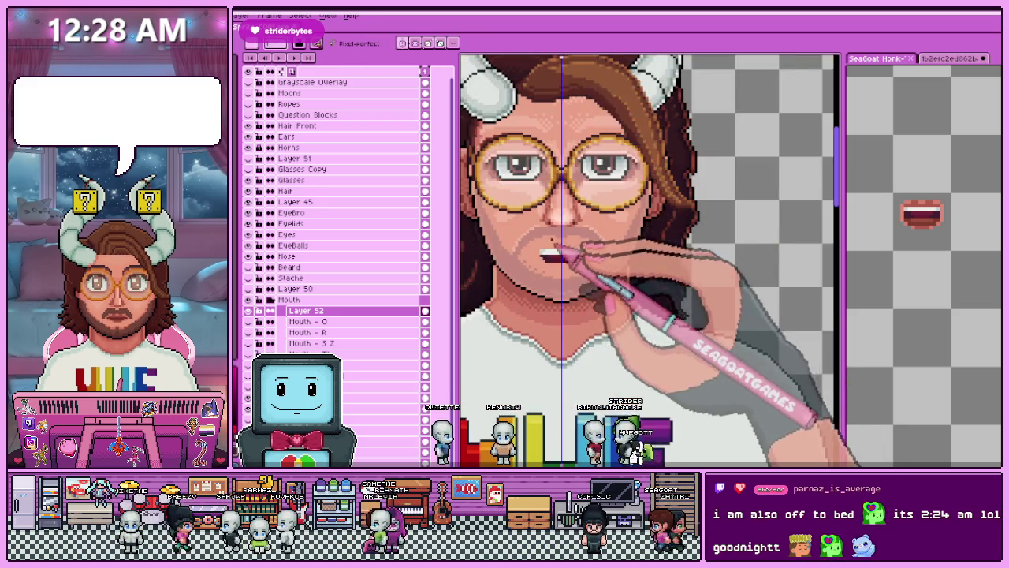
{"action": "scroll", "coordinate": [544, 260], "scroll_direction": "up", "scroll_amount": 1}
{"action": "scroll", "coordinate": [536, 256], "scroll_direction": "up", "scroll_amount": 2}
{"action": "scroll", "coordinate": [541, 266], "scroll_direction": "up", "scroll_amount": 1}
{"action": "scroll", "coordinate": [549, 275], "scroll_direction": "up", "scroll_amount": 1}
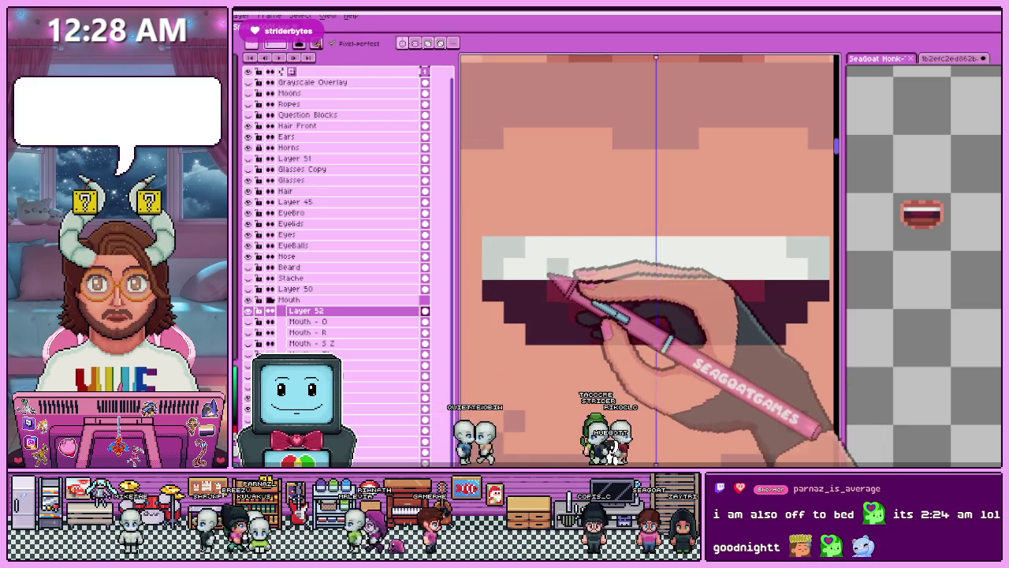
{"action": "scroll", "coordinate": [556, 275], "scroll_direction": "down", "scroll_amount": 3}
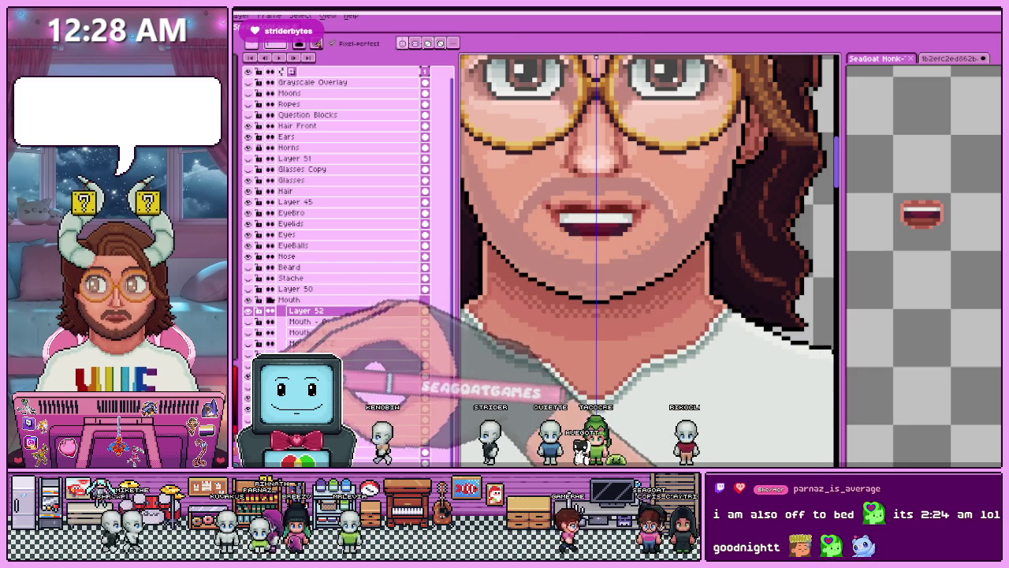
{"action": "scroll", "coordinate": [567, 224], "scroll_direction": "up", "scroll_amount": 3}
{"action": "scroll", "coordinate": [546, 208], "scroll_direction": "up", "scroll_amount": 1}
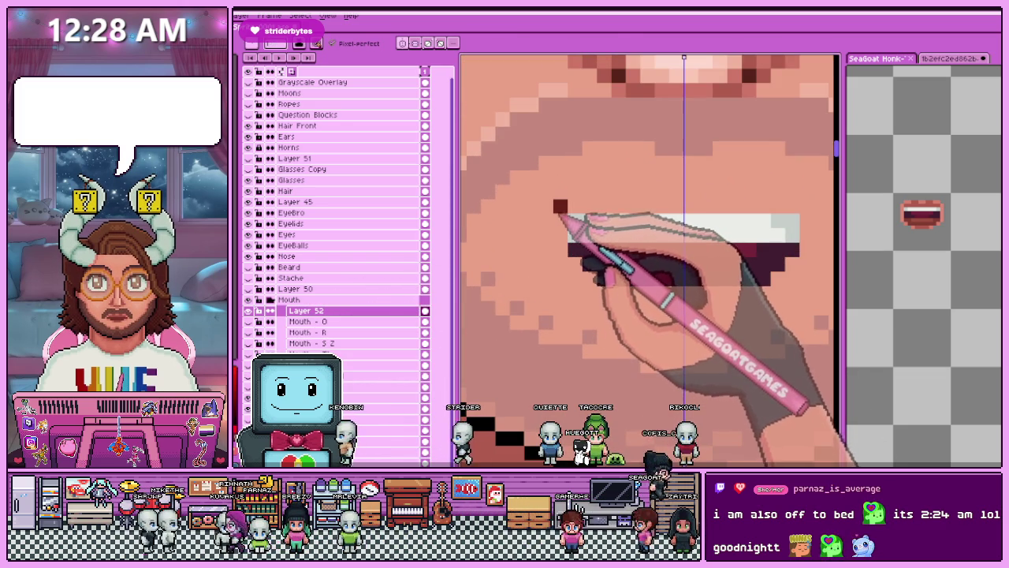
Paint the dark red upper lip mounds above the teeth on Layer 52.
{"action": "left_click_drag", "start_coordinate": [781, 185], "coordinate": [718, 185]}
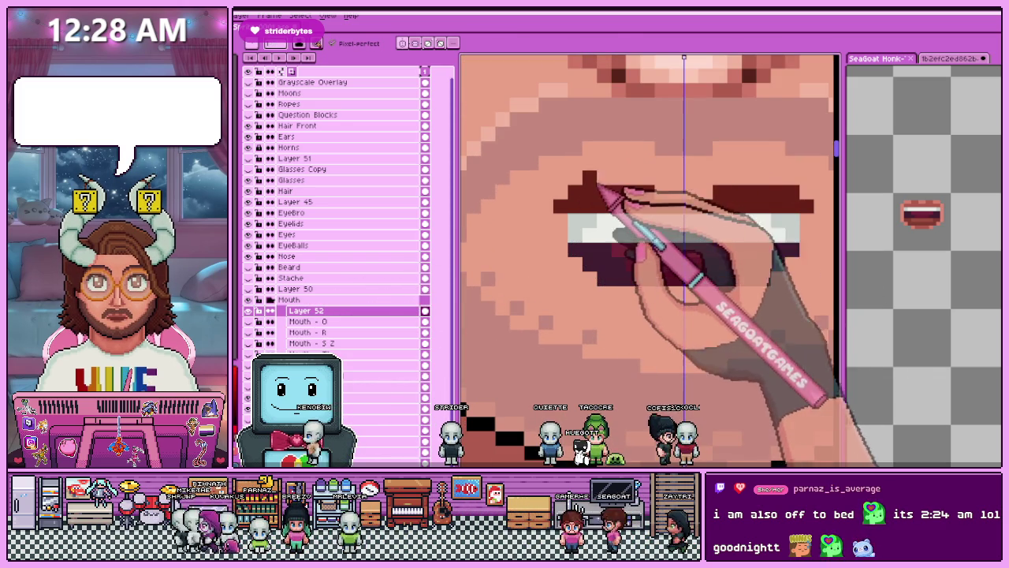
{"action": "left_click_drag", "start_coordinate": [587, 185], "coordinate": [650, 197]}
{"action": "scroll", "coordinate": [654, 201], "scroll_direction": "down", "scroll_amount": 2}
{"action": "scroll", "coordinate": [646, 229], "scroll_direction": "down", "scroll_amount": 1}
{"action": "scroll", "coordinate": [611, 234], "scroll_direction": "up", "scroll_amount": 3}
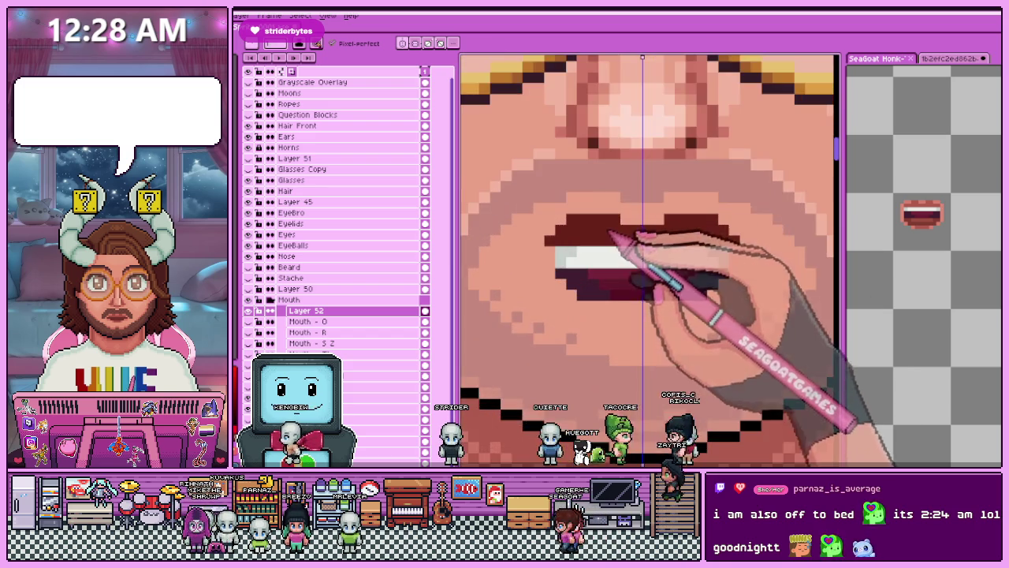
{"action": "scroll", "coordinate": [559, 249], "scroll_direction": "up", "scroll_amount": 1}
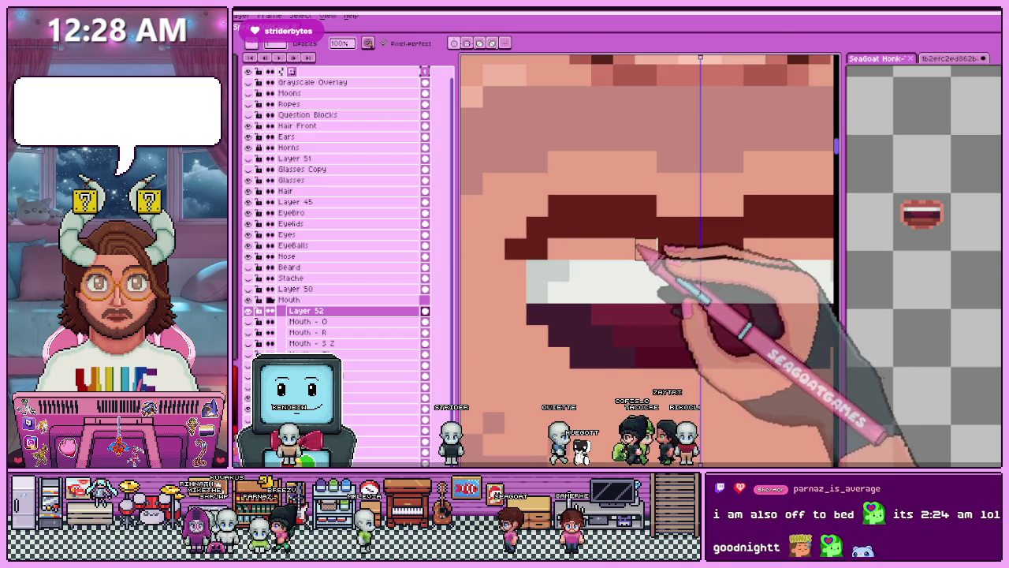
{"action": "scroll", "coordinate": [623, 249], "scroll_direction": "down", "scroll_amount": 2}
{"action": "scroll", "coordinate": [614, 252], "scroll_direction": "up", "scroll_amount": 1}
{"action": "scroll", "coordinate": [619, 244], "scroll_direction": "up", "scroll_amount": 1}
{"action": "scroll", "coordinate": [630, 225], "scroll_direction": "down", "scroll_amount": 2}
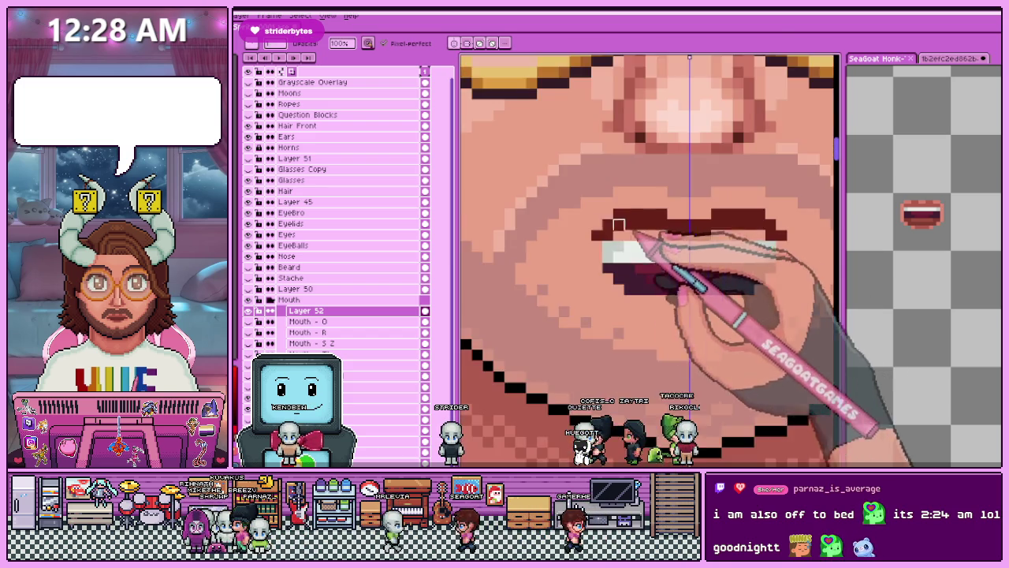
{"action": "scroll", "coordinate": [630, 225], "scroll_direction": "up", "scroll_amount": 1}
{"action": "scroll", "coordinate": [633, 231], "scroll_direction": "down", "scroll_amount": 1}
Pencil a sampled dark red pixel at the lip edge, then hide Layer 52 to view the bare face.
{"action": "key", "text": "alt"}
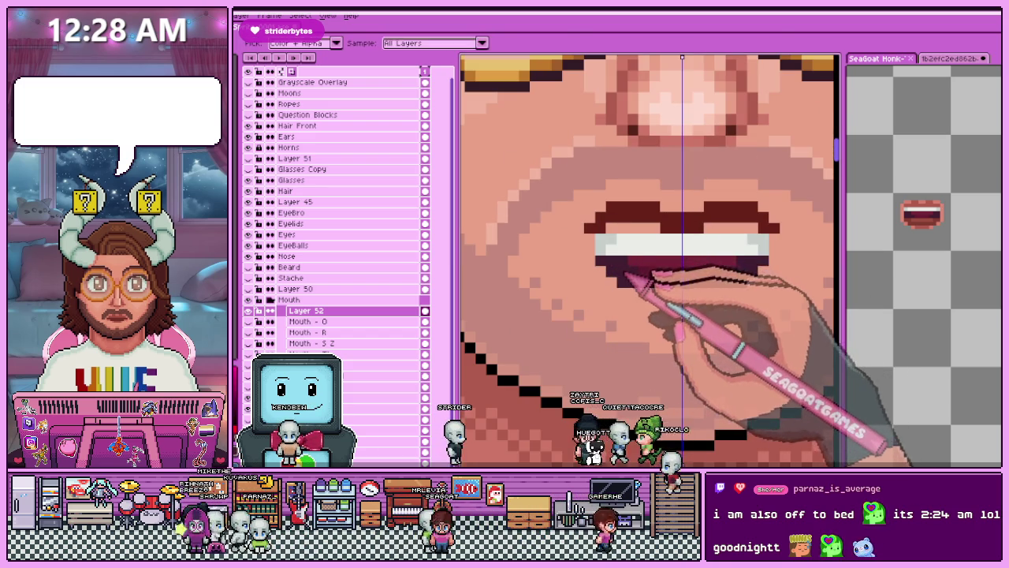
{"action": "scroll", "coordinate": [615, 232], "scroll_direction": "up", "scroll_amount": 1}
{"action": "scroll", "coordinate": [608, 237], "scroll_direction": "down", "scroll_amount": 2}
{"action": "scroll", "coordinate": [599, 237], "scroll_direction": "up", "scroll_amount": 2}
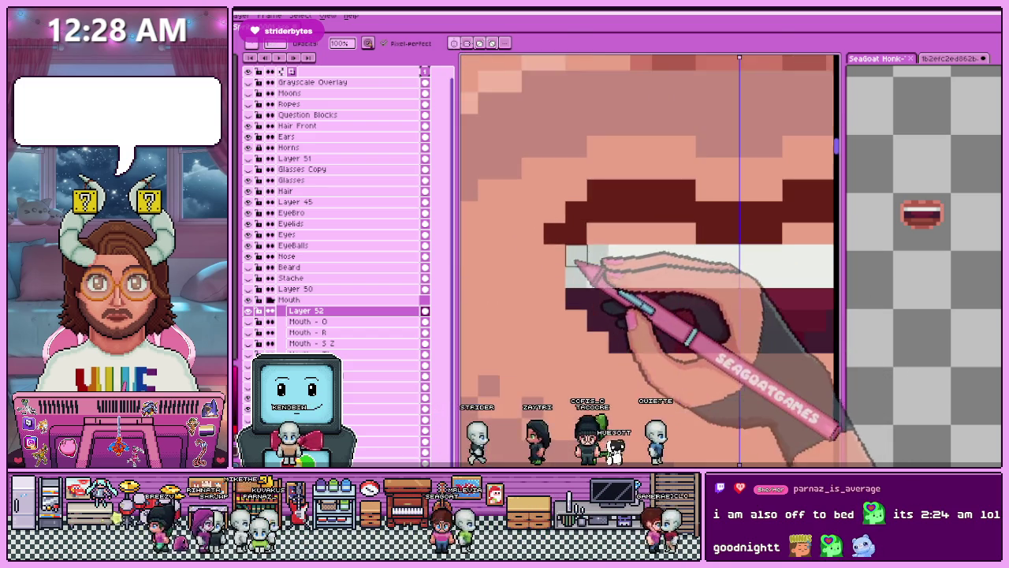
{"action": "scroll", "coordinate": [567, 241], "scroll_direction": "down", "scroll_amount": 1}
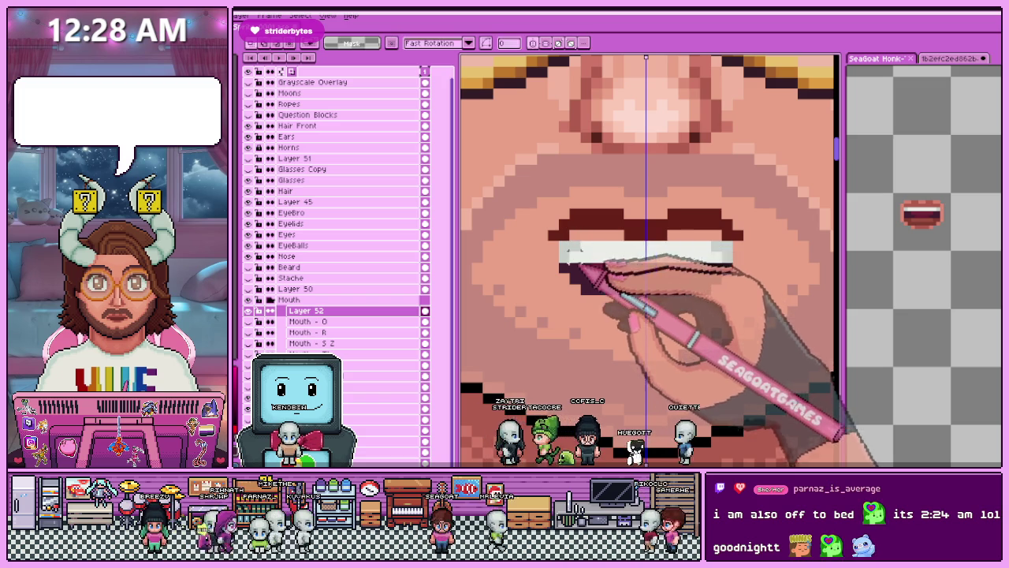
{"action": "scroll", "coordinate": [661, 274], "scroll_direction": "down", "scroll_amount": 1}
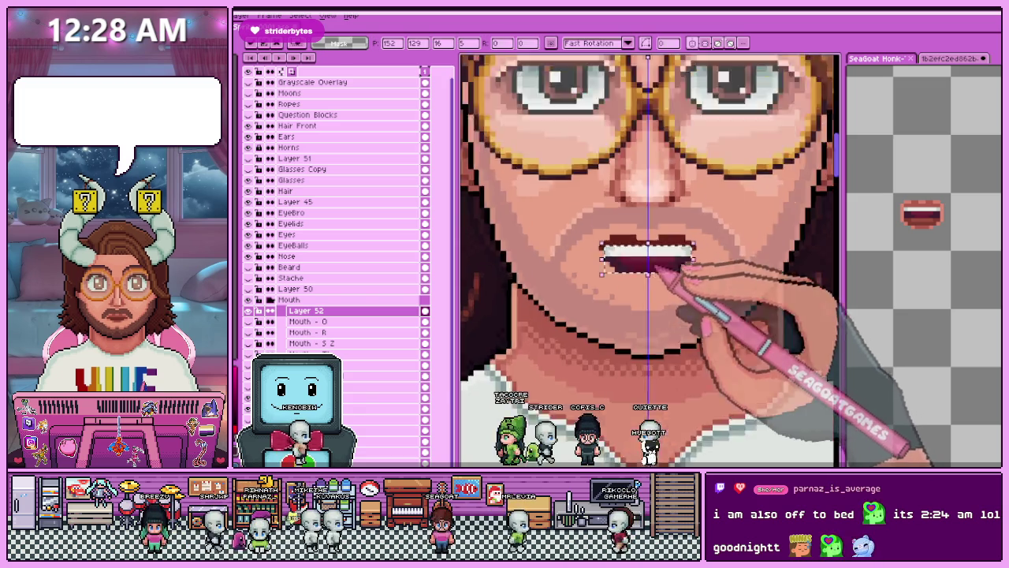
{"action": "scroll", "coordinate": [650, 316], "scroll_direction": "down", "scroll_amount": 1}
{"action": "scroll", "coordinate": [635, 332], "scroll_direction": "down", "scroll_amount": 1}
{"action": "scroll", "coordinate": [662, 315], "scroll_direction": "up", "scroll_amount": 3}
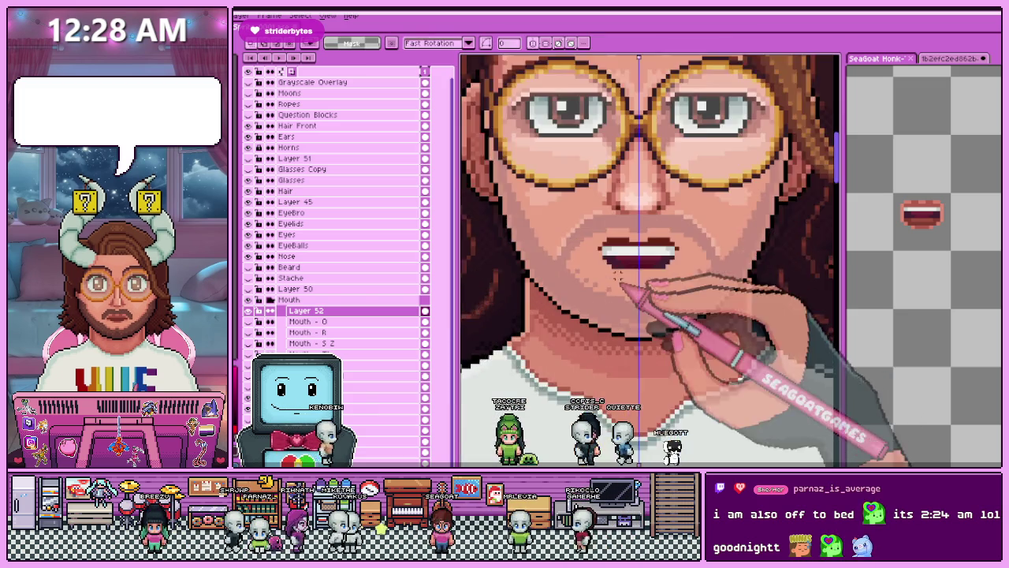
{"action": "scroll", "coordinate": [631, 260], "scroll_direction": "up", "scroll_amount": 1}
{"action": "scroll", "coordinate": [591, 236], "scroll_direction": "up", "scroll_amount": 1}
{"action": "key", "text": "alt"}
{"action": "key", "text": "b"}
{"action": "left_click", "coordinate": [597, 224]}
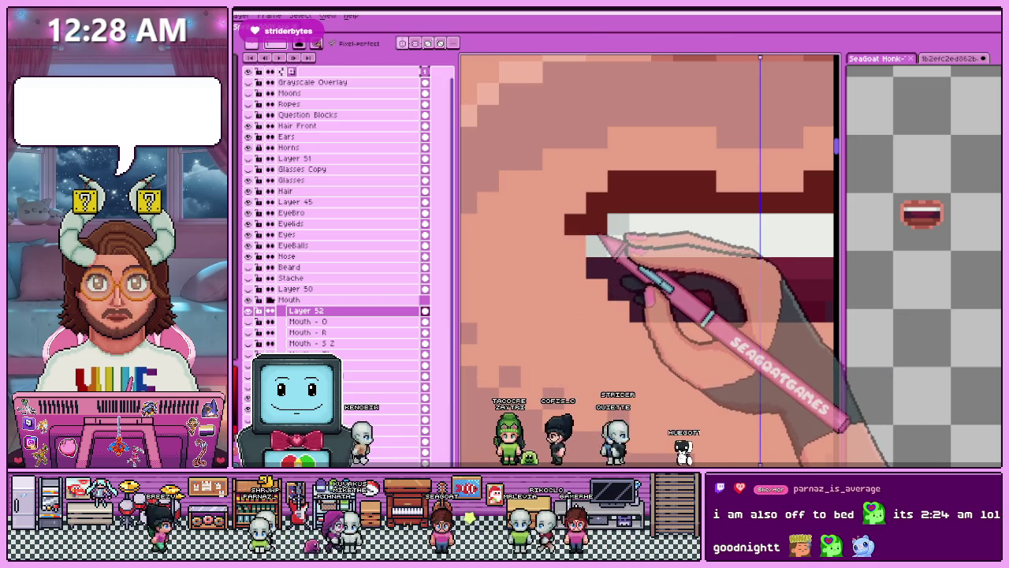
{"action": "scroll", "coordinate": [586, 258], "scroll_direction": "down", "scroll_amount": 3}
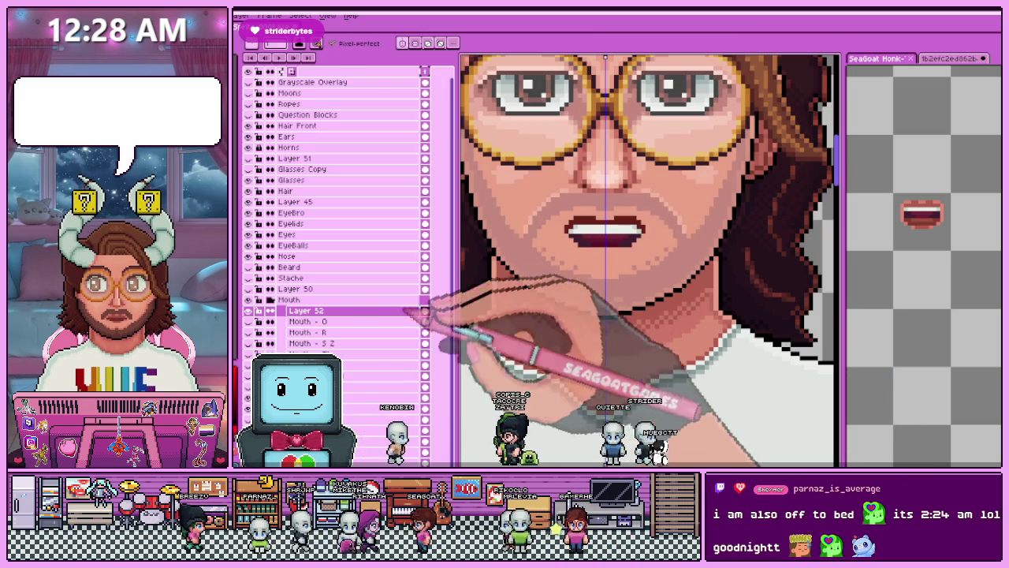
{"action": "left_click", "coordinate": [249, 299]}
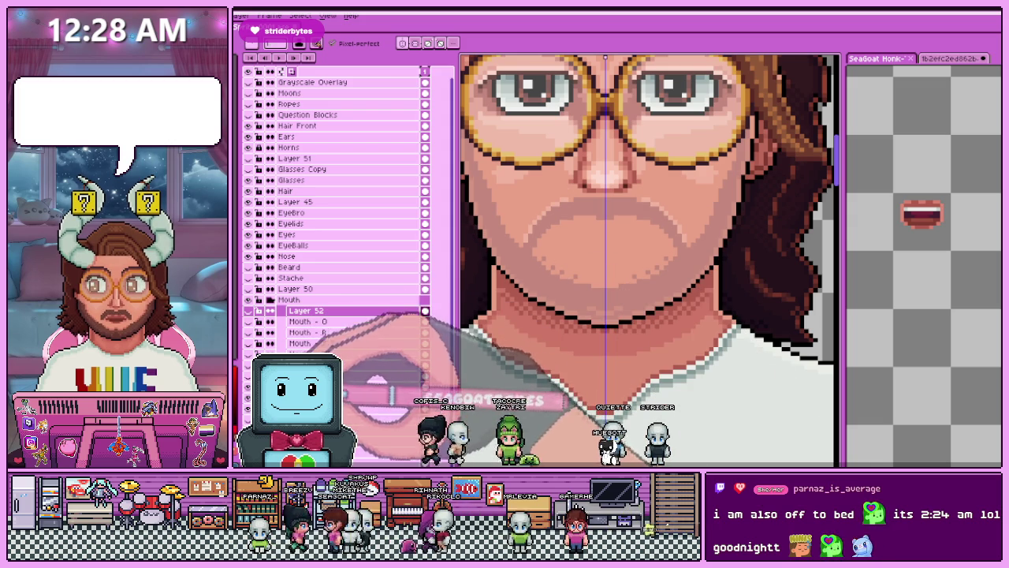
Undo to bring back the mouth artwork and box-select the mouth area.
{"action": "key", "text": "ctrl+z"}
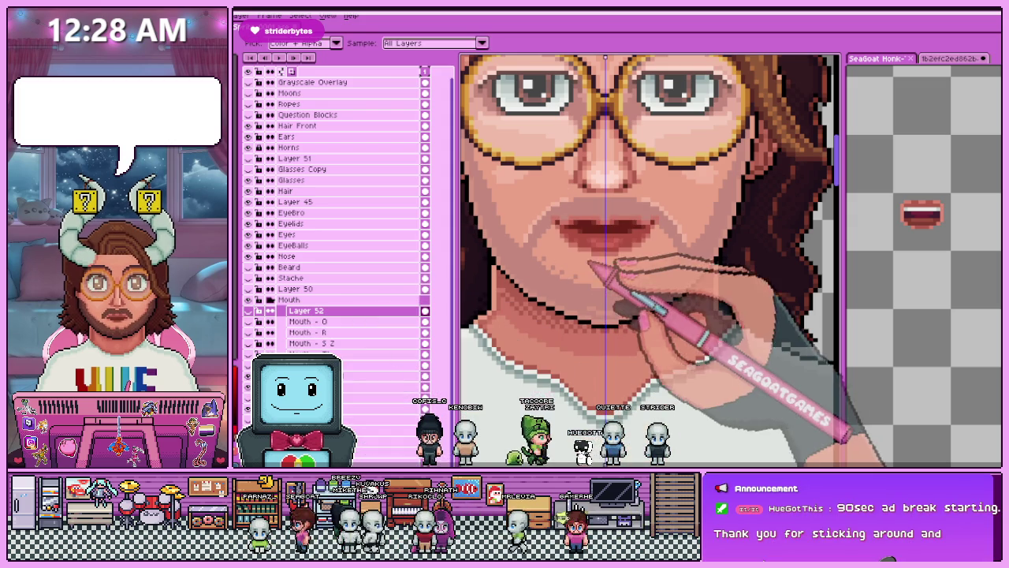
{"action": "key", "text": "b"}
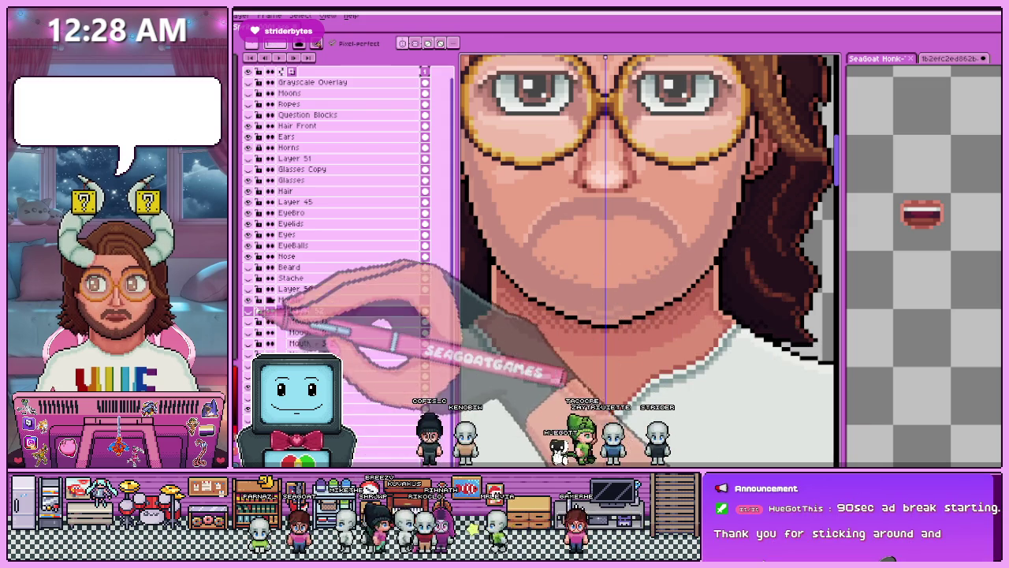
{"action": "scroll", "coordinate": [580, 242], "scroll_direction": "up", "scroll_amount": 3}
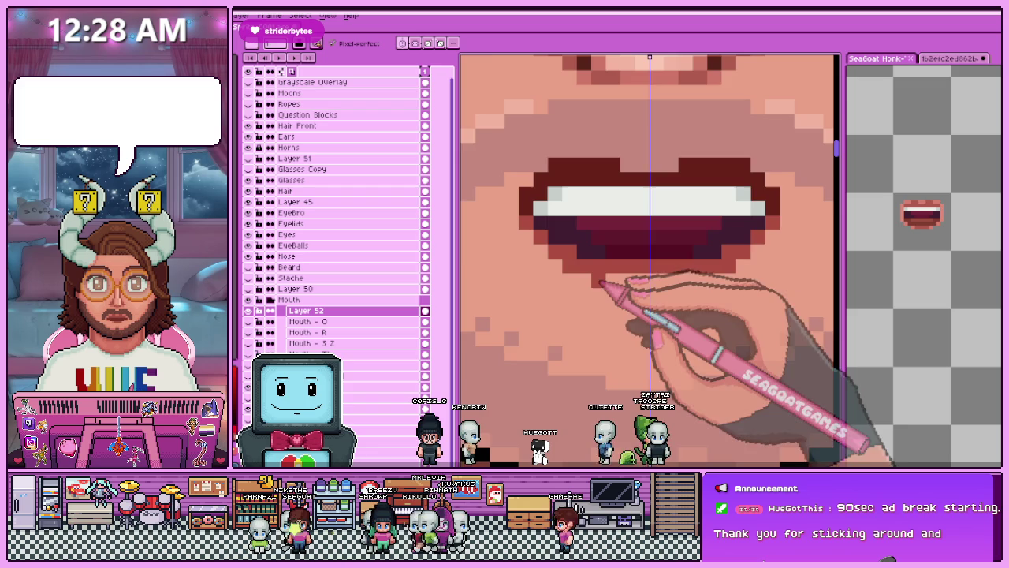
{"action": "scroll", "coordinate": [607, 280], "scroll_direction": "down", "scroll_amount": 1}
{"action": "scroll", "coordinate": [606, 280], "scroll_direction": "down", "scroll_amount": 2}
{"action": "scroll", "coordinate": [607, 279], "scroll_direction": "down", "scroll_amount": 1}
{"action": "scroll", "coordinate": [607, 280], "scroll_direction": "down", "scroll_amount": 1}
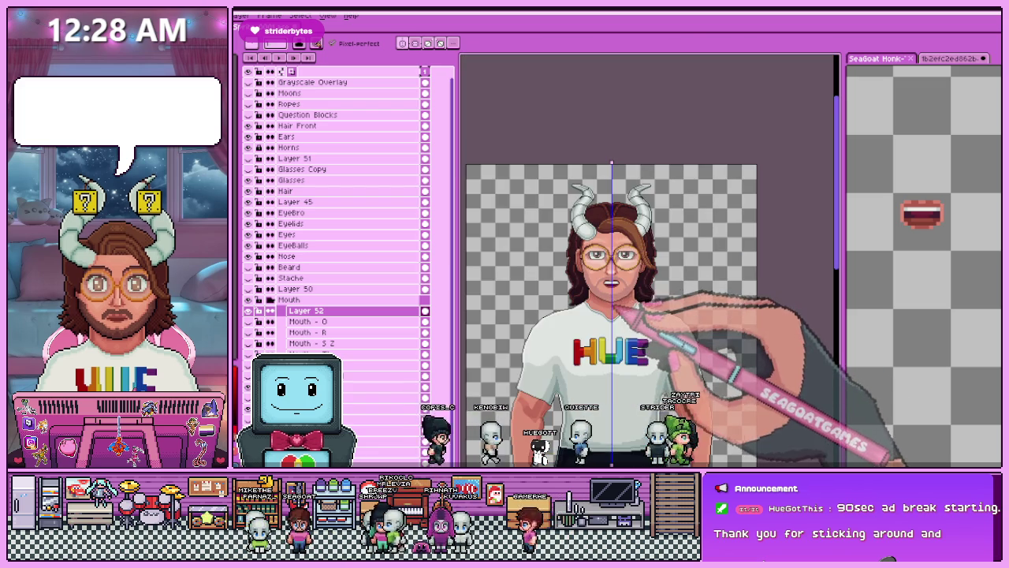
{"action": "scroll", "coordinate": [611, 280], "scroll_direction": "up", "scroll_amount": 3}
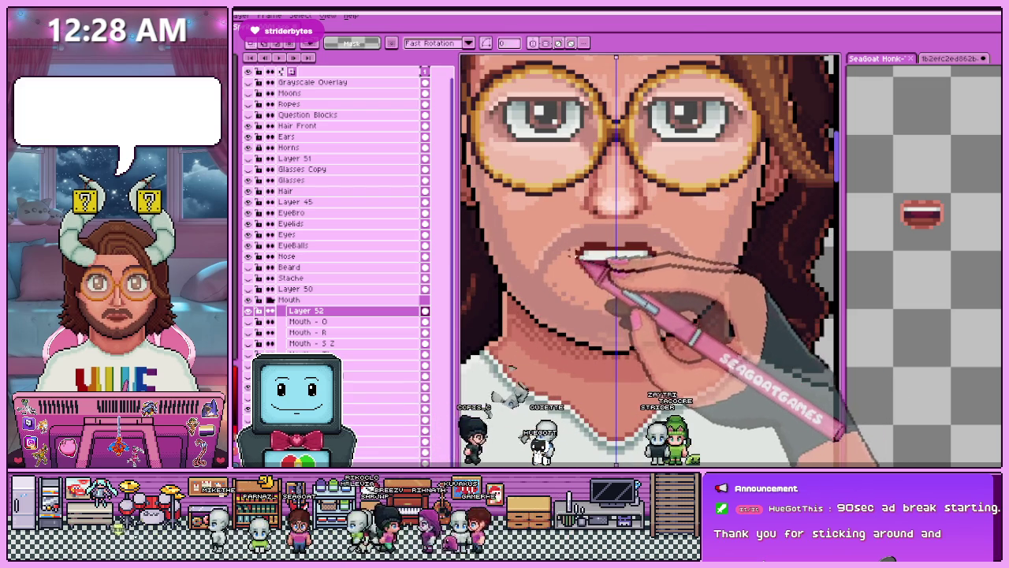
{"action": "key", "text": "m"}
{"action": "left_click_drag", "start_coordinate": [567, 239], "coordinate": [662, 288]}
Zoom in and out around the teeth mouth to compare it with the whole portrait.
{"action": "scroll", "coordinate": [622, 341], "scroll_direction": "down", "scroll_amount": 1}
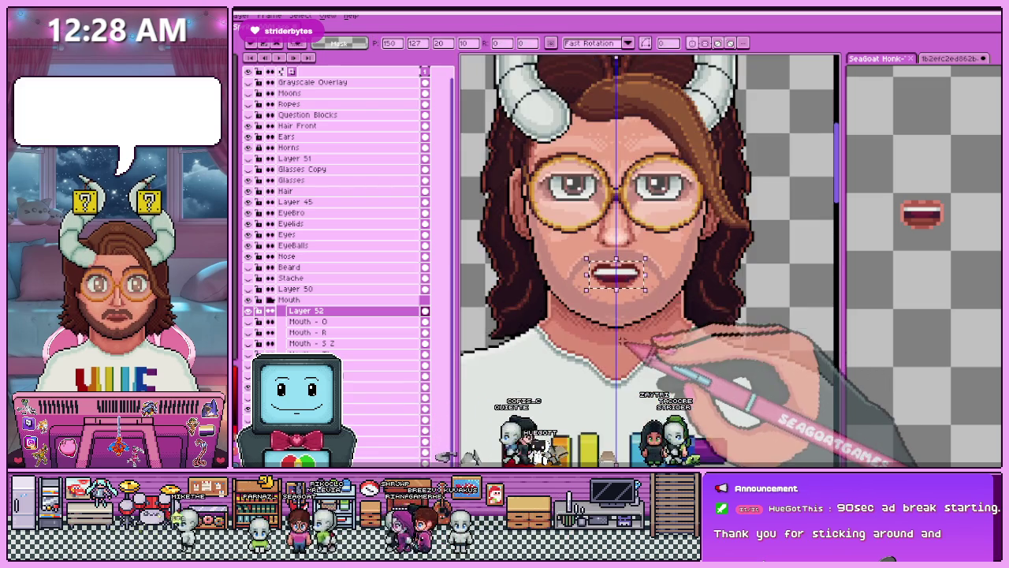
{"action": "scroll", "coordinate": [623, 341], "scroll_direction": "down", "scroll_amount": 2}
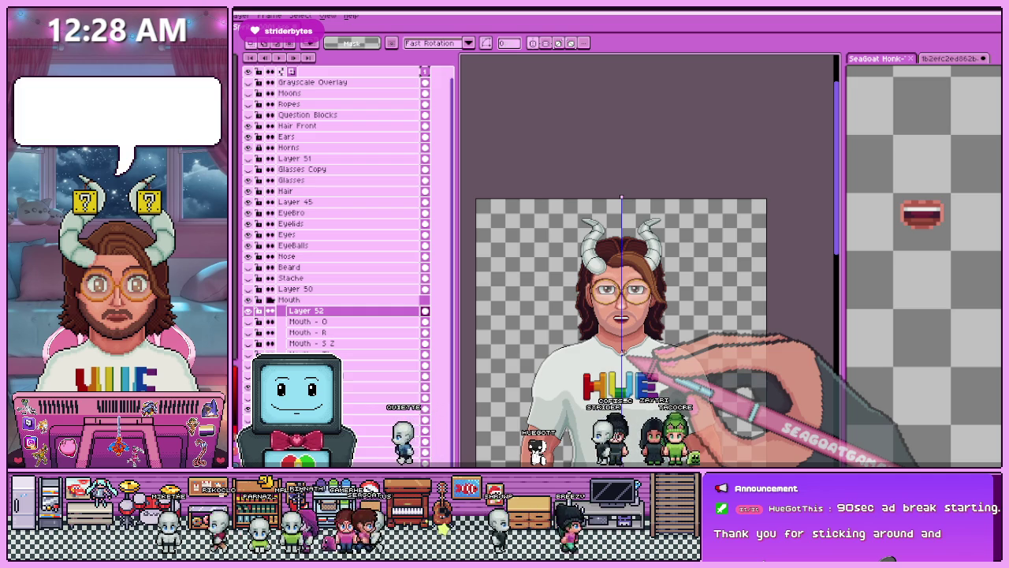
{"action": "scroll", "coordinate": [645, 328], "scroll_direction": "up", "scroll_amount": 2}
{"action": "scroll", "coordinate": [518, 282], "scroll_direction": "up", "scroll_amount": 1}
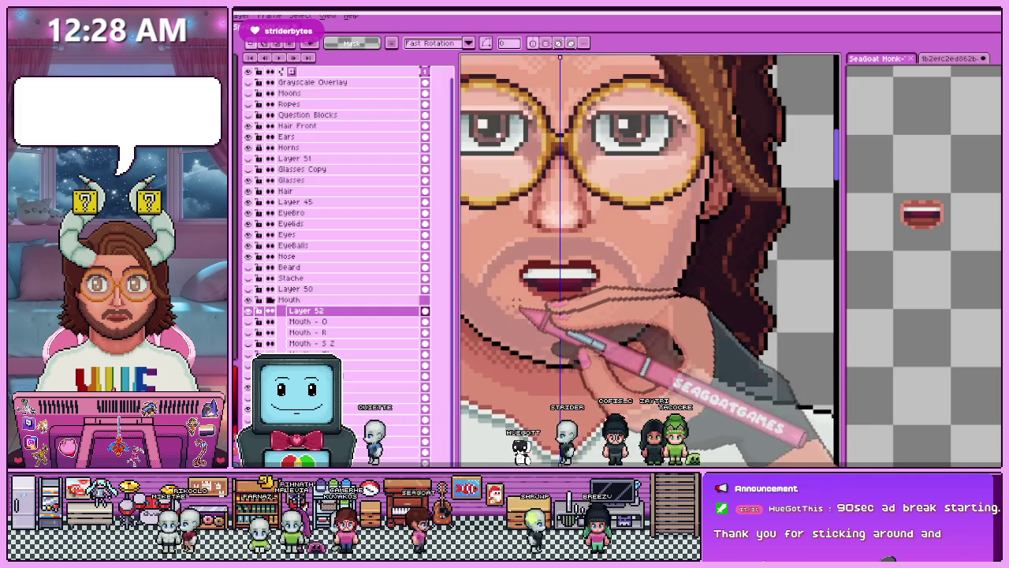
{"action": "scroll", "coordinate": [520, 286], "scroll_direction": "up", "scroll_amount": 2}
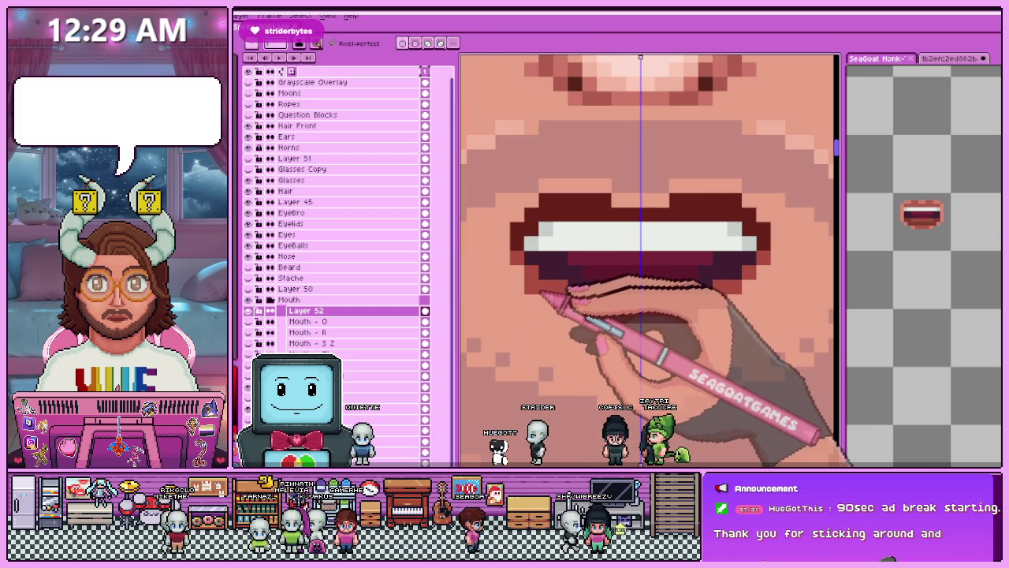
{"action": "scroll", "coordinate": [521, 300], "scroll_direction": "down", "scroll_amount": 2}
{"action": "scroll", "coordinate": [568, 339], "scroll_direction": "down", "scroll_amount": 1}
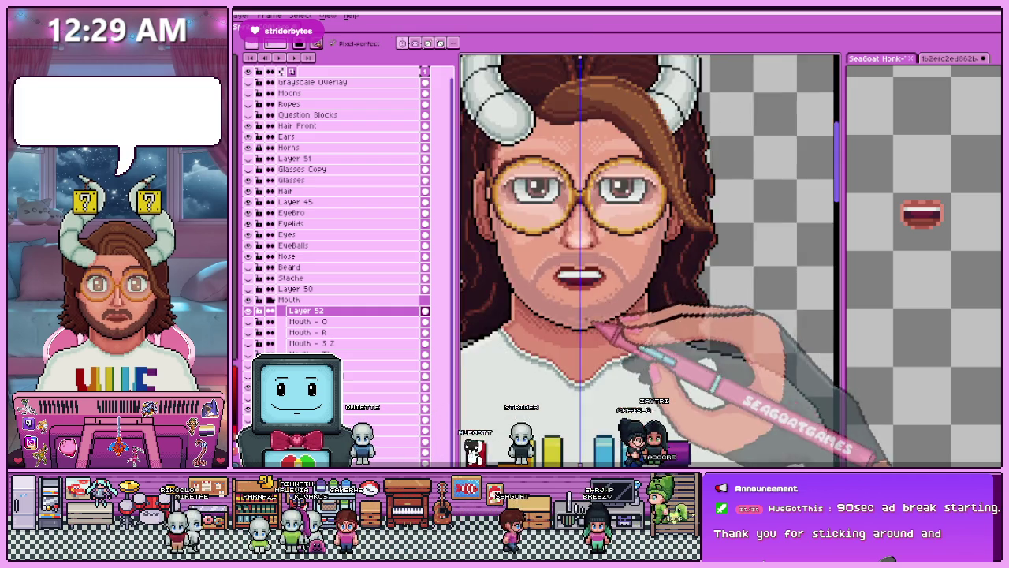
{"action": "scroll", "coordinate": [584, 335], "scroll_direction": "down", "scroll_amount": 2}
{"action": "scroll", "coordinate": [584, 335], "scroll_direction": "up", "scroll_amount": 1}
{"action": "scroll", "coordinate": [670, 347], "scroll_direction": "up", "scroll_amount": 1}
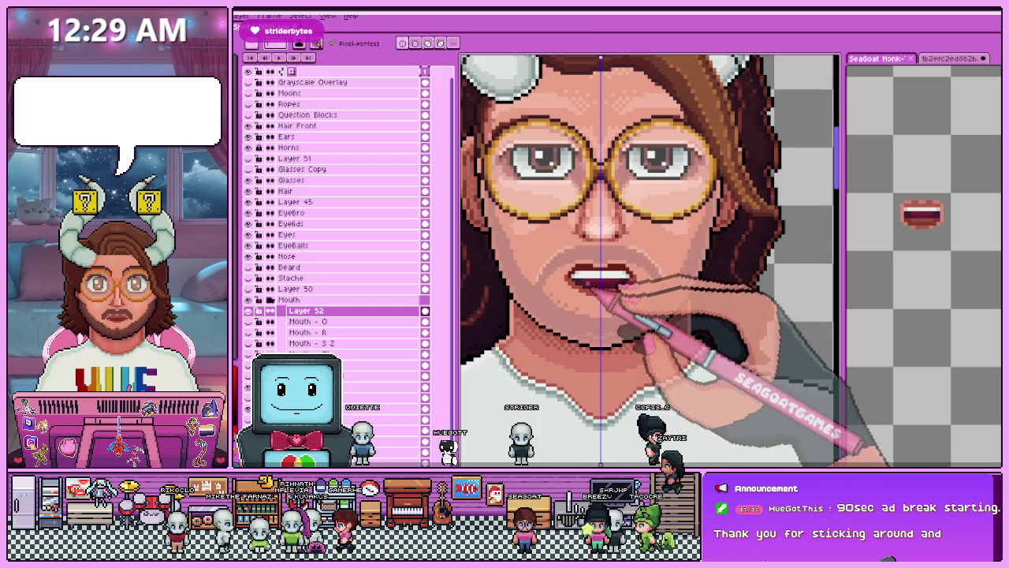
{"action": "scroll", "coordinate": [678, 284], "scroll_direction": "up", "scroll_amount": 2}
{"action": "scroll", "coordinate": [599, 276], "scroll_direction": "up", "scroll_amount": 1}
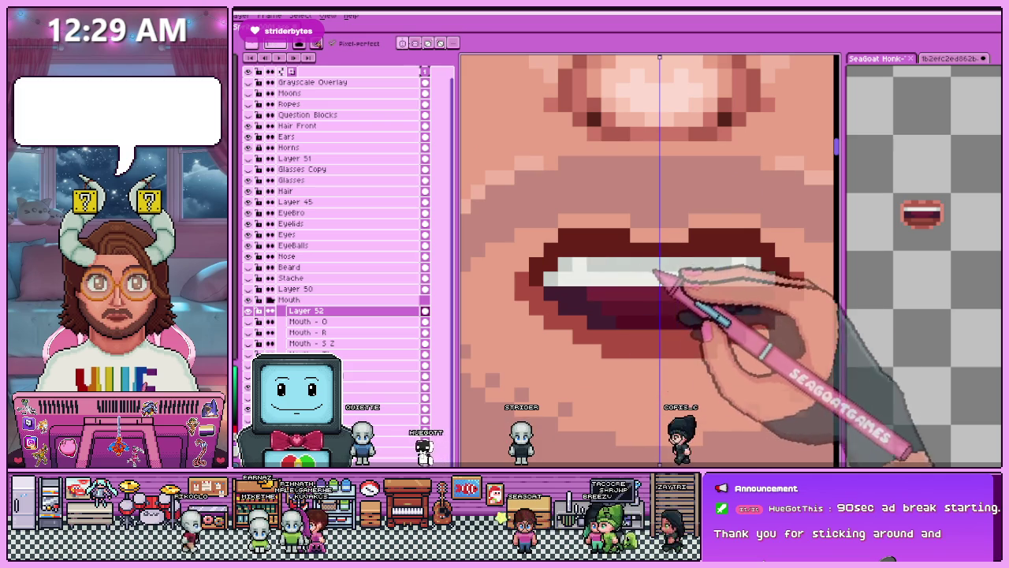
{"action": "scroll", "coordinate": [674, 282], "scroll_direction": "down", "scroll_amount": 2}
{"action": "scroll", "coordinate": [674, 305], "scroll_direction": "down", "scroll_amount": 1}
{"action": "scroll", "coordinate": [670, 337], "scroll_direction": "down", "scroll_amount": 1}
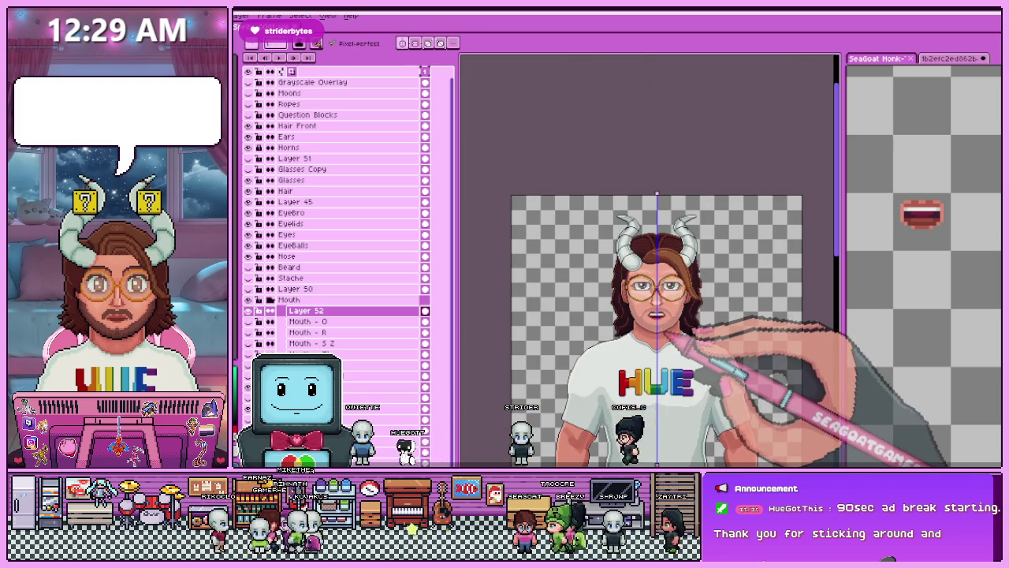
{"action": "scroll", "coordinate": [670, 335], "scroll_direction": "up", "scroll_amount": 3}
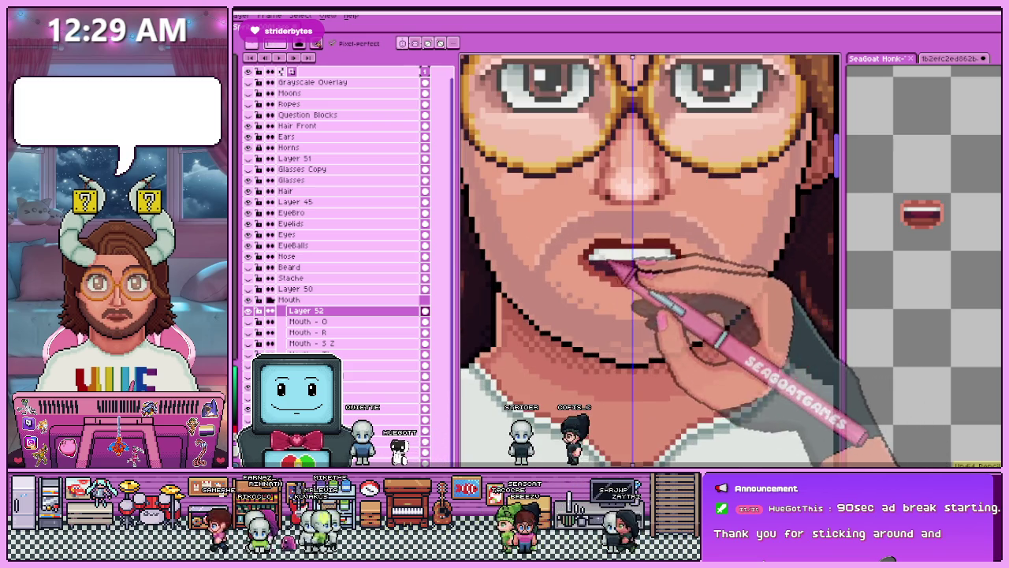
{"action": "scroll", "coordinate": [611, 276], "scroll_direction": "up", "scroll_amount": 2}
{"action": "scroll", "coordinate": [607, 260], "scroll_direction": "down", "scroll_amount": 2}
{"action": "scroll", "coordinate": [631, 300], "scroll_direction": "down", "scroll_amount": 2}
{"action": "scroll", "coordinate": [627, 314], "scroll_direction": "down", "scroll_amount": 1}
{"action": "scroll", "coordinate": [620, 359], "scroll_direction": "up", "scroll_amount": 1}
{"action": "scroll", "coordinate": [608, 349], "scroll_direction": "up", "scroll_amount": 2}
{"action": "scroll", "coordinate": [597, 315], "scroll_direction": "up", "scroll_amount": 1}
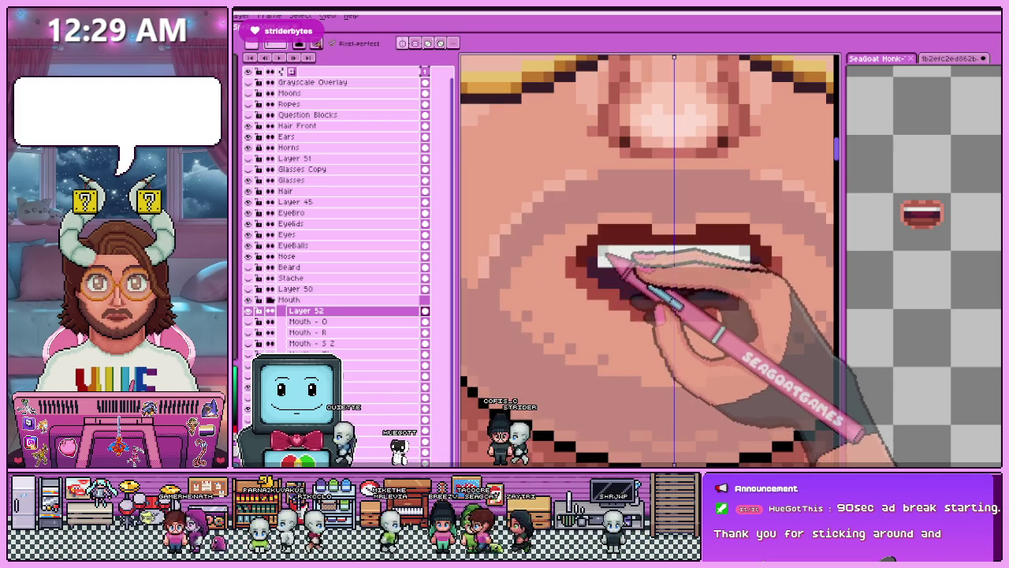
{"action": "scroll", "coordinate": [591, 266], "scroll_direction": "up", "scroll_amount": 1}
{"action": "scroll", "coordinate": [657, 289], "scroll_direction": "up", "scroll_amount": 1}
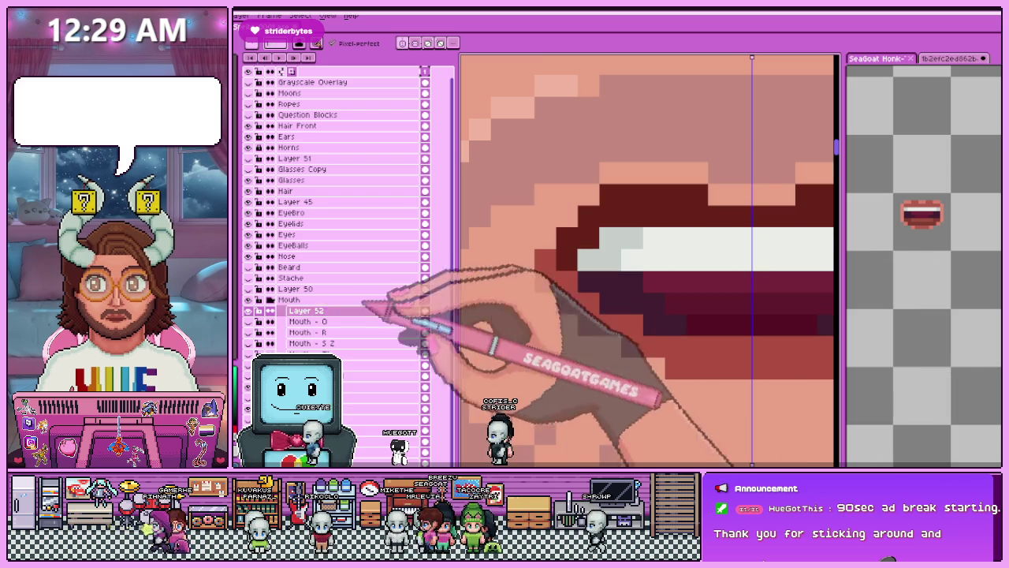
{"action": "scroll", "coordinate": [607, 250], "scroll_direction": "down", "scroll_amount": 1}
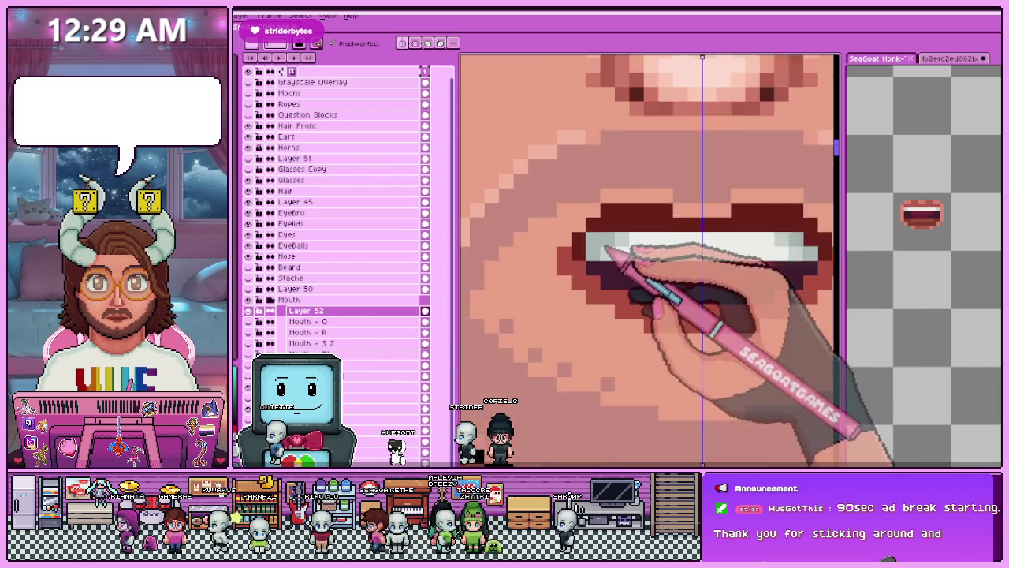
{"action": "scroll", "coordinate": [607, 250], "scroll_direction": "down", "scroll_amount": 3}
{"action": "scroll", "coordinate": [650, 320], "scroll_direction": "down", "scroll_amount": 2}
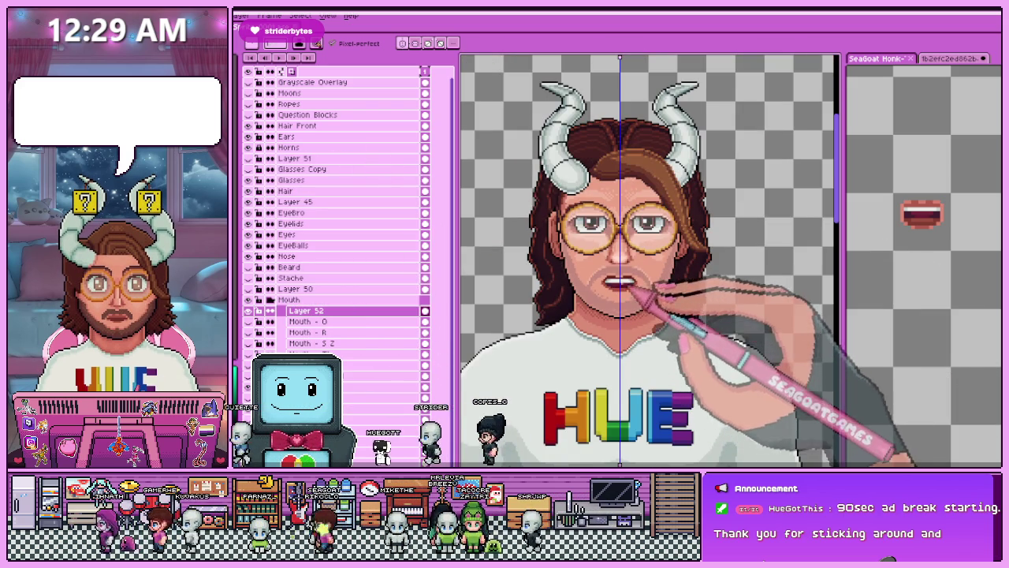
{"action": "scroll", "coordinate": [630, 307], "scroll_direction": "up", "scroll_amount": 2}
{"action": "scroll", "coordinate": [612, 289], "scroll_direction": "up", "scroll_amount": 2}
{"action": "scroll", "coordinate": [604, 293], "scroll_direction": "up", "scroll_amount": 1}
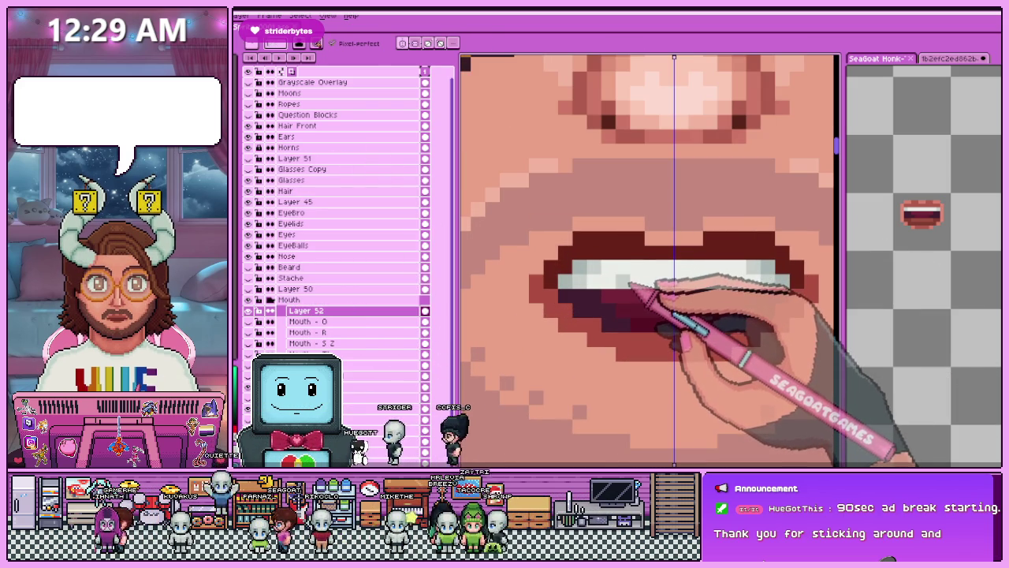
{"action": "scroll", "coordinate": [676, 291], "scroll_direction": "down", "scroll_amount": 2}
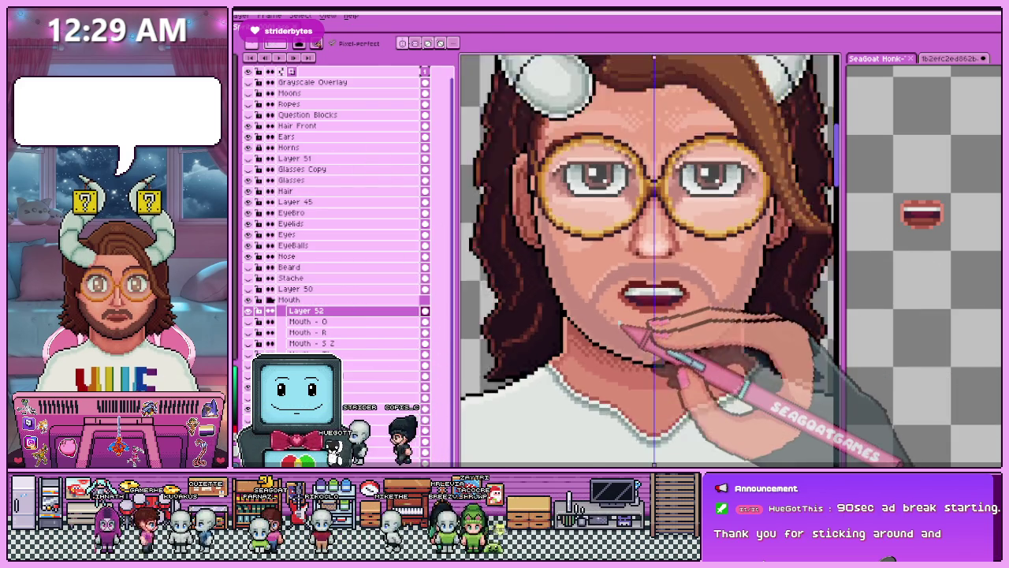
{"action": "scroll", "coordinate": [664, 333], "scroll_direction": "down", "scroll_amount": 1}
{"action": "scroll", "coordinate": [620, 331], "scroll_direction": "up", "scroll_amount": 1}
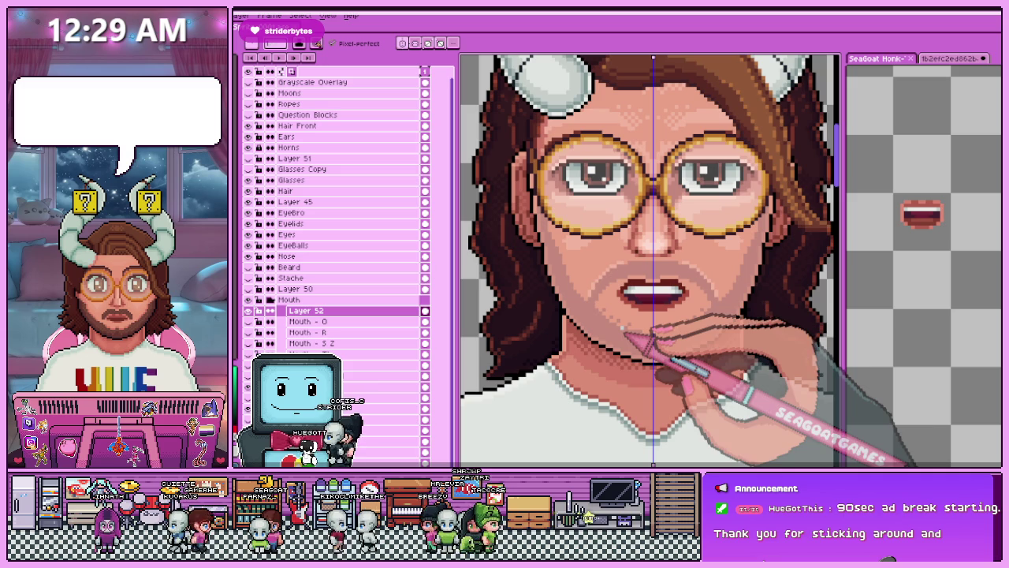
{"action": "scroll", "coordinate": [645, 323], "scroll_direction": "up", "scroll_amount": 1}
{"action": "scroll", "coordinate": [676, 315], "scroll_direction": "up", "scroll_amount": 1}
{"action": "scroll", "coordinate": [649, 311], "scroll_direction": "up", "scroll_amount": 1}
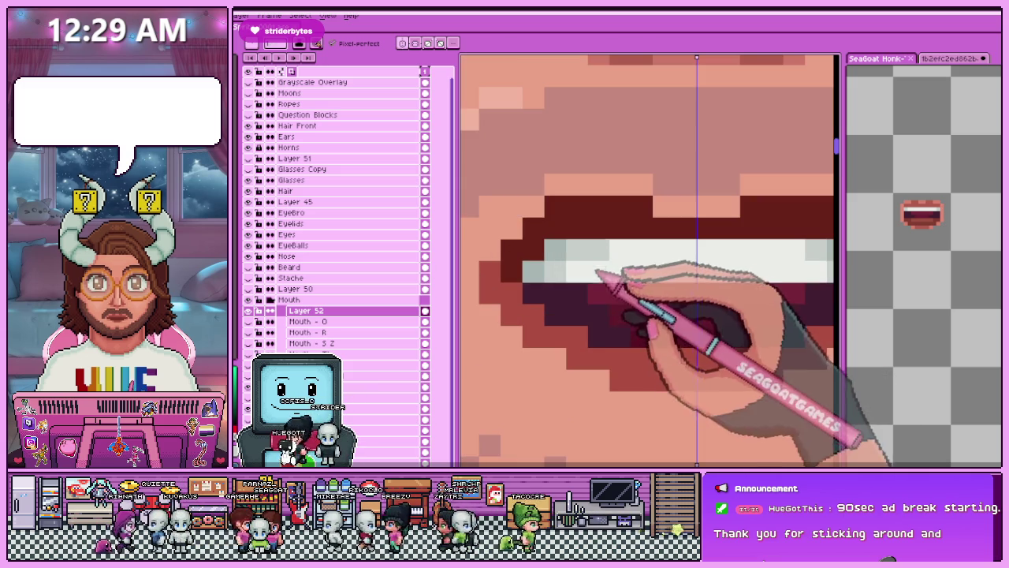
{"action": "scroll", "coordinate": [611, 331], "scroll_direction": "down", "scroll_amount": 1}
{"action": "scroll", "coordinate": [622, 311], "scroll_direction": "down", "scroll_amount": 1}
{"action": "scroll", "coordinate": [607, 331], "scroll_direction": "down", "scroll_amount": 1}
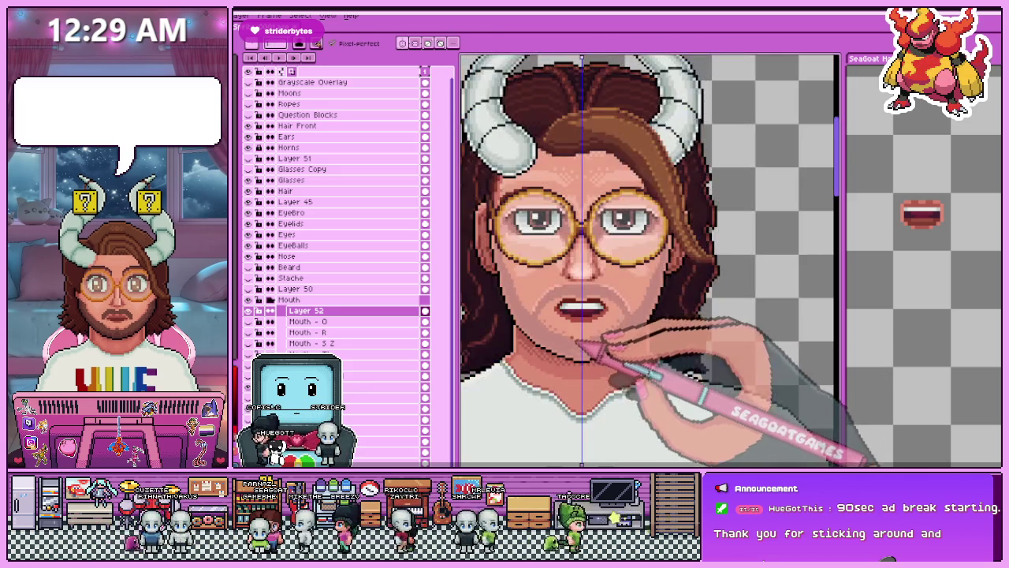
{"action": "scroll", "coordinate": [576, 338], "scroll_direction": "up", "scroll_amount": 2}
{"action": "scroll", "coordinate": [604, 292], "scroll_direction": "up", "scroll_amount": 3}
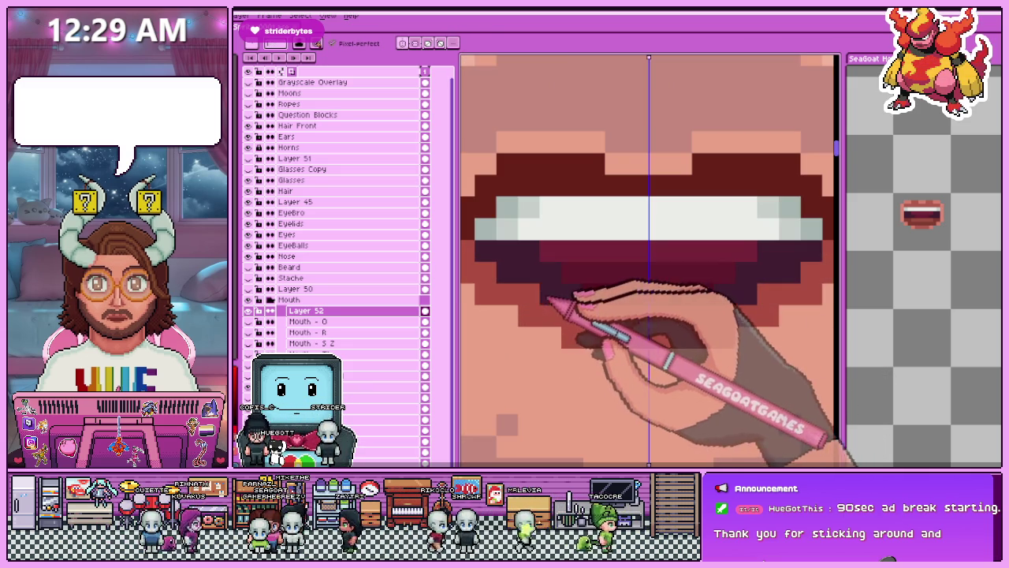
{"action": "scroll", "coordinate": [576, 314], "scroll_direction": "down", "scroll_amount": 1}
{"action": "scroll", "coordinate": [587, 319], "scroll_direction": "down", "scroll_amount": 1}
{"action": "scroll", "coordinate": [591, 316], "scroll_direction": "down", "scroll_amount": 1}
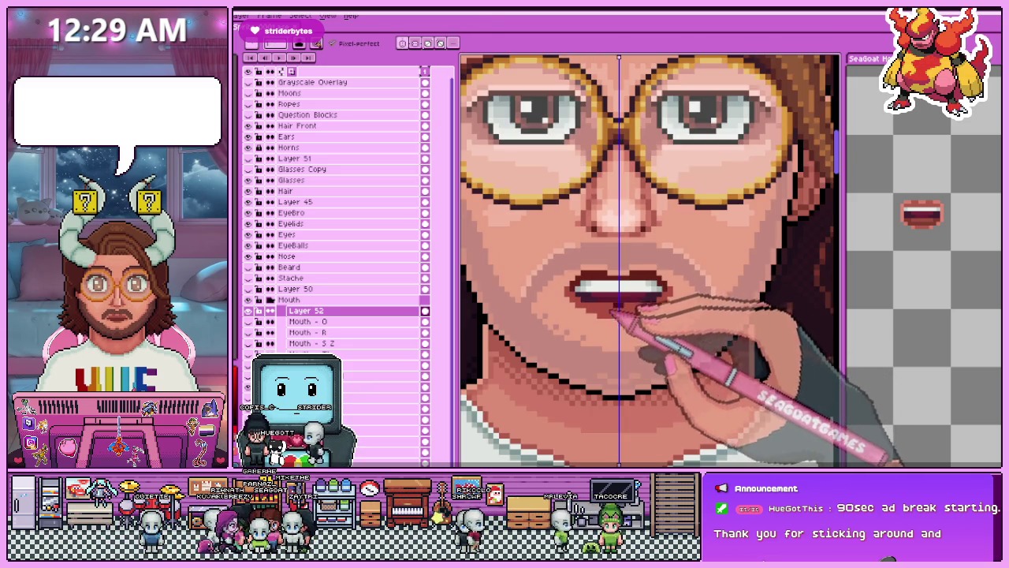
{"action": "scroll", "coordinate": [615, 327], "scroll_direction": "down", "scroll_amount": 1}
{"action": "scroll", "coordinate": [631, 331], "scroll_direction": "down", "scroll_amount": 1}
{"action": "scroll", "coordinate": [631, 338], "scroll_direction": "up", "scroll_amount": 2}
{"action": "scroll", "coordinate": [637, 338], "scroll_direction": "up", "scroll_amount": 1}
{"action": "scroll", "coordinate": [667, 293], "scroll_direction": "up", "scroll_amount": 1}
{"action": "scroll", "coordinate": [583, 331], "scroll_direction": "down", "scroll_amount": 3}
{"action": "scroll", "coordinate": [595, 390], "scroll_direction": "up", "scroll_amount": 1}
{"action": "scroll", "coordinate": [604, 361], "scroll_direction": "up", "scroll_amount": 1}
Play the mouth animation preview while zooming, then select Layer 52 in the Mouth group.
{"action": "key", "text": "Return"}
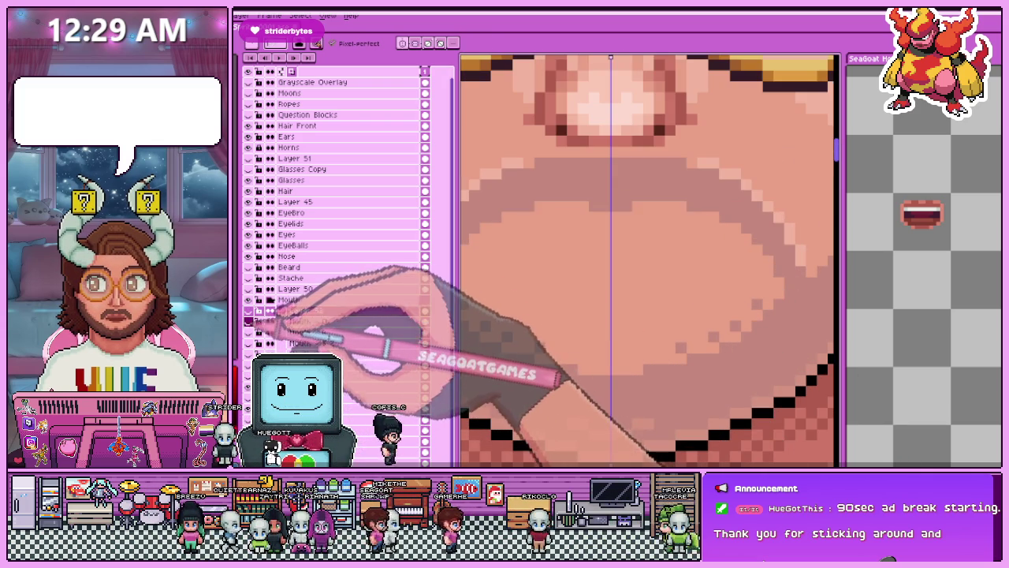
{"action": "scroll", "coordinate": [599, 299], "scroll_direction": "up", "scroll_amount": 1}
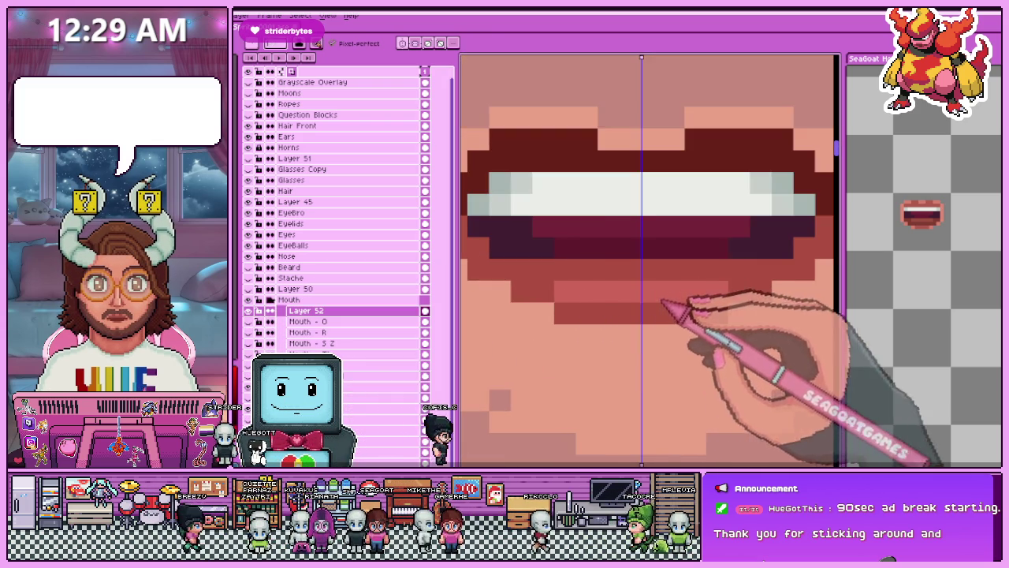
{"action": "scroll", "coordinate": [662, 304], "scroll_direction": "down", "scroll_amount": 2}
{"action": "scroll", "coordinate": [580, 315], "scroll_direction": "up", "scroll_amount": 1}
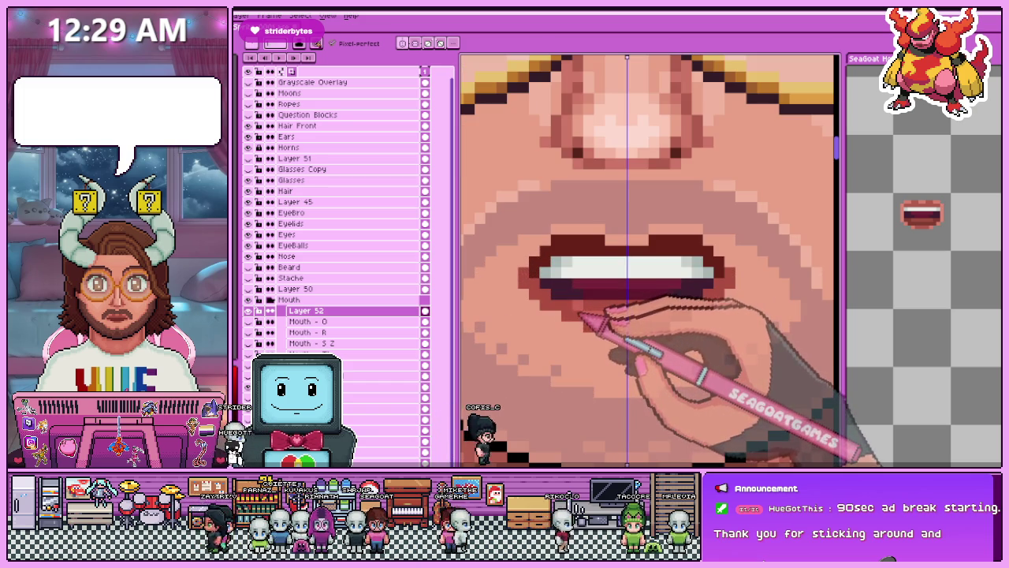
{"action": "scroll", "coordinate": [580, 312], "scroll_direction": "down", "scroll_amount": 2}
{"action": "scroll", "coordinate": [580, 346], "scroll_direction": "down", "scroll_amount": 2}
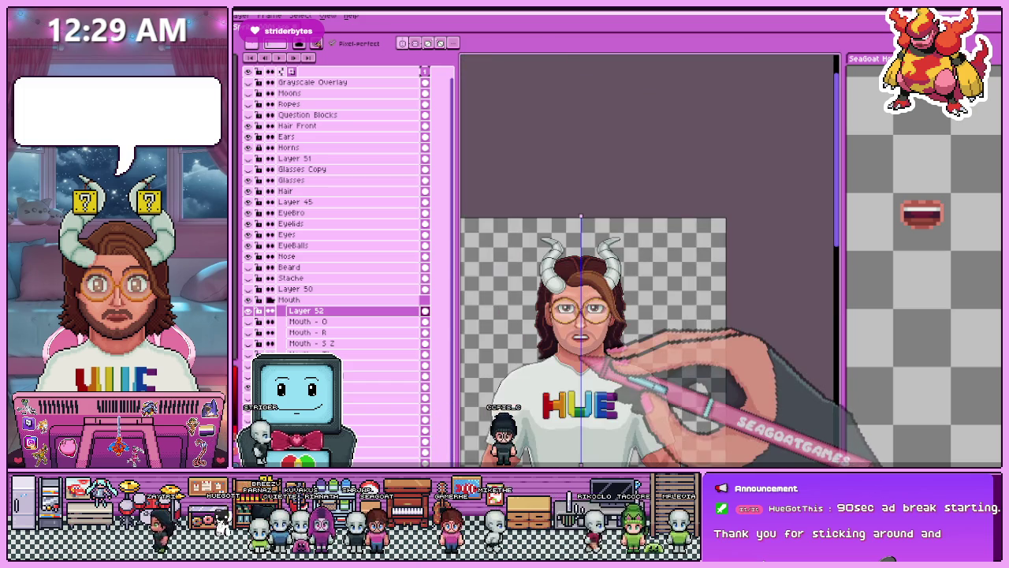
{"action": "scroll", "coordinate": [583, 351], "scroll_direction": "up", "scroll_amount": 2}
{"action": "scroll", "coordinate": [583, 315], "scroll_direction": "up", "scroll_amount": 2}
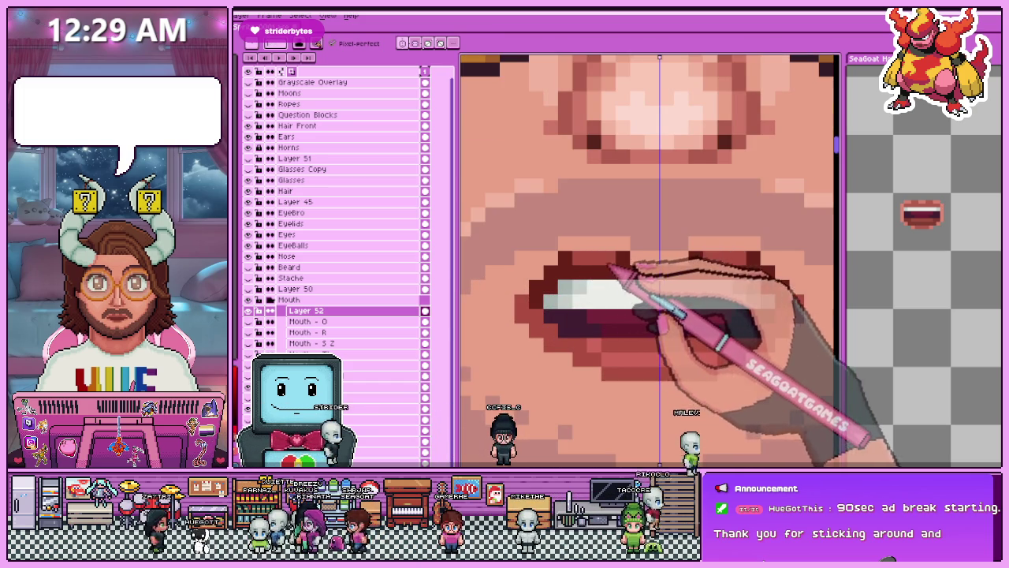
{"action": "scroll", "coordinate": [615, 268], "scroll_direction": "down", "scroll_amount": 3}
{"action": "scroll", "coordinate": [603, 331], "scroll_direction": "down", "scroll_amount": 1}
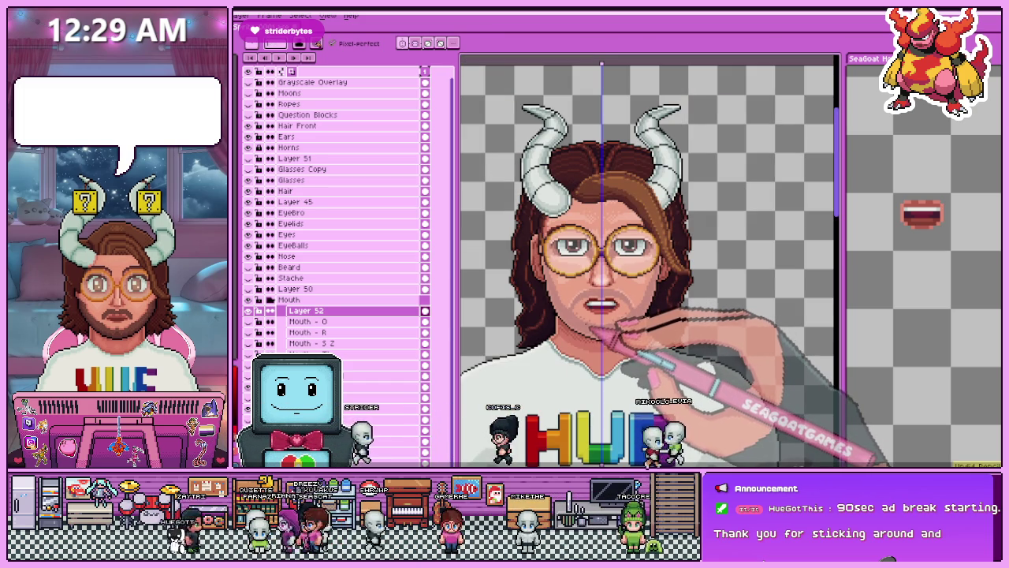
{"action": "scroll", "coordinate": [594, 330], "scroll_direction": "up", "scroll_amount": 2}
{"action": "scroll", "coordinate": [525, 265], "scroll_direction": "up", "scroll_amount": 2}
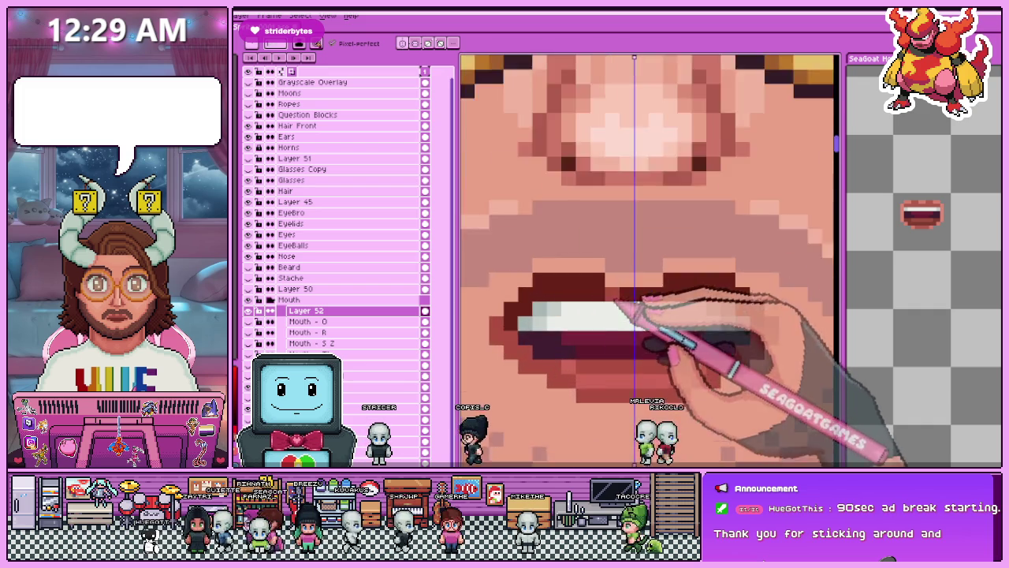
{"action": "scroll", "coordinate": [637, 292], "scroll_direction": "down", "scroll_amount": 2}
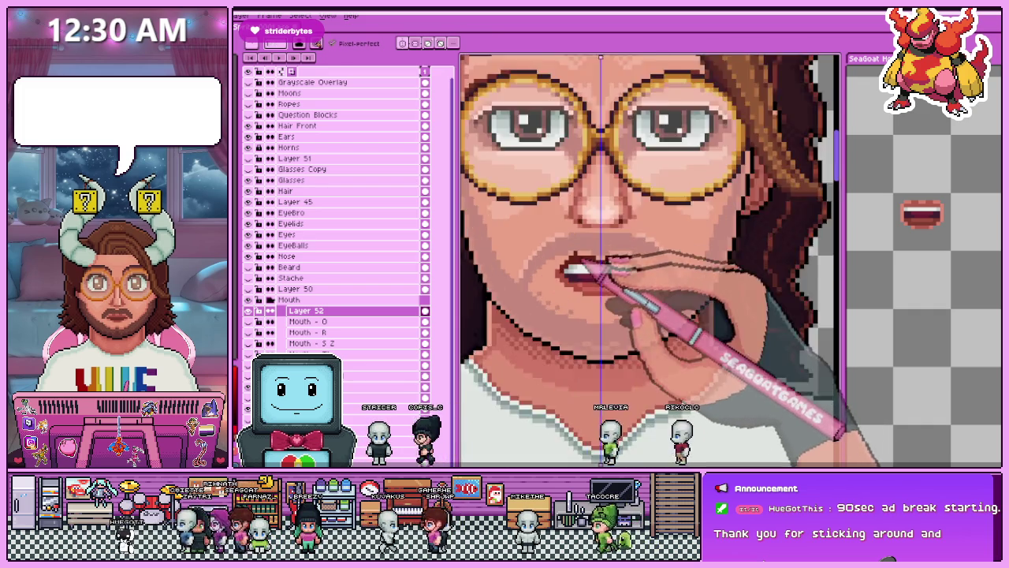
{"action": "scroll", "coordinate": [572, 268], "scroll_direction": "up", "scroll_amount": 3}
{"action": "scroll", "coordinate": [566, 250], "scroll_direction": "down", "scroll_amount": 2}
{"action": "scroll", "coordinate": [565, 327], "scroll_direction": "down", "scroll_amount": 1}
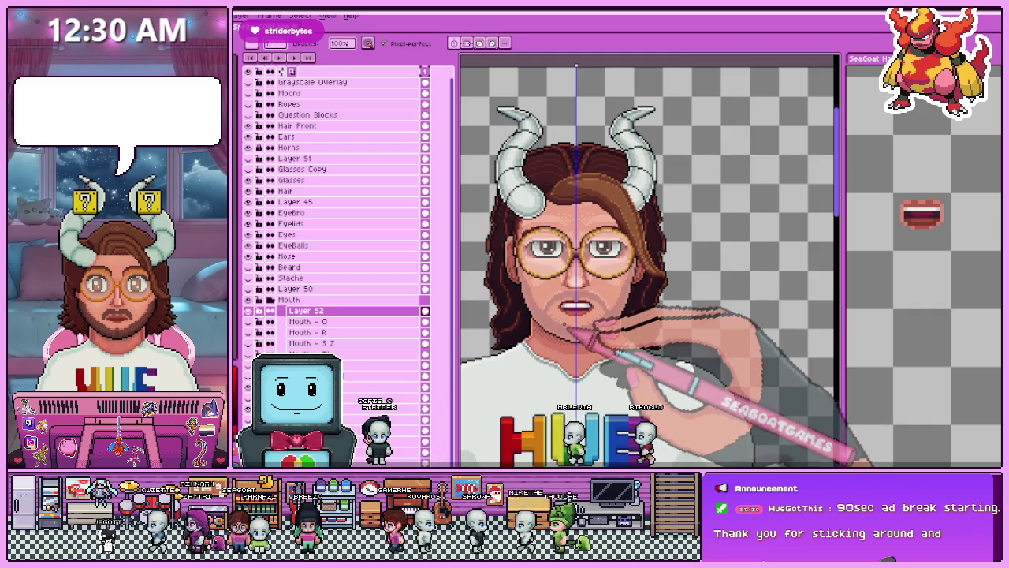
{"action": "scroll", "coordinate": [576, 311], "scroll_direction": "up", "scroll_amount": 1}
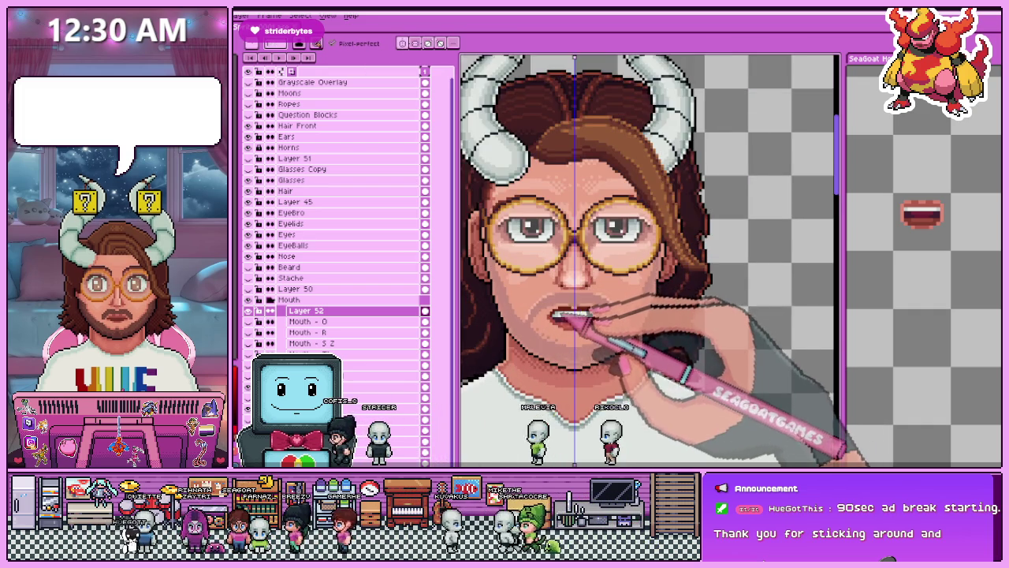
{"action": "scroll", "coordinate": [574, 314], "scroll_direction": "up", "scroll_amount": 1}
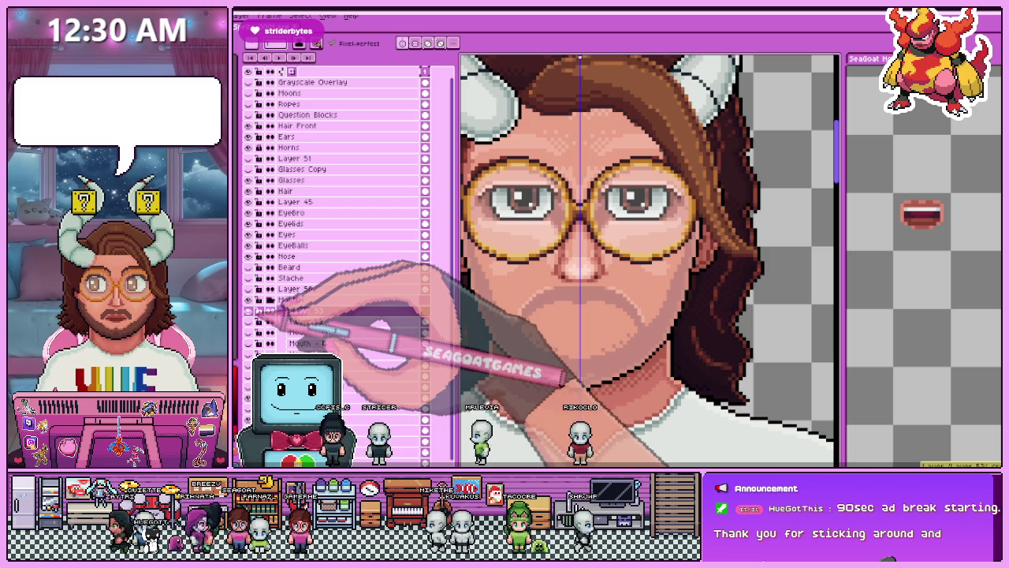
{"action": "left_click", "coordinate": [306, 322]}
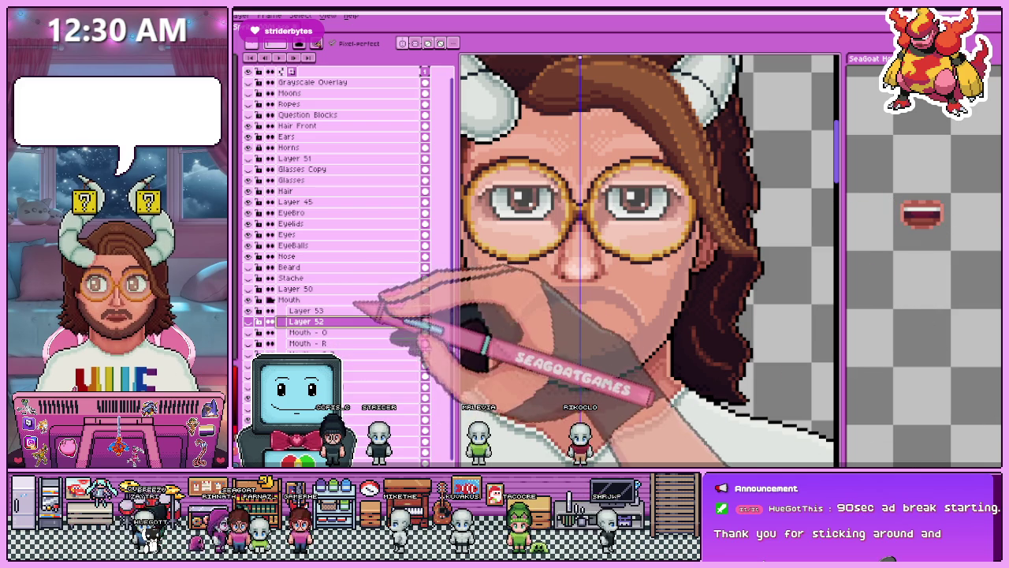
Rename Layer 52 to 'Mouth - N L', show the teeth reference mouth, and add Layer 53.
{"action": "double_click", "coordinate": [306, 322]}
{"action": "type", "text": "Mouth - N L"}
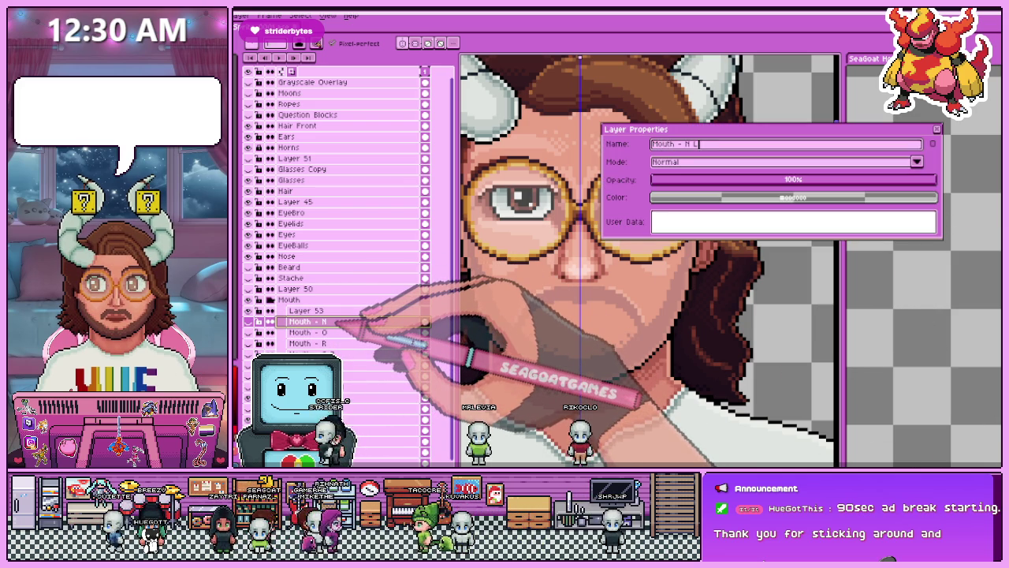
{"action": "key", "text": "Return"}
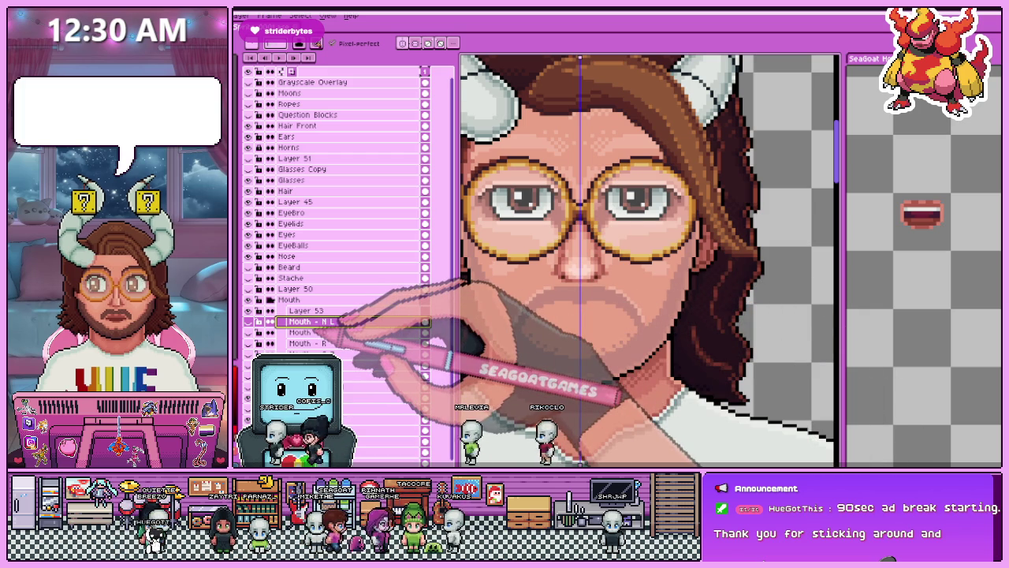
{"action": "scroll", "coordinate": [339, 237], "scroll_direction": "down", "scroll_amount": 10}
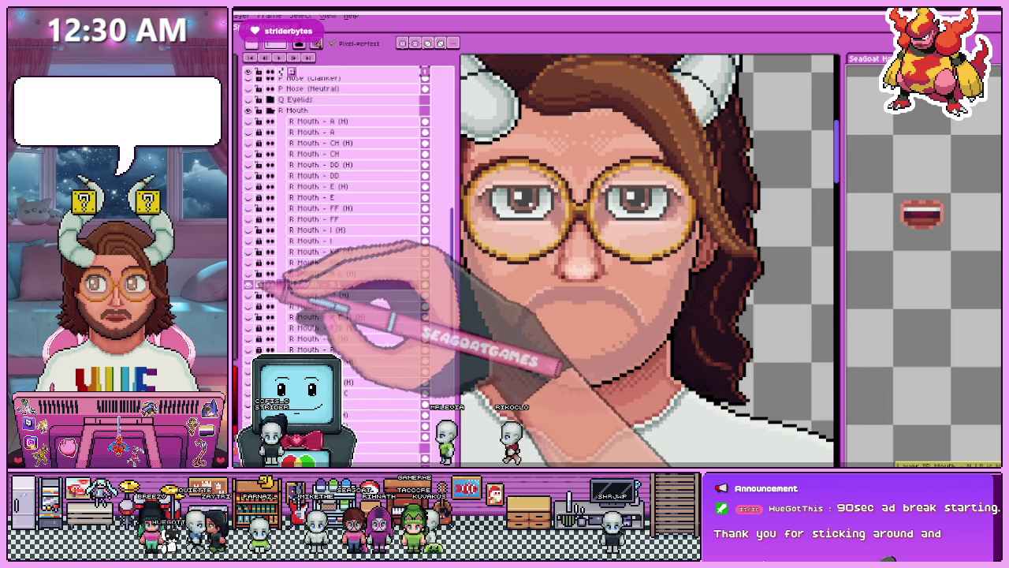
{"action": "left_click", "coordinate": [263, 274]}
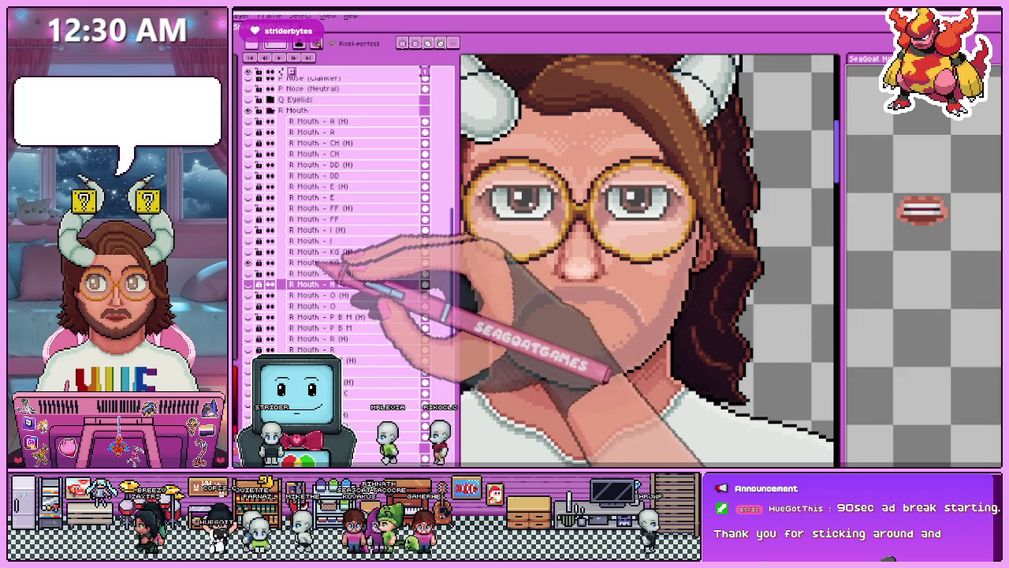
{"action": "key", "text": "shift+n"}
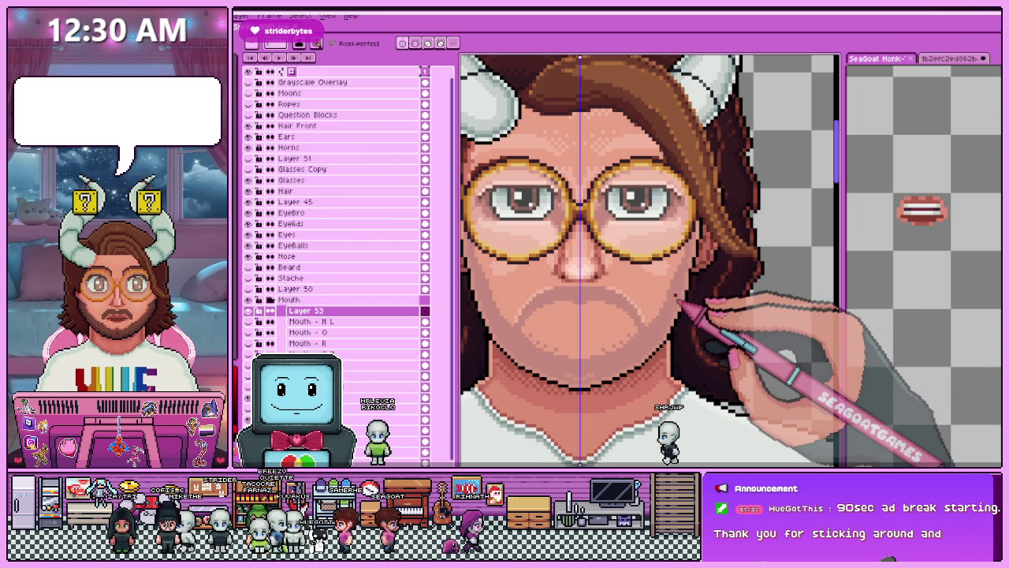
Draw a dark line joining the two lip segments on Layer 53.
{"action": "scroll", "coordinate": [568, 311], "scroll_direction": "up", "scroll_amount": 2}
{"action": "scroll", "coordinate": [569, 308], "scroll_direction": "down", "scroll_amount": 2}
{"action": "scroll", "coordinate": [570, 308], "scroll_direction": "up", "scroll_amount": 2}
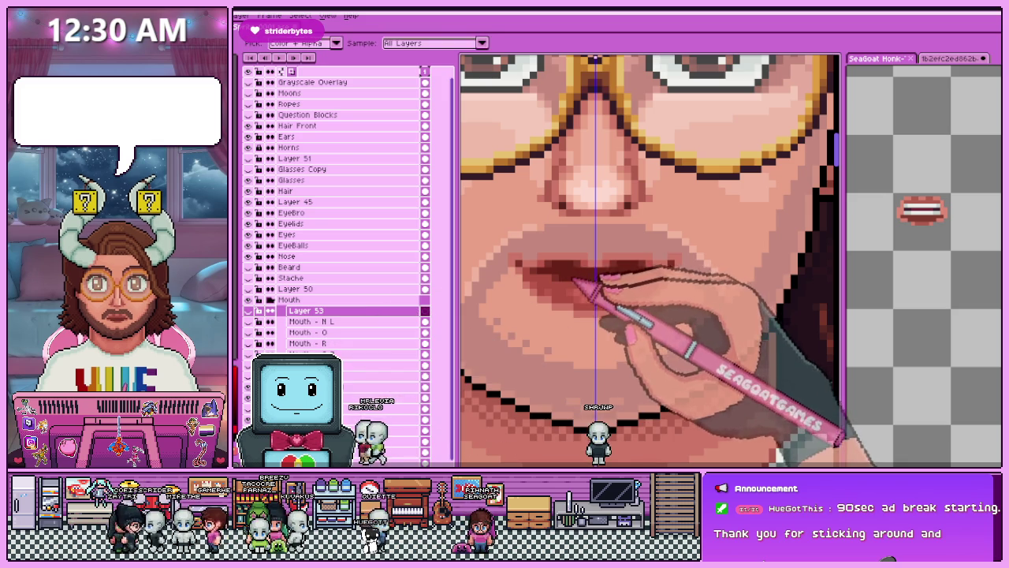
{"action": "scroll", "coordinate": [530, 260], "scroll_direction": "up", "scroll_amount": 2}
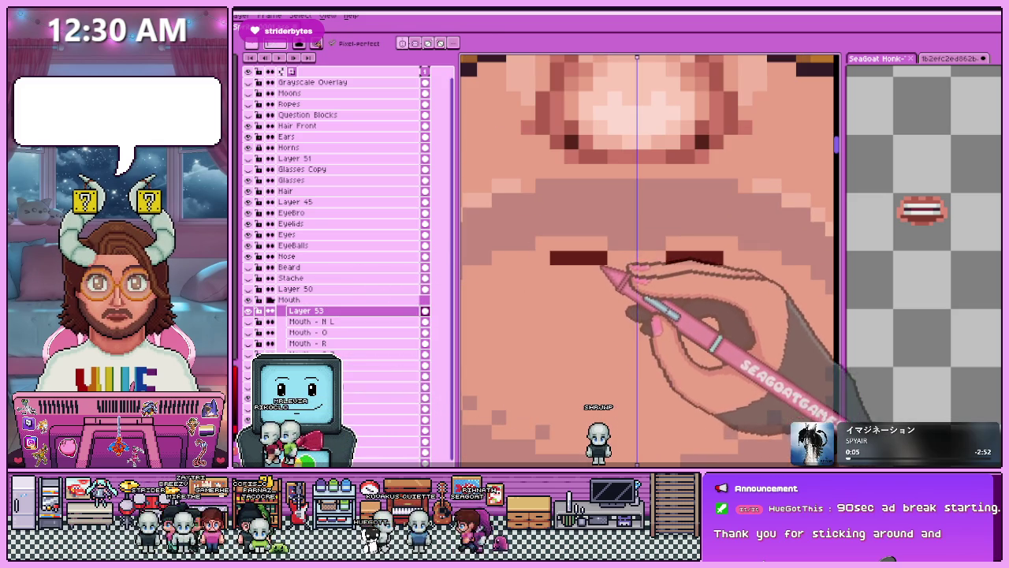
{"action": "left_click_drag", "start_coordinate": [618, 271], "coordinate": [654, 272]}
Briefly show and hide the reference open mouth layers to compare the shape.
{"action": "scroll", "coordinate": [614, 272], "scroll_direction": "down", "scroll_amount": 2}
{"action": "scroll", "coordinate": [542, 253], "scroll_direction": "up", "scroll_amount": 2}
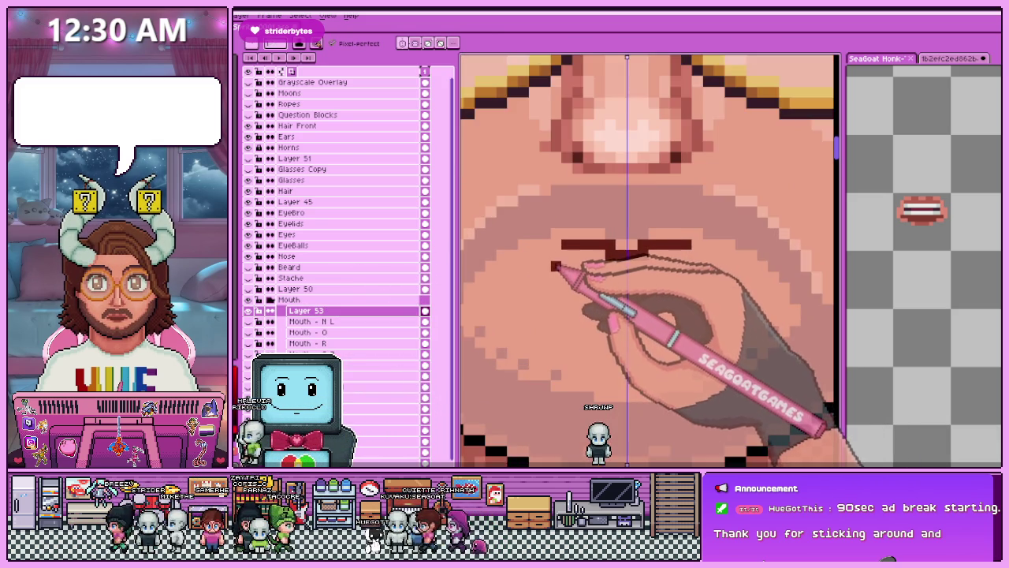
{"action": "scroll", "coordinate": [560, 221], "scroll_direction": "down", "scroll_amount": 1}
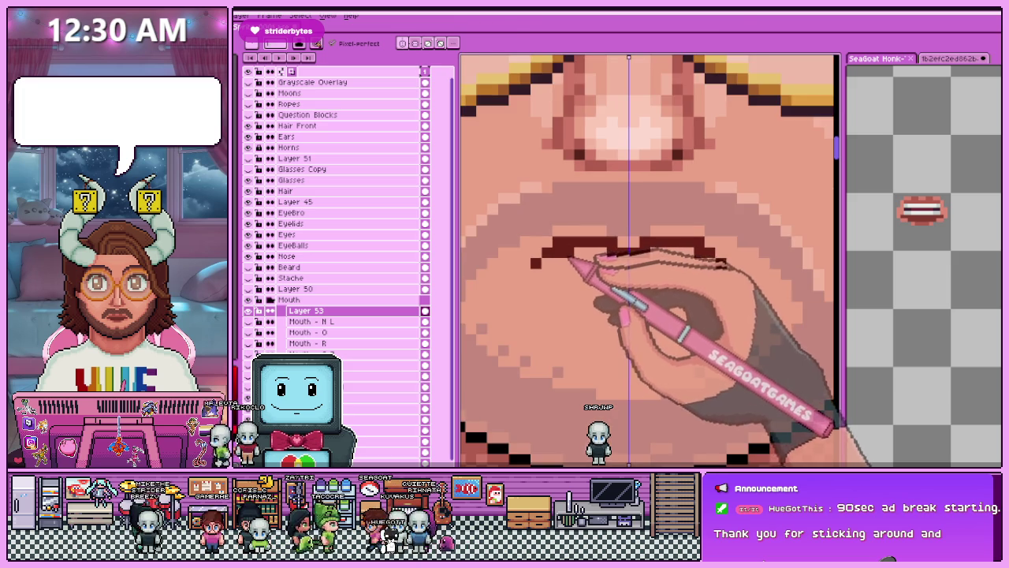
{"action": "scroll", "coordinate": [561, 221], "scroll_direction": "down", "scroll_amount": 1}
{"action": "scroll", "coordinate": [560, 220], "scroll_direction": "up", "scroll_amount": 1}
{"action": "left_click", "coordinate": [259, 332]}
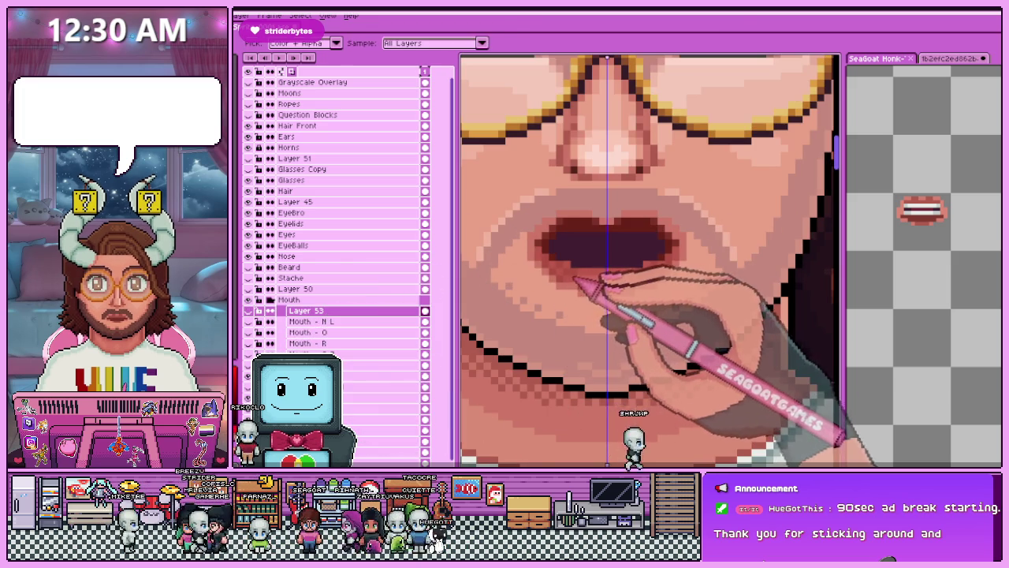
{"action": "left_click", "coordinate": [248, 310]}
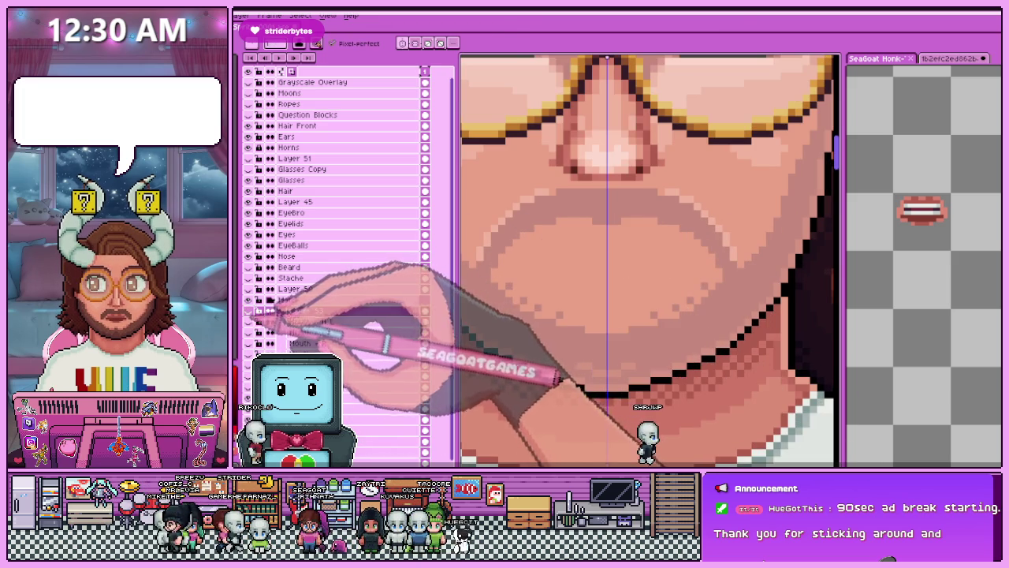
{"action": "scroll", "coordinate": [552, 260], "scroll_direction": "up", "scroll_amount": 1}
{"action": "scroll", "coordinate": [544, 261], "scroll_direction": "up", "scroll_amount": 2}
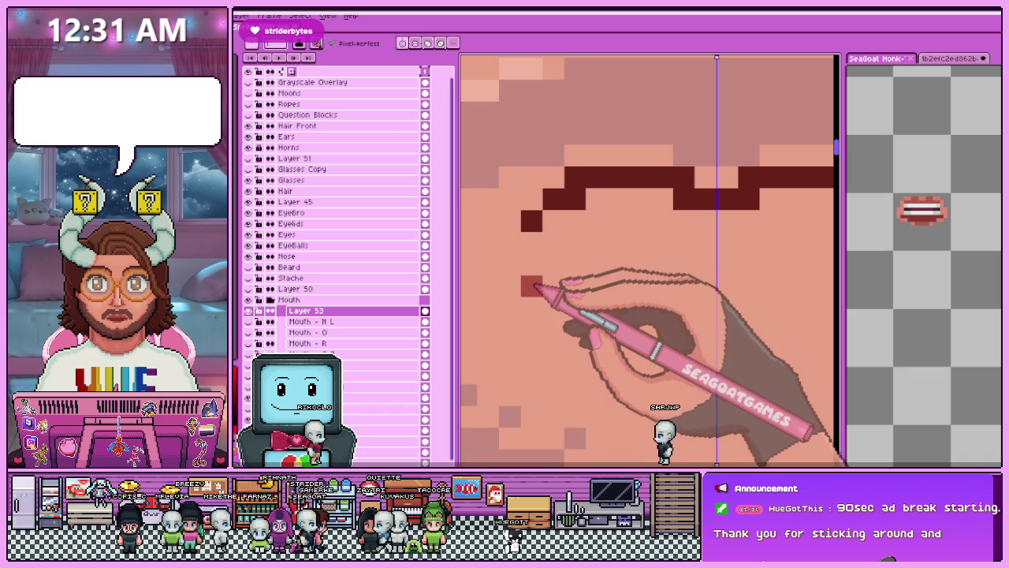
{"action": "scroll", "coordinate": [534, 287], "scroll_direction": "down", "scroll_amount": 2}
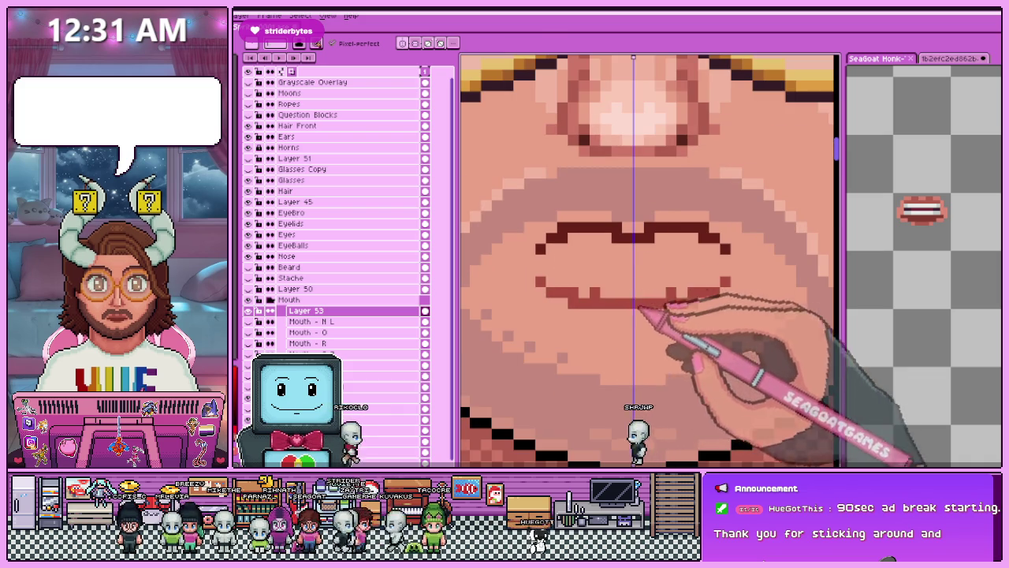
{"action": "scroll", "coordinate": [601, 316], "scroll_direction": "down", "scroll_amount": 1}
{"action": "scroll", "coordinate": [603, 320], "scroll_direction": "down", "scroll_amount": 1}
{"action": "scroll", "coordinate": [605, 321], "scroll_direction": "up", "scroll_amount": 1}
{"action": "scroll", "coordinate": [606, 323], "scroll_direction": "up", "scroll_amount": 1}
{"action": "scroll", "coordinate": [607, 325], "scroll_direction": "up", "scroll_amount": 1}
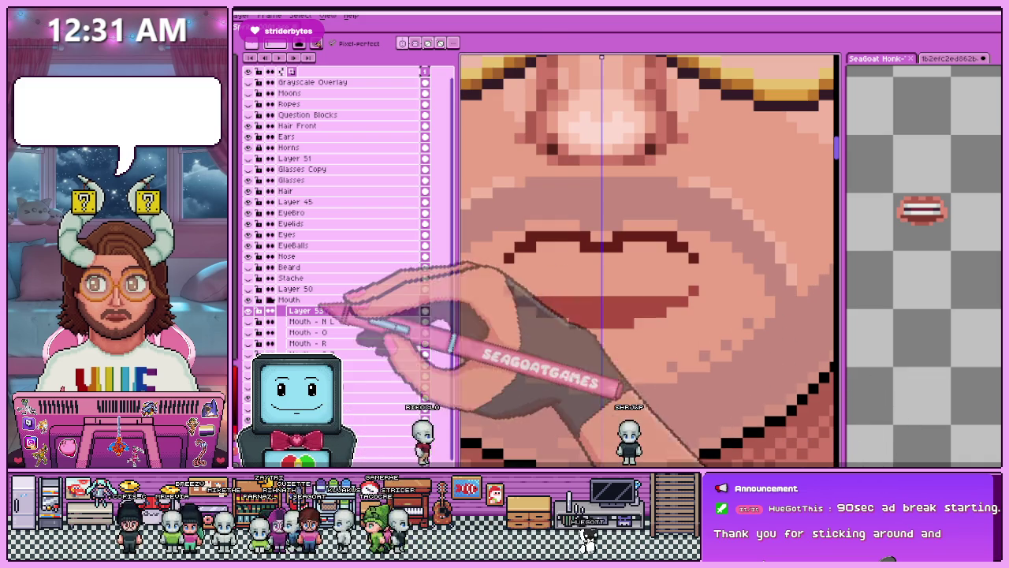
{"action": "left_click", "coordinate": [311, 335]}
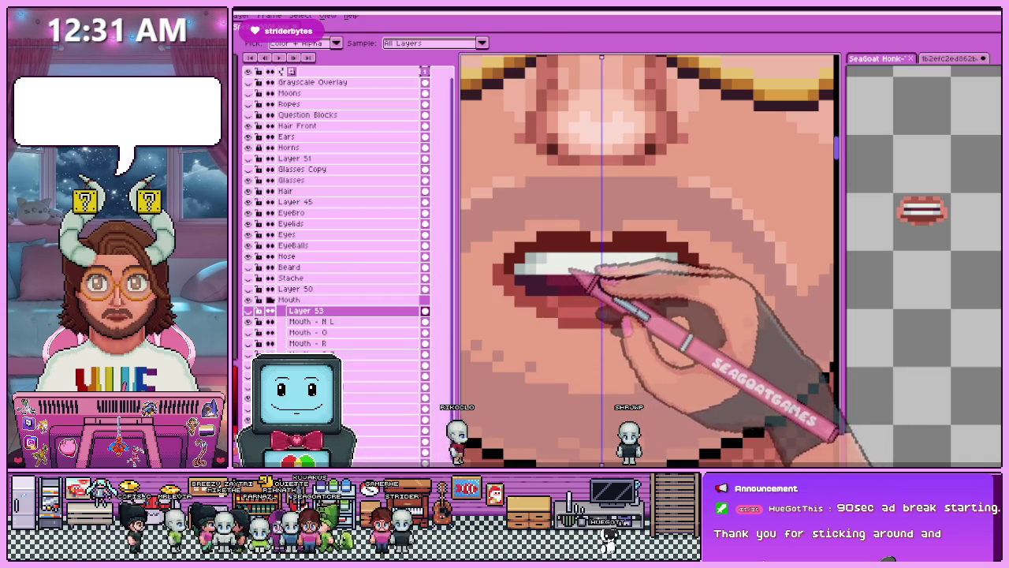
{"action": "left_click", "coordinate": [264, 332]}
Draw a white upper teeth strip across the new mouth.
{"action": "scroll", "coordinate": [512, 272], "scroll_direction": "up", "scroll_amount": 1}
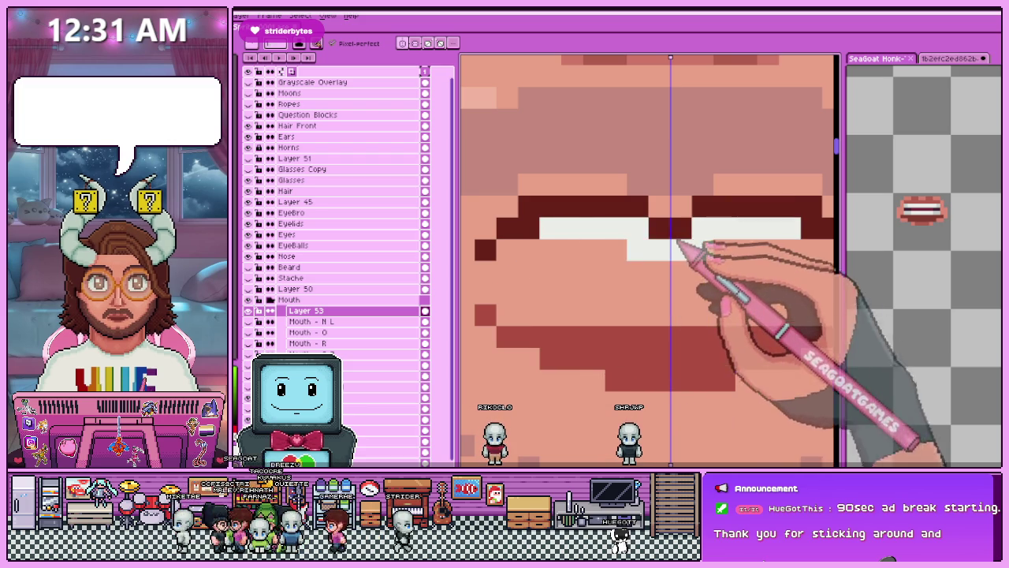
{"action": "left_click_drag", "start_coordinate": [549, 238], "coordinate": [812, 250]}
{"action": "left_click", "coordinate": [528, 251]}
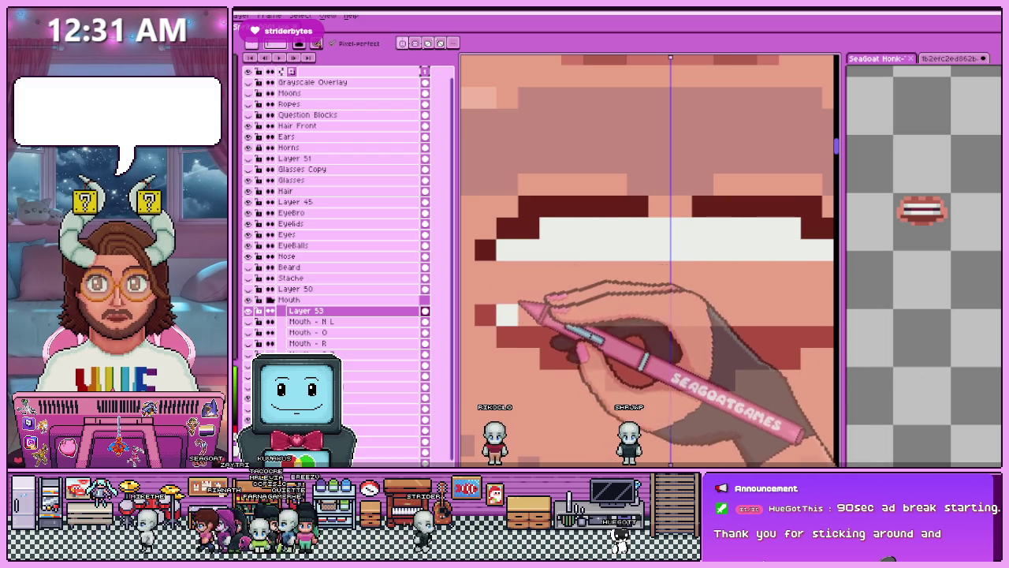
Fill the inside of the mouth on Layer 53 with dark maroon.
{"action": "scroll", "coordinate": [541, 317], "scroll_direction": "down", "scroll_amount": 1}
{"action": "scroll", "coordinate": [636, 270], "scroll_direction": "down", "scroll_amount": 1}
{"action": "scroll", "coordinate": [633, 279], "scroll_direction": "up", "scroll_amount": 1}
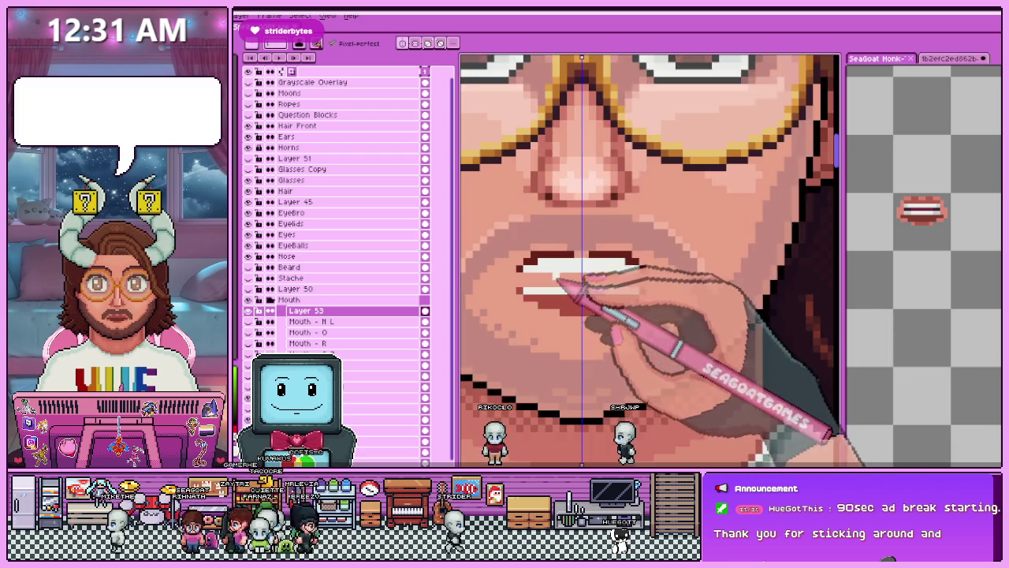
{"action": "scroll", "coordinate": [586, 293], "scroll_direction": "up", "scroll_amount": 1}
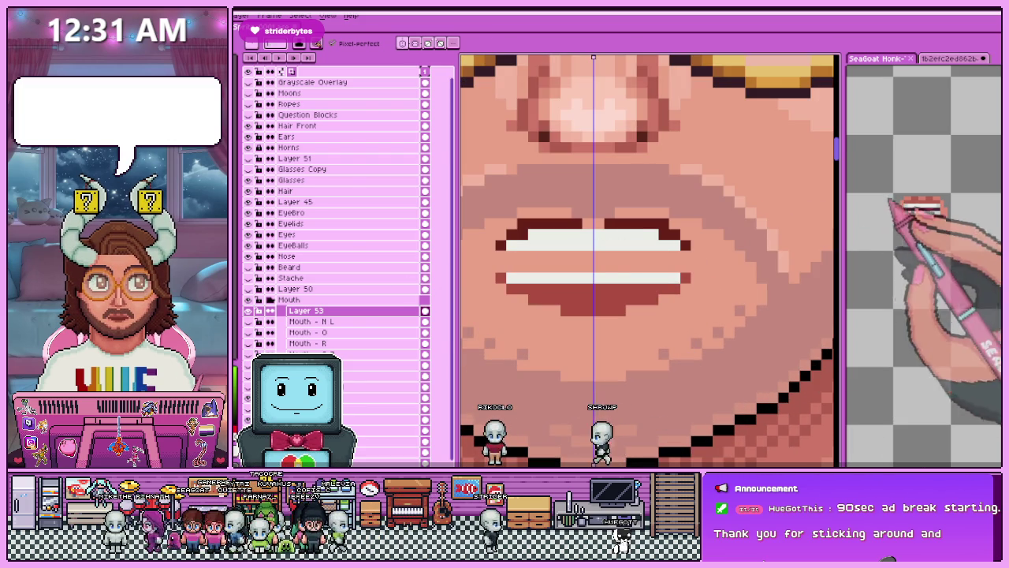
{"action": "left_click", "coordinate": [600, 272], "text": "ctrl"}
{"action": "scroll", "coordinate": [588, 264], "scroll_direction": "up", "scroll_amount": 1}
{"action": "left_click", "coordinate": [556, 270], "text": "ctrl"}
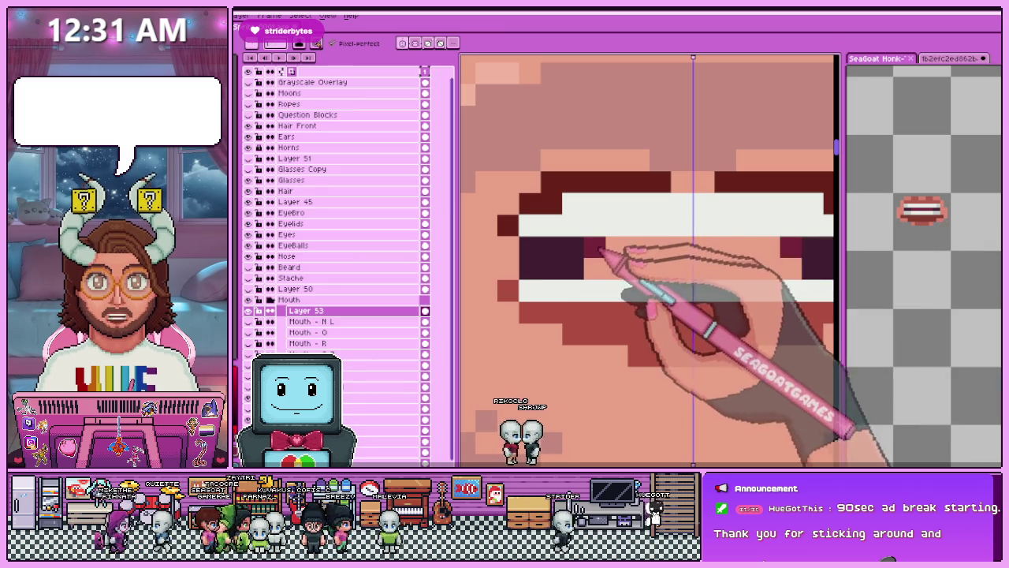
{"action": "left_click", "coordinate": [615, 271]}
Undo the last stroke and eyedrop a darker red from the mouth.
{"action": "scroll", "coordinate": [597, 304], "scroll_direction": "down", "scroll_amount": 1}
{"action": "scroll", "coordinate": [590, 289], "scroll_direction": "down", "scroll_amount": 1}
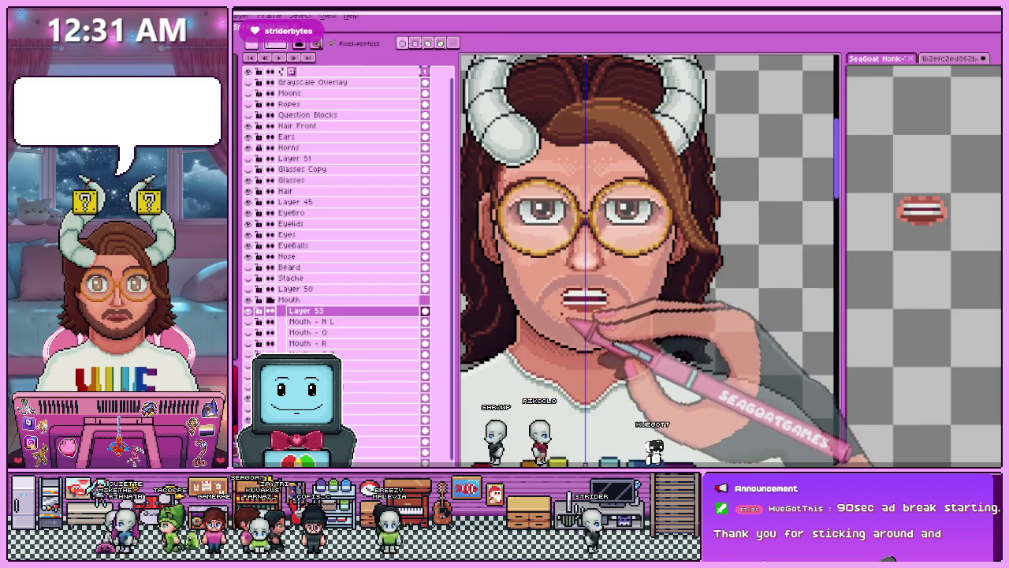
{"action": "scroll", "coordinate": [583, 328], "scroll_direction": "down", "scroll_amount": 1}
{"action": "scroll", "coordinate": [587, 331], "scroll_direction": "up", "scroll_amount": 2}
{"action": "scroll", "coordinate": [599, 315], "scroll_direction": "up", "scroll_amount": 1}
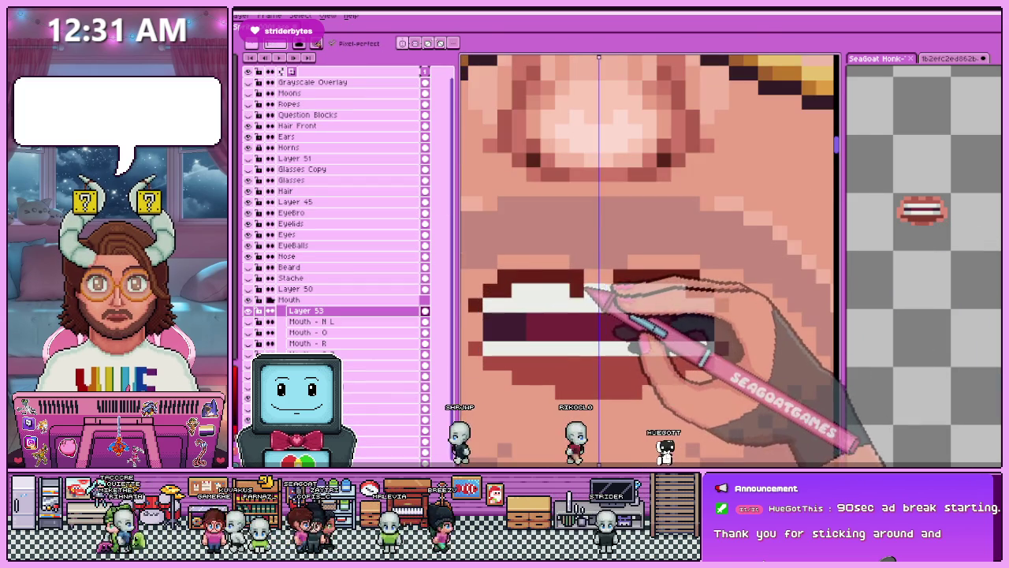
{"action": "scroll", "coordinate": [615, 295], "scroll_direction": "down", "scroll_amount": 1}
{"action": "scroll", "coordinate": [614, 295], "scroll_direction": "down", "scroll_amount": 1}
{"action": "scroll", "coordinate": [576, 326], "scroll_direction": "up", "scroll_amount": 1}
{"action": "scroll", "coordinate": [584, 324], "scroll_direction": "up", "scroll_amount": 2}
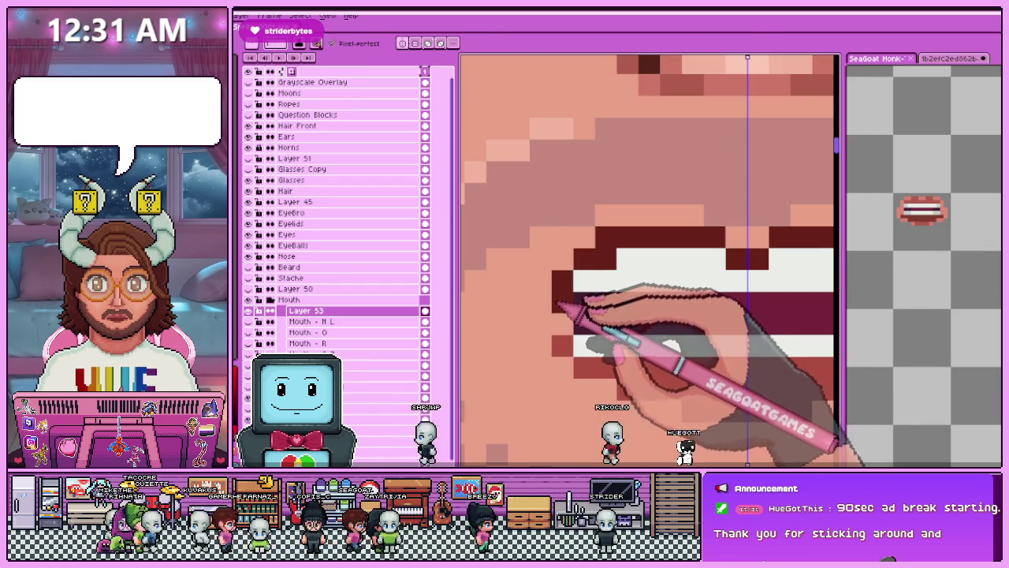
{"action": "key", "text": "ctrl+z"}
{"action": "key", "text": "i"}
{"action": "key", "text": "b"}
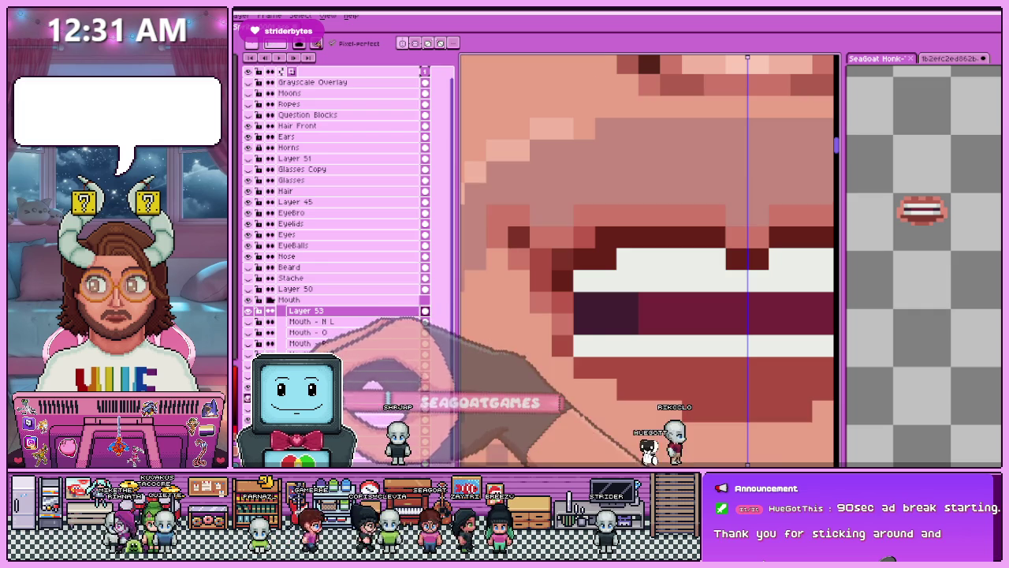
{"action": "key", "text": "ctrl+z"}
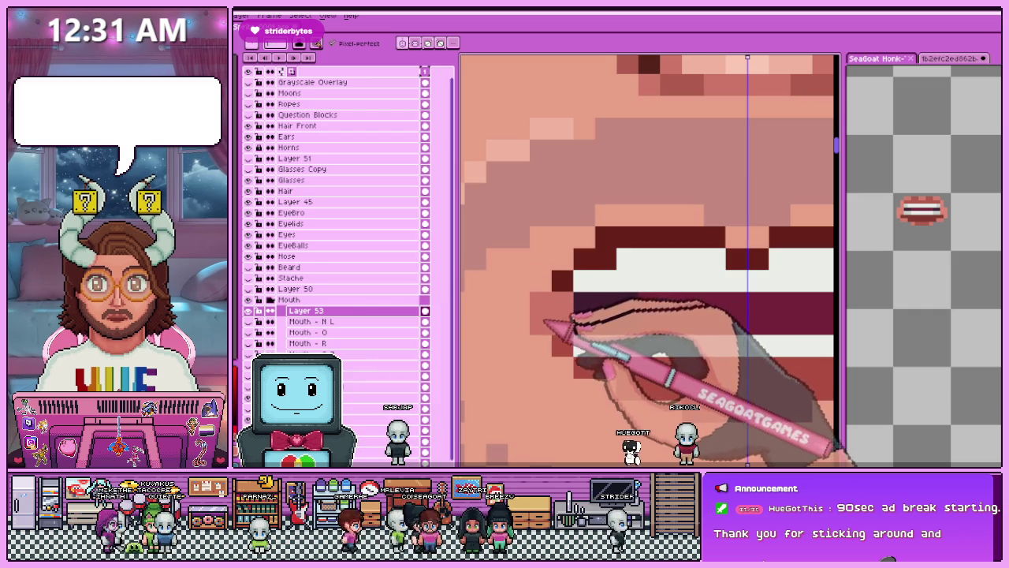
Back on Layer 53, pick a mouth colour with the Pencil's eyedropper to shade the teeth.
{"action": "scroll", "coordinate": [544, 319], "scroll_direction": "down", "scroll_amount": 2}
{"action": "scroll", "coordinate": [541, 347], "scroll_direction": "up", "scroll_amount": 2}
{"action": "scroll", "coordinate": [552, 355], "scroll_direction": "down", "scroll_amount": 2}
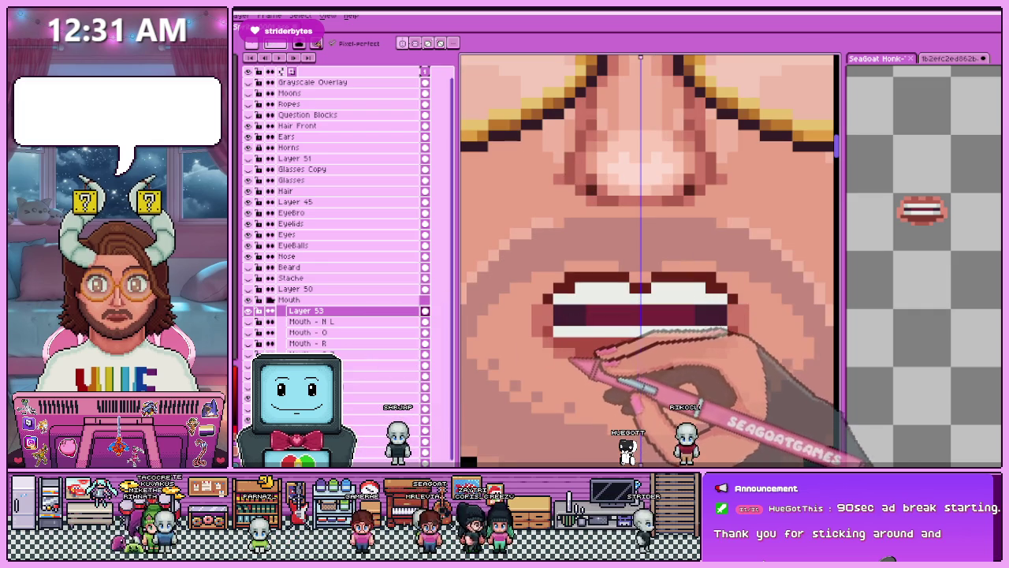
{"action": "scroll", "coordinate": [637, 382], "scroll_direction": "down", "scroll_amount": 2}
{"action": "scroll", "coordinate": [593, 339], "scroll_direction": "up", "scroll_amount": 3}
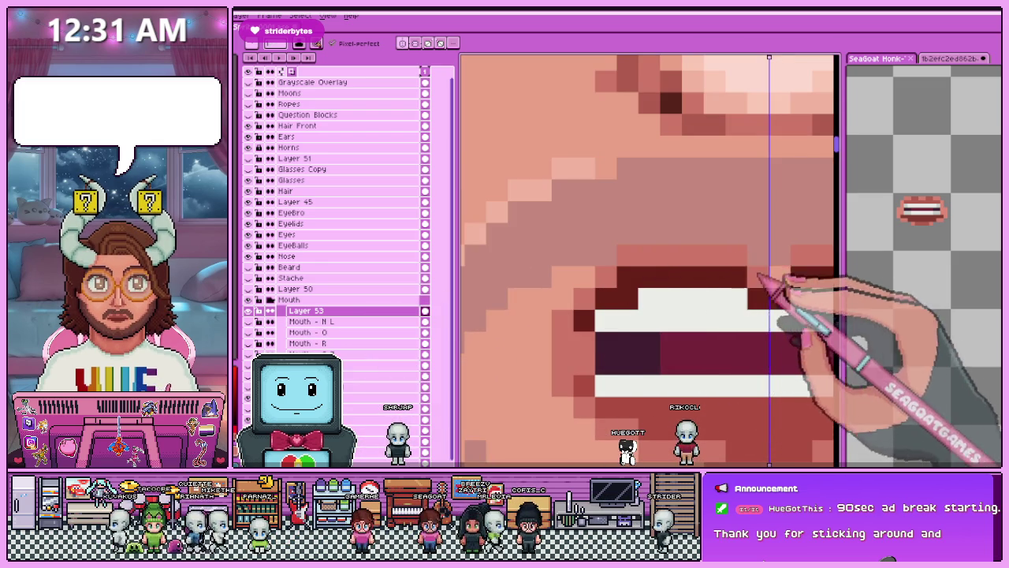
{"action": "scroll", "coordinate": [591, 267], "scroll_direction": "down", "scroll_amount": 1}
{"action": "scroll", "coordinate": [623, 281], "scroll_direction": "down", "scroll_amount": 1}
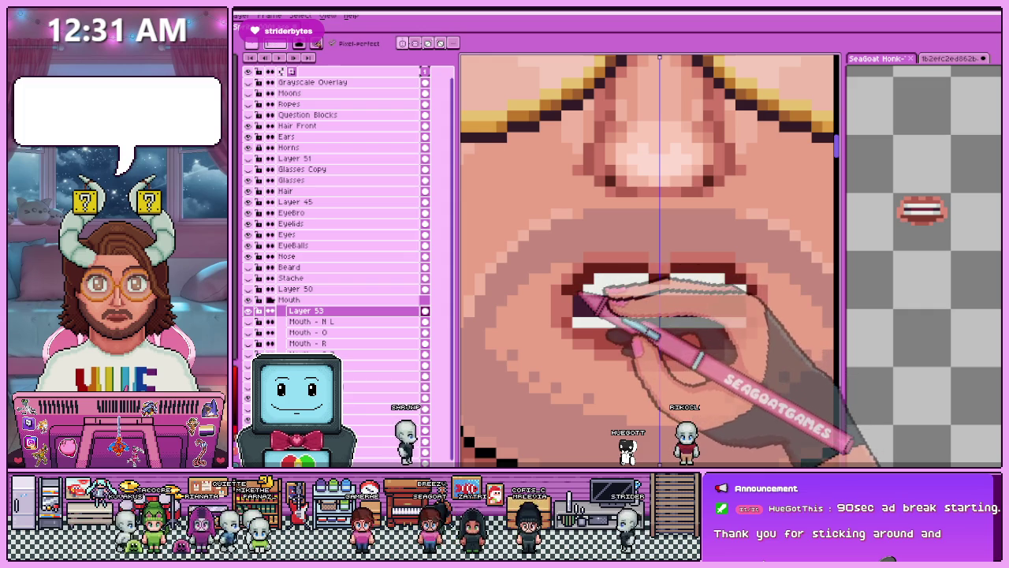
{"action": "scroll", "coordinate": [579, 292], "scroll_direction": "down", "scroll_amount": 2}
{"action": "scroll", "coordinate": [613, 287], "scroll_direction": "up", "scroll_amount": 2}
{"action": "scroll", "coordinate": [623, 292], "scroll_direction": "down", "scroll_amount": 1}
{"action": "scroll", "coordinate": [574, 265], "scroll_direction": "up", "scroll_amount": 1}
{"action": "scroll", "coordinate": [583, 270], "scroll_direction": "down", "scroll_amount": 2}
{"action": "scroll", "coordinate": [590, 315], "scroll_direction": "down", "scroll_amount": 1}
{"action": "scroll", "coordinate": [608, 323], "scroll_direction": "up", "scroll_amount": 1}
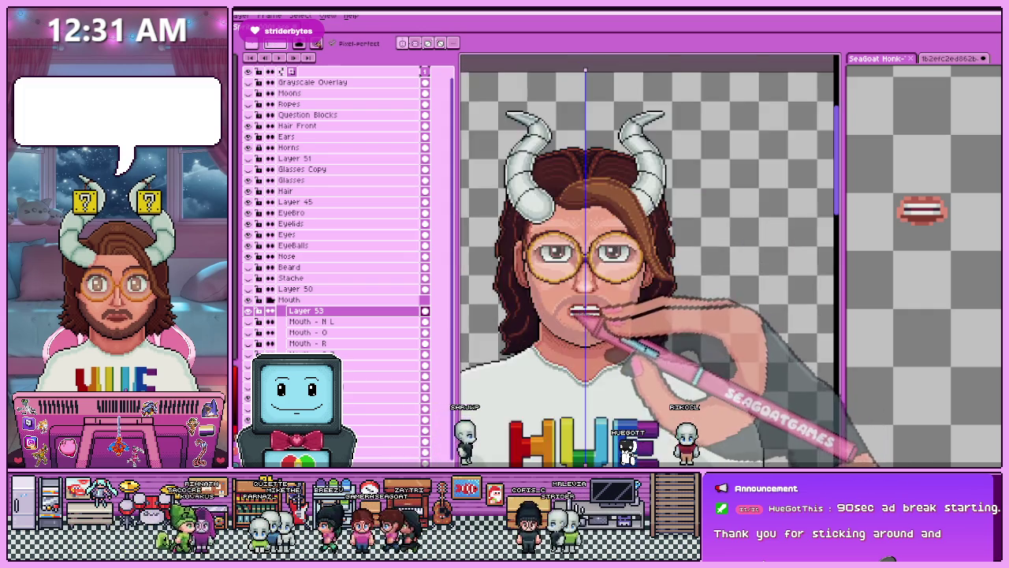
{"action": "scroll", "coordinate": [590, 322], "scroll_direction": "up", "scroll_amount": 1}
{"action": "scroll", "coordinate": [584, 319], "scroll_direction": "down", "scroll_amount": 1}
{"action": "scroll", "coordinate": [580, 316], "scroll_direction": "up", "scroll_amount": 1}
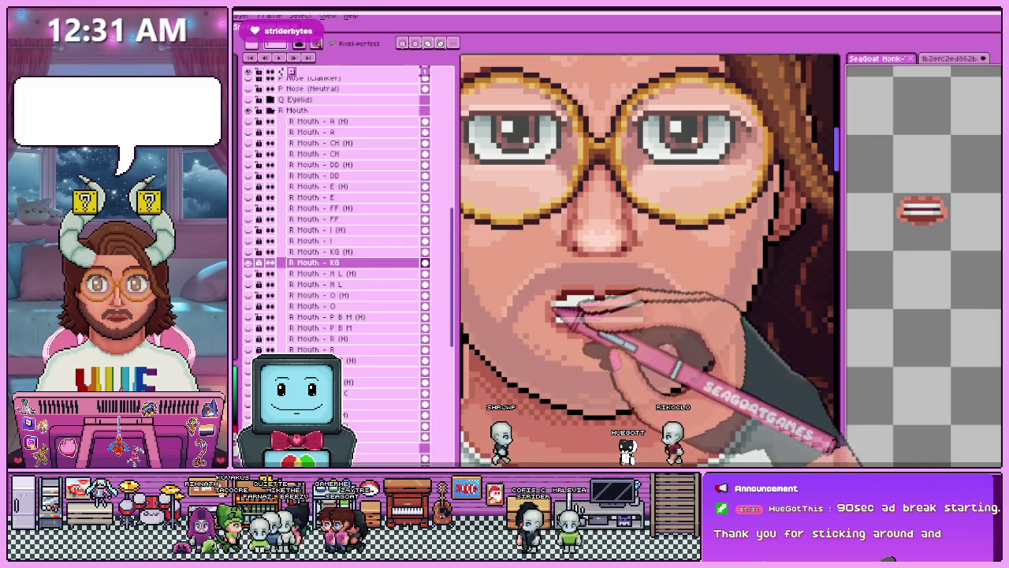
{"action": "scroll", "coordinate": [568, 312], "scroll_direction": "up", "scroll_amount": 3}
{"action": "scroll", "coordinate": [566, 315], "scroll_direction": "down", "scroll_amount": 2}
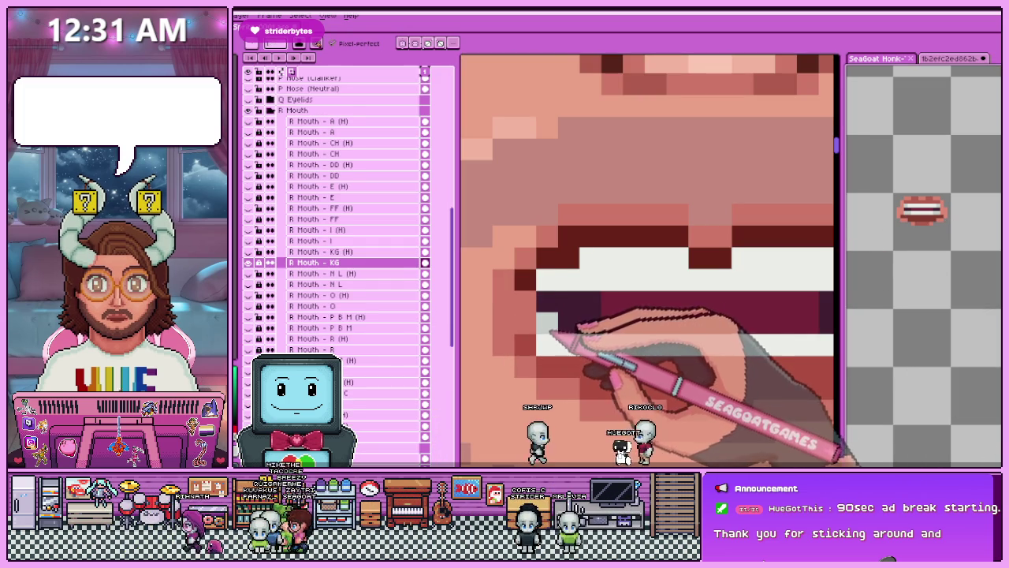
{"action": "left_click", "coordinate": [568, 284], "text": "ctrl"}
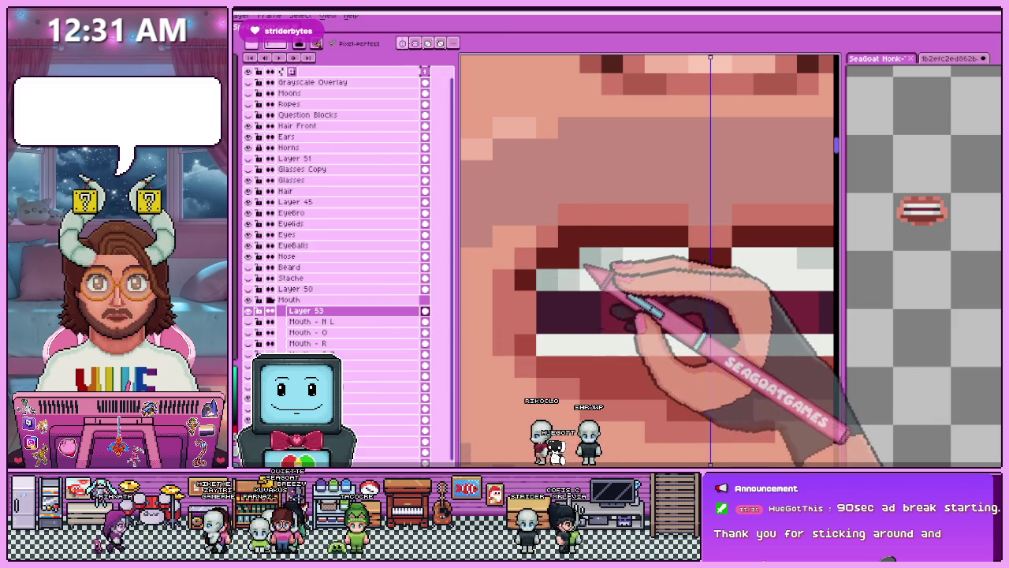
{"action": "scroll", "coordinate": [511, 234], "scroll_direction": "down", "scroll_amount": 2}
{"action": "scroll", "coordinate": [568, 272], "scroll_direction": "up", "scroll_amount": 1}
{"action": "key", "text": "b"}
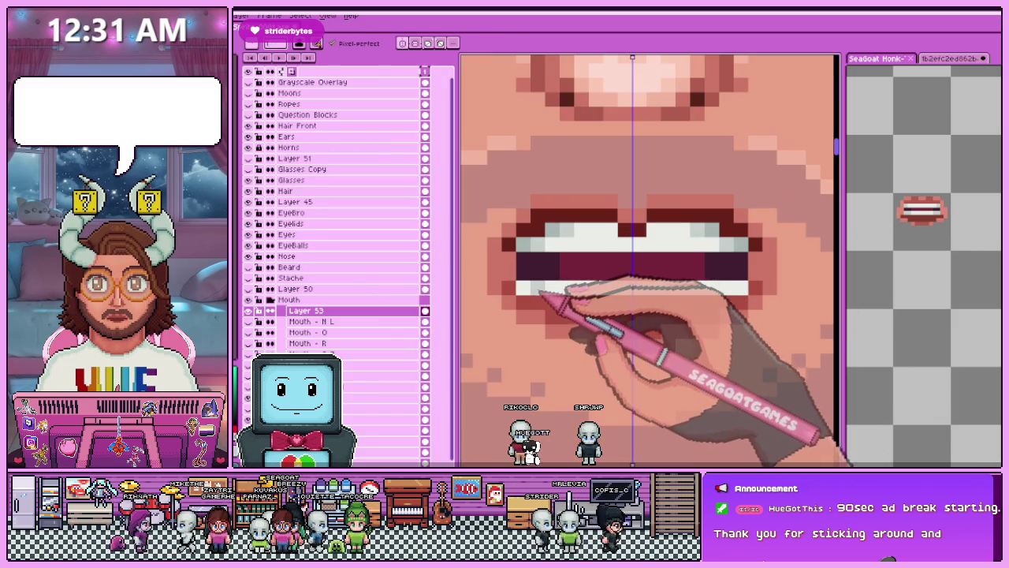
{"action": "key", "text": "i"}
{"action": "scroll", "coordinate": [532, 294], "scroll_direction": "down", "scroll_amount": 3}
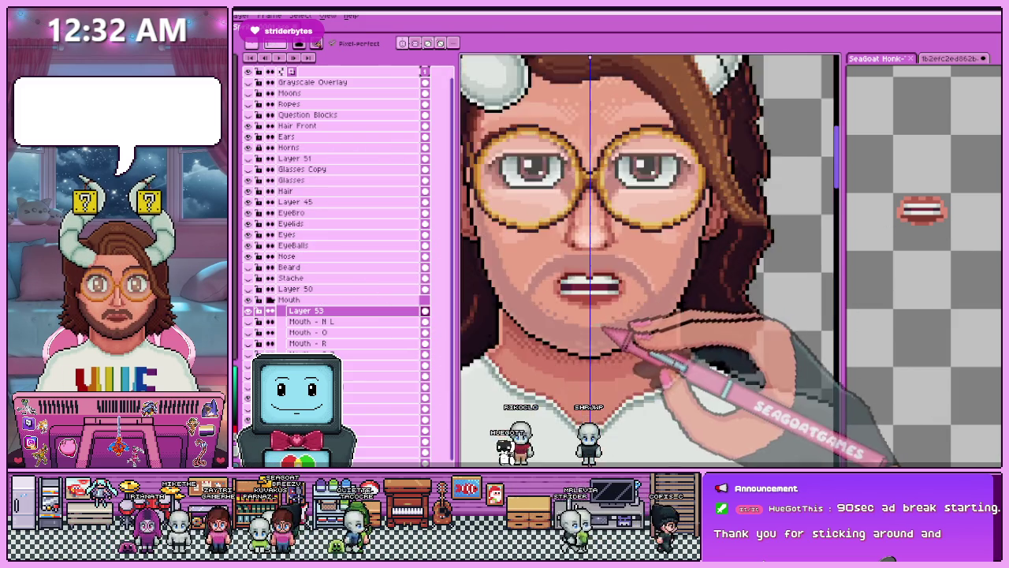
{"action": "scroll", "coordinate": [649, 334], "scroll_direction": "down", "scroll_amount": 2}
{"action": "scroll", "coordinate": [670, 339], "scroll_direction": "up", "scroll_amount": 1}
{"action": "scroll", "coordinate": [653, 338], "scroll_direction": "up", "scroll_amount": 1}
{"action": "scroll", "coordinate": [588, 317], "scroll_direction": "down", "scroll_amount": 1}
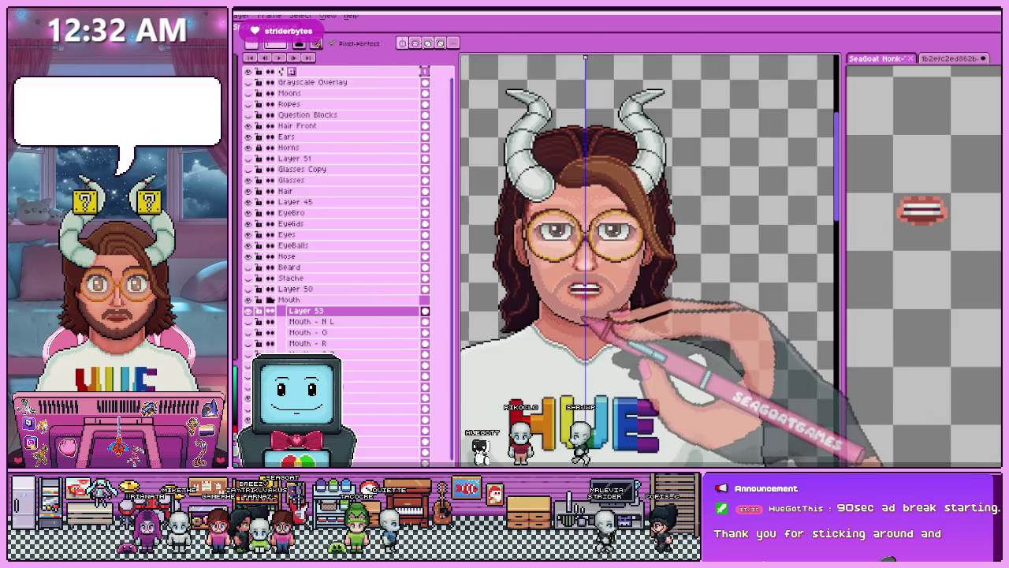
{"action": "scroll", "coordinate": [599, 315], "scroll_direction": "down", "scroll_amount": 1}
{"action": "scroll", "coordinate": [591, 315], "scroll_direction": "up", "scroll_amount": 2}
{"action": "scroll", "coordinate": [575, 300], "scroll_direction": "up", "scroll_amount": 1}
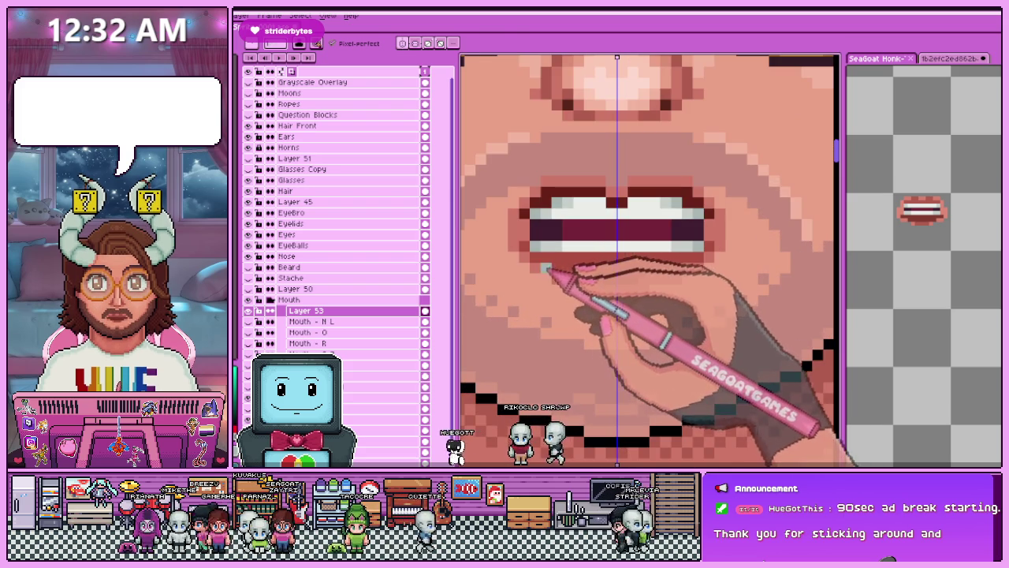
Select the lower teeth row, restore it after a mistaken clear, and move it upward.
{"action": "key", "text": "m"}
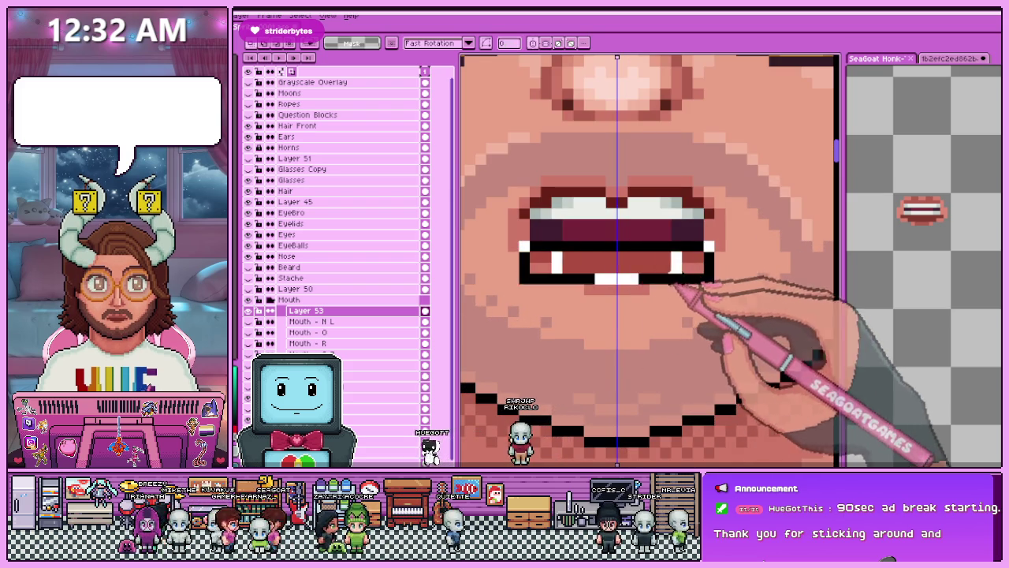
{"action": "left_click_drag", "start_coordinate": [505, 239], "coordinate": [727, 308]}
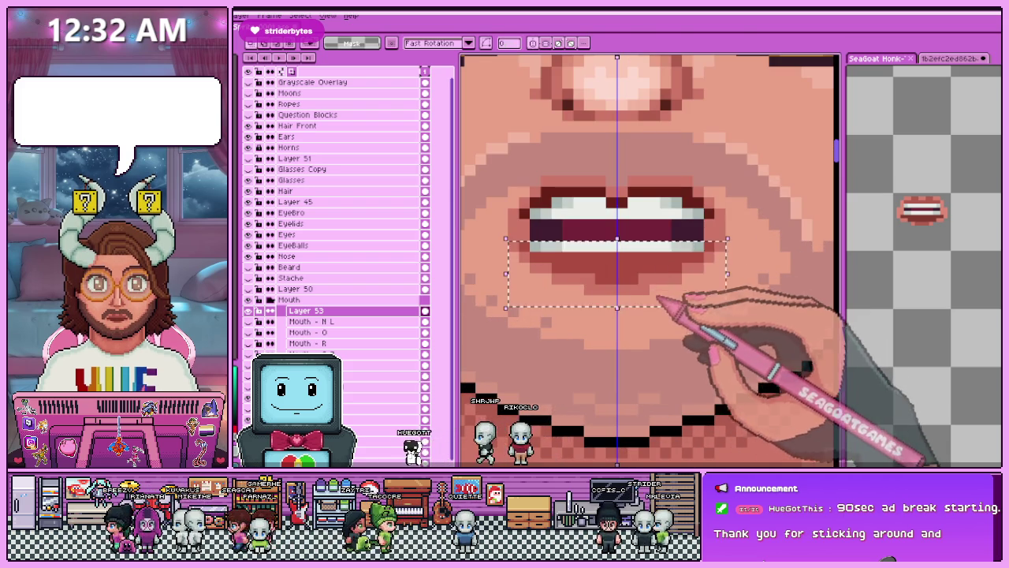
{"action": "key", "text": "Delete"}
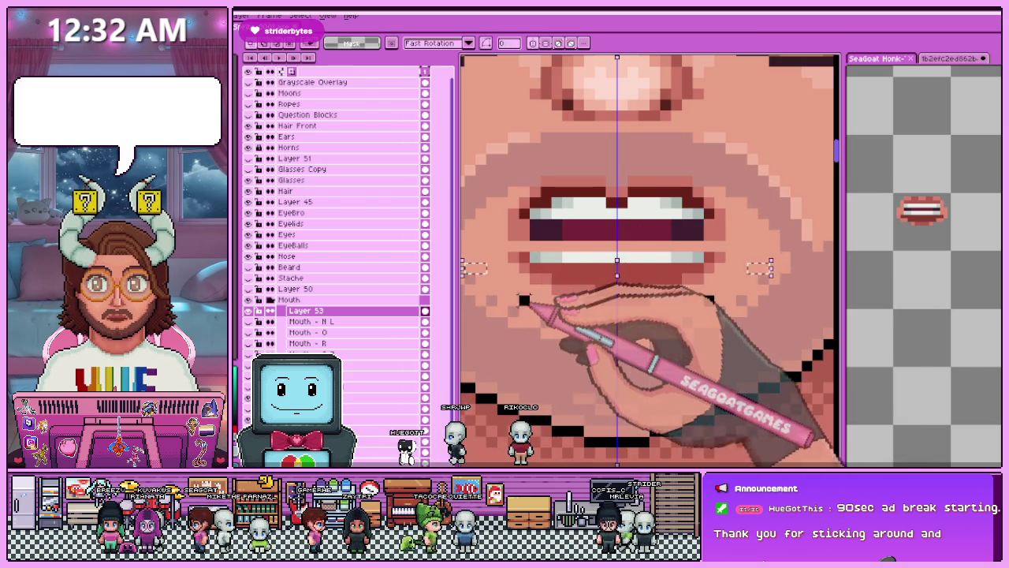
{"action": "key", "text": "ctrl+d"}
{"action": "key", "text": "ctrl+z"}
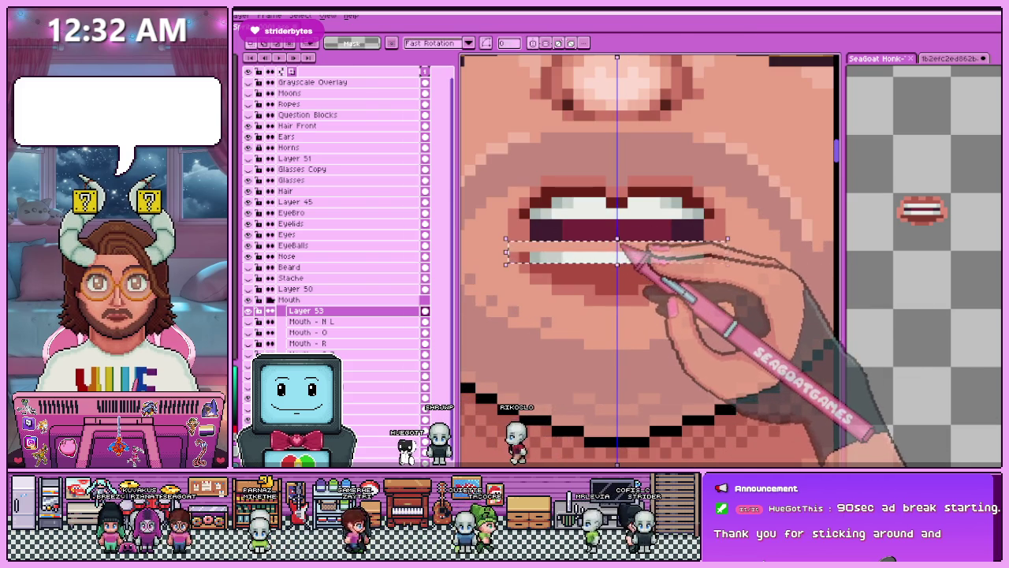
{"action": "left_click", "coordinate": [634, 249]}
Eyedrop the dark red and place a pixel at the mouth's right corner.
{"action": "scroll", "coordinate": [622, 211], "scroll_direction": "down", "scroll_amount": 2}
{"action": "scroll", "coordinate": [621, 276], "scroll_direction": "down", "scroll_amount": 1}
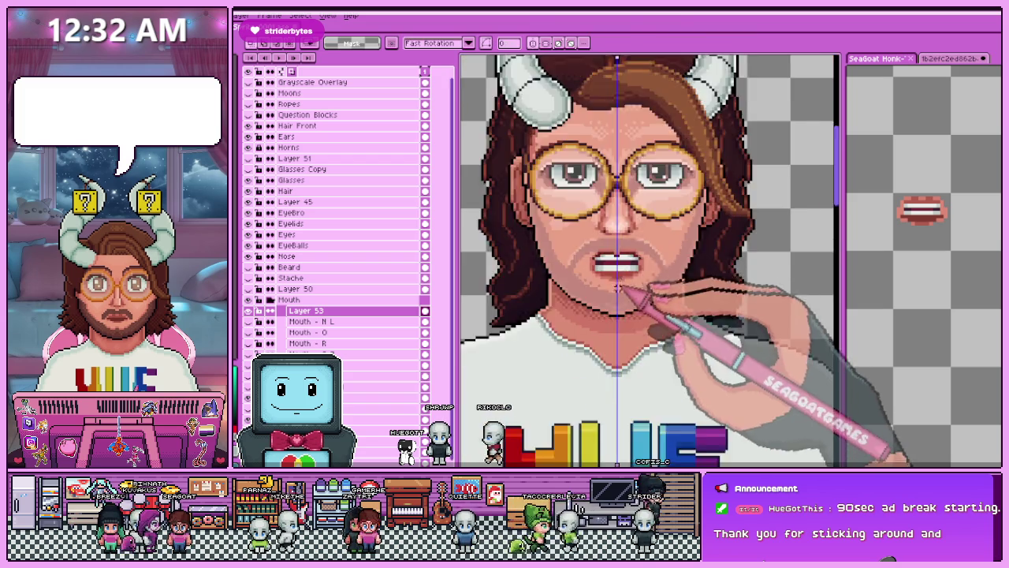
{"action": "scroll", "coordinate": [620, 347], "scroll_direction": "down", "scroll_amount": 1}
{"action": "scroll", "coordinate": [619, 348], "scroll_direction": "up", "scroll_amount": 3}
{"action": "scroll", "coordinate": [620, 315], "scroll_direction": "up", "scroll_amount": 1}
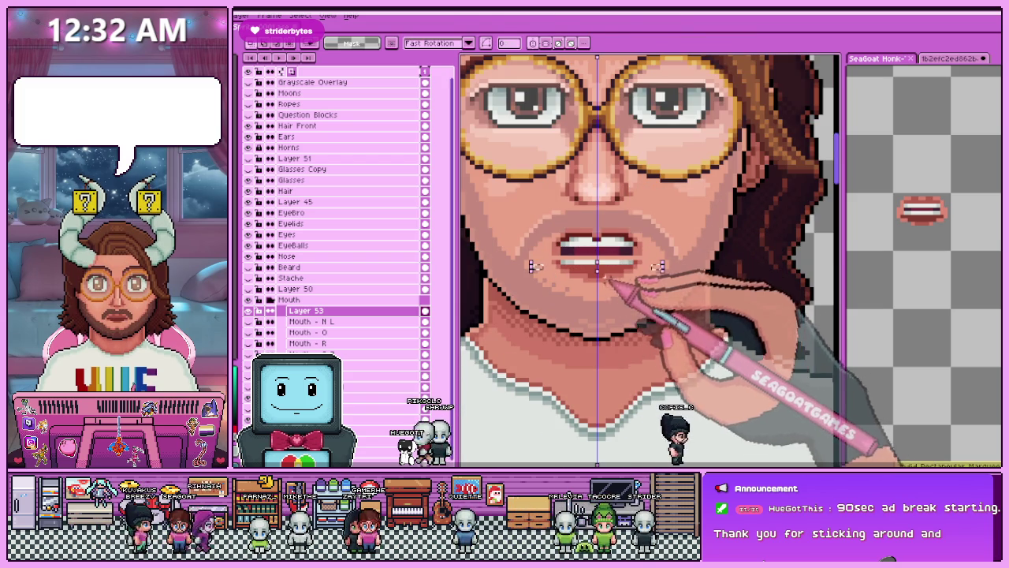
{"action": "scroll", "coordinate": [619, 266], "scroll_direction": "up", "scroll_amount": 3}
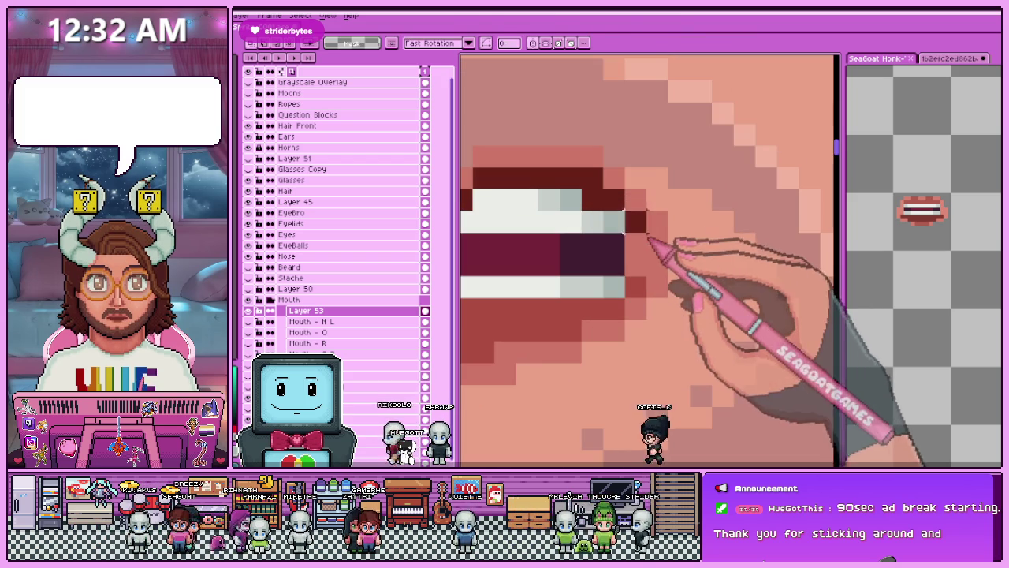
{"action": "key", "text": "alt"}
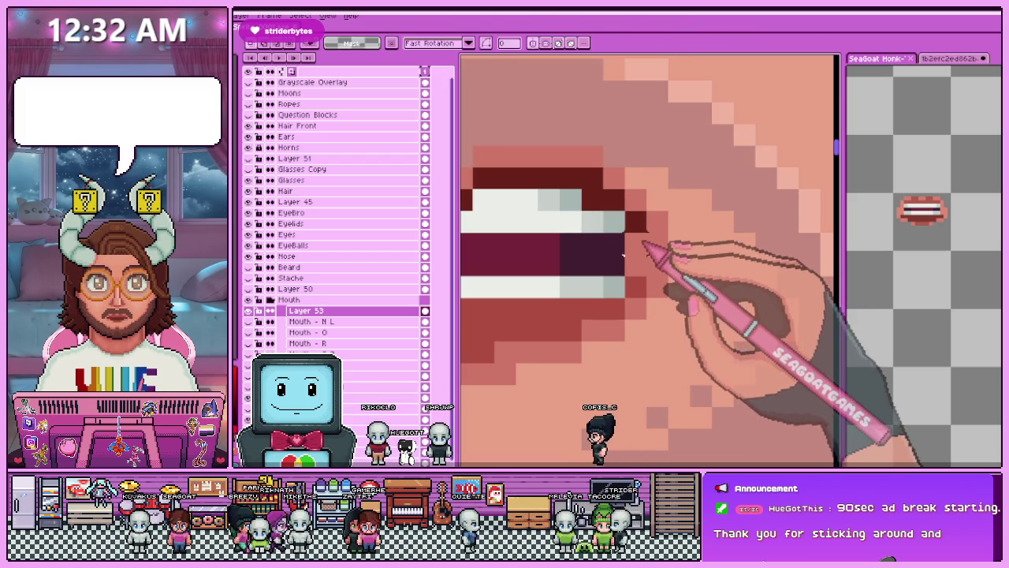
{"action": "scroll", "coordinate": [641, 249], "scroll_direction": "down", "scroll_amount": 1}
{"action": "scroll", "coordinate": [640, 264], "scroll_direction": "down", "scroll_amount": 1}
{"action": "scroll", "coordinate": [623, 269], "scroll_direction": "up", "scroll_amount": 1}
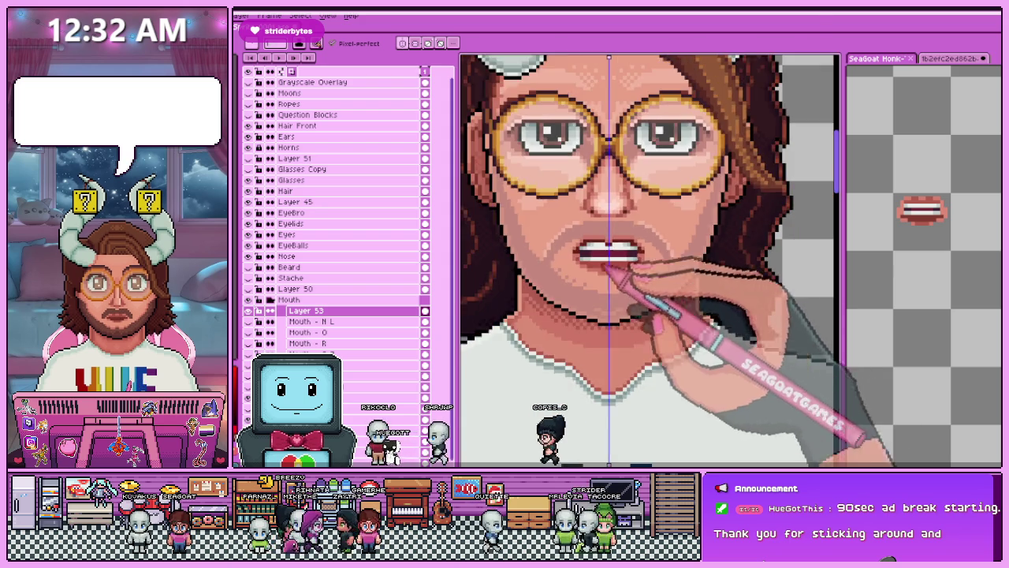
{"action": "scroll", "coordinate": [591, 269], "scroll_direction": "up", "scroll_amount": 2}
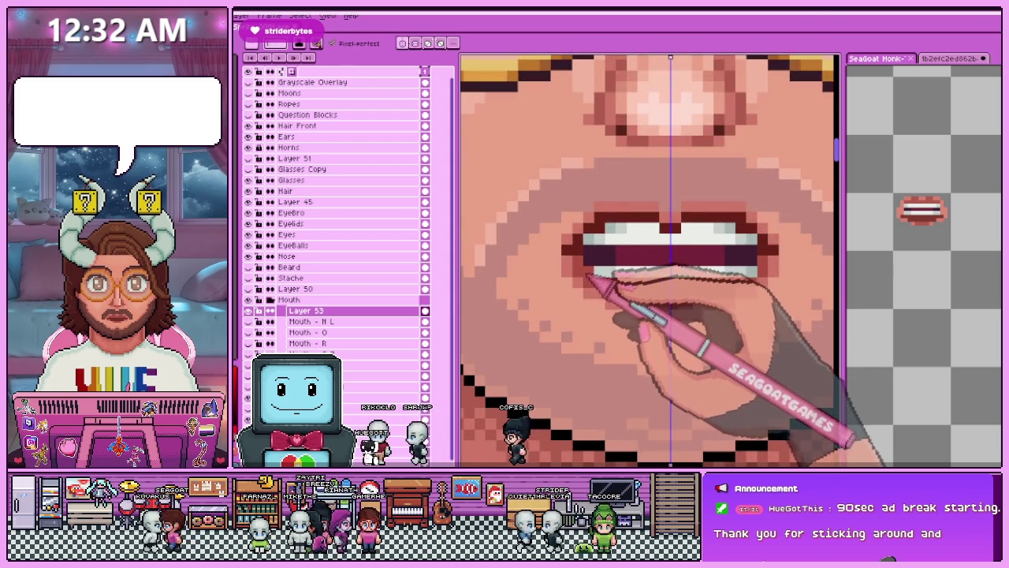
{"action": "scroll", "coordinate": [590, 272], "scroll_direction": "down", "scroll_amount": 1}
{"action": "scroll", "coordinate": [604, 281], "scroll_direction": "down", "scroll_amount": 2}
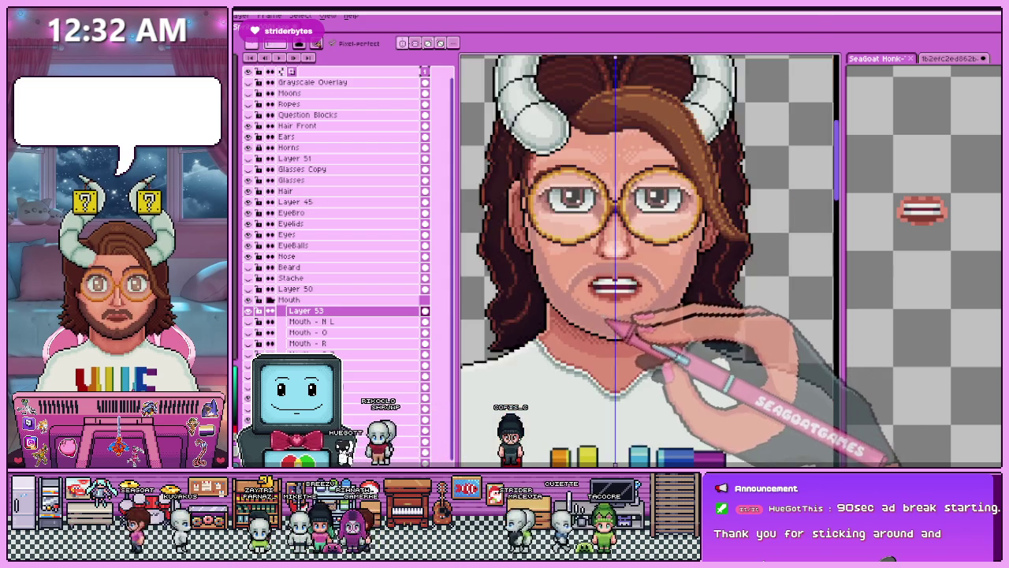
{"action": "scroll", "coordinate": [603, 326], "scroll_direction": "down", "scroll_amount": 1}
{"action": "scroll", "coordinate": [612, 334], "scroll_direction": "up", "scroll_amount": 1}
{"action": "scroll", "coordinate": [607, 300], "scroll_direction": "up", "scroll_amount": 2}
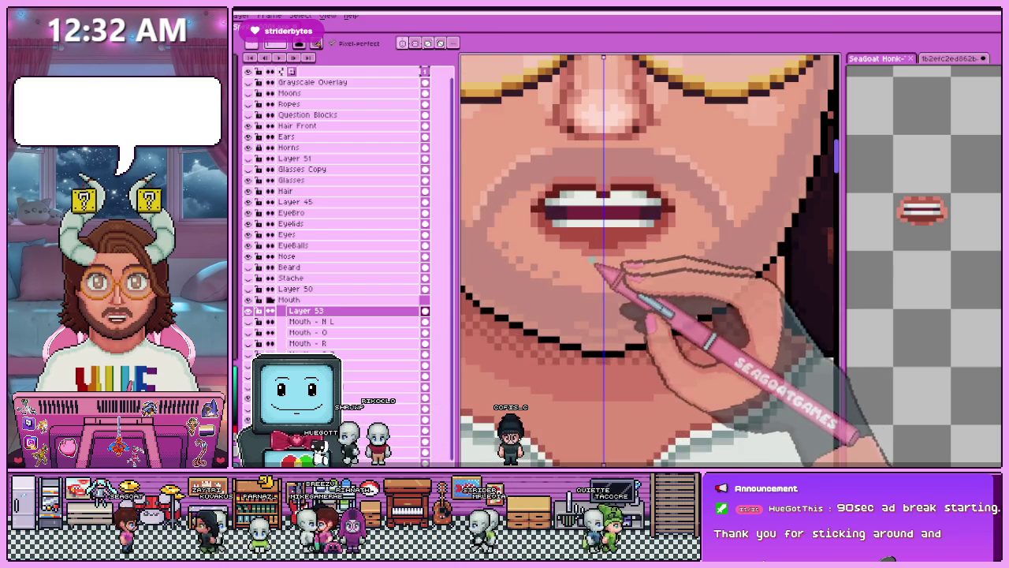
{"action": "scroll", "coordinate": [595, 260], "scroll_direction": "up", "scroll_amount": 2}
{"action": "scroll", "coordinate": [597, 259], "scroll_direction": "down", "scroll_amount": 1}
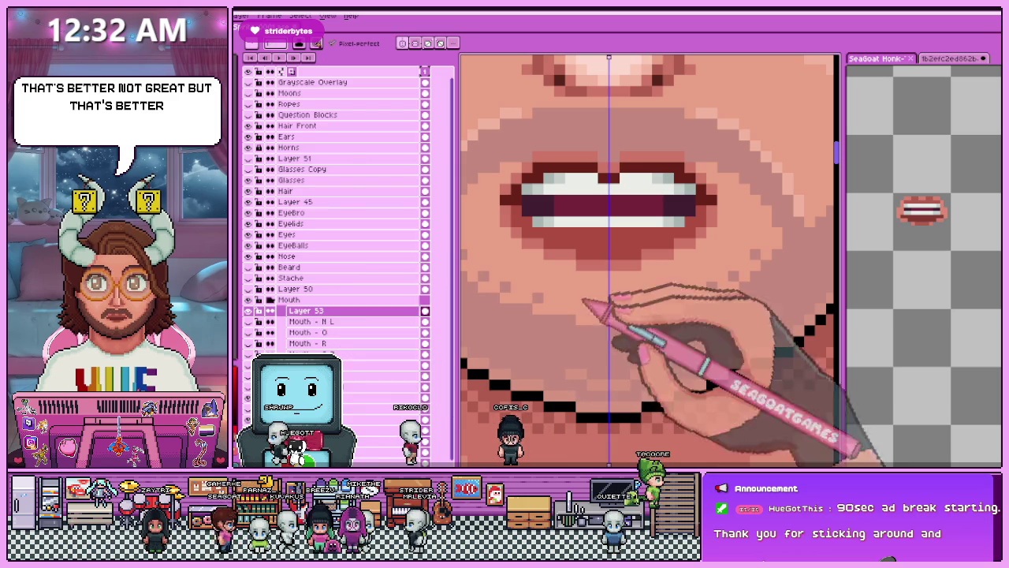
{"action": "left_click", "coordinate": [922, 354]}
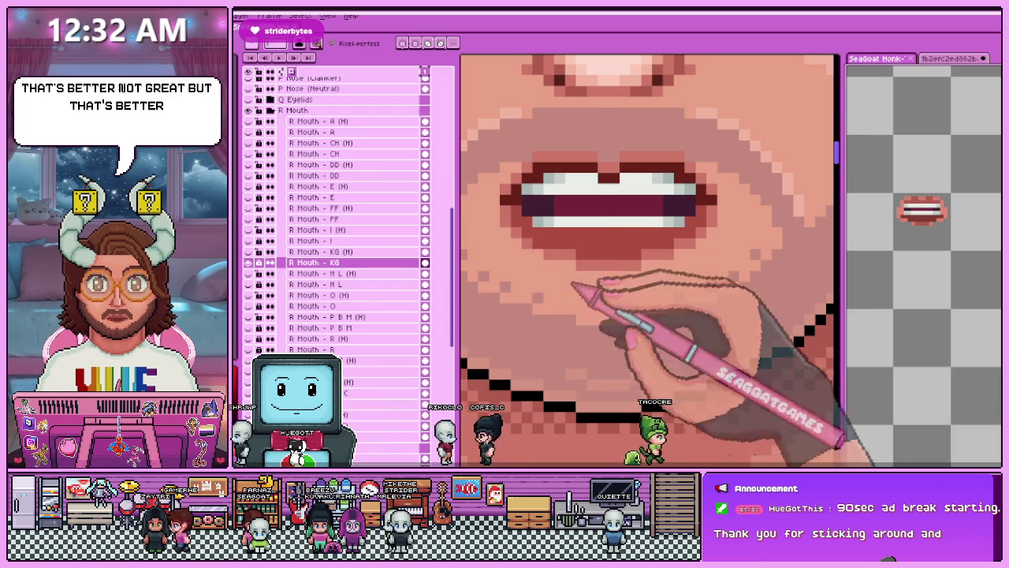
{"action": "scroll", "coordinate": [599, 284], "scroll_direction": "down", "scroll_amount": 1}
{"action": "left_click", "coordinate": [587, 244]}
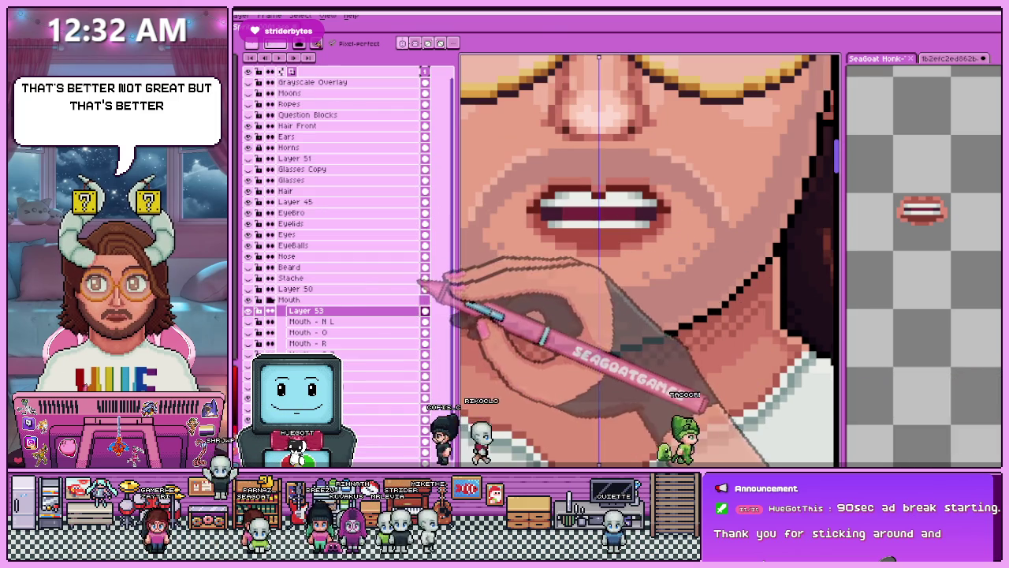
{"action": "double_click", "coordinate": [316, 310]}
{"action": "type", "text": "Mouth - K G"}
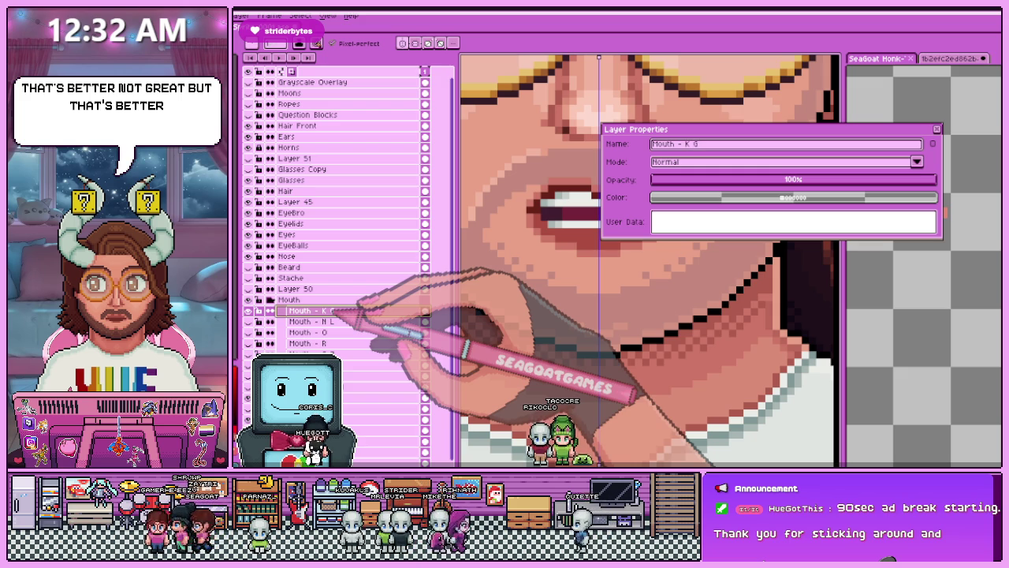
Confirm 'Mouth - K G' as Layer 53's new name.
{"action": "key", "text": "Return"}
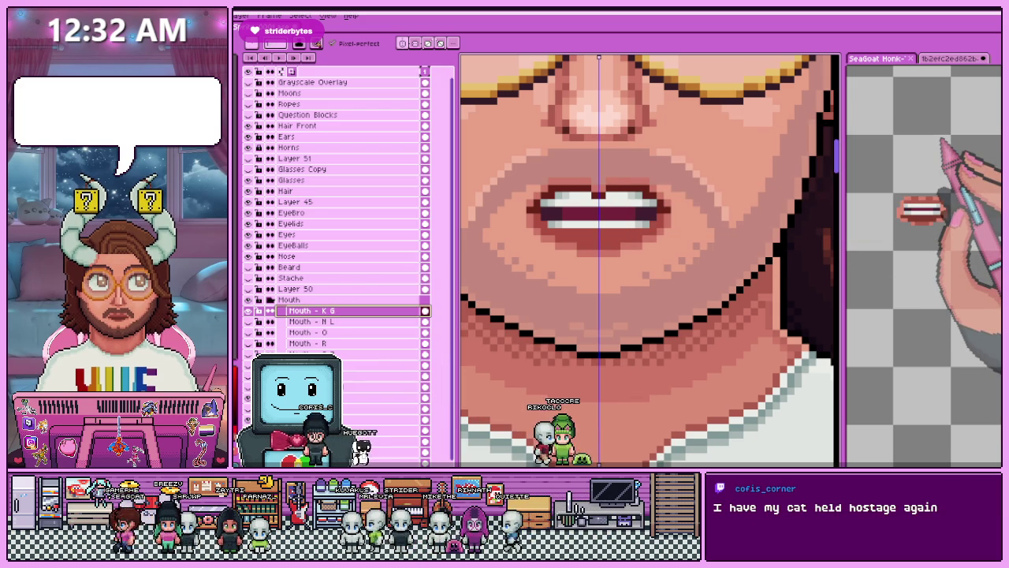
{"action": "scroll", "coordinate": [580, 416], "scroll_direction": "down", "scroll_amount": 2}
{"action": "scroll", "coordinate": [601, 282], "scroll_direction": "down", "scroll_amount": 3}
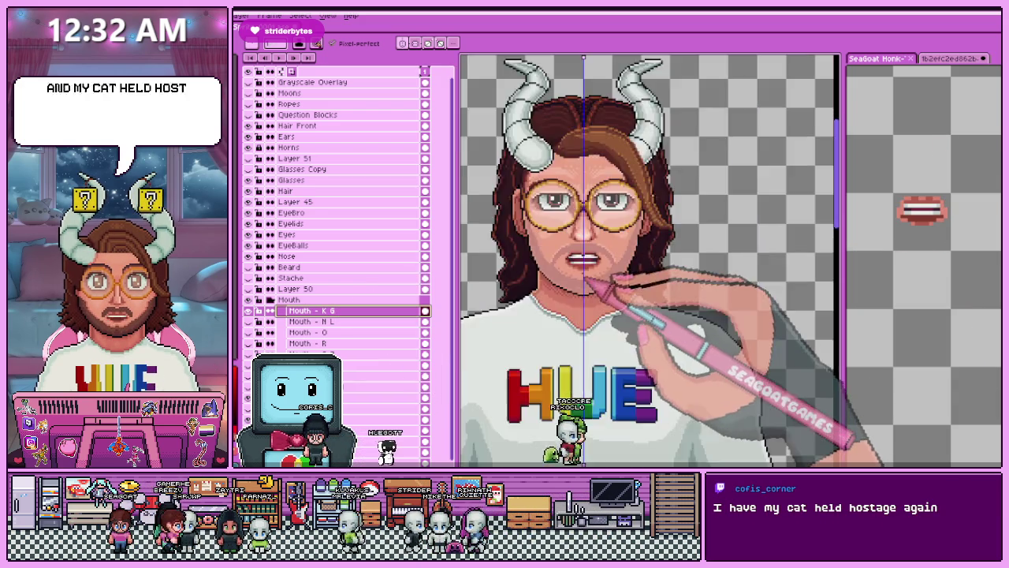
{"action": "scroll", "coordinate": [607, 283], "scroll_direction": "down", "scroll_amount": 3}
{"action": "scroll", "coordinate": [597, 338], "scroll_direction": "up", "scroll_amount": 2}
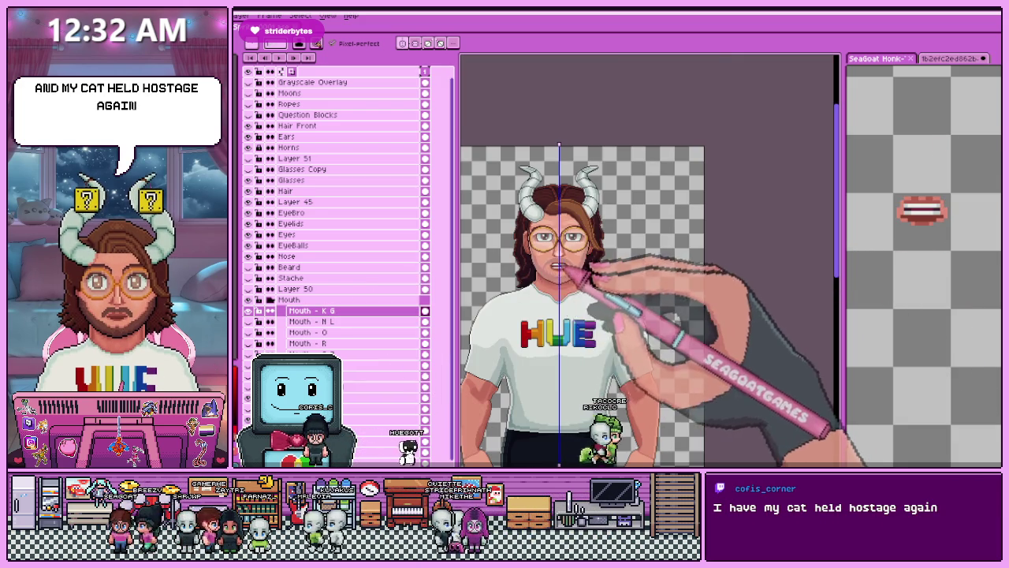
{"action": "scroll", "coordinate": [570, 272], "scroll_direction": "up", "scroll_amount": 3}
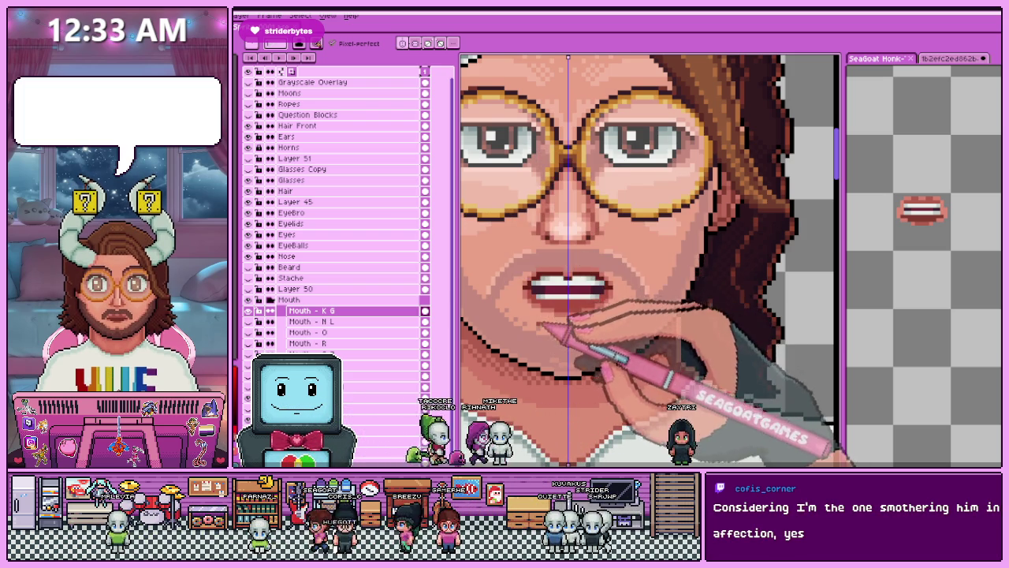
Hide Mouth - K G, check the reference sprite's open mouth, and add Layer 52.
{"action": "scroll", "coordinate": [647, 260], "scroll_direction": "up", "scroll_amount": 1}
{"action": "key", "text": "Right"}
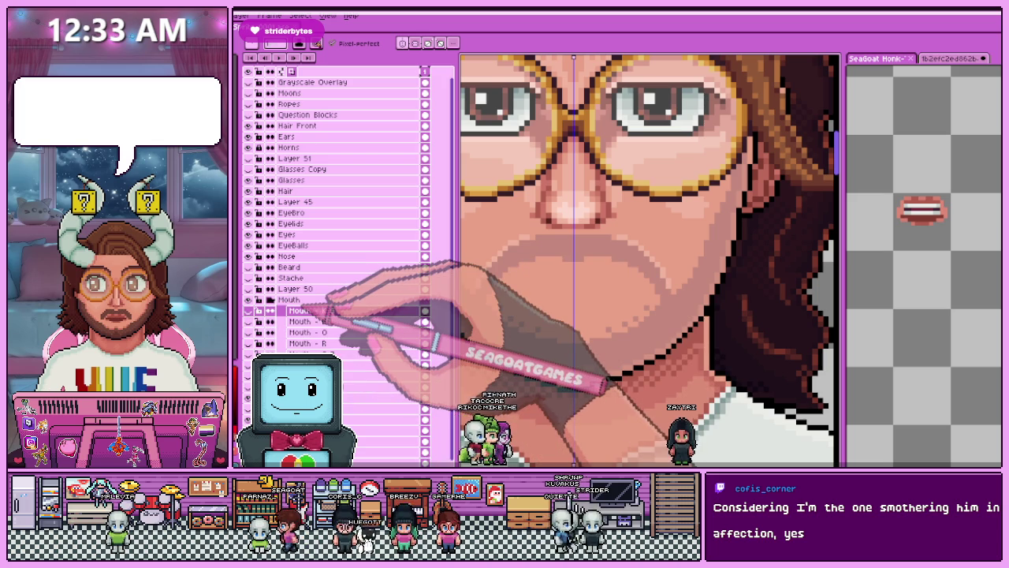
{"action": "key", "text": "alt+Down"}
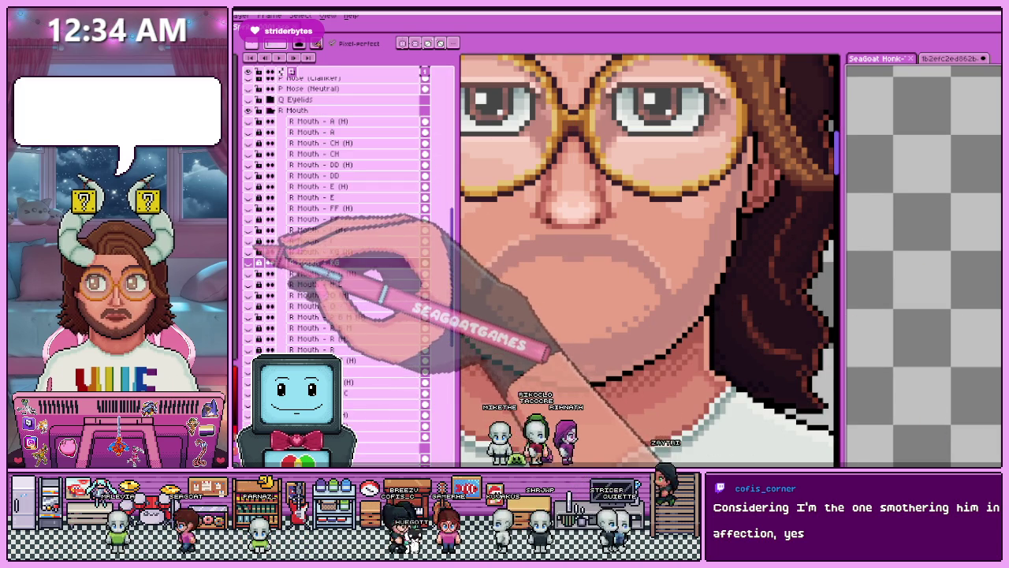
{"action": "key", "text": "Right"}
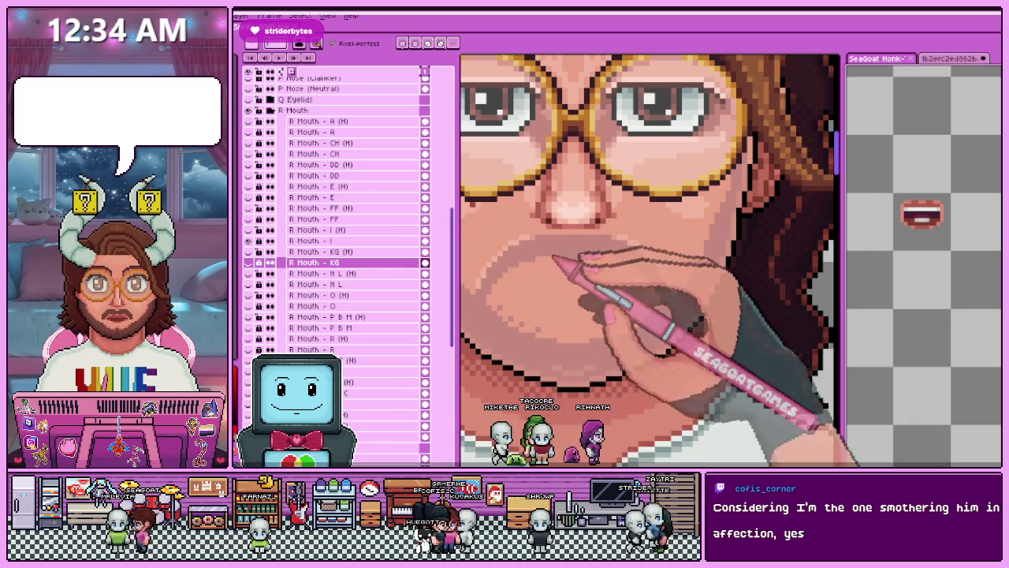
{"action": "key", "text": "minus"}
{"action": "key", "text": "shift+n"}
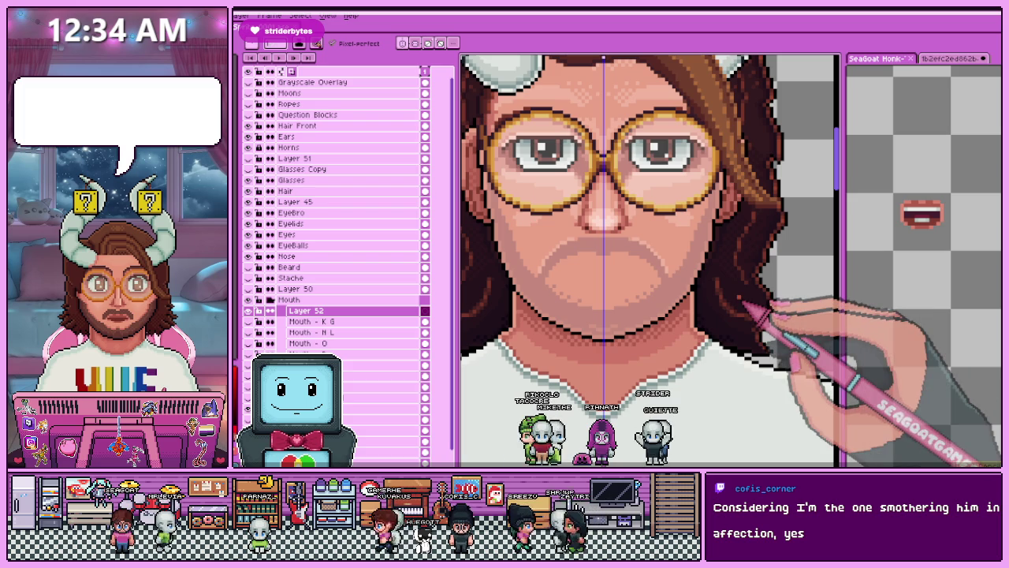
Draw the mirrored dark upper mouth line on Layer 52.
{"action": "left_click", "coordinate": [622, 227]}
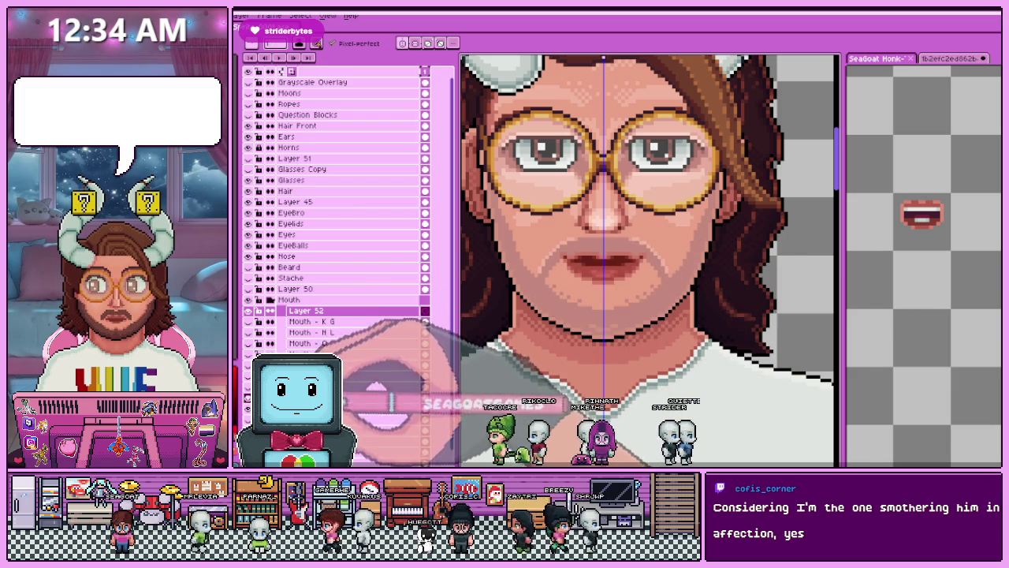
{"action": "scroll", "coordinate": [607, 234], "scroll_direction": "up", "scroll_amount": 3}
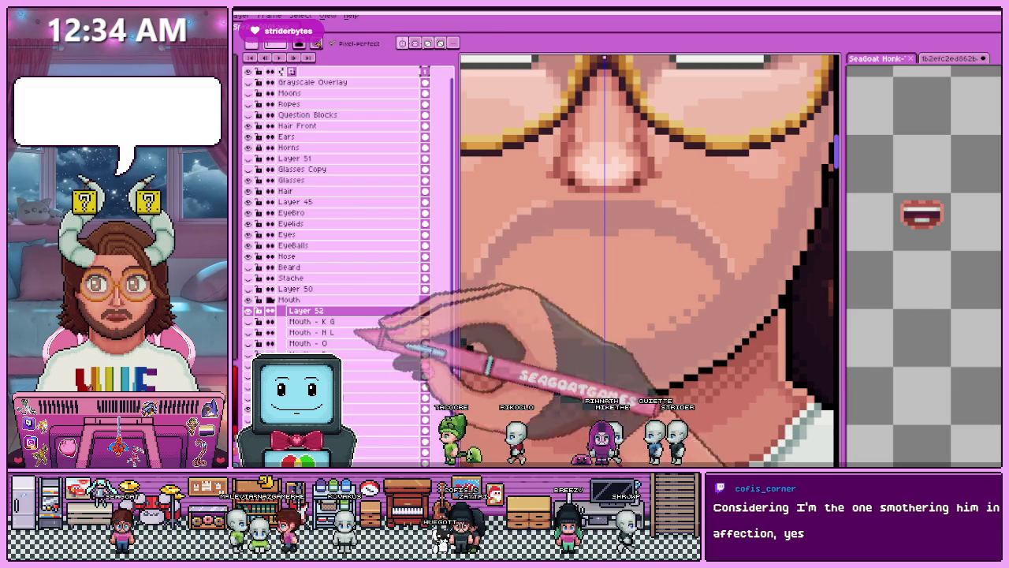
{"action": "scroll", "coordinate": [563, 245], "scroll_direction": "up", "scroll_amount": 2}
{"action": "scroll", "coordinate": [549, 257], "scroll_direction": "up", "scroll_amount": 1}
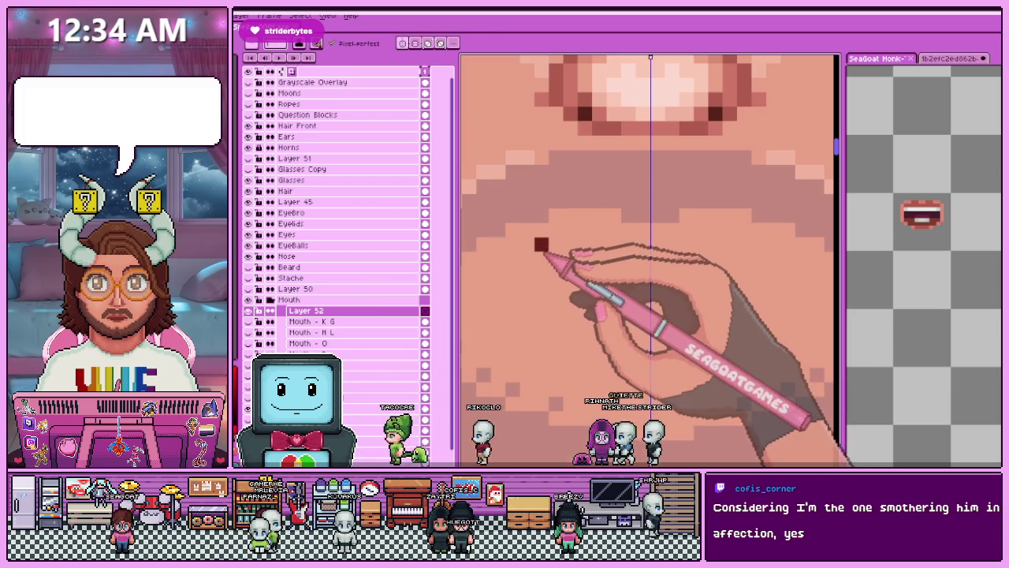
{"action": "left_click_drag", "start_coordinate": [540, 244], "coordinate": [592, 246]}
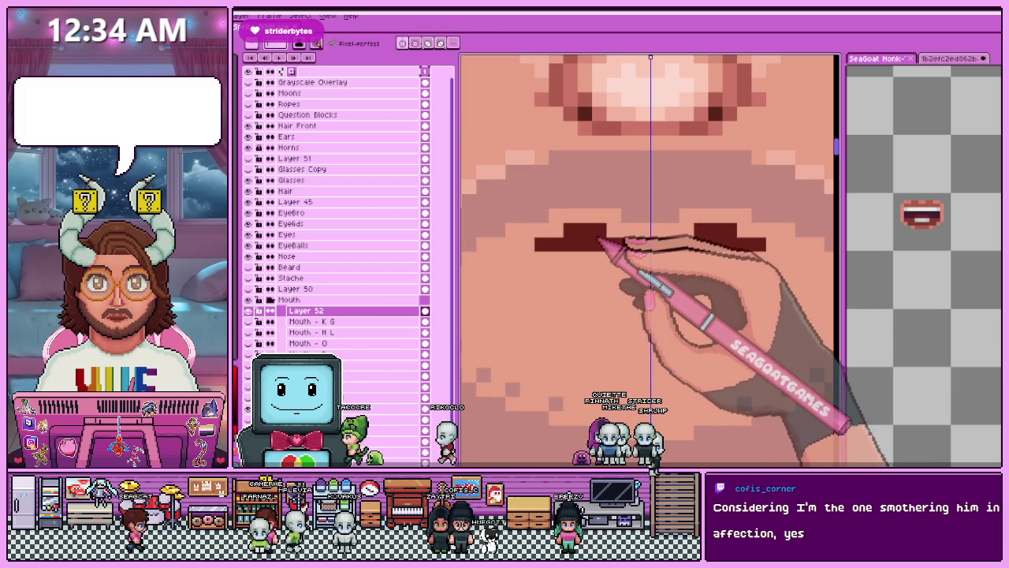
{"action": "scroll", "coordinate": [574, 251], "scroll_direction": "down", "scroll_amount": 2}
{"action": "scroll", "coordinate": [564, 255], "scroll_direction": "up", "scroll_amount": 1}
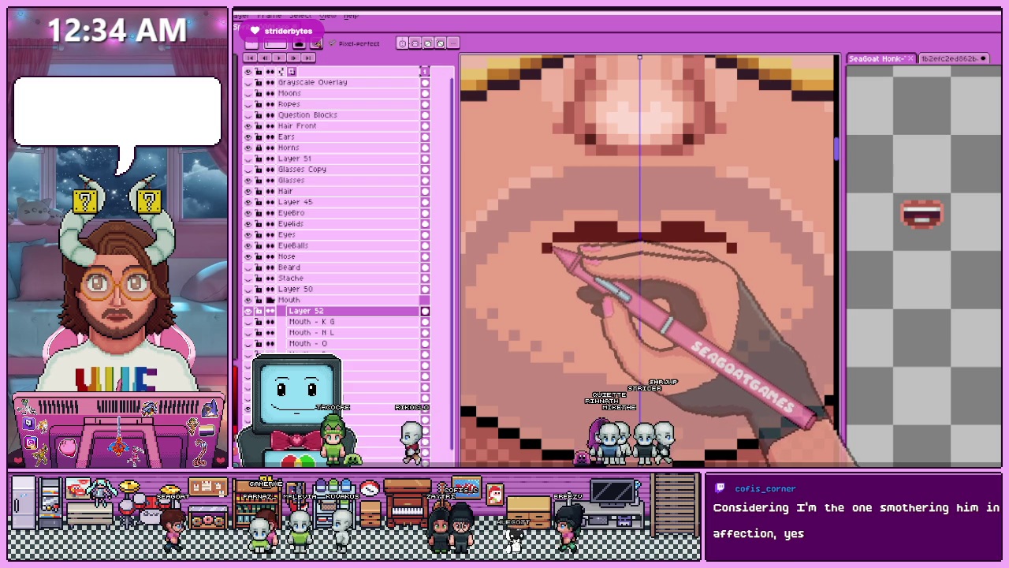
{"action": "scroll", "coordinate": [544, 255], "scroll_direction": "down", "scroll_amount": 2}
{"action": "scroll", "coordinate": [597, 213], "scroll_direction": "up", "scroll_amount": 1}
{"action": "scroll", "coordinate": [551, 264], "scroll_direction": "up", "scroll_amount": 1}
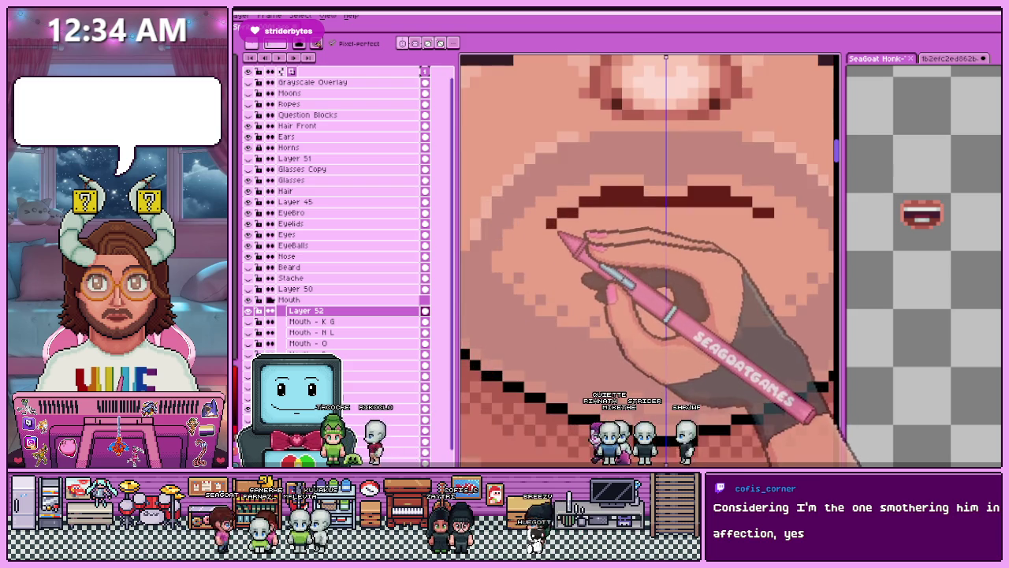
{"action": "scroll", "coordinate": [551, 242], "scroll_direction": "down", "scroll_amount": 2}
{"action": "scroll", "coordinate": [588, 226], "scroll_direction": "down", "scroll_amount": 1}
{"action": "scroll", "coordinate": [552, 237], "scroll_direction": "down", "scroll_amount": 2}
{"action": "scroll", "coordinate": [567, 280], "scroll_direction": "up", "scroll_amount": 3}
{"action": "scroll", "coordinate": [561, 270], "scroll_direction": "up", "scroll_amount": 2}
{"action": "scroll", "coordinate": [529, 240], "scroll_direction": "up", "scroll_amount": 2}
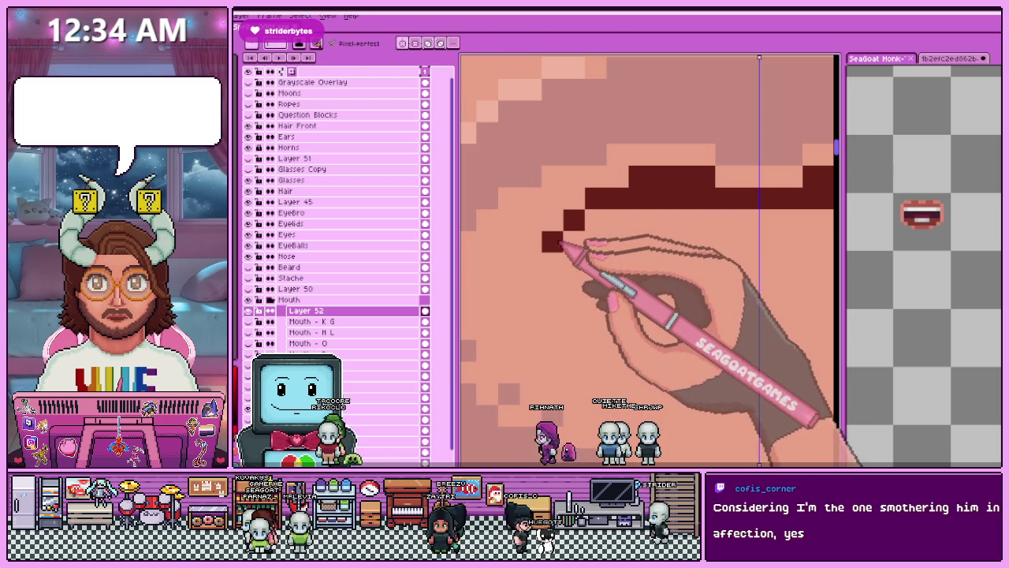
{"action": "scroll", "coordinate": [560, 234], "scroll_direction": "down", "scroll_amount": 2}
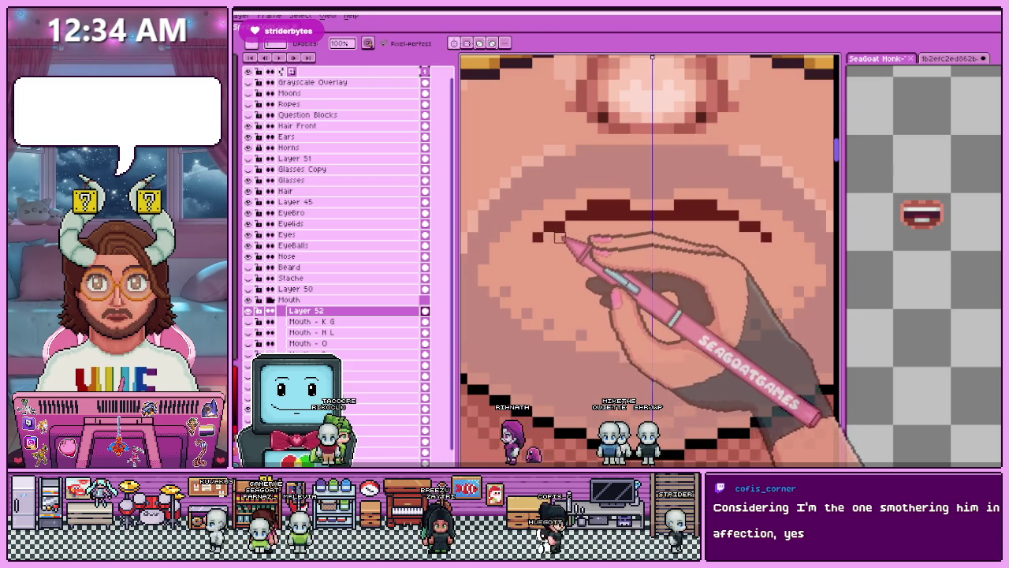
{"action": "scroll", "coordinate": [562, 235], "scroll_direction": "down", "scroll_amount": 2}
{"action": "scroll", "coordinate": [562, 236], "scroll_direction": "up", "scroll_amount": 1}
{"action": "scroll", "coordinate": [568, 249], "scroll_direction": "down", "scroll_amount": 2}
{"action": "scroll", "coordinate": [581, 270], "scroll_direction": "down", "scroll_amount": 1}
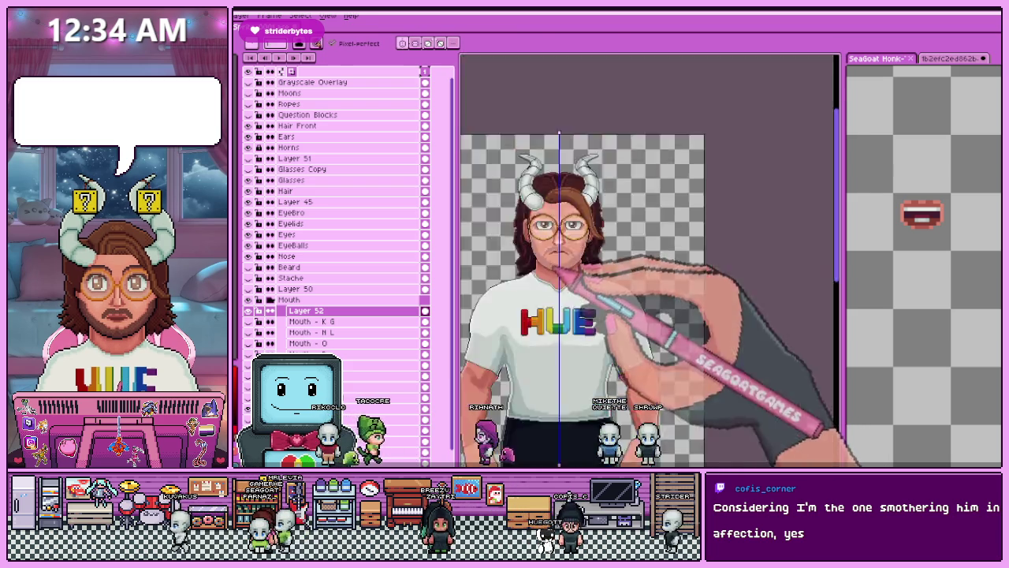
{"action": "scroll", "coordinate": [552, 268], "scroll_direction": "up", "scroll_amount": 2}
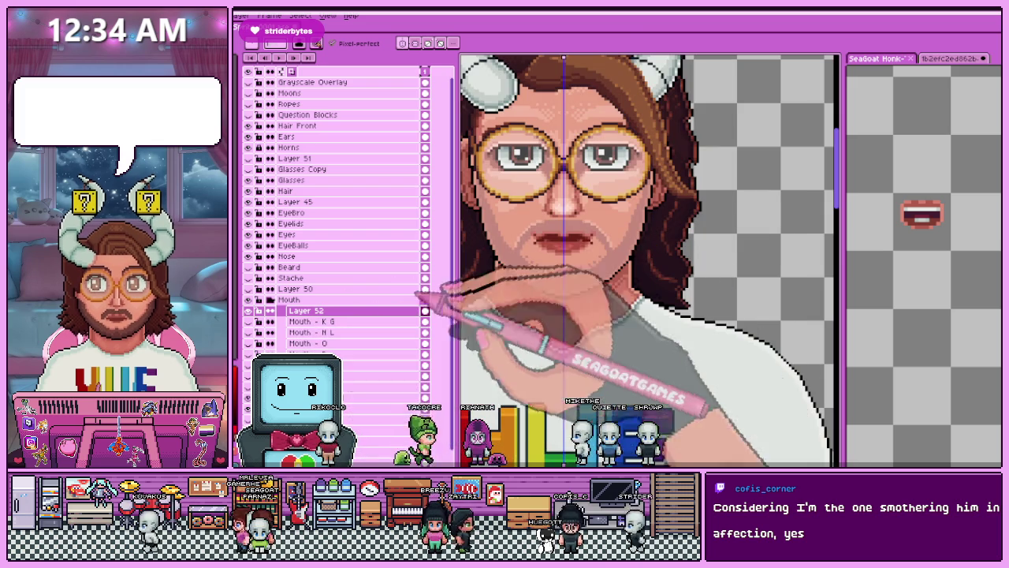
Clear the lips over the mouth area and draw the mirrored red lower lip.
{"action": "left_click_drag", "start_coordinate": [543, 237], "coordinate": [584, 238]}
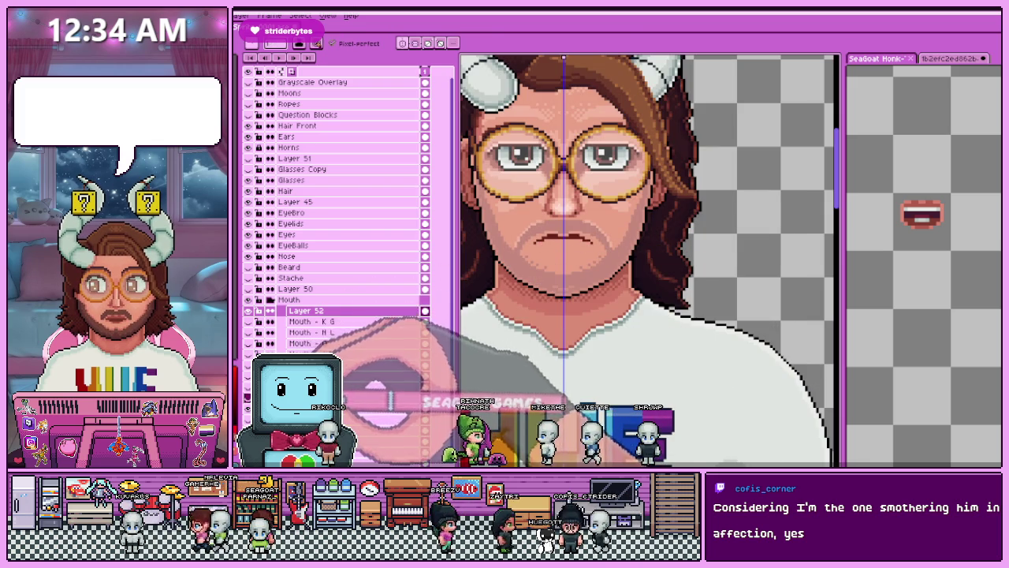
{"action": "scroll", "coordinate": [567, 260], "scroll_direction": "up", "scroll_amount": 1}
{"action": "scroll", "coordinate": [544, 253], "scroll_direction": "up", "scroll_amount": 2}
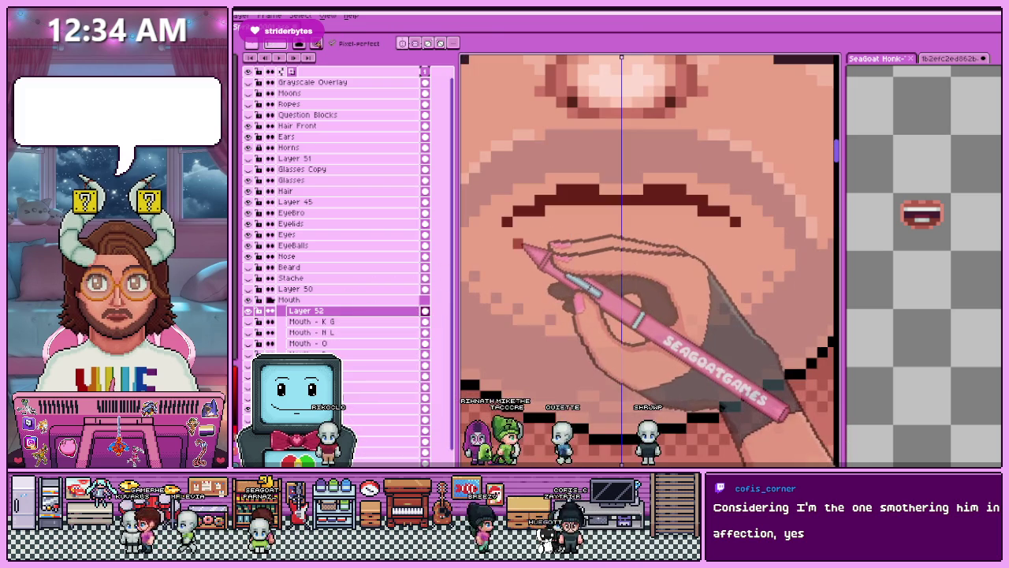
{"action": "left_click_drag", "start_coordinate": [528, 253], "coordinate": [579, 274]}
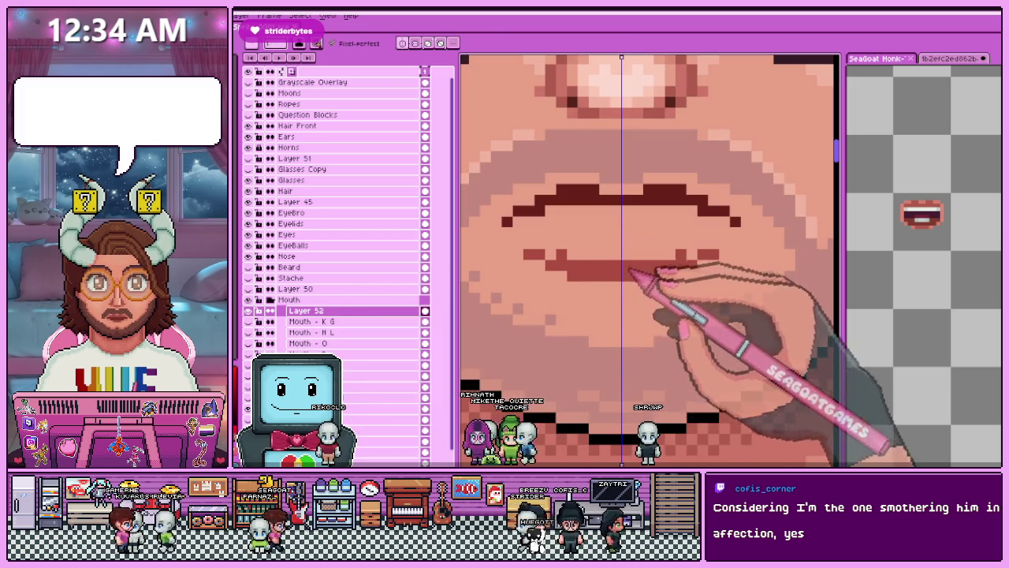
{"action": "scroll", "coordinate": [587, 284], "scroll_direction": "down", "scroll_amount": 2}
{"action": "scroll", "coordinate": [580, 303], "scroll_direction": "down", "scroll_amount": 2}
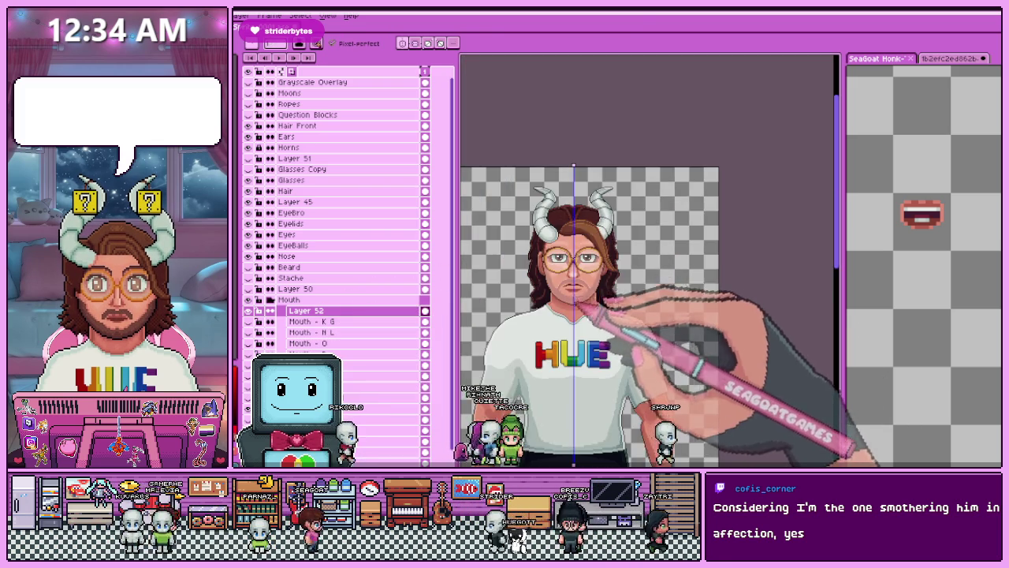
{"action": "scroll", "coordinate": [579, 306], "scroll_direction": "up", "scroll_amount": 2}
{"action": "scroll", "coordinate": [513, 293], "scroll_direction": "up", "scroll_amount": 2}
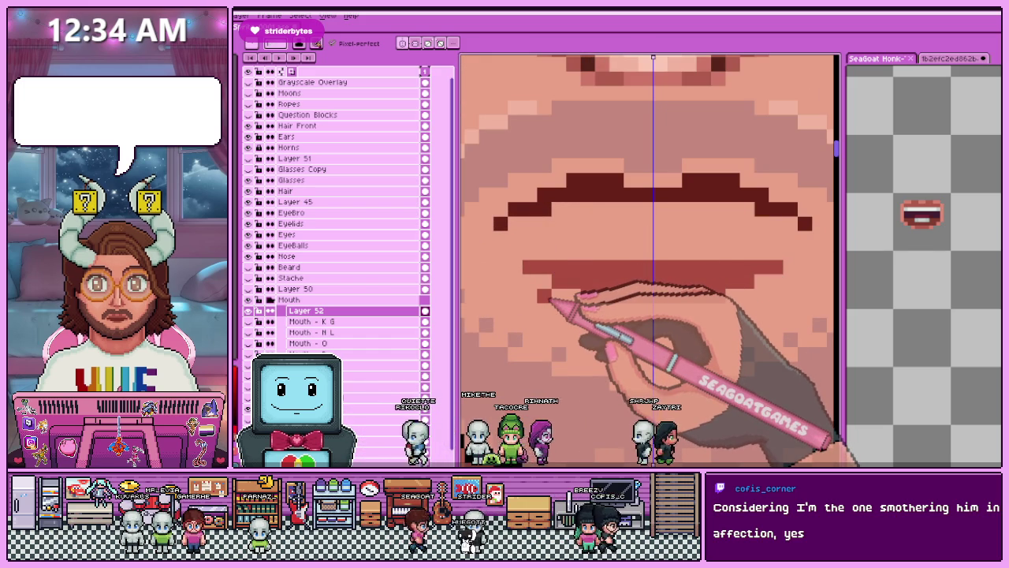
{"action": "scroll", "coordinate": [561, 223], "scroll_direction": "up", "scroll_amount": 1}
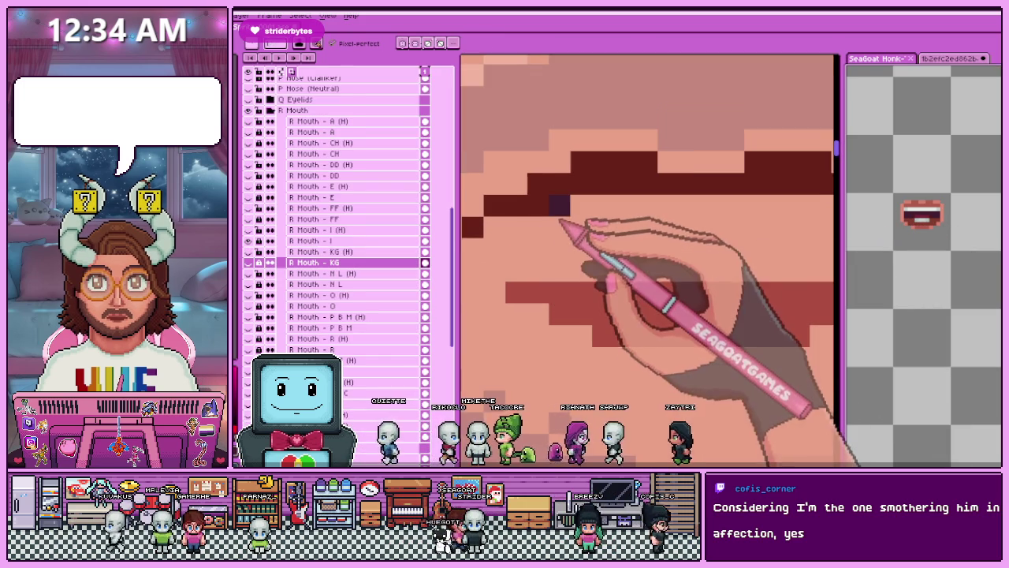
Outline and fill the mouth opening in dark purple.
{"action": "key", "text": "shift+n"}
{"action": "left_click_drag", "start_coordinate": [551, 208], "coordinate": [725, 276]}
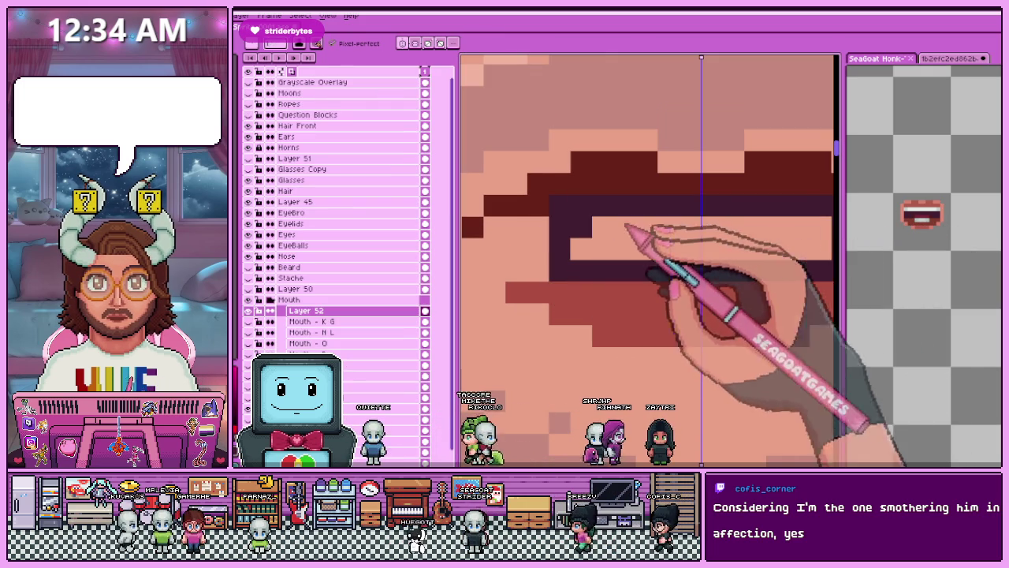
{"action": "left_click", "coordinate": [663, 237]}
Paint dark red pixels along the upper edge of the open mouth on Layer 52.
{"action": "scroll", "coordinate": [615, 268], "scroll_direction": "down", "scroll_amount": 3}
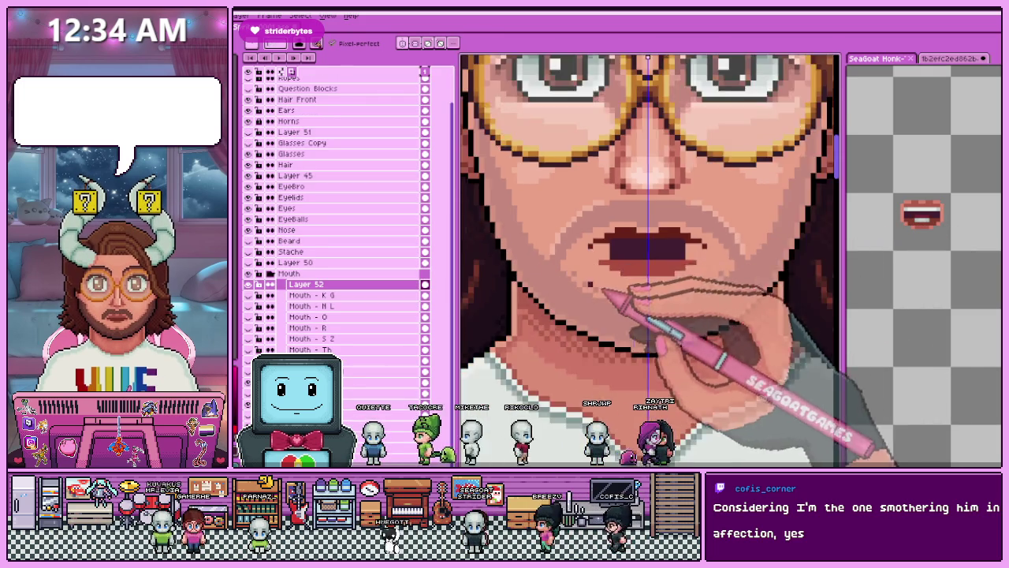
{"action": "scroll", "coordinate": [595, 272], "scroll_direction": "up", "scroll_amount": 3}
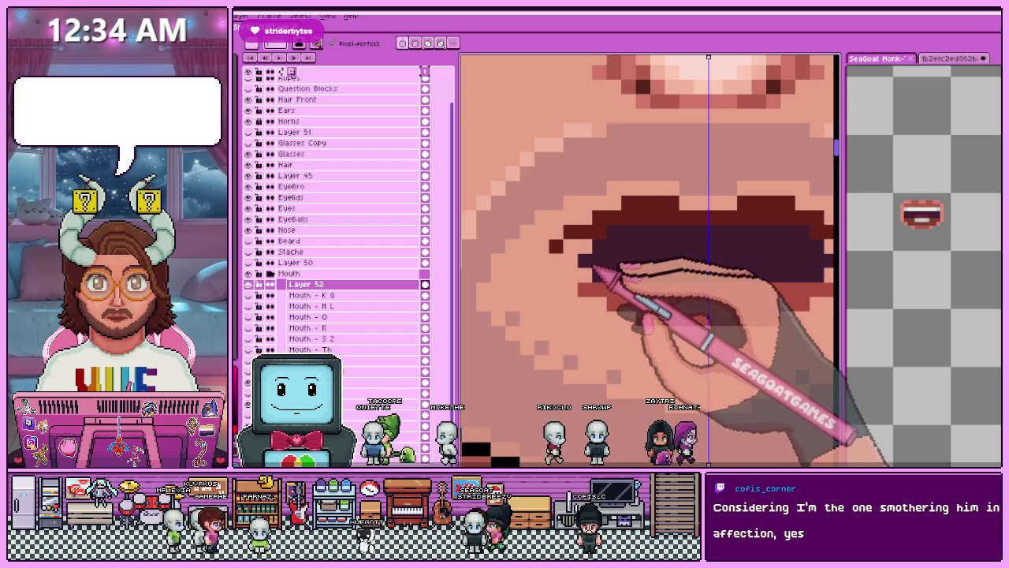
{"action": "scroll", "coordinate": [593, 270], "scroll_direction": "down", "scroll_amount": 3}
{"action": "scroll", "coordinate": [575, 276], "scroll_direction": "up", "scroll_amount": 3}
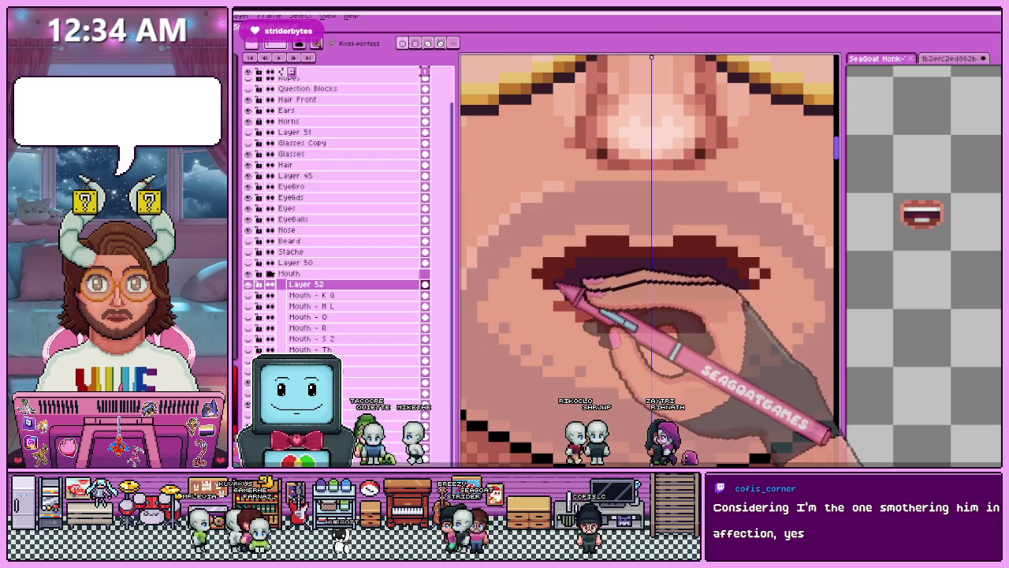
{"action": "key", "text": "b"}
{"action": "key", "text": "e"}
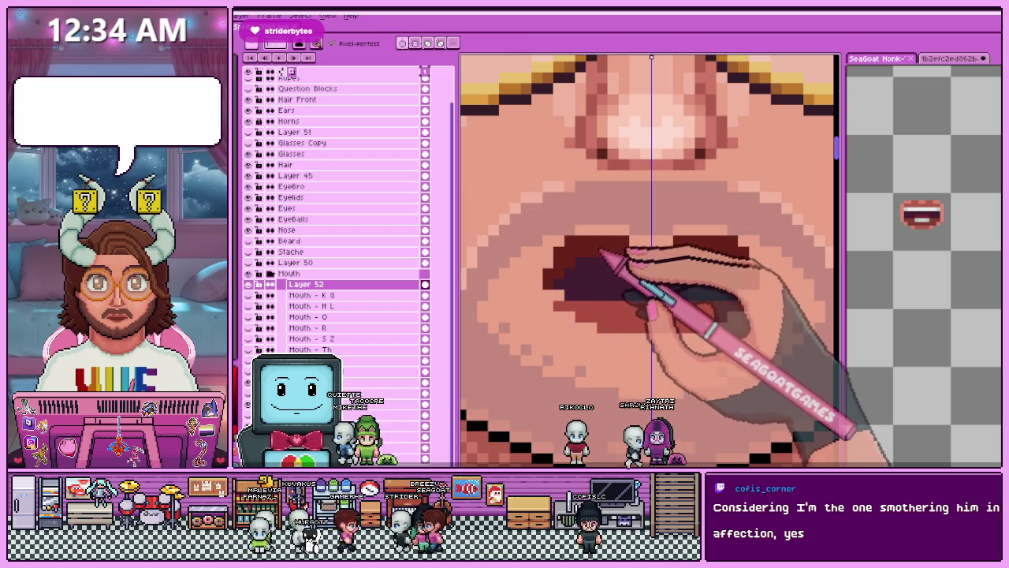
Shade the mouth corners dark red around the dark purple interior, zooming to check.
{"action": "scroll", "coordinate": [662, 268], "scroll_direction": "down", "scroll_amount": 2}
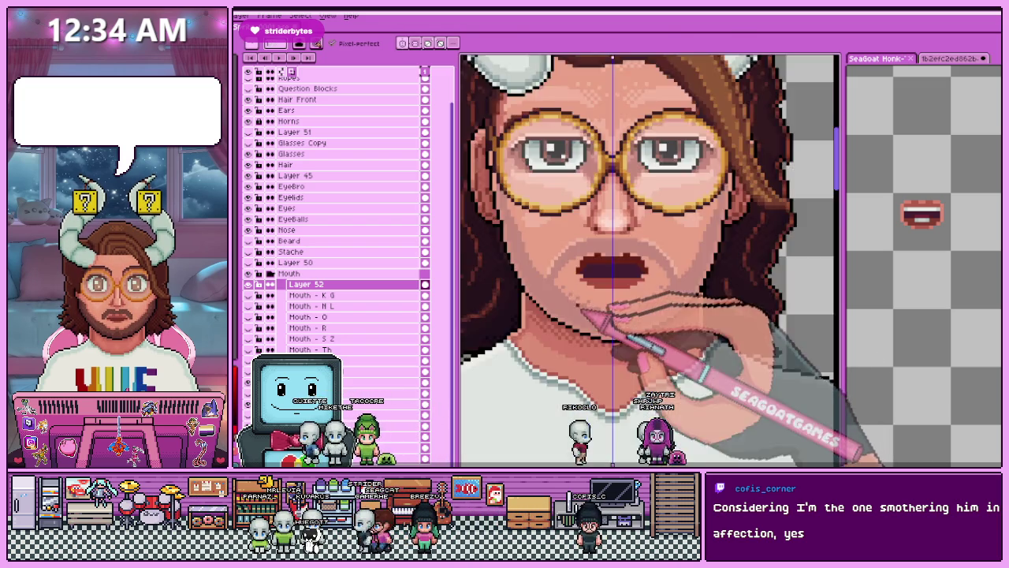
{"action": "scroll", "coordinate": [599, 304], "scroll_direction": "up", "scroll_amount": 2}
{"action": "scroll", "coordinate": [653, 289], "scroll_direction": "up", "scroll_amount": 1}
{"action": "key", "text": "b"}
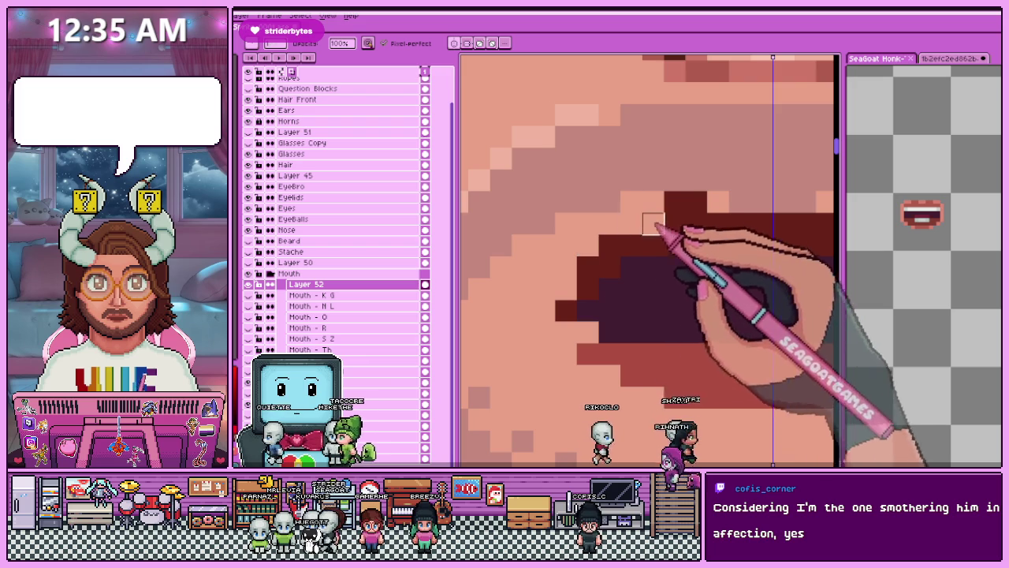
{"action": "scroll", "coordinate": [654, 228], "scroll_direction": "down", "scroll_amount": 2}
{"action": "scroll", "coordinate": [631, 252], "scroll_direction": "down", "scroll_amount": 2}
{"action": "key", "text": "e"}
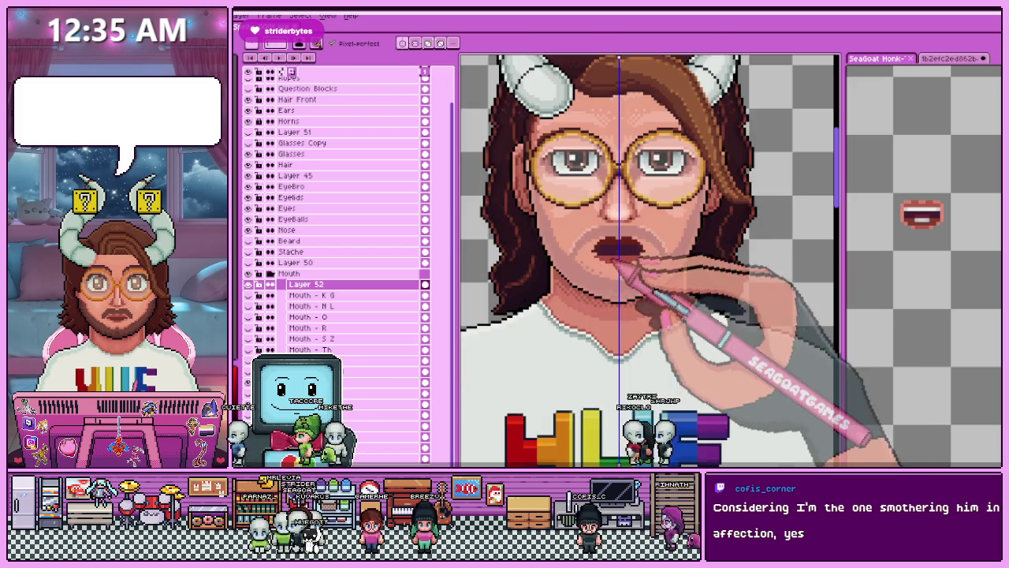
{"action": "scroll", "coordinate": [547, 292], "scroll_direction": "up", "scroll_amount": 3}
{"action": "scroll", "coordinate": [597, 305], "scroll_direction": "down", "scroll_amount": 2}
{"action": "scroll", "coordinate": [596, 331], "scroll_direction": "down", "scroll_amount": 2}
{"action": "scroll", "coordinate": [611, 306], "scroll_direction": "down", "scroll_amount": 3}
{"action": "scroll", "coordinate": [610, 307], "scroll_direction": "up", "scroll_amount": 3}
{"action": "scroll", "coordinate": [648, 276], "scroll_direction": "up", "scroll_amount": 2}
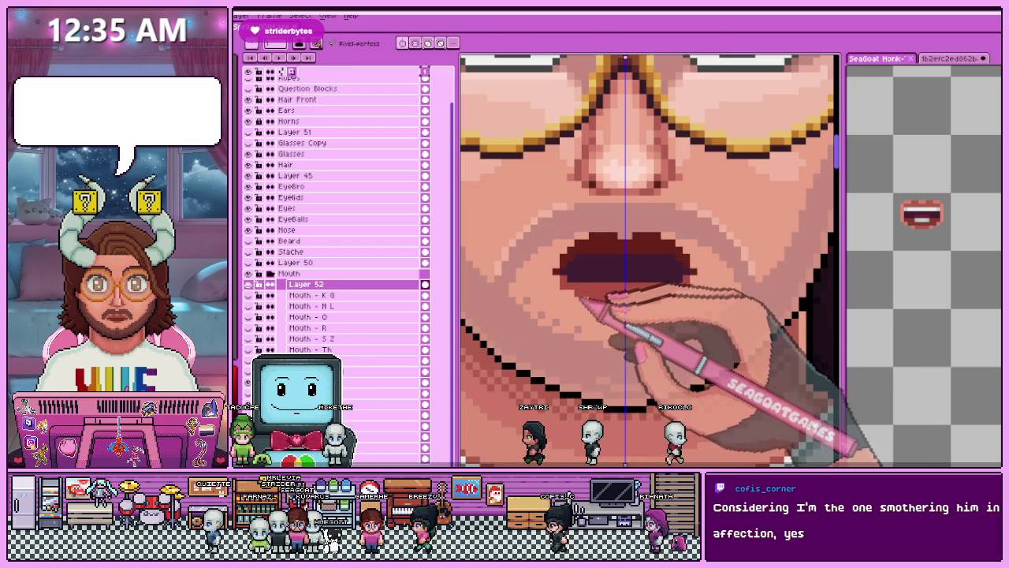
{"action": "scroll", "coordinate": [923, 221], "scroll_direction": "up", "scroll_amount": 2}
{"action": "scroll", "coordinate": [923, 221], "scroll_direction": "up", "scroll_amount": 2}
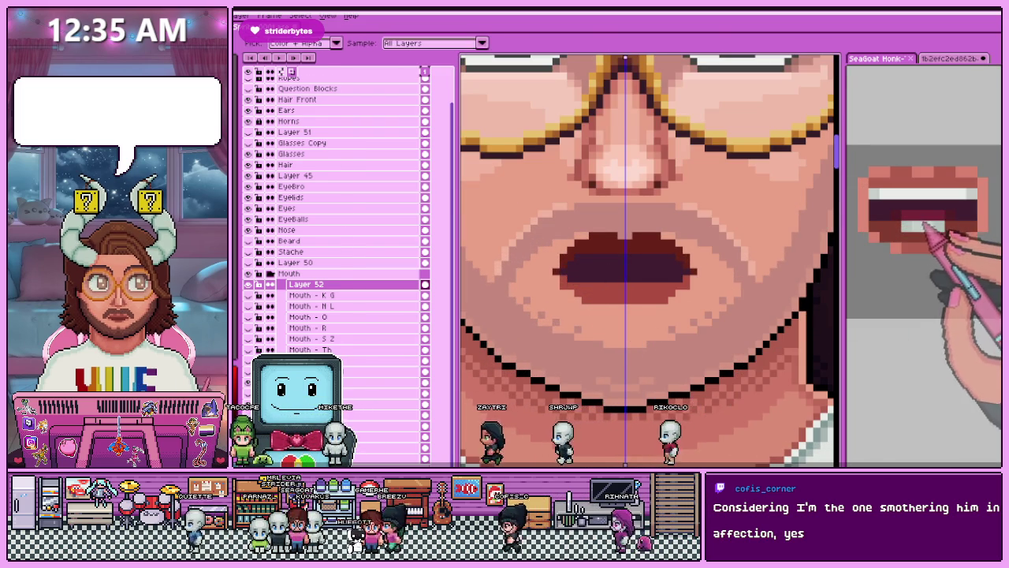
Compare the Layer 52 open mouth against the R Mouth reference sprite.
{"action": "scroll", "coordinate": [923, 220], "scroll_direction": "up", "scroll_amount": 2}
{"action": "scroll", "coordinate": [602, 260], "scroll_direction": "up", "scroll_amount": 2}
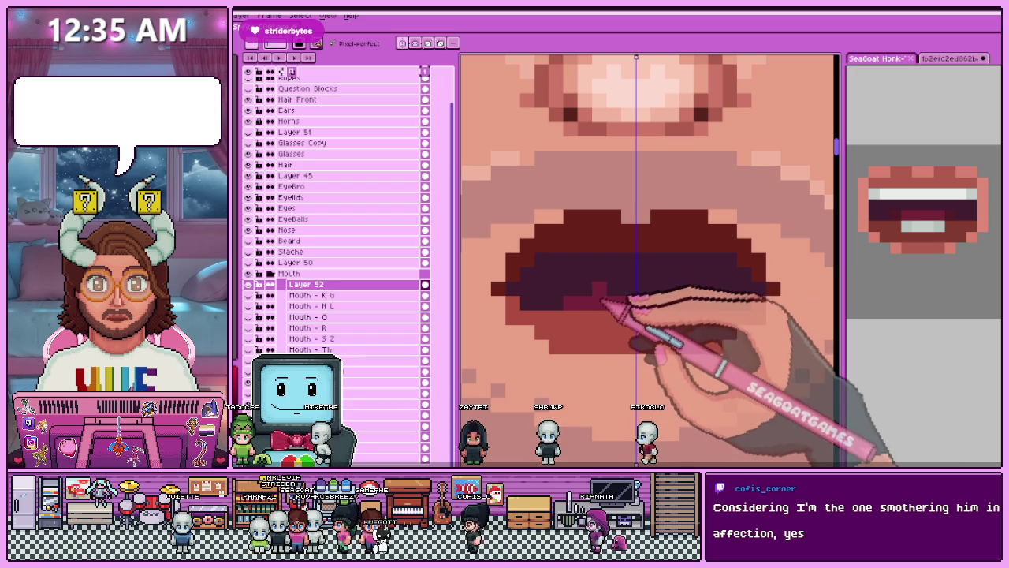
{"action": "key", "text": "ctrl+Tab"}
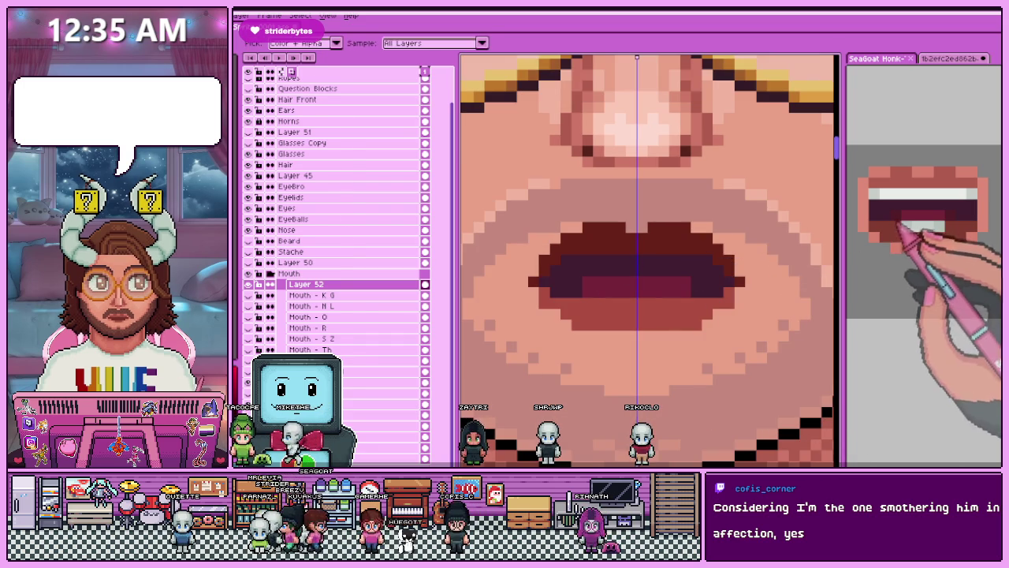
{"action": "key", "text": "ctrl+Tab"}
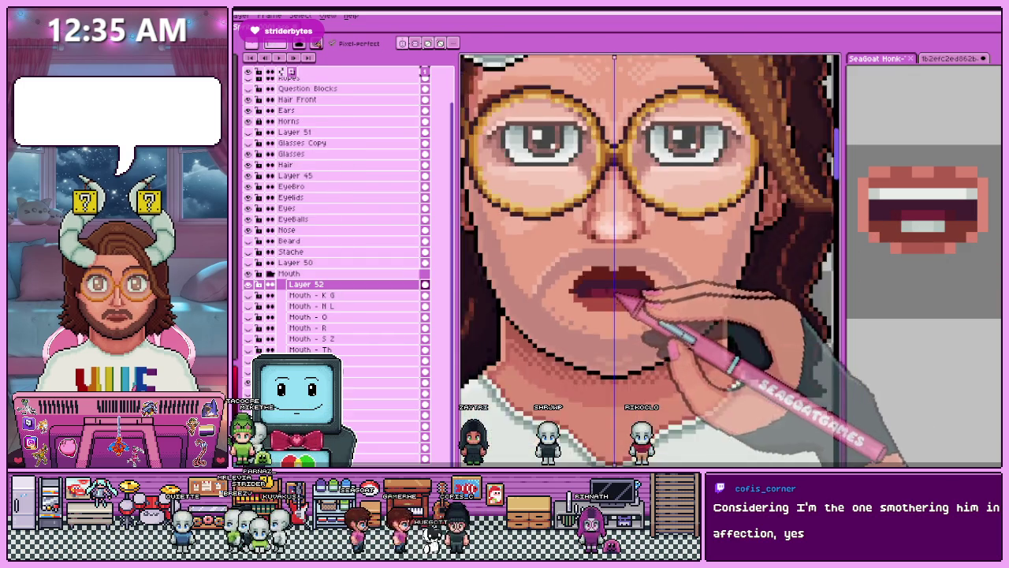
{"action": "scroll", "coordinate": [606, 300], "scroll_direction": "down", "scroll_amount": 3}
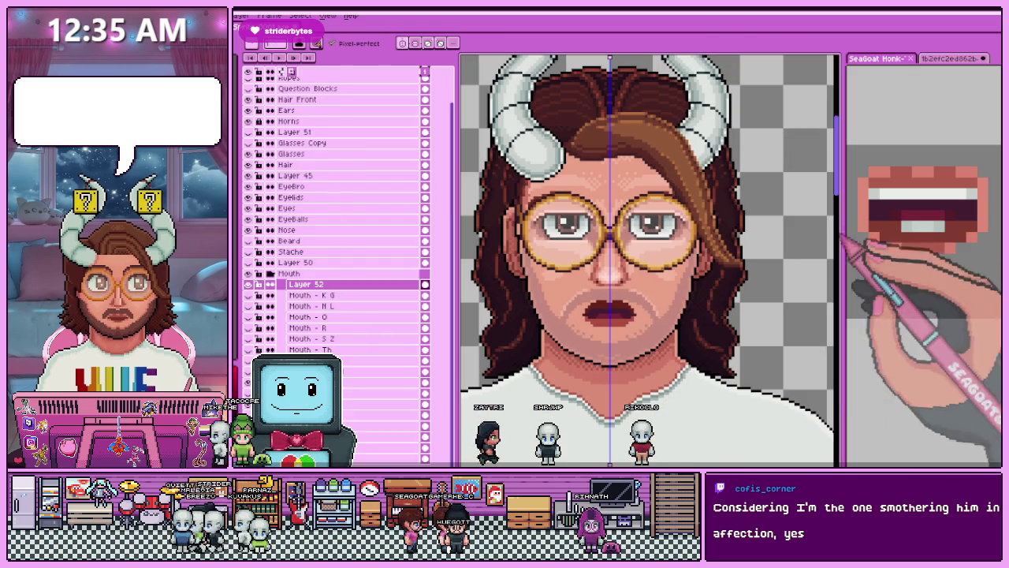
{"action": "key", "text": "ctrl+Tab"}
{"action": "scroll", "coordinate": [651, 260], "scroll_direction": "up", "scroll_amount": 3}
{"action": "key", "text": "ctrl+Tab"}
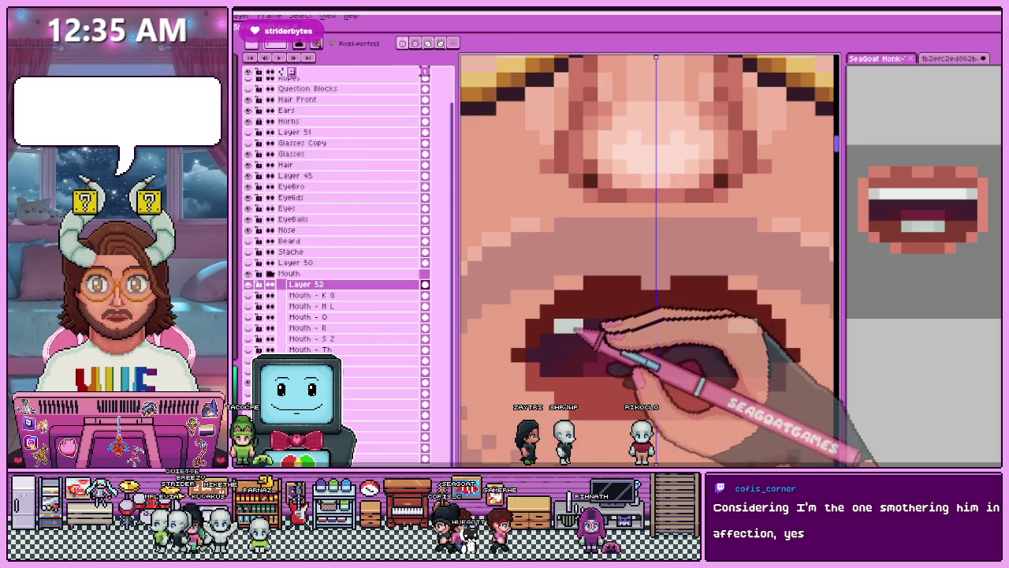
{"action": "key", "text": "ctrl+Tab"}
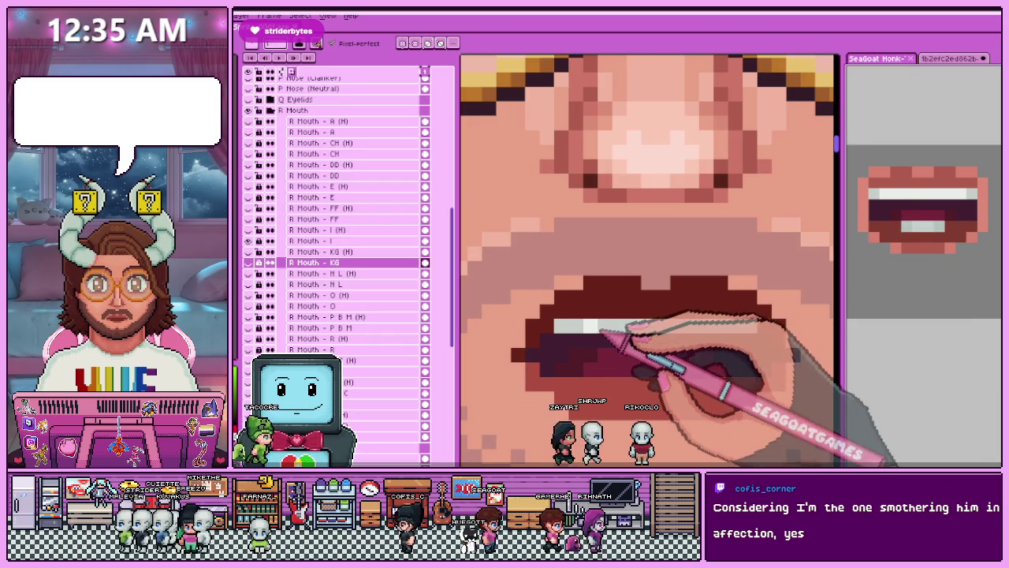
{"action": "key", "text": "ctrl+Tab"}
Pencil a white upper-teeth strip across the open mouth beneath the dark red upper lip.
{"action": "scroll", "coordinate": [615, 339], "scroll_direction": "down", "scroll_amount": 2}
{"action": "scroll", "coordinate": [618, 342], "scroll_direction": "down", "scroll_amount": 2}
{"action": "scroll", "coordinate": [623, 351], "scroll_direction": "down", "scroll_amount": 2}
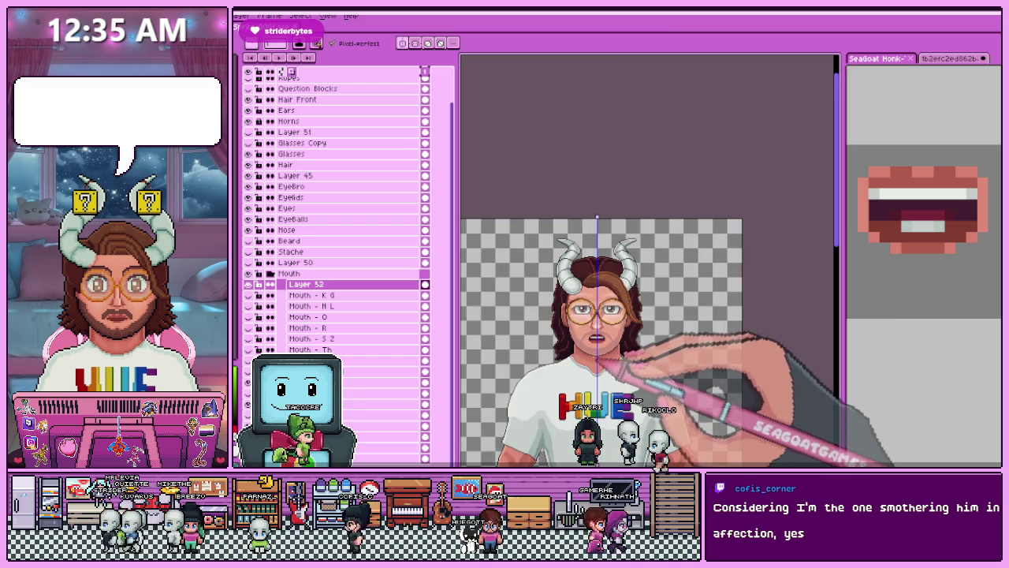
{"action": "scroll", "coordinate": [598, 361], "scroll_direction": "up", "scroll_amount": 2}
{"action": "scroll", "coordinate": [613, 289], "scroll_direction": "up", "scroll_amount": 2}
{"action": "scroll", "coordinate": [607, 326], "scroll_direction": "up", "scroll_amount": 2}
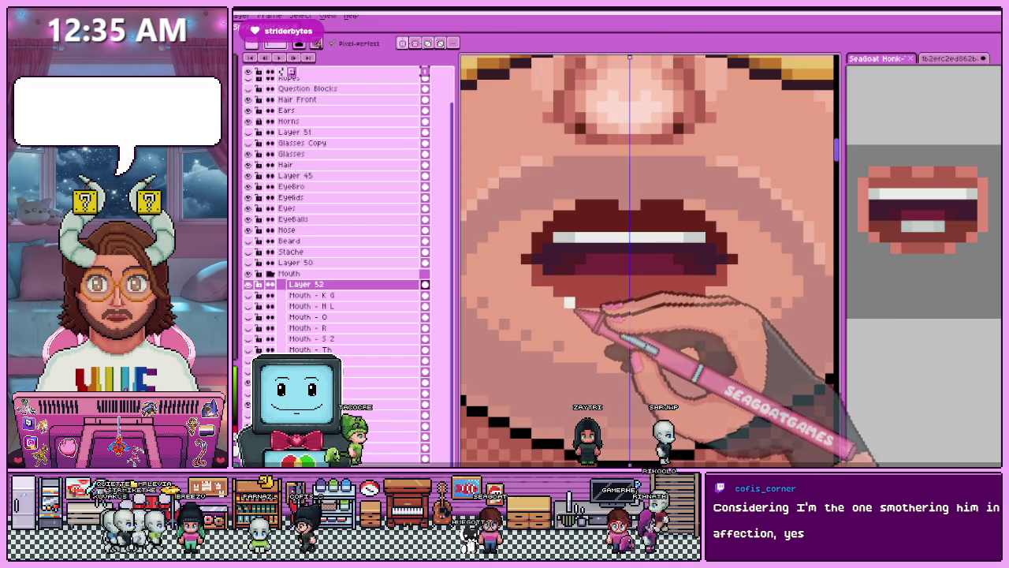
{"action": "scroll", "coordinate": [567, 302], "scroll_direction": "down", "scroll_amount": 3}
{"action": "scroll", "coordinate": [561, 302], "scroll_direction": "up", "scroll_amount": 4}
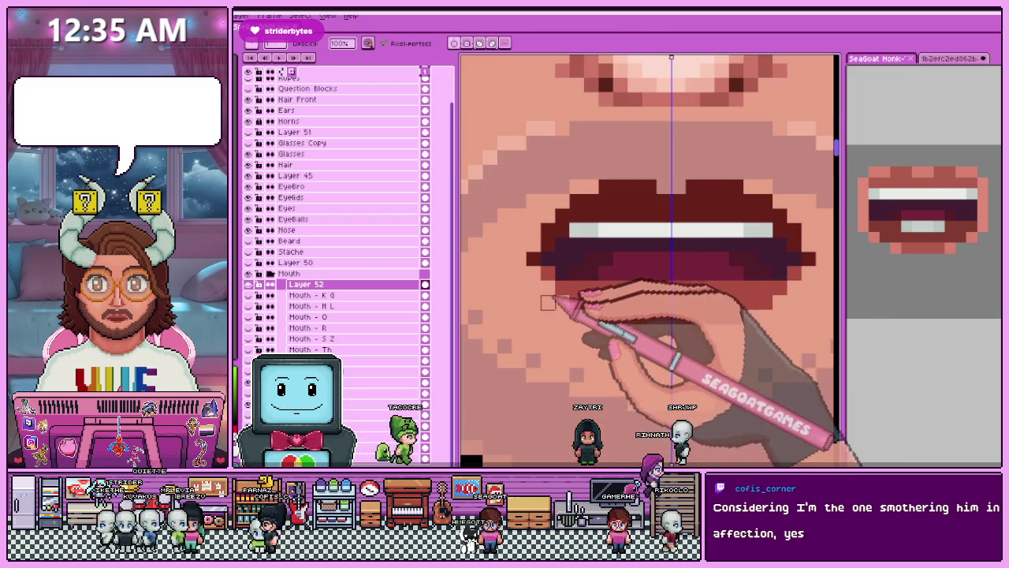
{"action": "scroll", "coordinate": [548, 303], "scroll_direction": "down", "scroll_amount": 3}
{"action": "scroll", "coordinate": [590, 360], "scroll_direction": "up", "scroll_amount": 2}
{"action": "scroll", "coordinate": [597, 293], "scroll_direction": "up", "scroll_amount": 2}
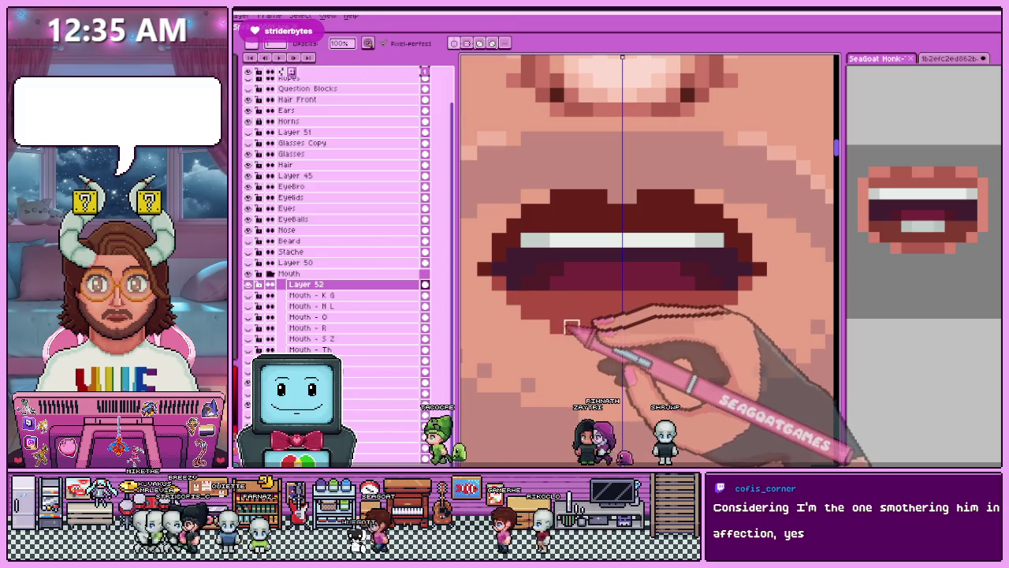
{"action": "scroll", "coordinate": [623, 315], "scroll_direction": "down", "scroll_amount": 2}
{"action": "scroll", "coordinate": [599, 331], "scroll_direction": "down", "scroll_amount": 1}
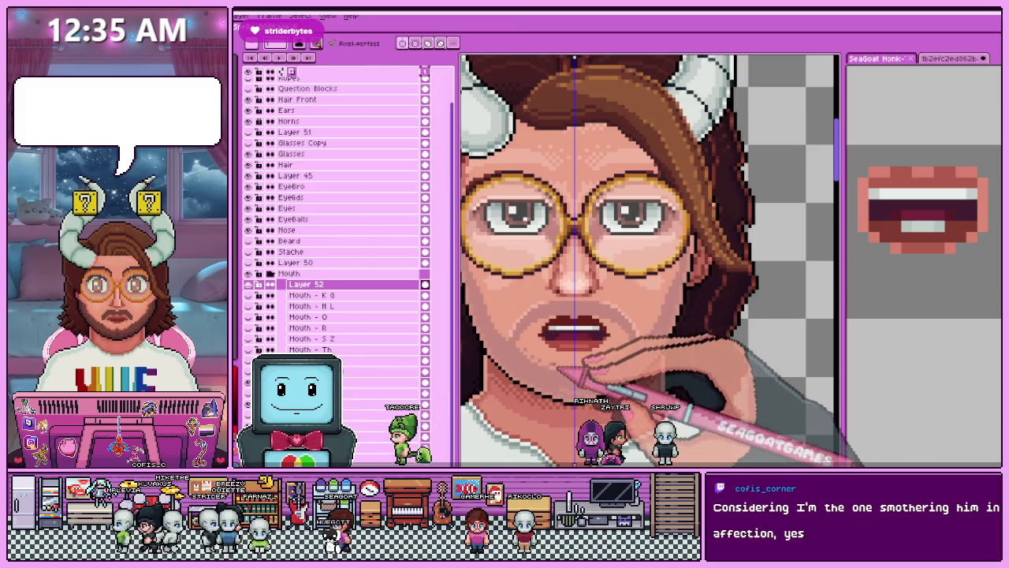
{"action": "scroll", "coordinate": [563, 347], "scroll_direction": "down", "scroll_amount": 1}
{"action": "scroll", "coordinate": [563, 347], "scroll_direction": "up", "scroll_amount": 2}
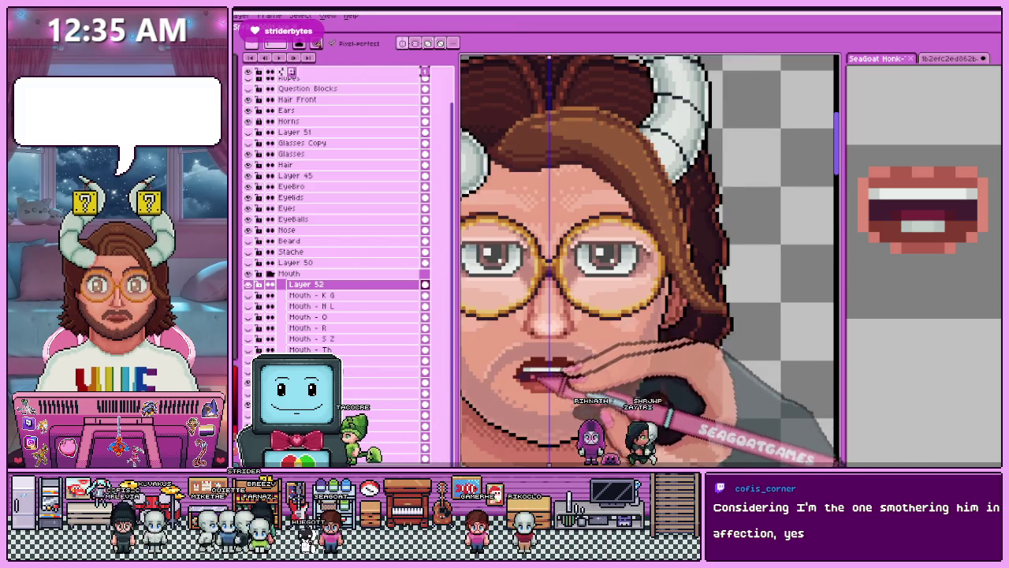
{"action": "scroll", "coordinate": [563, 347], "scroll_direction": "up", "scroll_amount": 2}
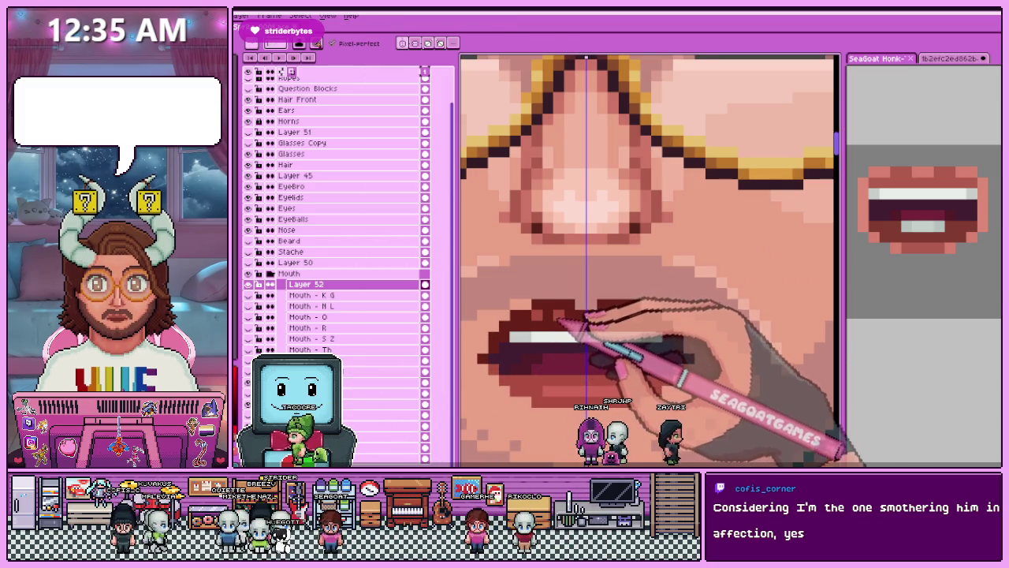
{"action": "scroll", "coordinate": [574, 379], "scroll_direction": "down", "scroll_amount": 1}
{"action": "scroll", "coordinate": [575, 379], "scroll_direction": "down", "scroll_amount": 1}
{"action": "scroll", "coordinate": [575, 379], "scroll_direction": "down", "scroll_amount": 1}
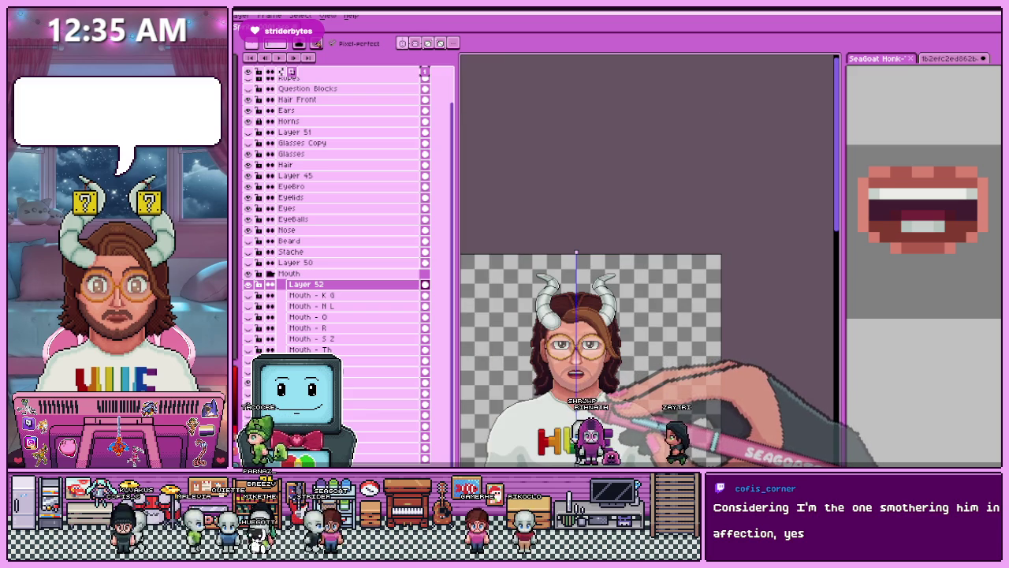
{"action": "scroll", "coordinate": [577, 390], "scroll_direction": "up", "scroll_amount": 3}
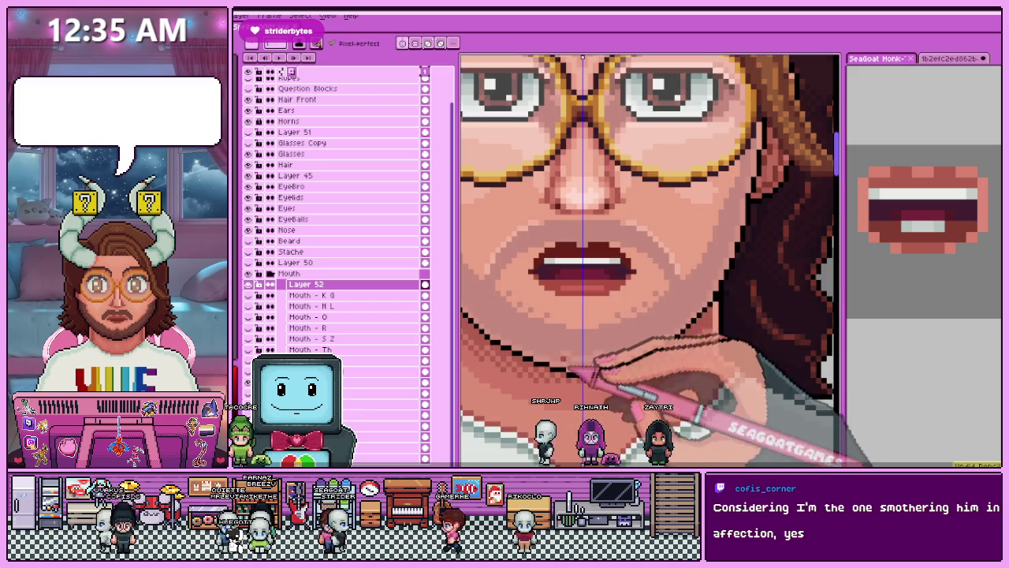
{"action": "scroll", "coordinate": [580, 309], "scroll_direction": "up", "scroll_amount": 2}
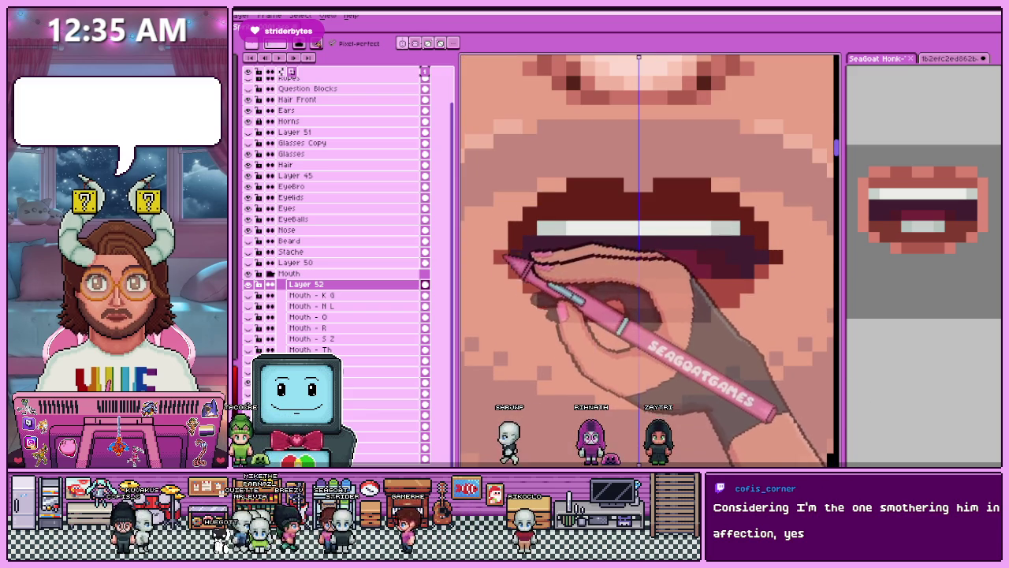
Sample a colour from the mouth and brighten the mouth corners with it.
{"action": "key", "text": "i"}
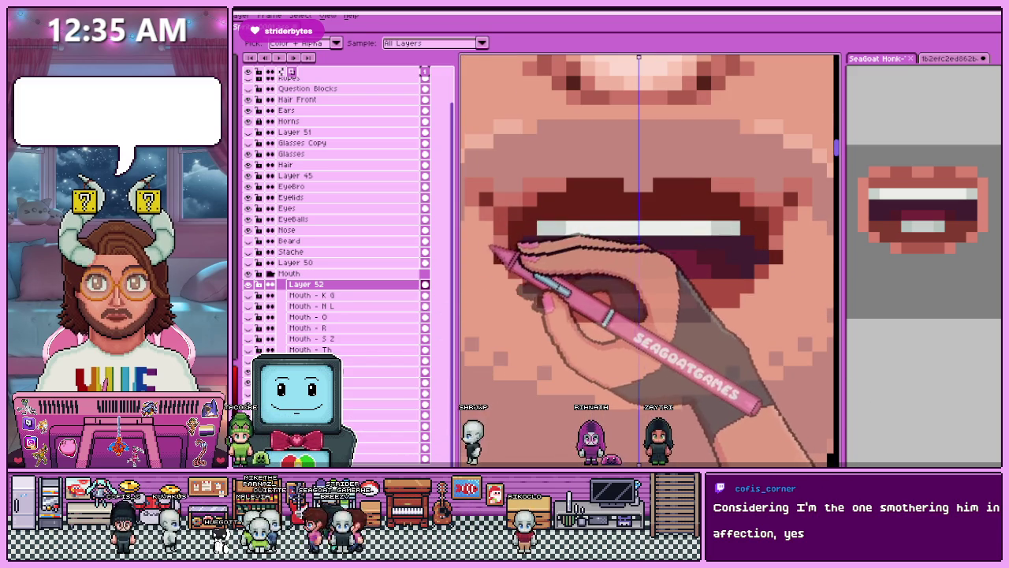
{"action": "key", "text": "b"}
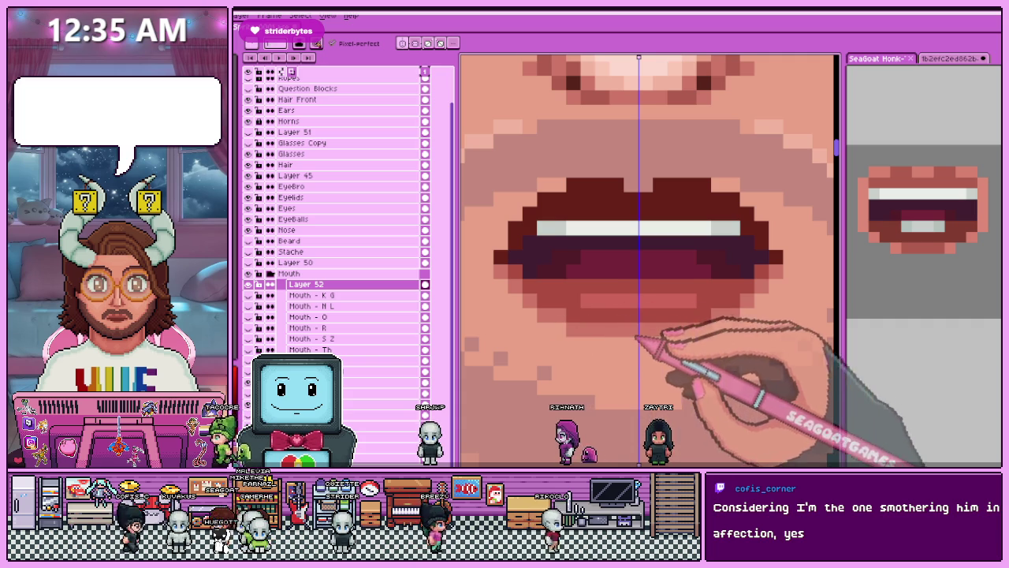
{"action": "scroll", "coordinate": [599, 323], "scroll_direction": "down", "scroll_amount": 3}
{"action": "scroll", "coordinate": [597, 311], "scroll_direction": "up", "scroll_amount": 3}
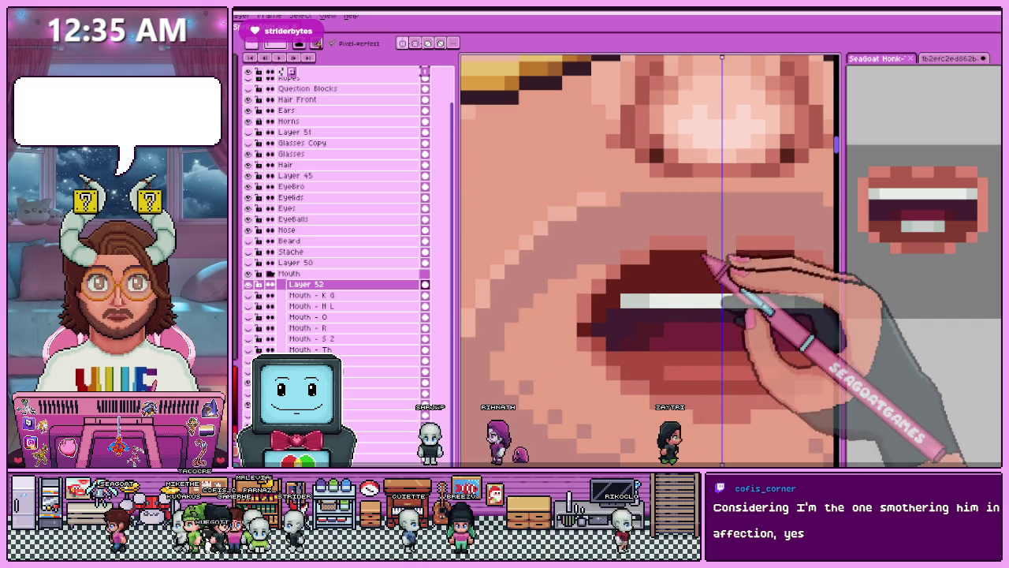
{"action": "scroll", "coordinate": [578, 335], "scroll_direction": "down", "scroll_amount": 2}
{"action": "scroll", "coordinate": [556, 371], "scroll_direction": "down", "scroll_amount": 2}
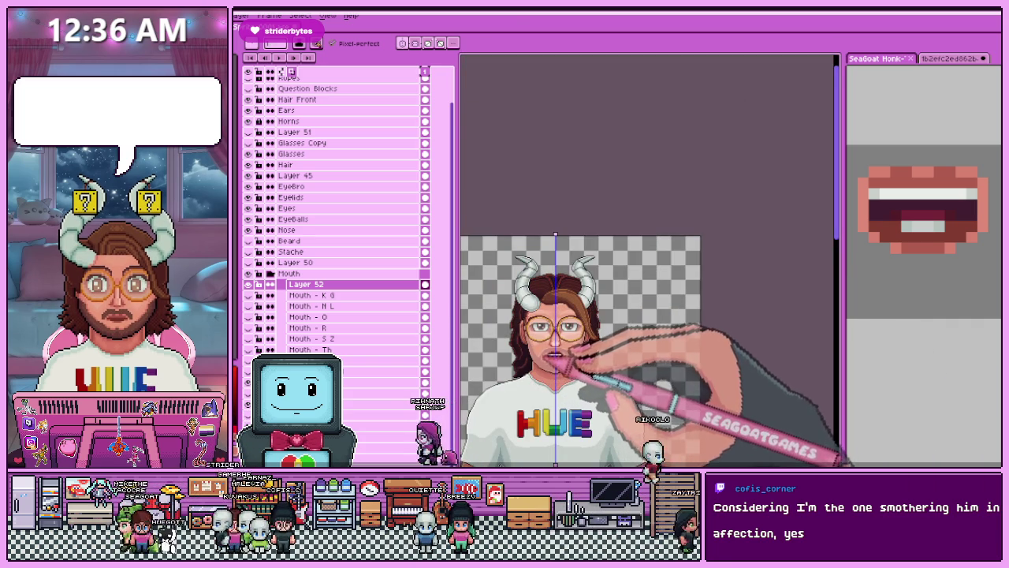
{"action": "scroll", "coordinate": [554, 357], "scroll_direction": "up", "scroll_amount": 3}
{"action": "scroll", "coordinate": [599, 339], "scroll_direction": "up", "scroll_amount": 1}
{"action": "scroll", "coordinate": [614, 330], "scroll_direction": "down", "scroll_amount": 2}
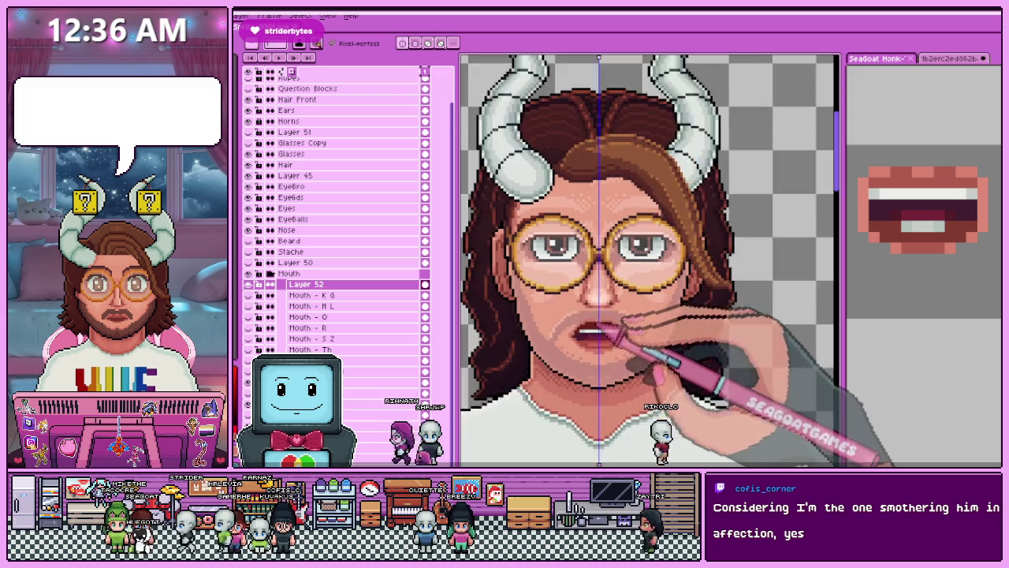
{"action": "scroll", "coordinate": [619, 335], "scroll_direction": "up", "scroll_amount": 1}
{"action": "scroll", "coordinate": [623, 343], "scroll_direction": "up", "scroll_amount": 1}
{"action": "scroll", "coordinate": [637, 356], "scroll_direction": "up", "scroll_amount": 1}
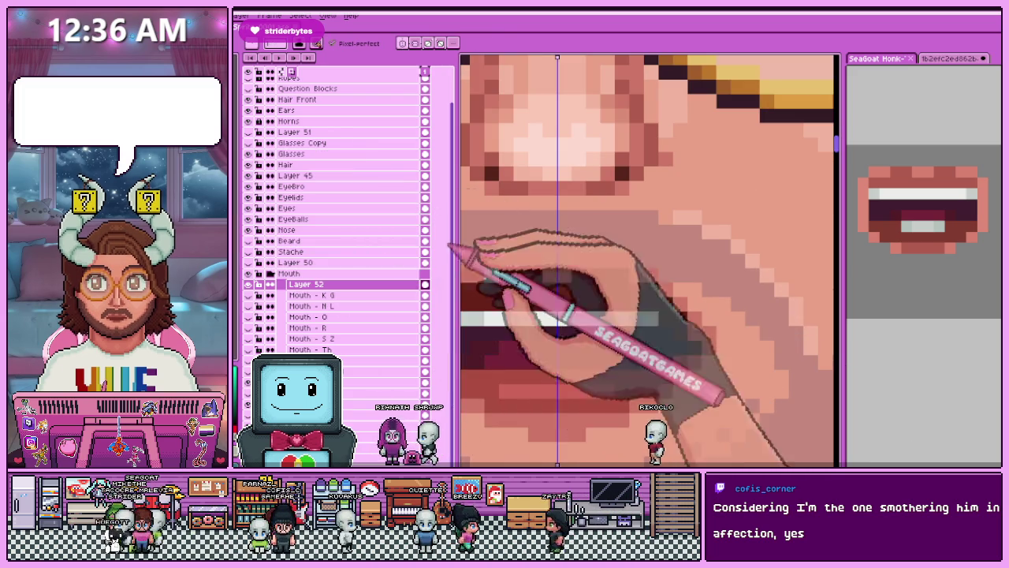
{"action": "scroll", "coordinate": [650, 260], "scroll_direction": "down", "scroll_amount": 1}
{"action": "scroll", "coordinate": [650, 260], "scroll_direction": "up", "scroll_amount": 2}
{"action": "scroll", "coordinate": [650, 260], "scroll_direction": "down", "scroll_amount": 2}
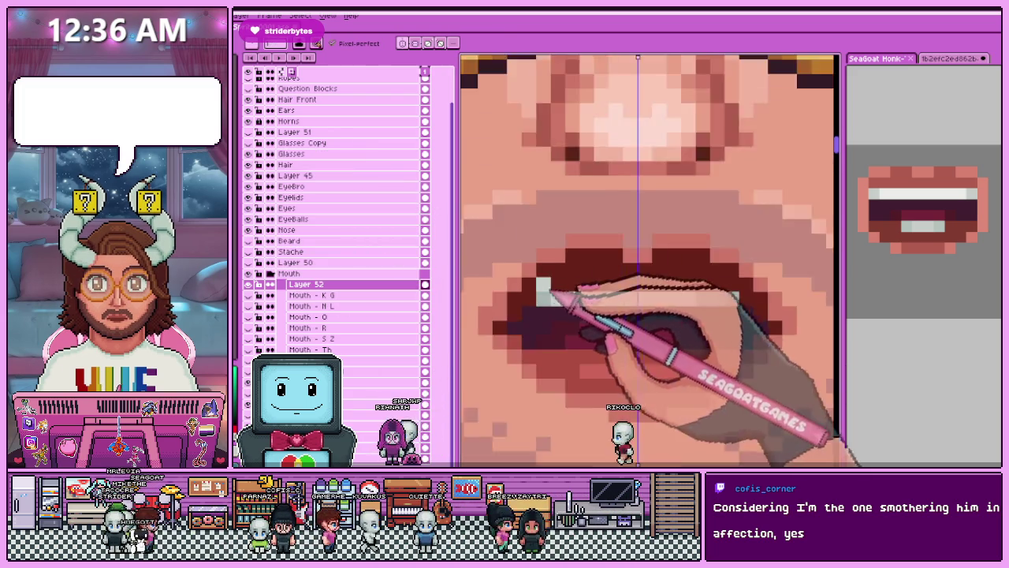
{"action": "scroll", "coordinate": [544, 285], "scroll_direction": "down", "scroll_amount": 2}
{"action": "scroll", "coordinate": [543, 299], "scroll_direction": "down", "scroll_amount": 1}
{"action": "scroll", "coordinate": [545, 331], "scroll_direction": "up", "scroll_amount": 1}
{"action": "scroll", "coordinate": [543, 332], "scroll_direction": "down", "scroll_amount": 2}
{"action": "scroll", "coordinate": [542, 339], "scroll_direction": "up", "scroll_amount": 1}
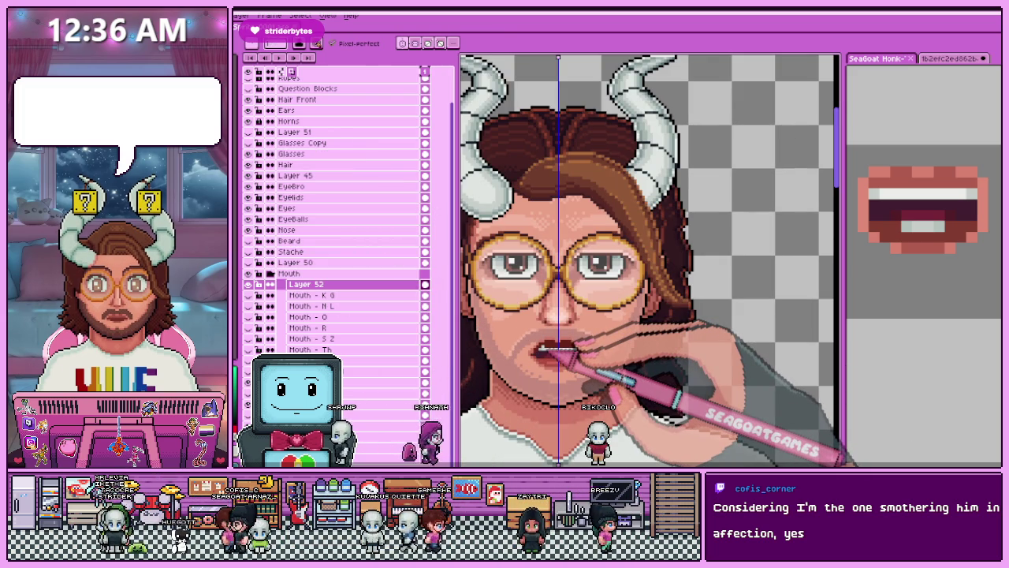
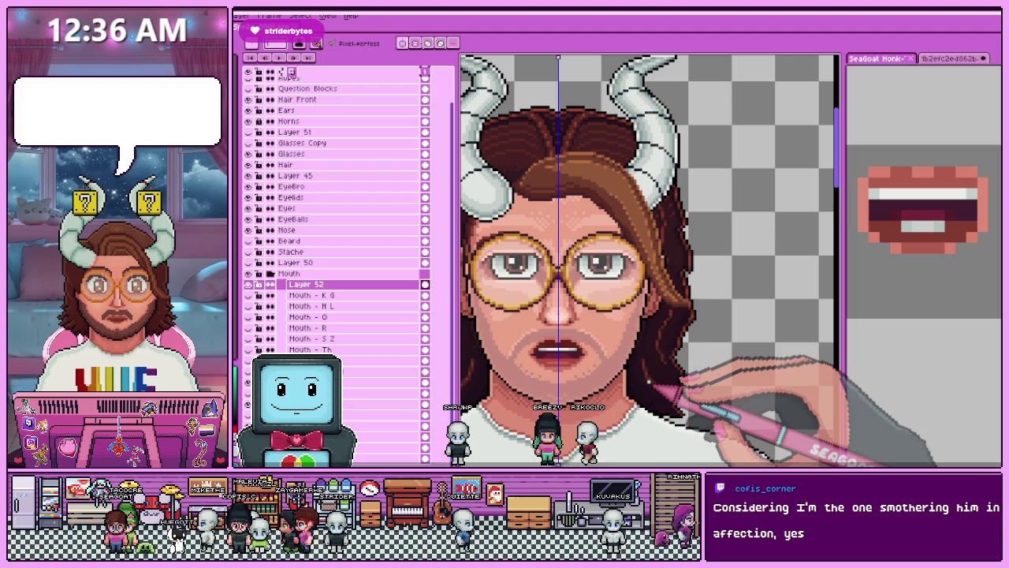
Review the R Mouth reference layers (KG (H) and I), then return to Layer 52.
{"action": "scroll", "coordinate": [527, 284], "scroll_direction": "up", "scroll_amount": 1}
{"action": "scroll", "coordinate": [540, 289], "scroll_direction": "up", "scroll_amount": 1}
{"action": "scroll", "coordinate": [543, 319], "scroll_direction": "up", "scroll_amount": 1}
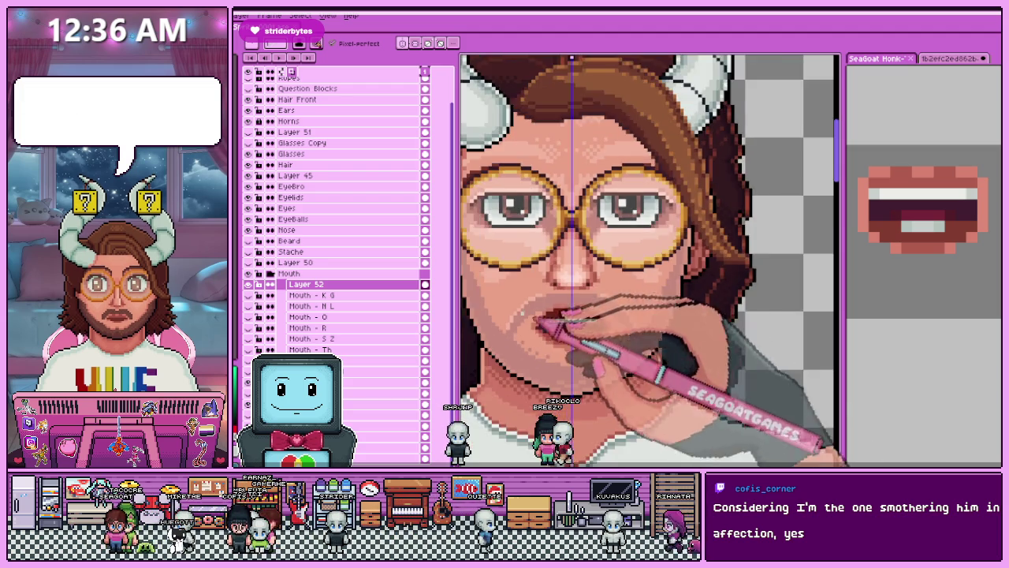
{"action": "scroll", "coordinate": [549, 319], "scroll_direction": "up", "scroll_amount": 2}
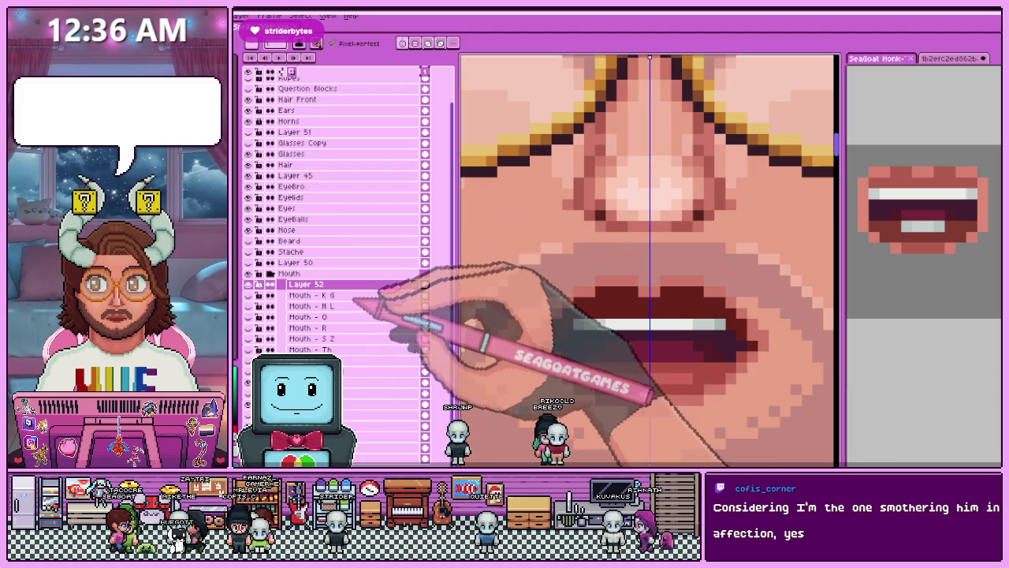
{"action": "key", "text": "ctrl+z"}
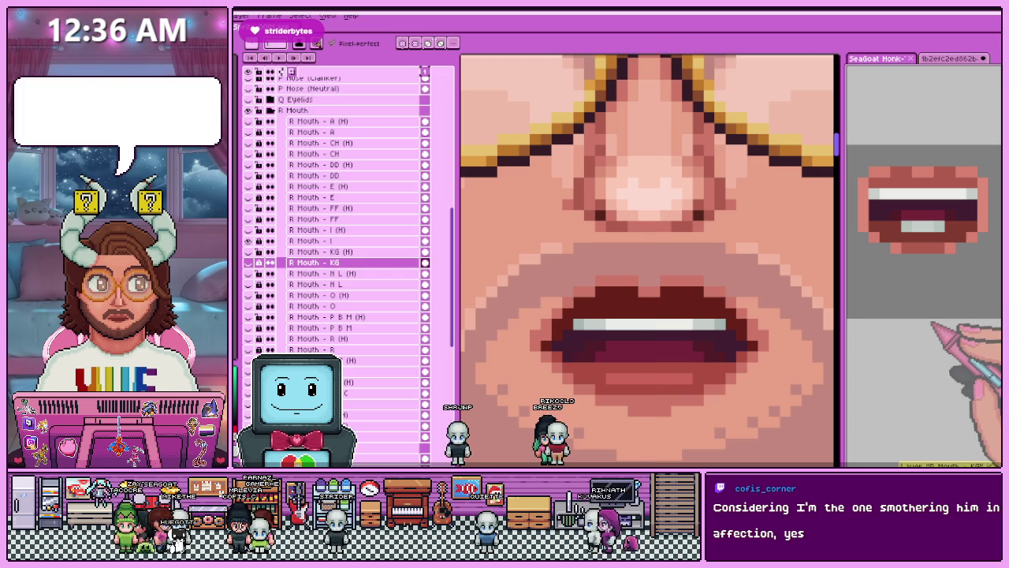
{"action": "left_click", "coordinate": [331, 251]}
{"action": "left_click", "coordinate": [331, 240]}
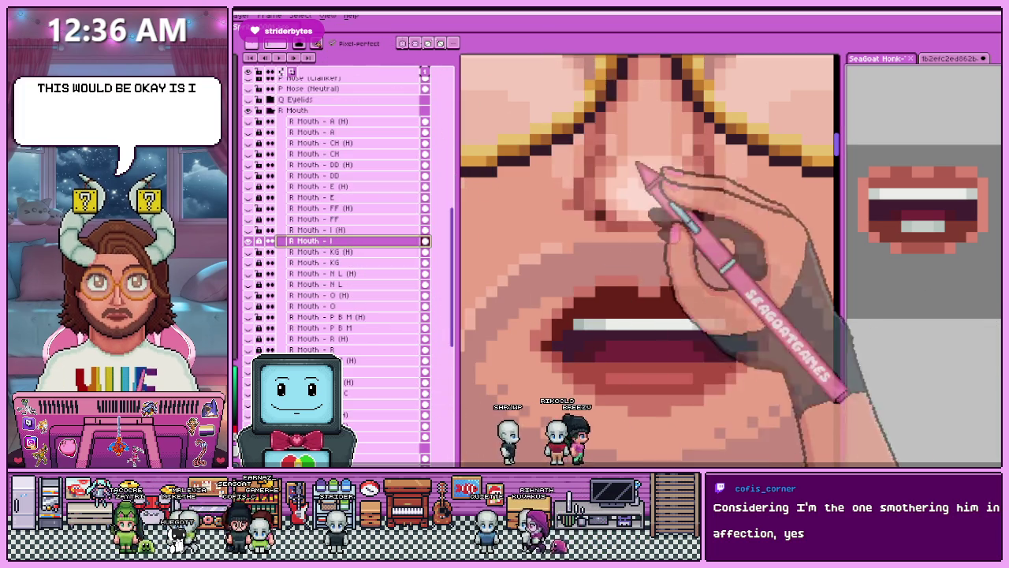
{"action": "scroll", "coordinate": [646, 303], "scroll_direction": "down", "scroll_amount": 5}
{"action": "key", "text": "ctrl+z"}
{"action": "scroll", "coordinate": [640, 298], "scroll_direction": "up", "scroll_amount": 5}
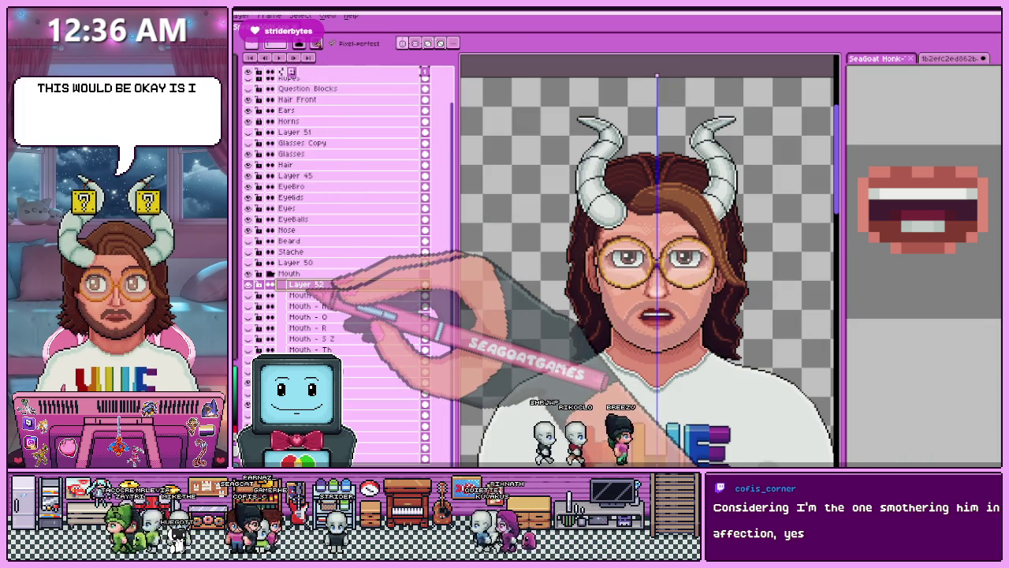
Rename Layer 52 to 'Mouth - I' and switch to the mouth-shapes reference sketch document.
{"action": "double_click", "coordinate": [308, 284]}
{"action": "type", "text": "Mouth -"}
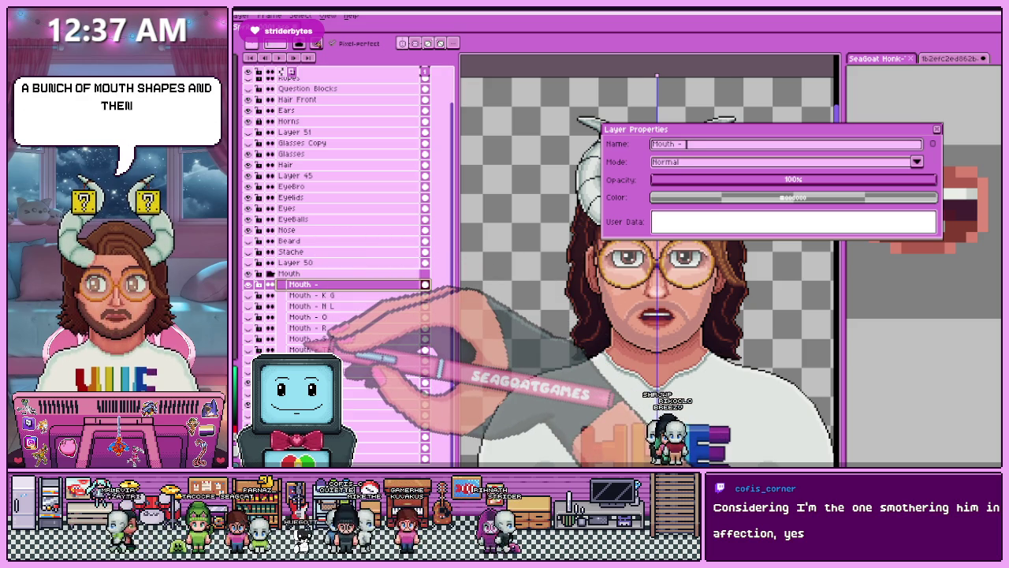
{"action": "scroll", "coordinate": [647, 268], "scroll_direction": "down", "scroll_amount": 2}
{"action": "scroll", "coordinate": [646, 268], "scroll_direction": "up", "scroll_amount": 2}
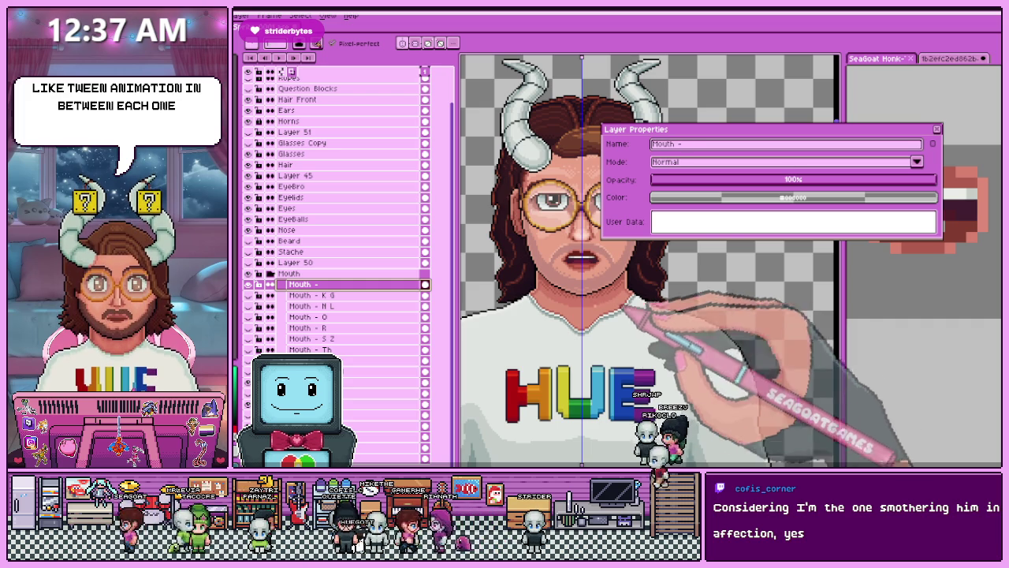
{"action": "scroll", "coordinate": [582, 248], "scroll_direction": "up", "scroll_amount": 2}
{"action": "type", "text": "I"}
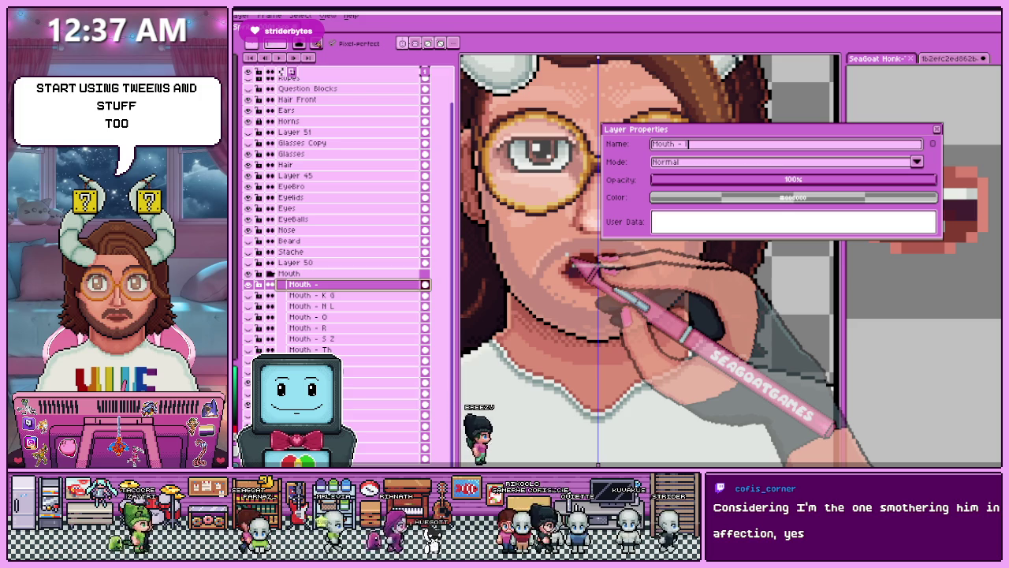
{"action": "key", "text": "Return"}
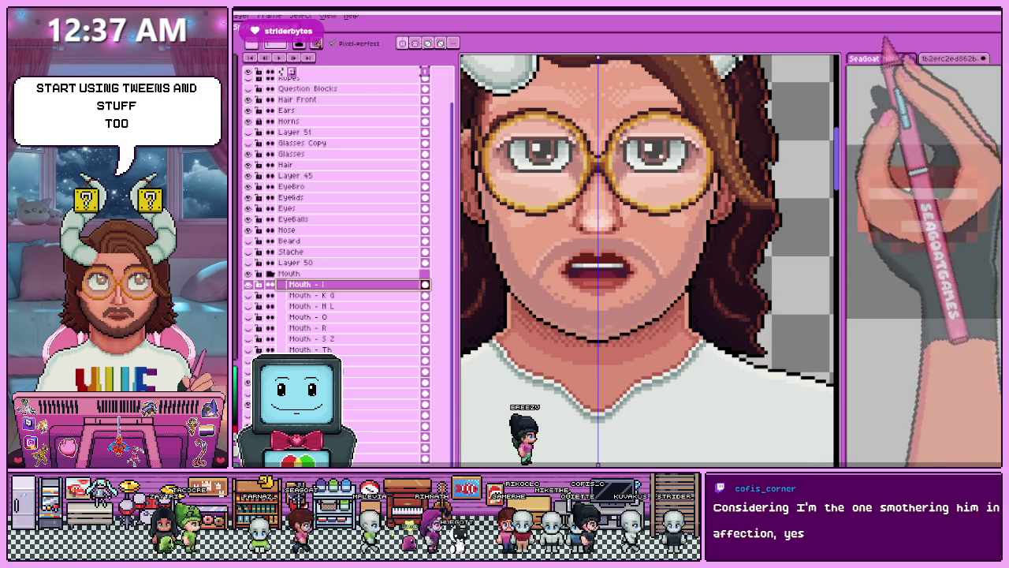
{"action": "key", "text": "ctrl+Tab"}
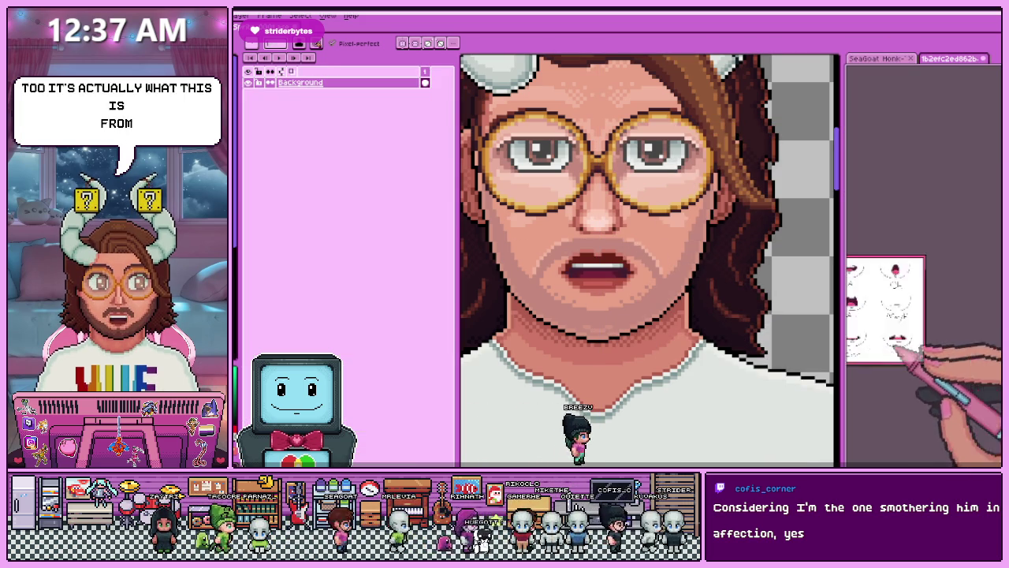
Return to the portrait document and select Layer 52 in the Mouth group.
{"action": "scroll", "coordinate": [898, 296], "scroll_direction": "up", "scroll_amount": 3}
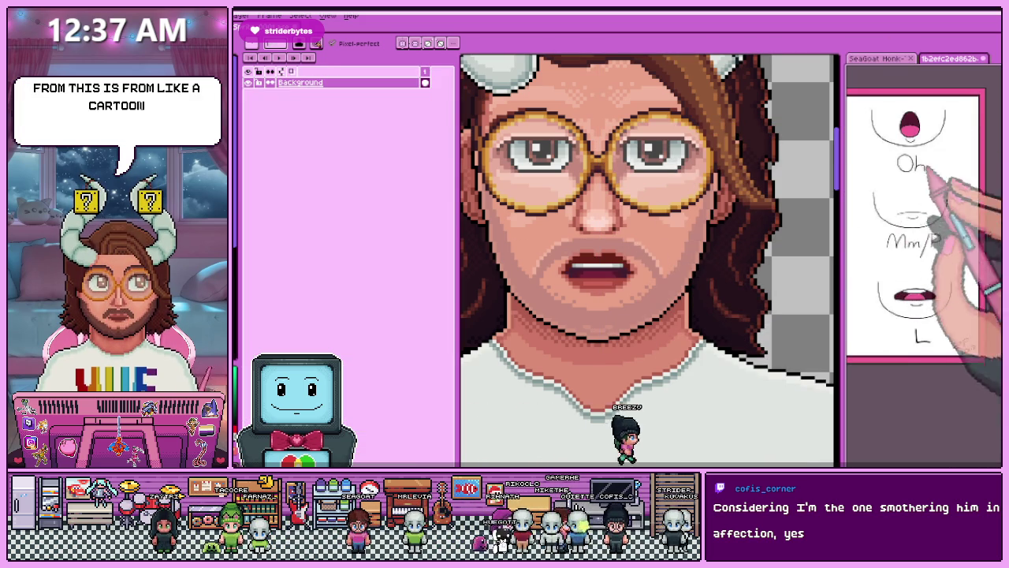
{"action": "scroll", "coordinate": [914, 236], "scroll_direction": "up", "scroll_amount": 1}
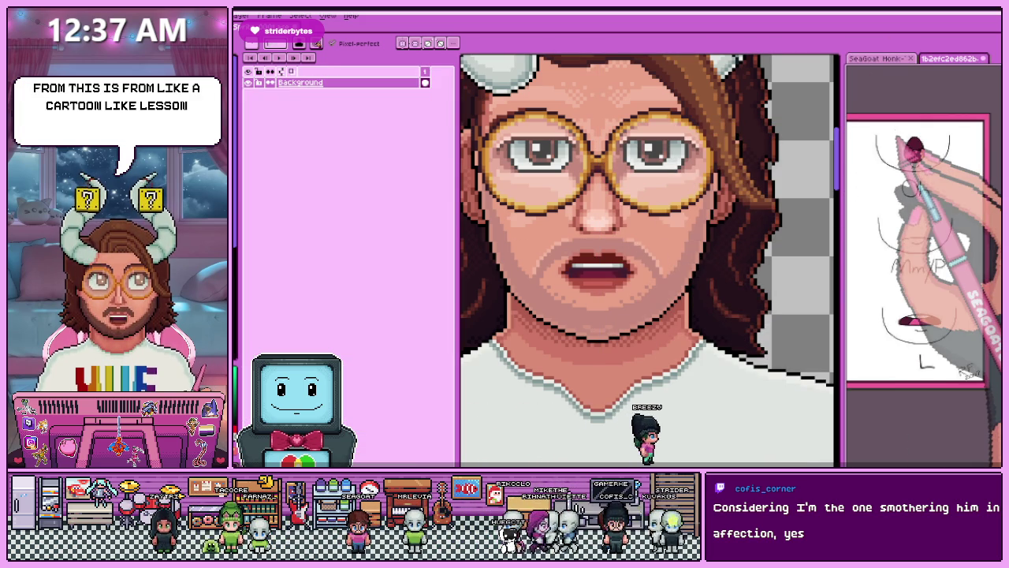
{"action": "key", "text": "ctrl+Tab"}
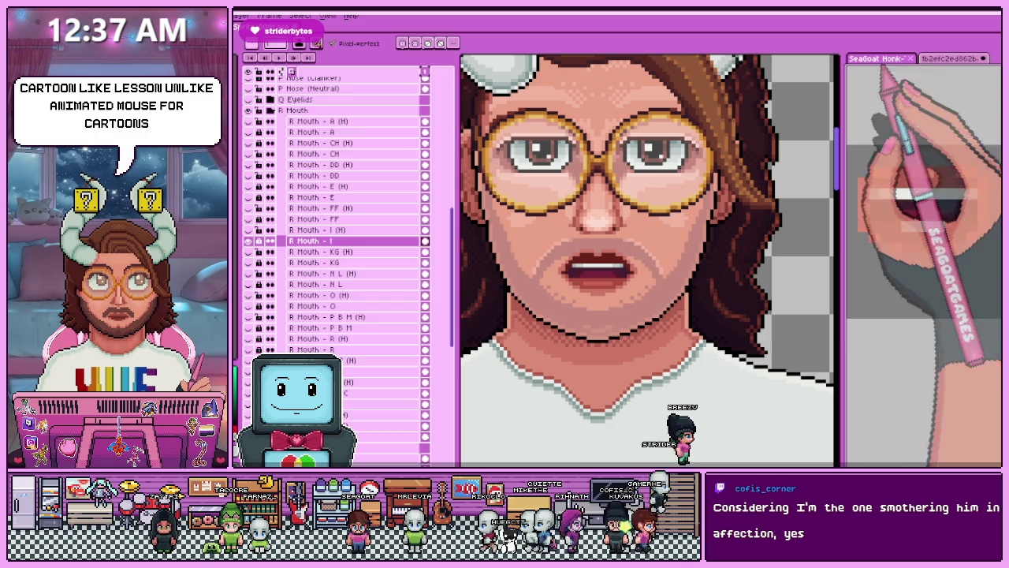
{"action": "scroll", "coordinate": [651, 260], "scroll_direction": "down", "scroll_amount": 5}
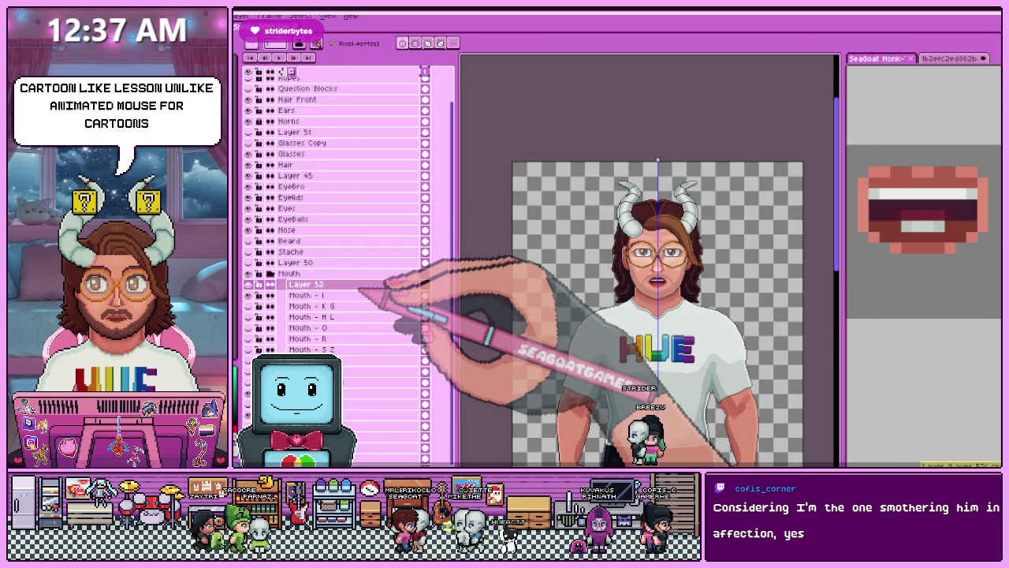
{"action": "left_click", "coordinate": [360, 285]}
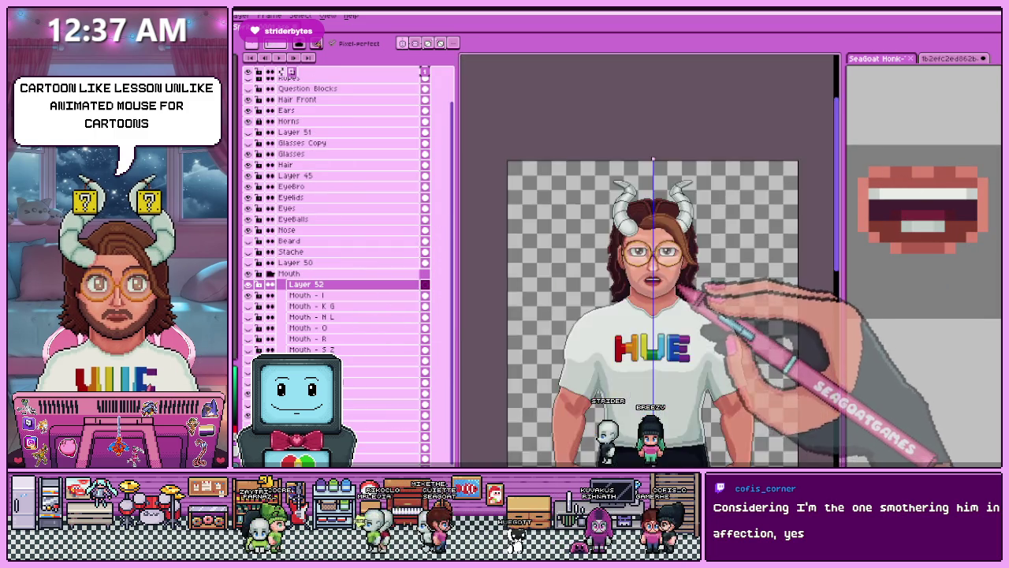
{"action": "scroll", "coordinate": [670, 272], "scroll_direction": "up", "scroll_amount": 5}
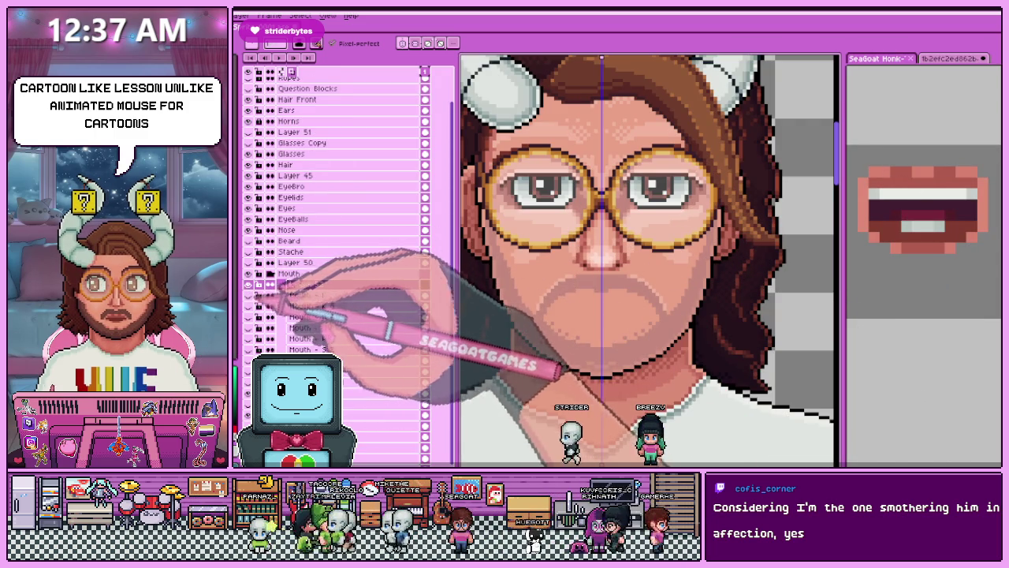
{"action": "scroll", "coordinate": [339, 261], "scroll_direction": "down", "scroll_amount": 10}
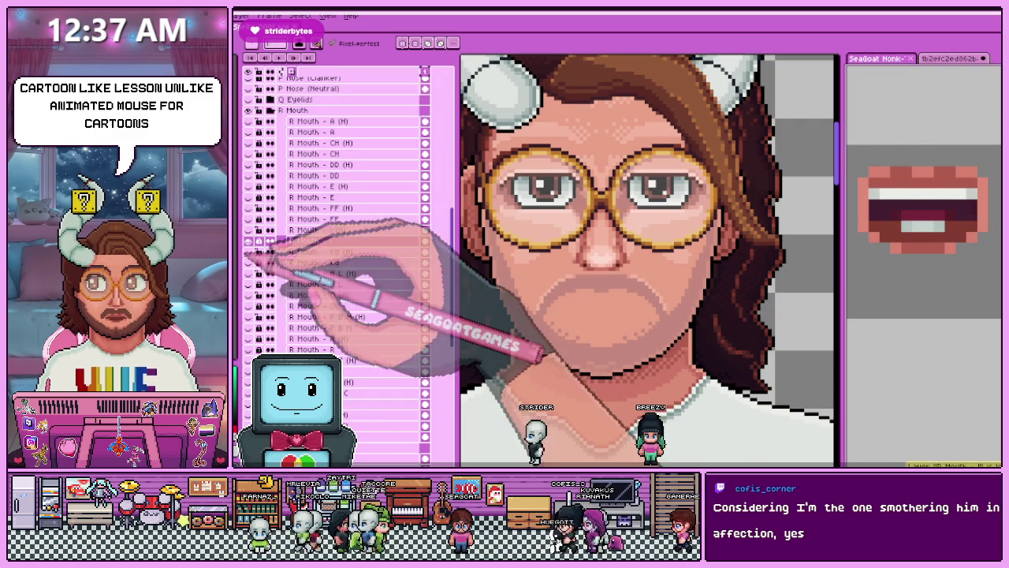
Show a different reference mouth shape, then reselect Layer 52 and start renaming it 'Mouth - F'.
{"action": "left_click", "coordinate": [251, 219]}
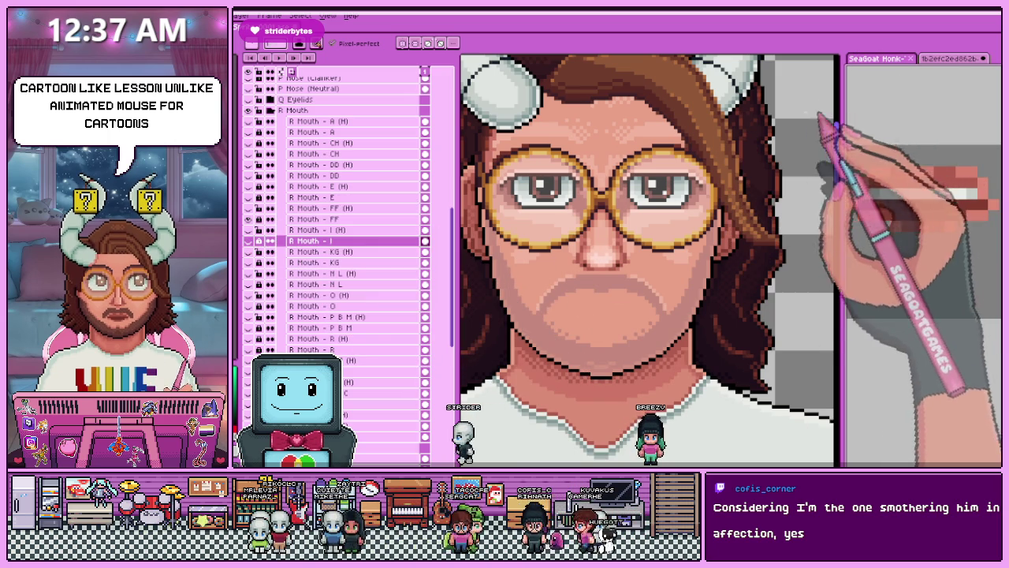
{"action": "left_click", "coordinate": [607, 331]}
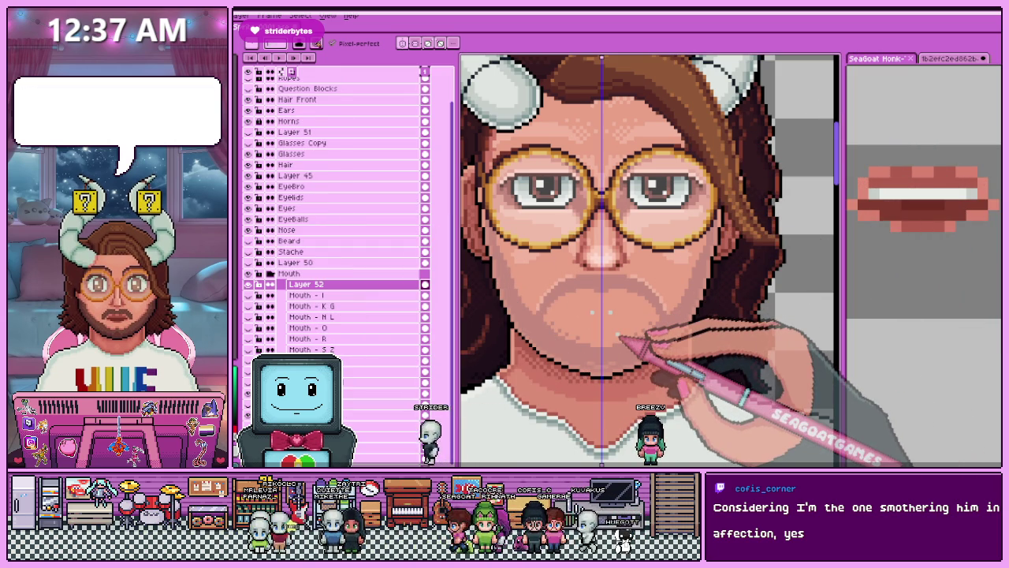
{"action": "key", "text": "b"}
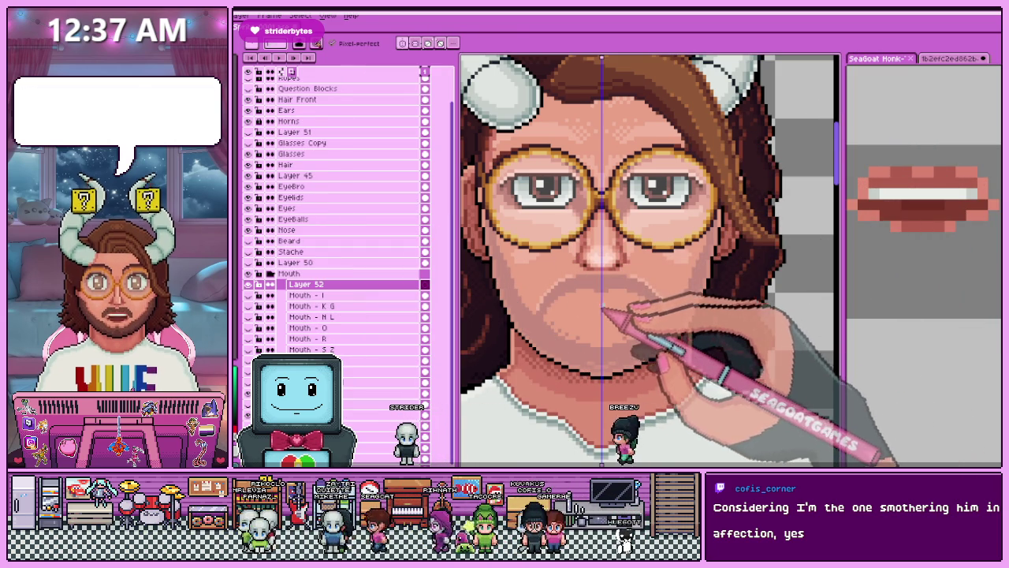
{"action": "scroll", "coordinate": [584, 366], "scroll_direction": "up", "scroll_amount": 1}
{"action": "double_click", "coordinate": [346, 284]}
{"action": "type", "text": "Mouth - F"}
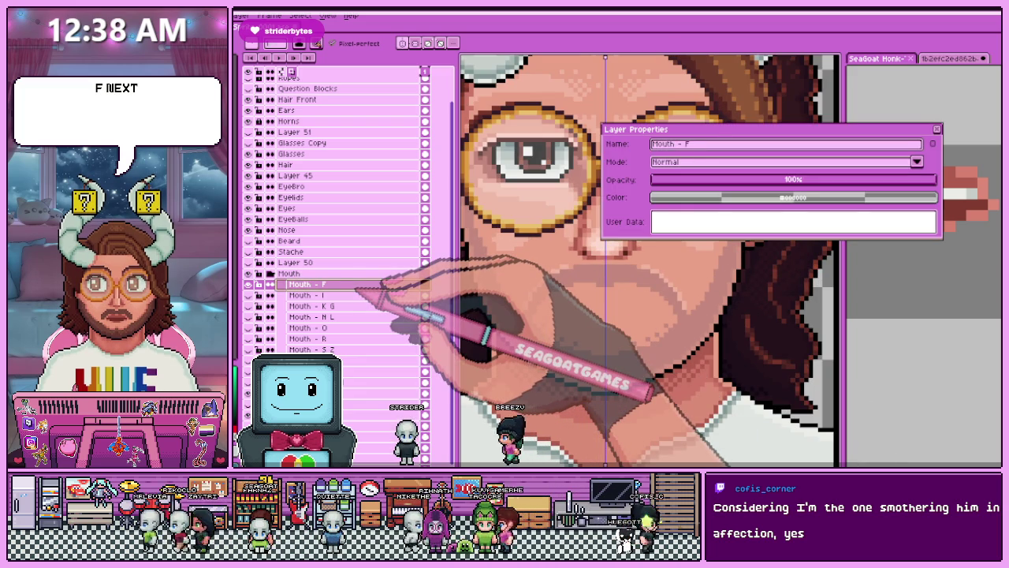
Confirm the name 'Mouth - F' and draw the light grey and white upper-teeth line across the mouth.
{"action": "key", "text": "Return"}
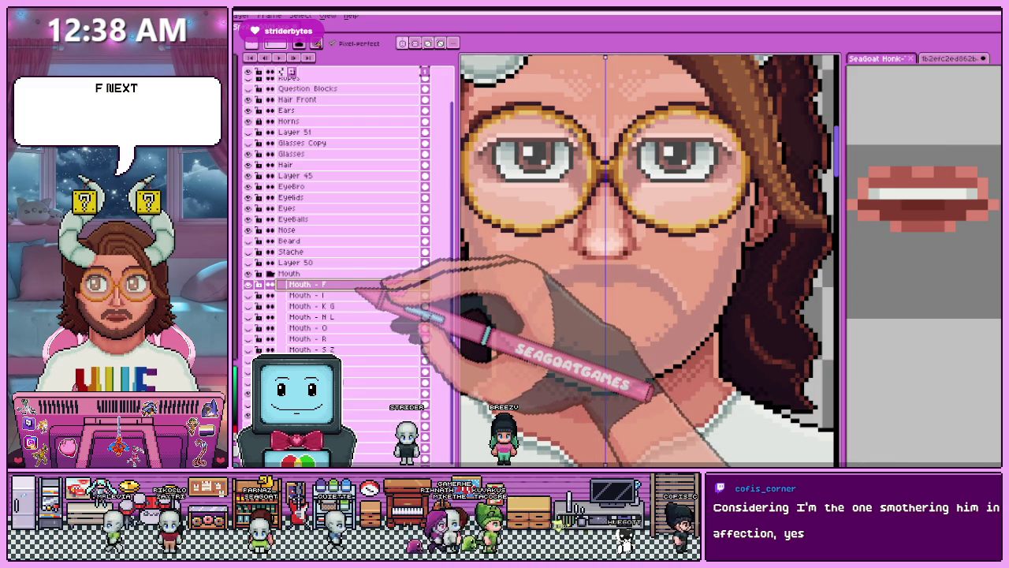
{"action": "key", "text": "i"}
{"action": "scroll", "coordinate": [339, 237], "scroll_direction": "down", "scroll_amount": 10}
{"action": "left_click", "coordinate": [877, 207]}
{"action": "key", "text": "b"}
{"action": "left_click_drag", "start_coordinate": [575, 300], "coordinate": [618, 304]}
{"action": "scroll", "coordinate": [618, 306], "scroll_direction": "up", "scroll_amount": 2}
{"action": "left_click_drag", "start_coordinate": [530, 287], "coordinate": [697, 287]}
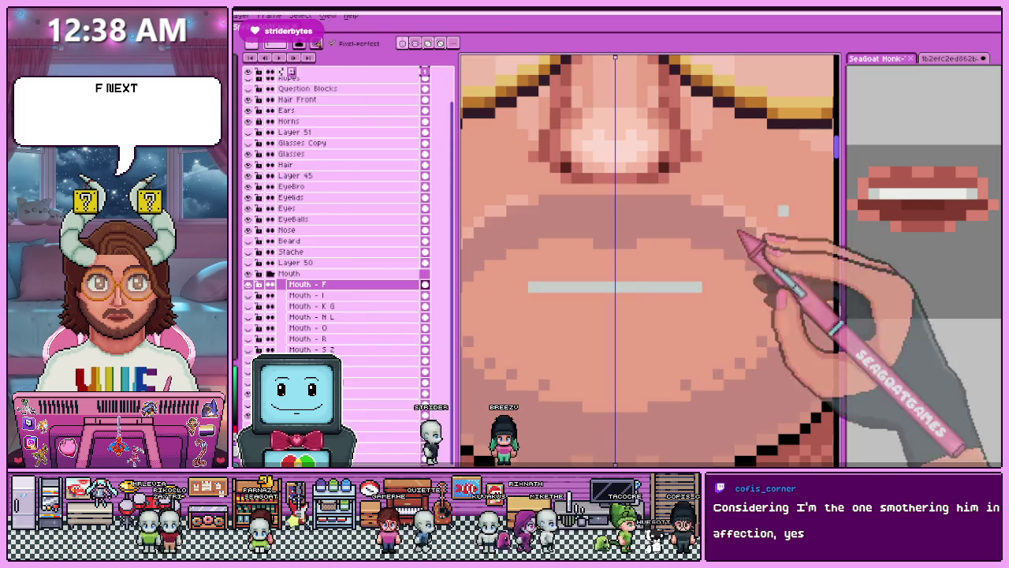
{"action": "left_click_drag", "start_coordinate": [552, 288], "coordinate": [599, 288]}
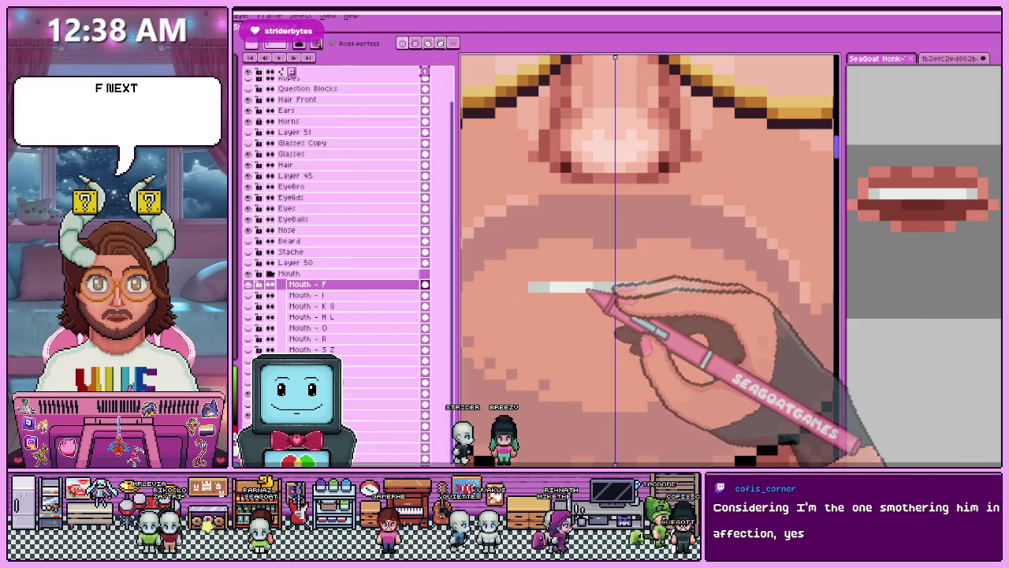
Sample lip colours from the canvas and paint the full lower lip under the teeth.
{"action": "key", "text": "i"}
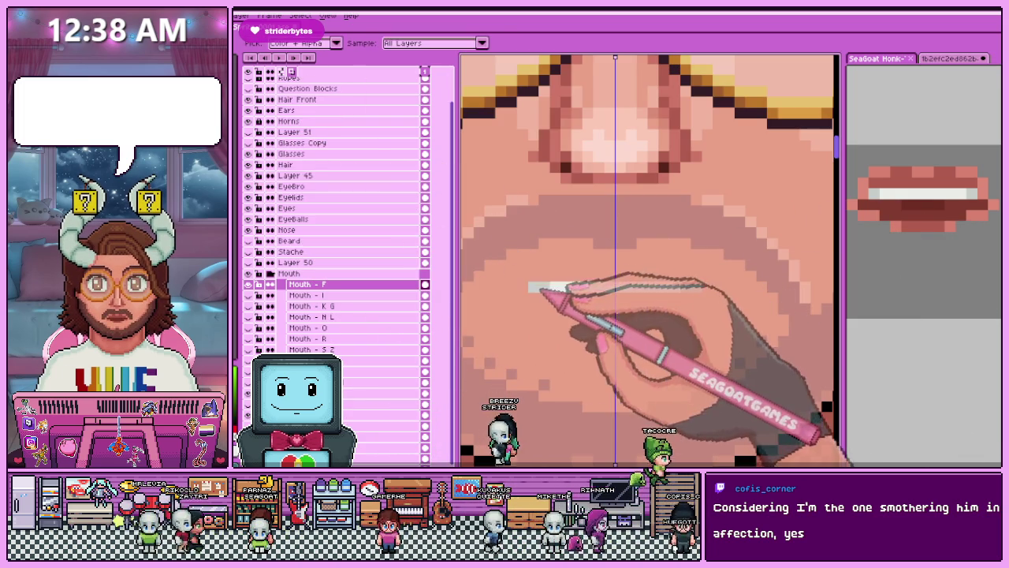
{"action": "key", "text": "b"}
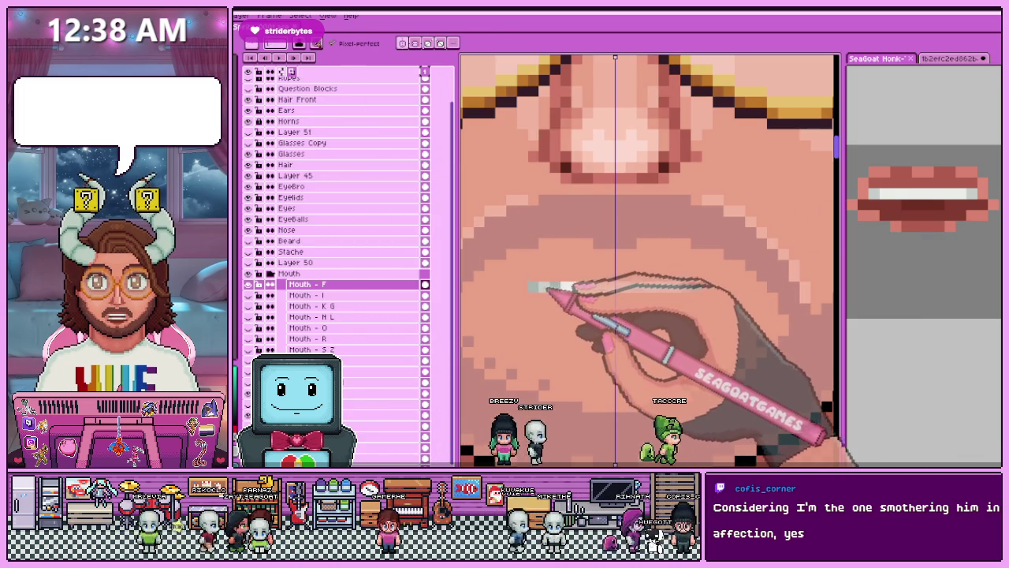
{"action": "scroll", "coordinate": [556, 284], "scroll_direction": "down", "scroll_amount": 2}
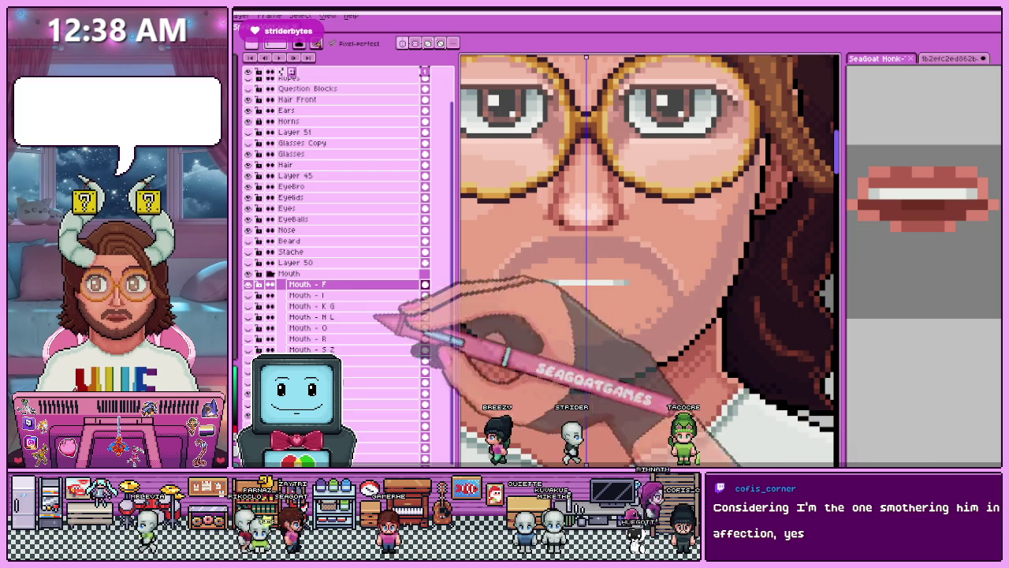
{"action": "key", "text": "i"}
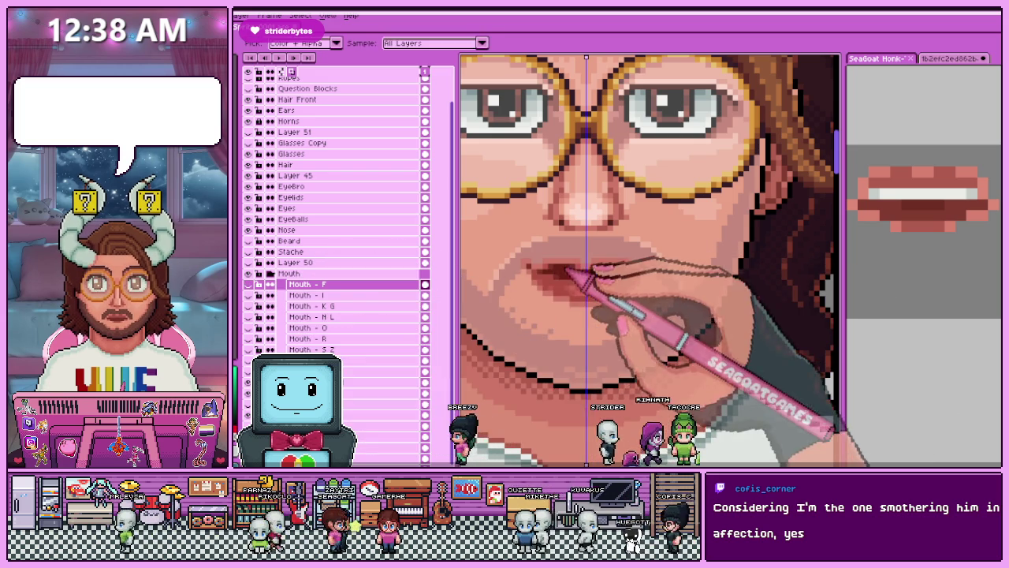
{"action": "key", "text": "b"}
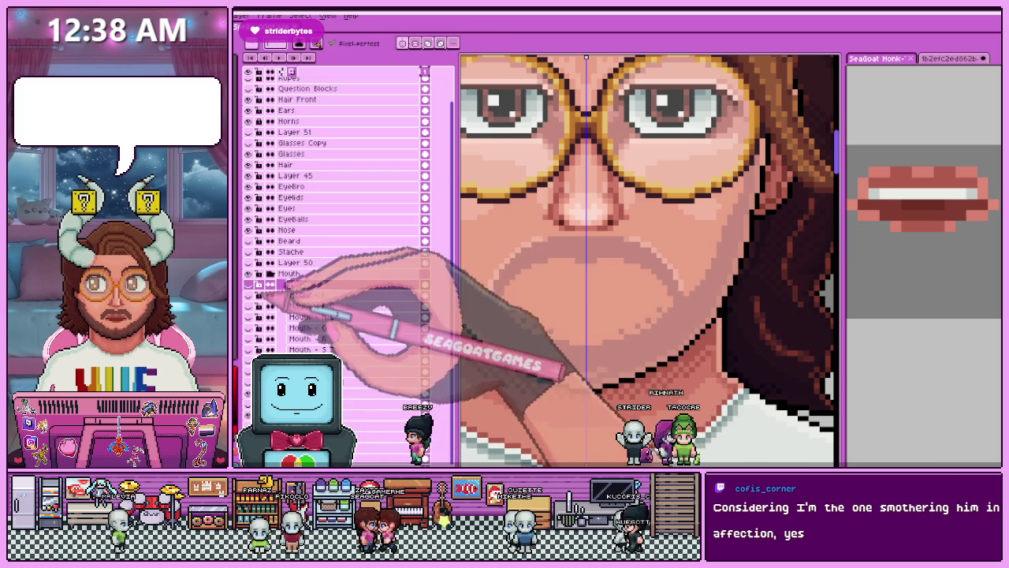
{"action": "scroll", "coordinate": [544, 276], "scroll_direction": "up", "scroll_amount": 3}
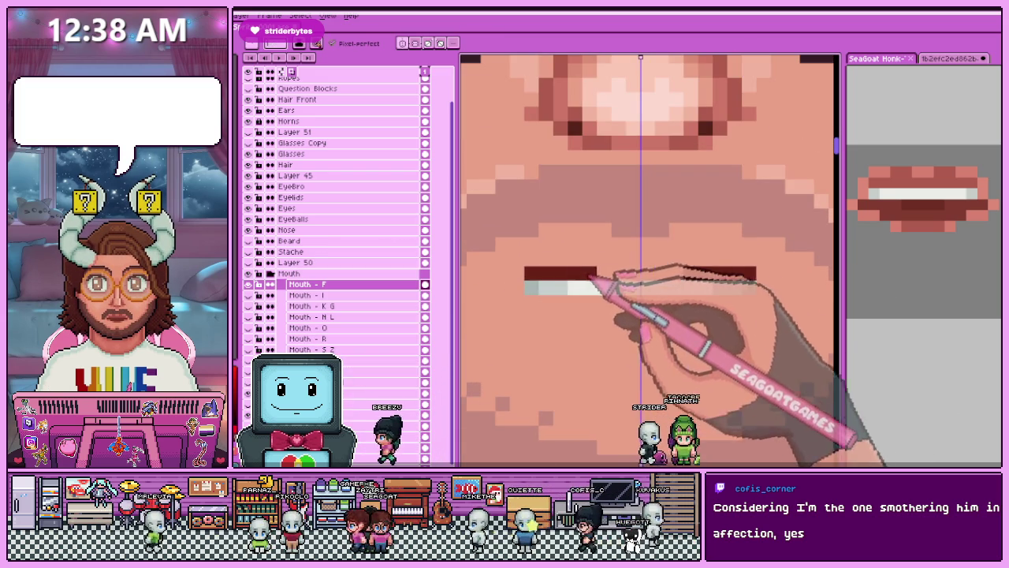
{"action": "scroll", "coordinate": [611, 252], "scroll_direction": "down", "scroll_amount": 2}
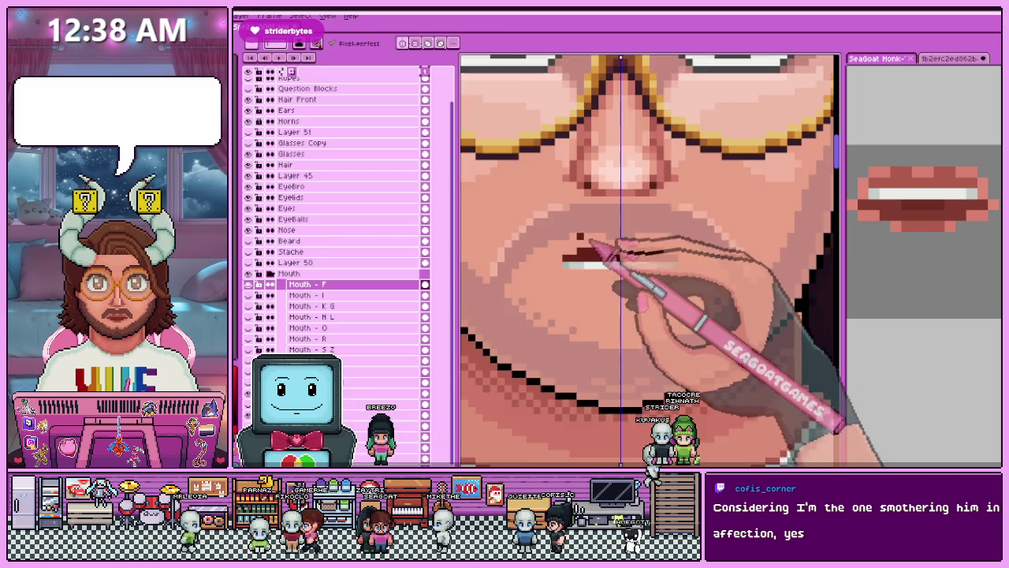
{"action": "scroll", "coordinate": [593, 248], "scroll_direction": "up", "scroll_amount": 2}
{"action": "scroll", "coordinate": [558, 265], "scroll_direction": "down", "scroll_amount": 2}
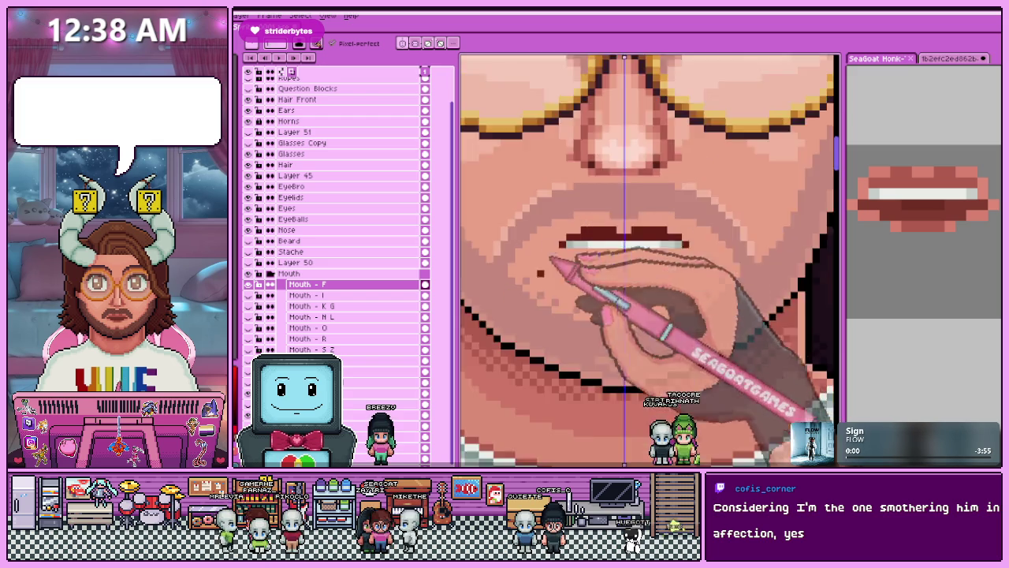
{"action": "scroll", "coordinate": [558, 272], "scroll_direction": "down", "scroll_amount": 1}
{"action": "scroll", "coordinate": [544, 279], "scroll_direction": "up", "scroll_amount": 3}
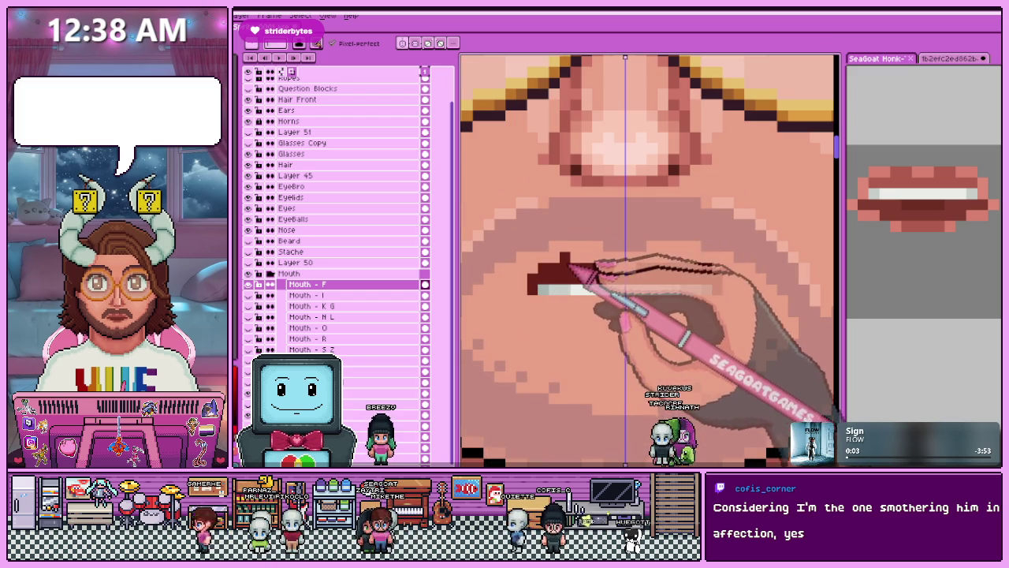
{"action": "key", "text": "i"}
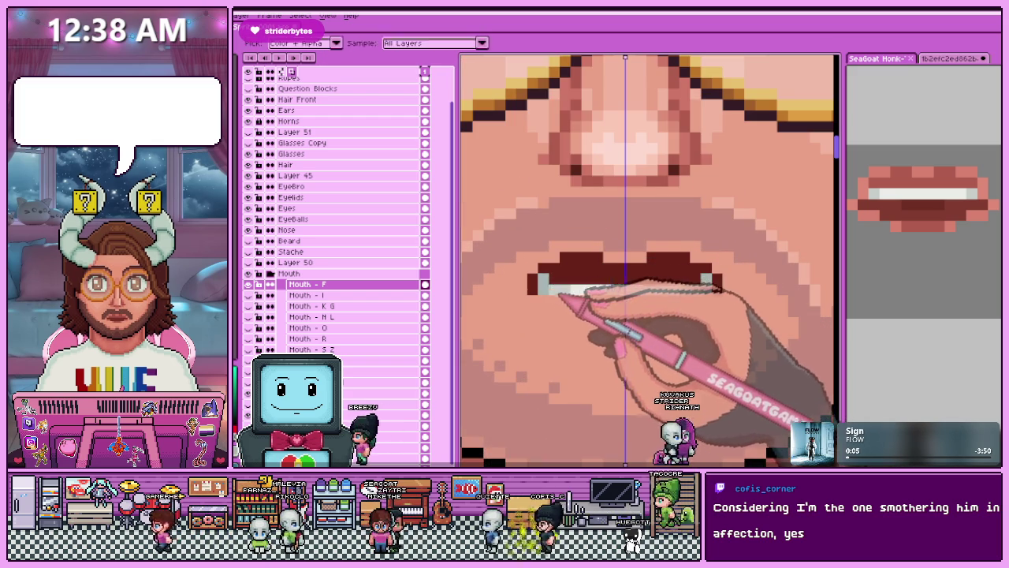
{"action": "key", "text": "b"}
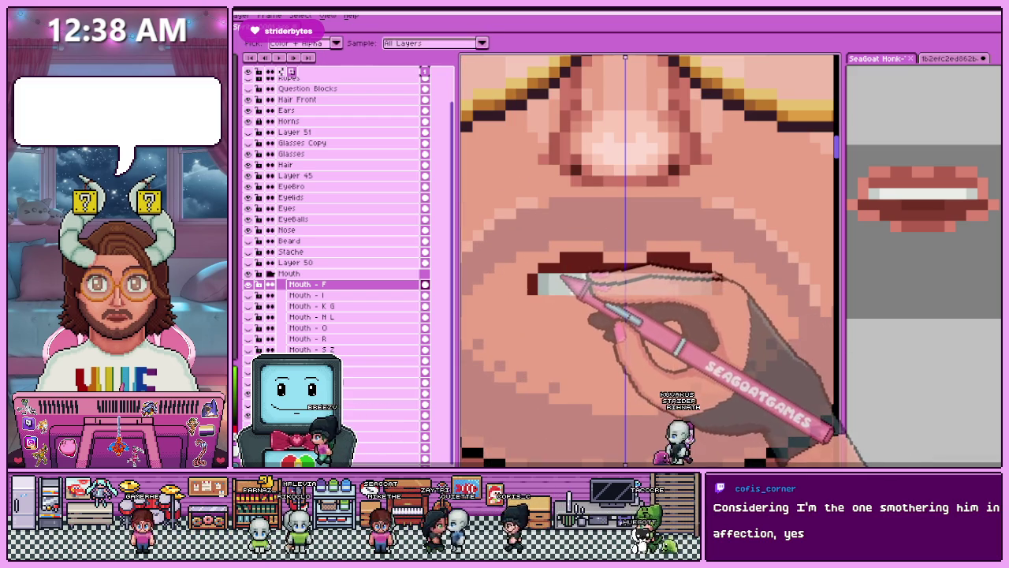
{"action": "scroll", "coordinate": [650, 260], "scroll_direction": "down", "scroll_amount": 3}
{"action": "scroll", "coordinate": [650, 260], "scroll_direction": "down", "scroll_amount": 2}
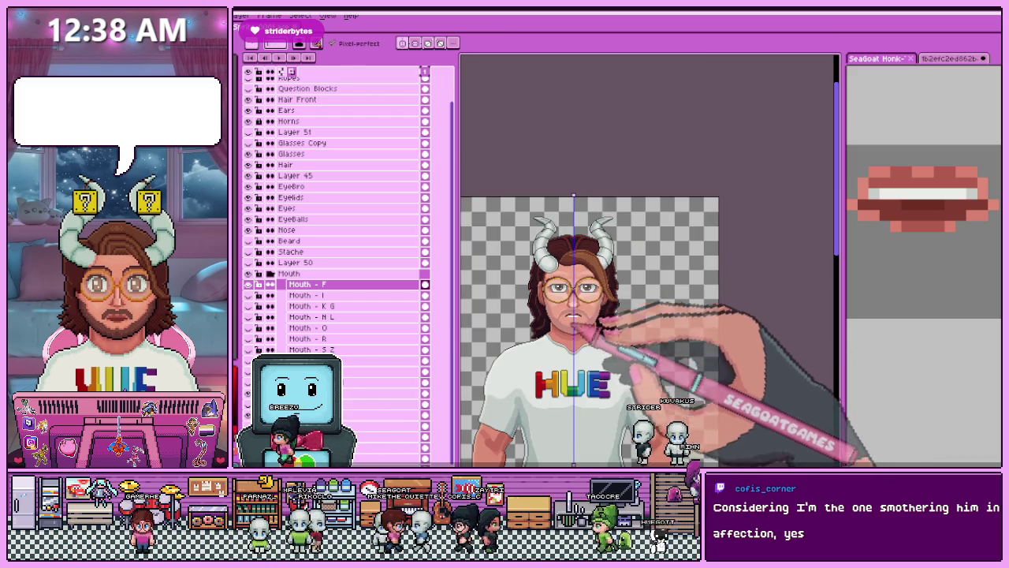
{"action": "scroll", "coordinate": [580, 331], "scroll_direction": "up", "scroll_amount": 1}
{"action": "scroll", "coordinate": [571, 315], "scroll_direction": "up", "scroll_amount": 2}
{"action": "scroll", "coordinate": [564, 299], "scroll_direction": "up", "scroll_amount": 1}
{"action": "scroll", "coordinate": [556, 272], "scroll_direction": "up", "scroll_amount": 1}
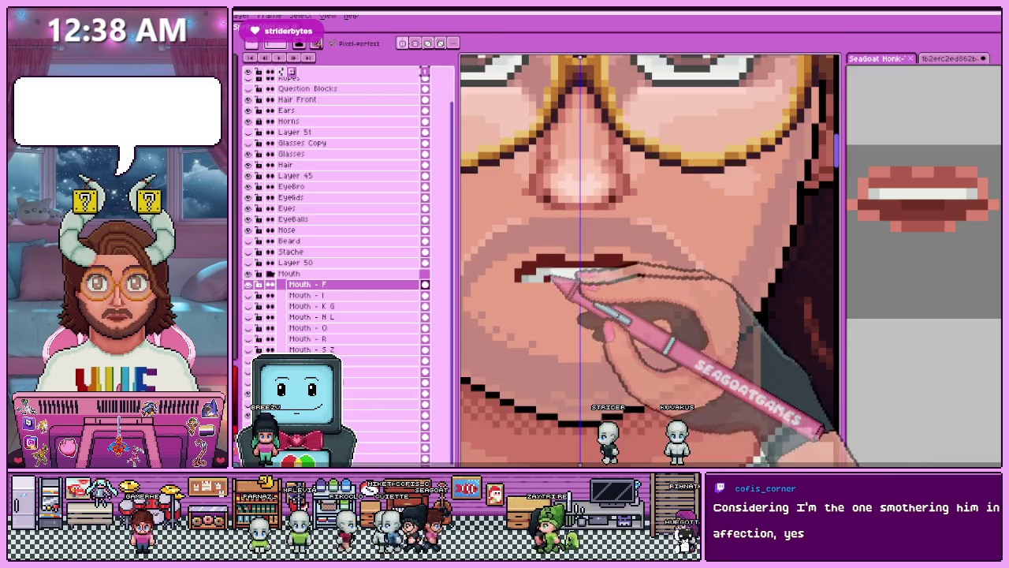
{"action": "scroll", "coordinate": [540, 272], "scroll_direction": "up", "scroll_amount": 2}
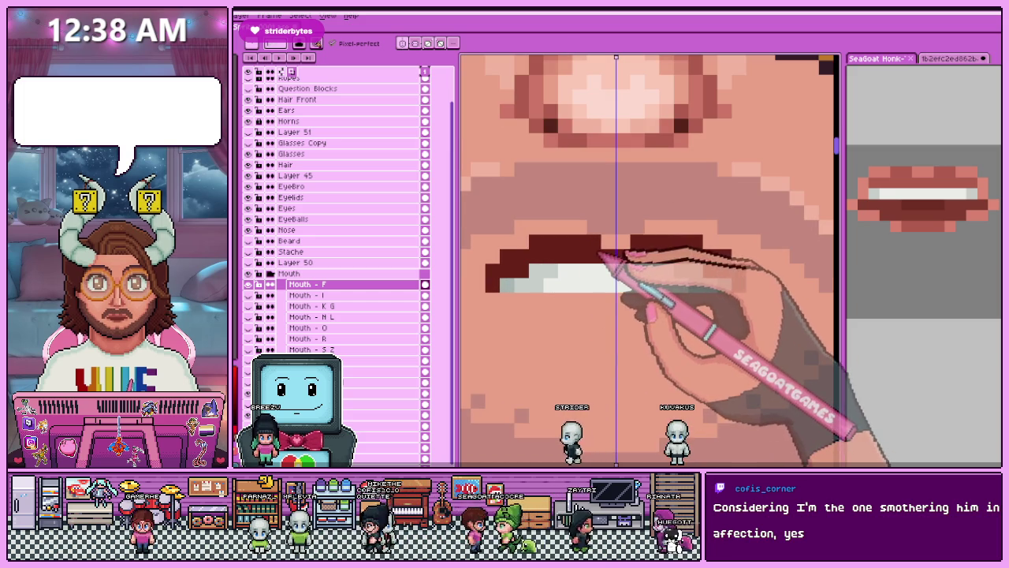
{"action": "scroll", "coordinate": [592, 264], "scroll_direction": "down", "scroll_amount": 2}
{"action": "scroll", "coordinate": [580, 272], "scroll_direction": "down", "scroll_amount": 2}
{"action": "scroll", "coordinate": [579, 308], "scroll_direction": "up", "scroll_amount": 1}
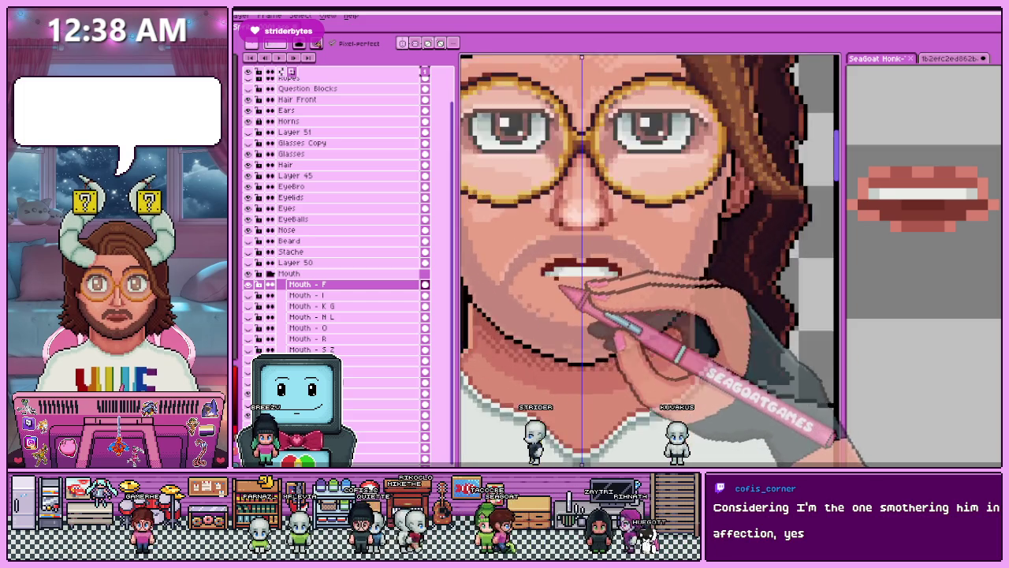
{"action": "scroll", "coordinate": [567, 289], "scroll_direction": "up", "scroll_amount": 3}
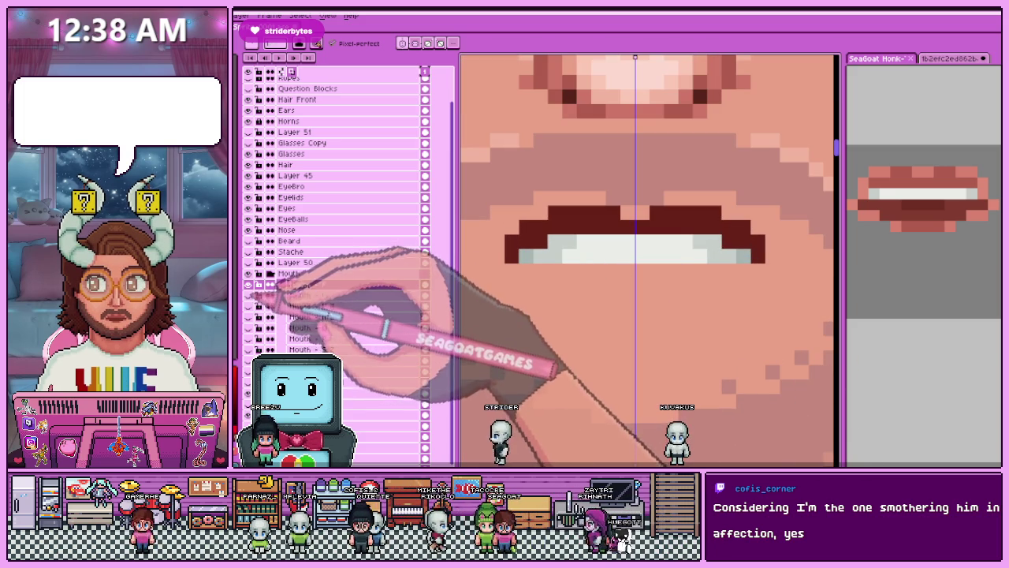
Toggle the Mouth group layers to compare the F shape with the other mouth shapes.
{"action": "left_click", "coordinate": [249, 284]}
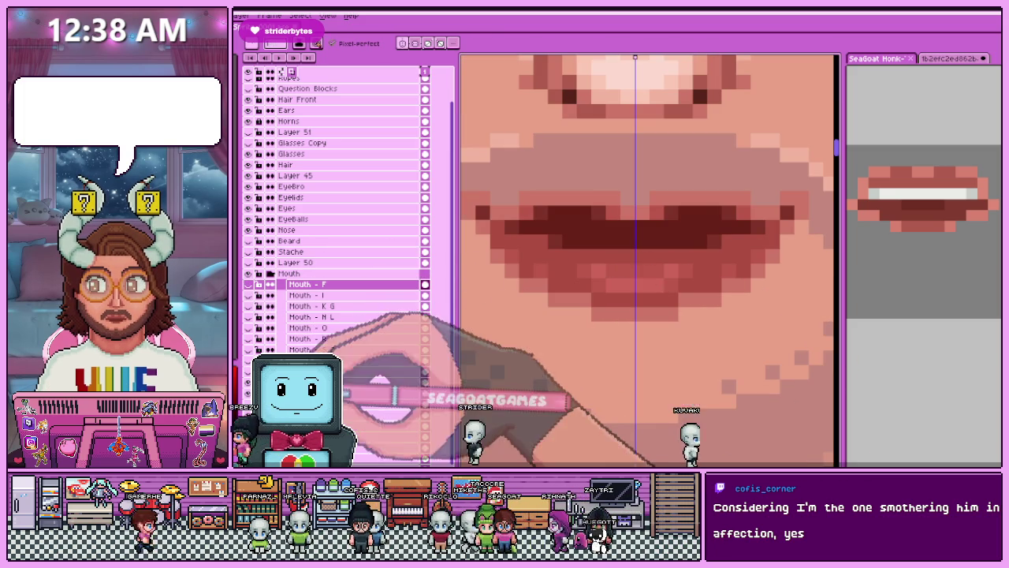
{"action": "left_click", "coordinate": [249, 295]}
{"action": "left_click", "coordinate": [249, 294]}
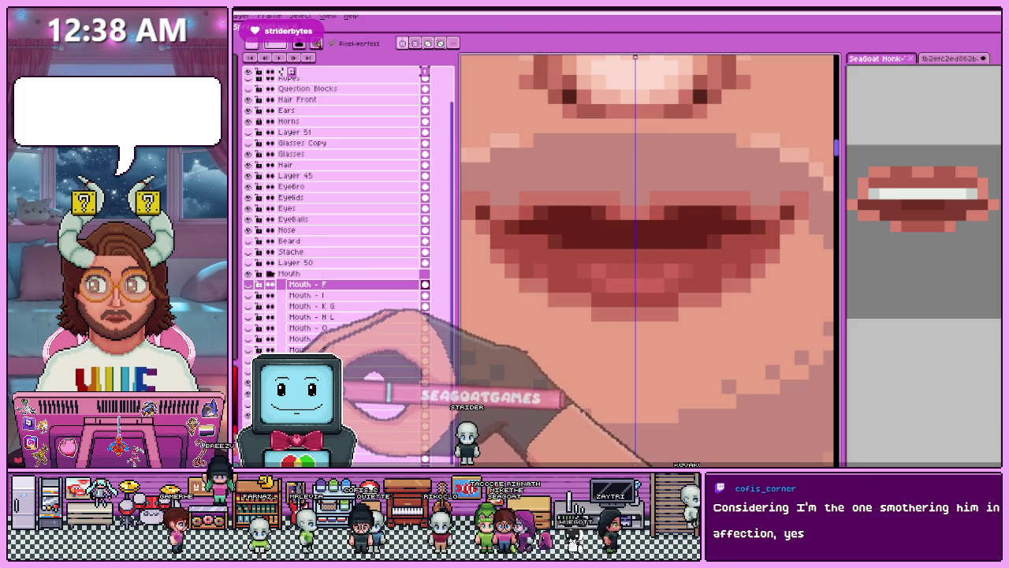
{"action": "left_click", "coordinate": [249, 284]}
{"action": "left_click", "coordinate": [251, 284]}
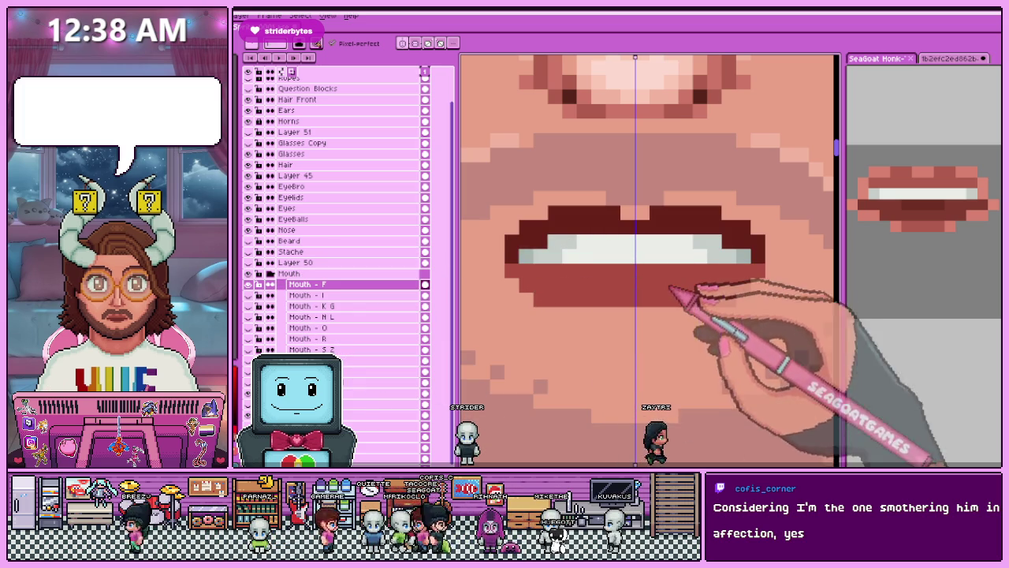
{"action": "scroll", "coordinate": [582, 298], "scroll_direction": "down", "scroll_amount": 1}
{"action": "scroll", "coordinate": [581, 298], "scroll_direction": "down", "scroll_amount": 1}
{"action": "scroll", "coordinate": [569, 285], "scroll_direction": "up", "scroll_amount": 2}
{"action": "scroll", "coordinate": [569, 279], "scroll_direction": "up", "scroll_amount": 1}
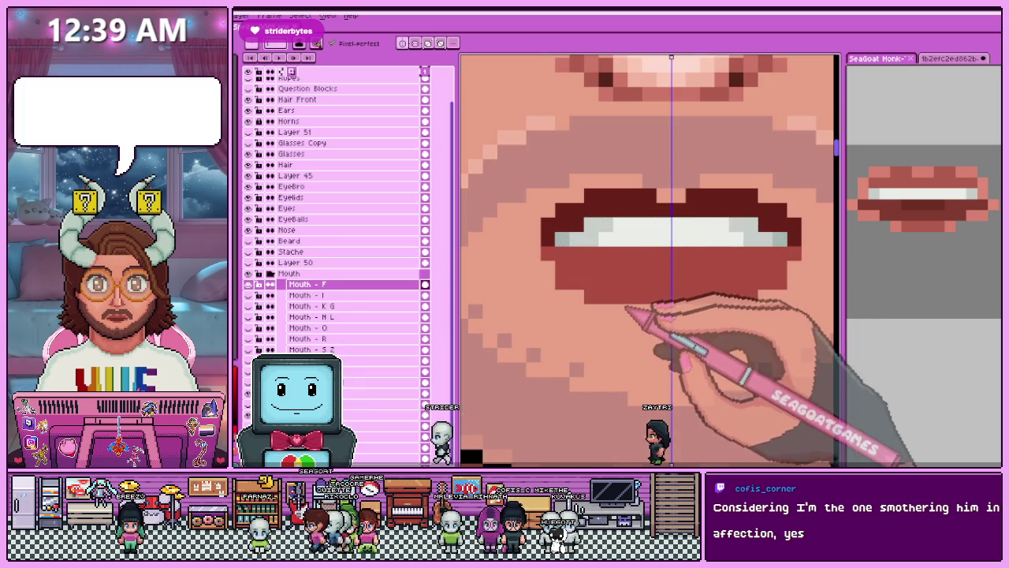
{"action": "scroll", "coordinate": [537, 261], "scroll_direction": "down", "scroll_amount": 1}
{"action": "scroll", "coordinate": [540, 289], "scroll_direction": "down", "scroll_amount": 1}
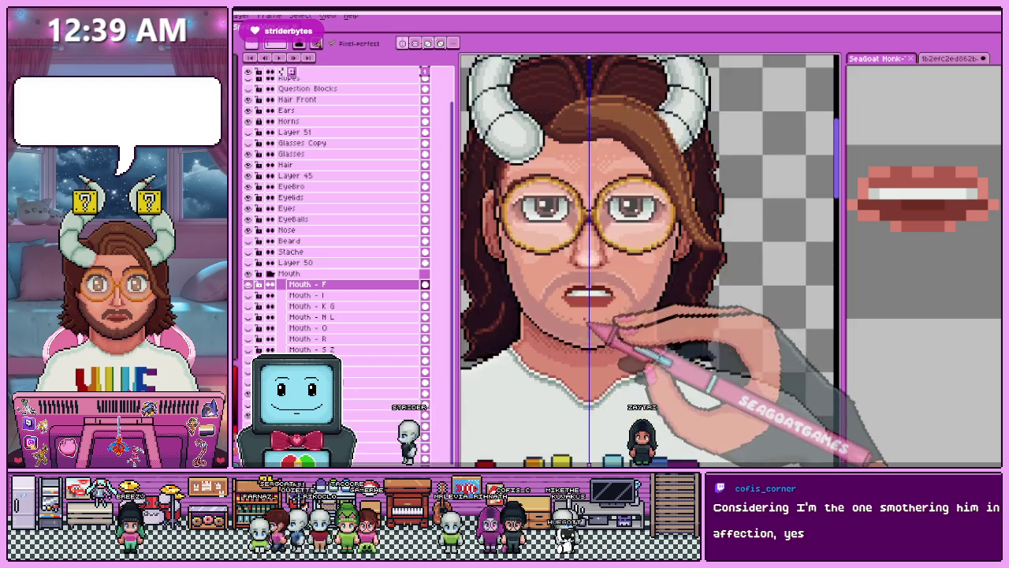
{"action": "scroll", "coordinate": [581, 349], "scroll_direction": "down", "scroll_amount": 1}
{"action": "scroll", "coordinate": [586, 331], "scroll_direction": "up", "scroll_amount": 1}
{"action": "scroll", "coordinate": [589, 314], "scroll_direction": "up", "scroll_amount": 1}
{"action": "scroll", "coordinate": [590, 289], "scroll_direction": "down", "scroll_amount": 1}
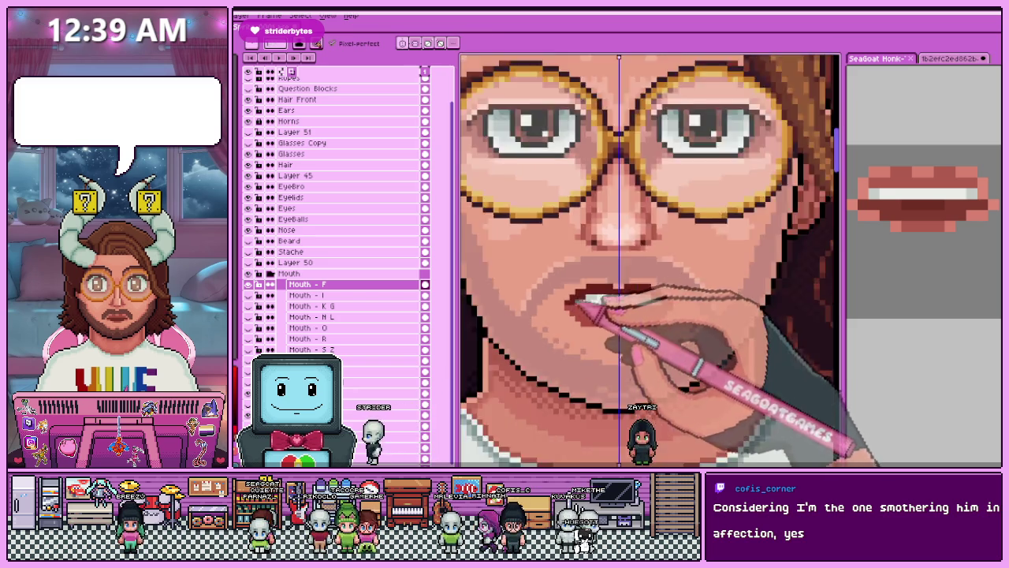
{"action": "scroll", "coordinate": [581, 308], "scroll_direction": "down", "scroll_amount": 1}
{"action": "scroll", "coordinate": [592, 289], "scroll_direction": "up", "scroll_amount": 2}
{"action": "scroll", "coordinate": [577, 296], "scroll_direction": "up", "scroll_amount": 1}
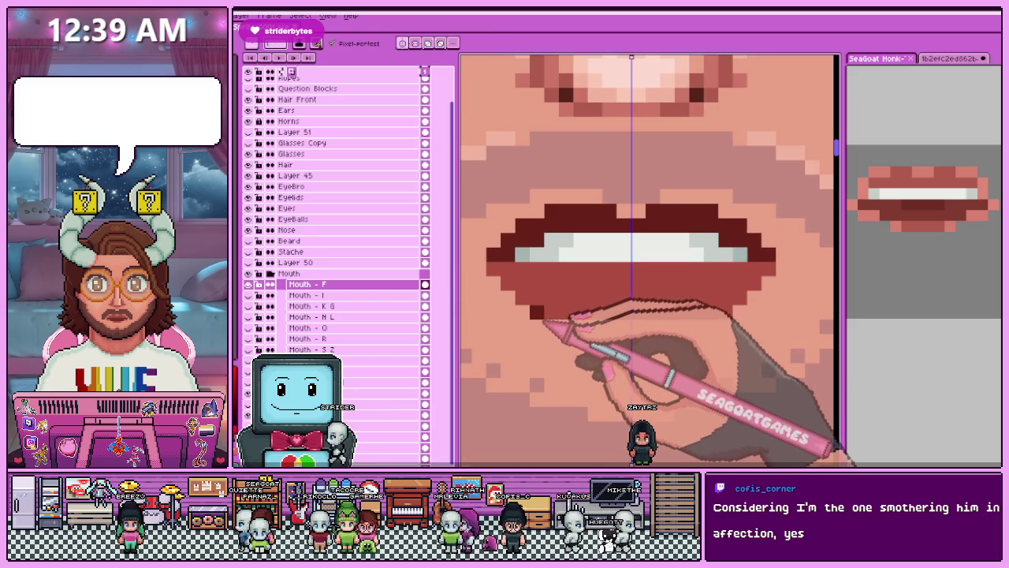
{"action": "scroll", "coordinate": [543, 299], "scroll_direction": "down", "scroll_amount": 1}
{"action": "scroll", "coordinate": [536, 284], "scroll_direction": "down", "scroll_amount": 1}
{"action": "scroll", "coordinate": [568, 315], "scroll_direction": "down", "scroll_amount": 1}
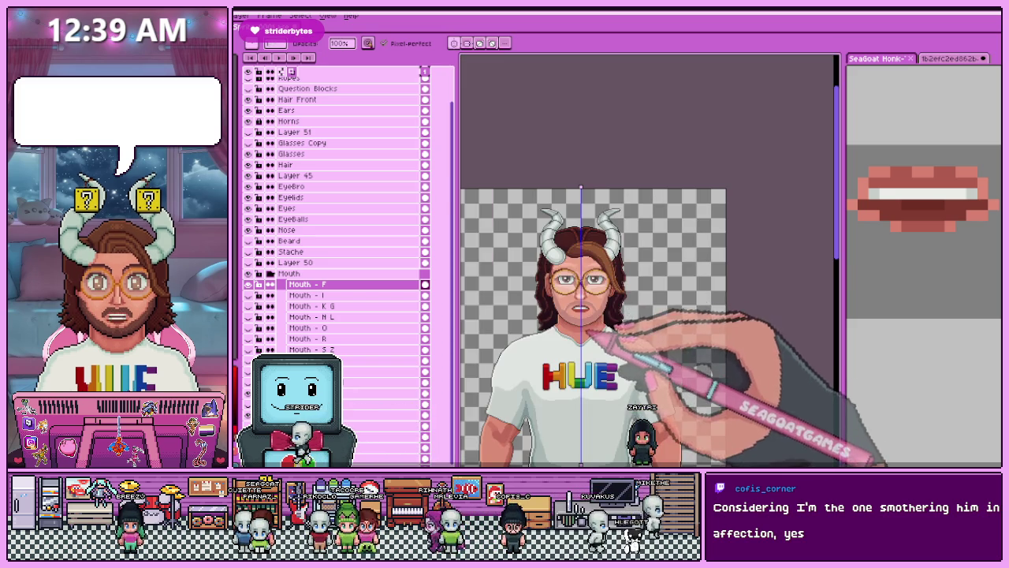
{"action": "scroll", "coordinate": [588, 334], "scroll_direction": "up", "scroll_amount": 2}
{"action": "scroll", "coordinate": [597, 304], "scroll_direction": "up", "scroll_amount": 1}
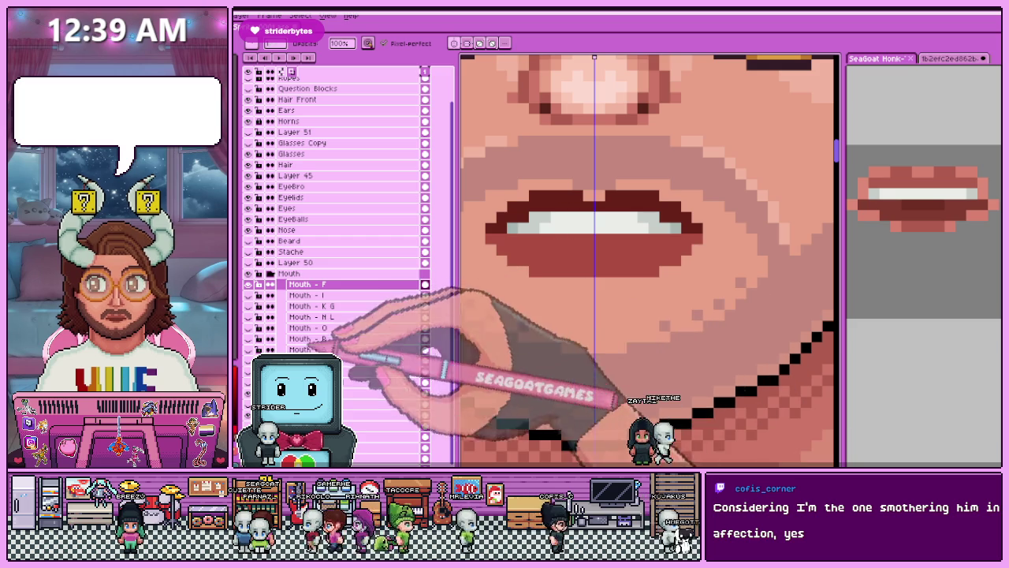
{"action": "left_click", "coordinate": [248, 284]}
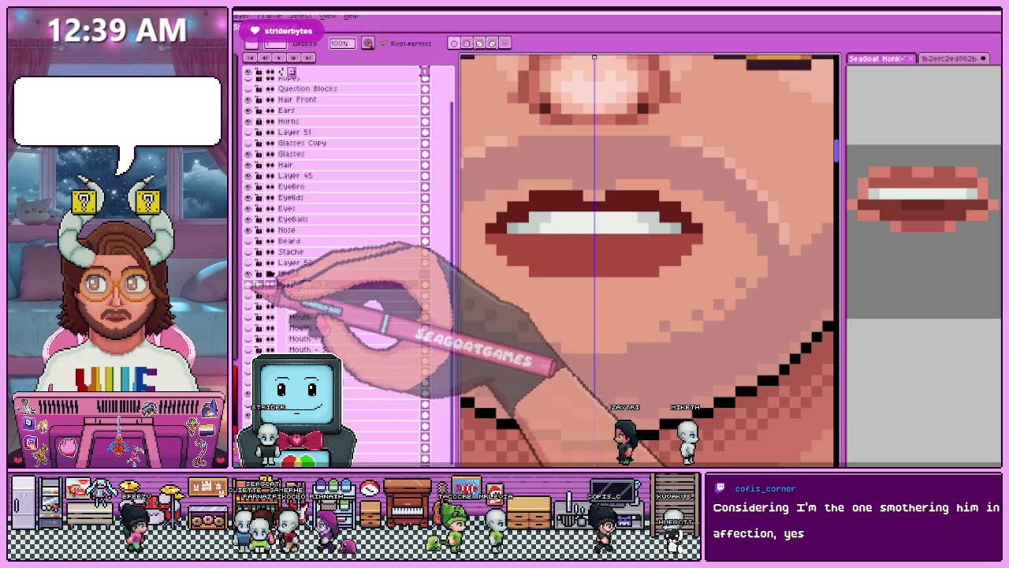
Toggle the Mouth - F layer off and on to check the face underneath, keeping it active for drawing.
{"action": "left_click", "coordinate": [248, 284]}
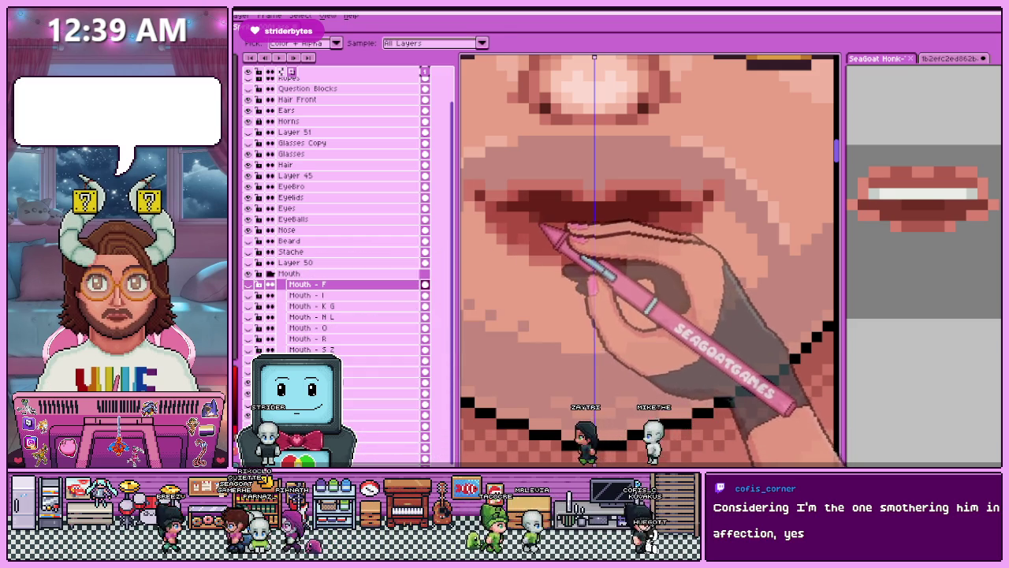
{"action": "key", "text": "b"}
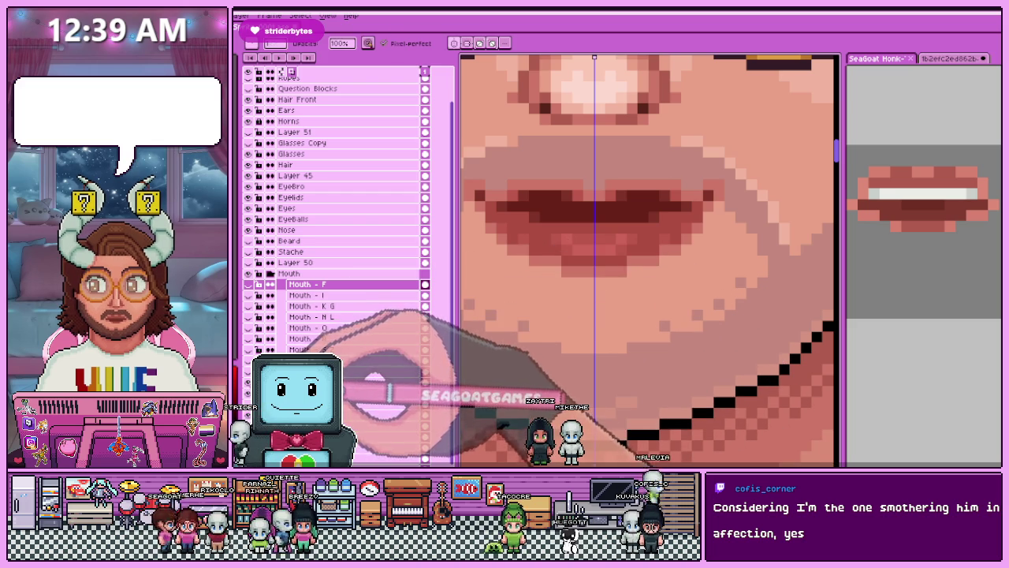
{"action": "left_click", "coordinate": [275, 307]}
{"action": "left_click", "coordinate": [269, 283]}
Sample a lip colour from the Mouth - F lips and repaint lower-lip pixels with it.
{"action": "scroll", "coordinate": [542, 258], "scroll_direction": "up", "scroll_amount": 2}
{"action": "scroll", "coordinate": [542, 259], "scroll_direction": "up", "scroll_amount": 1}
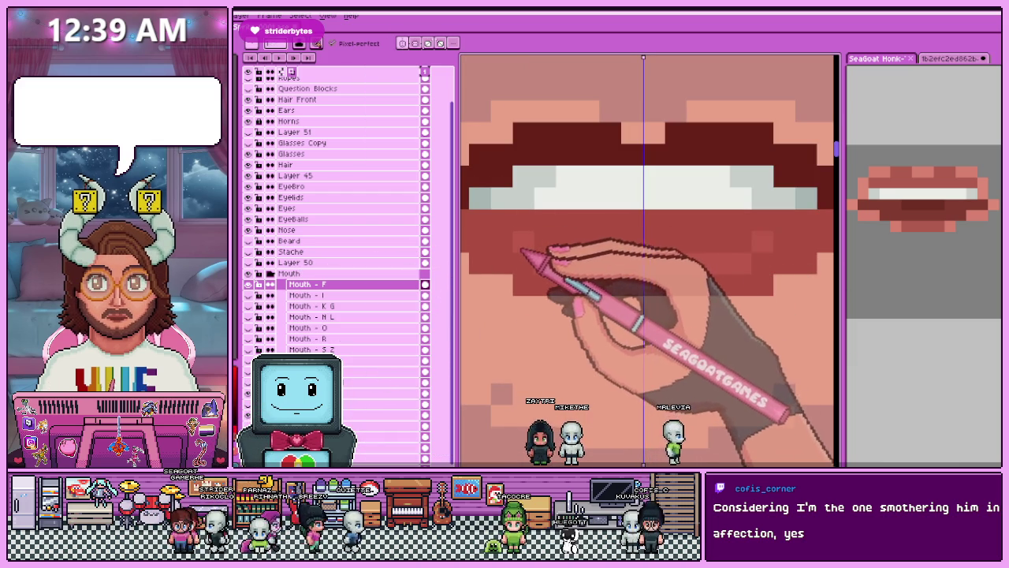
{"action": "scroll", "coordinate": [520, 252], "scroll_direction": "down", "scroll_amount": 2}
{"action": "scroll", "coordinate": [583, 331], "scroll_direction": "down", "scroll_amount": 1}
{"action": "scroll", "coordinate": [583, 331], "scroll_direction": "down", "scroll_amount": 1}
{"action": "scroll", "coordinate": [557, 322], "scroll_direction": "up", "scroll_amount": 1}
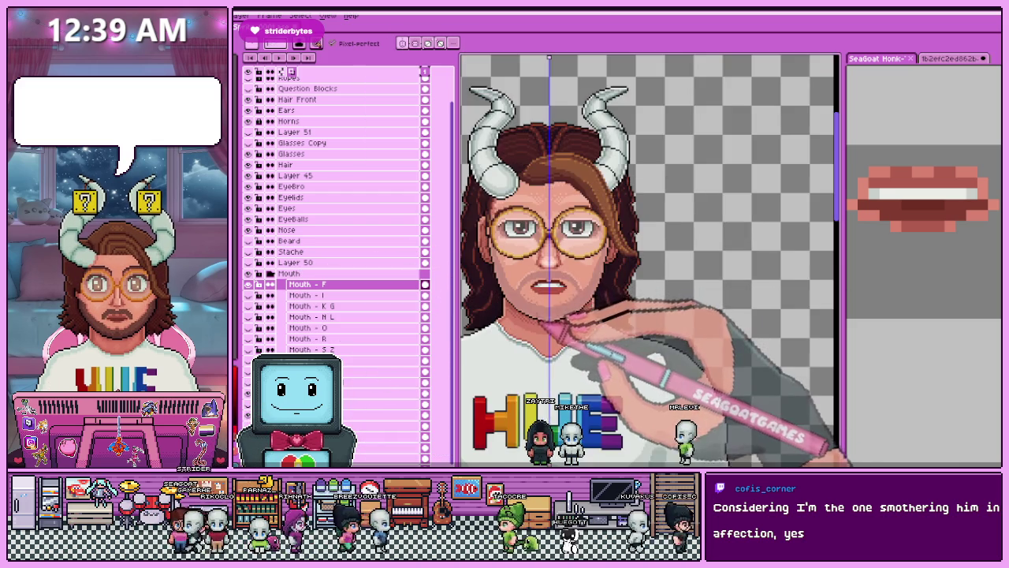
{"action": "scroll", "coordinate": [552, 292], "scroll_direction": "up", "scroll_amount": 3}
{"action": "scroll", "coordinate": [583, 315], "scroll_direction": "up", "scroll_amount": 2}
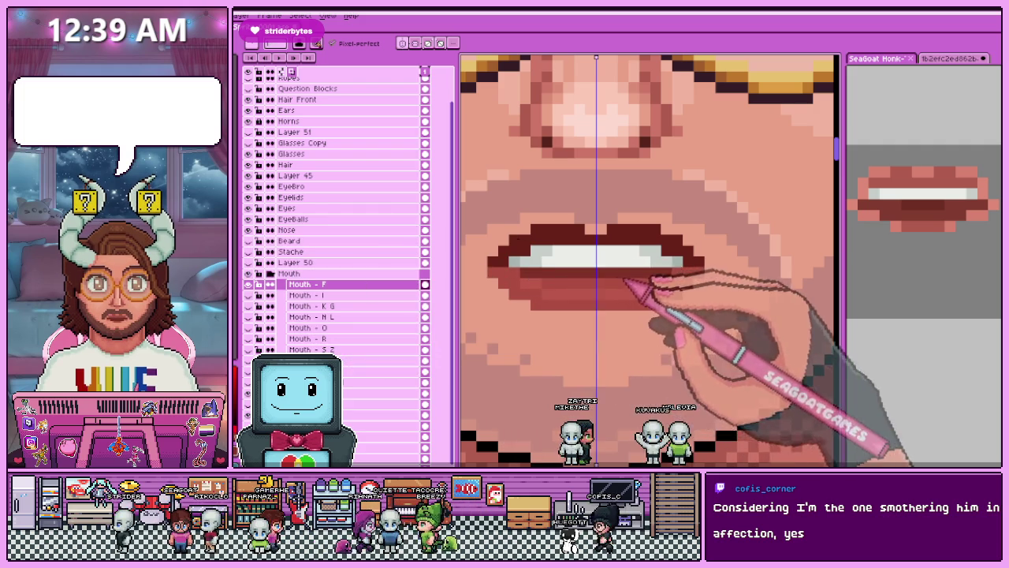
{"action": "scroll", "coordinate": [599, 308], "scroll_direction": "down", "scroll_amount": 2}
{"action": "scroll", "coordinate": [583, 331], "scroll_direction": "down", "scroll_amount": 1}
{"action": "scroll", "coordinate": [583, 331], "scroll_direction": "up", "scroll_amount": 1}
{"action": "scroll", "coordinate": [581, 330], "scroll_direction": "up", "scroll_amount": 1}
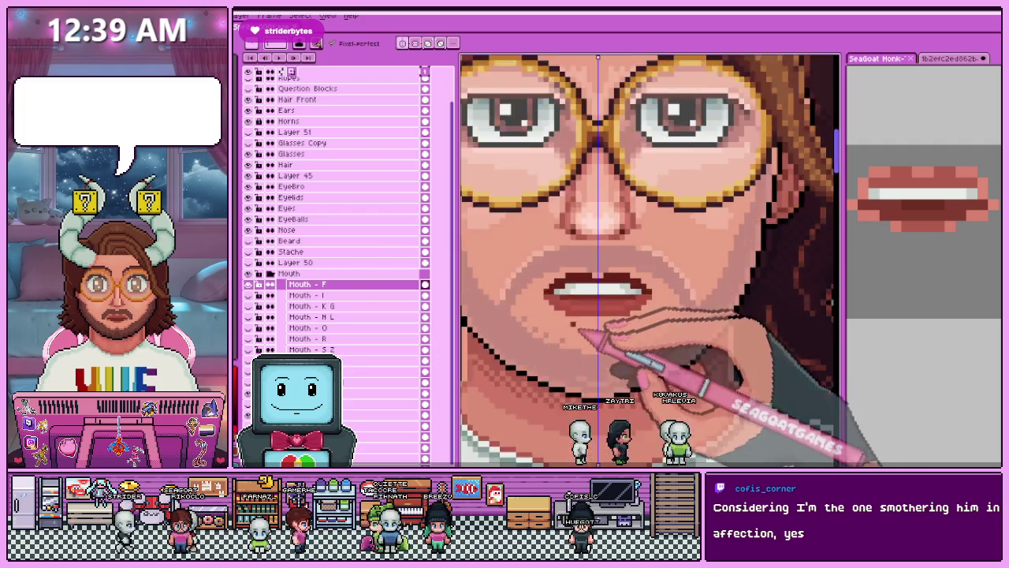
{"action": "scroll", "coordinate": [581, 331], "scroll_direction": "up", "scroll_amount": 2}
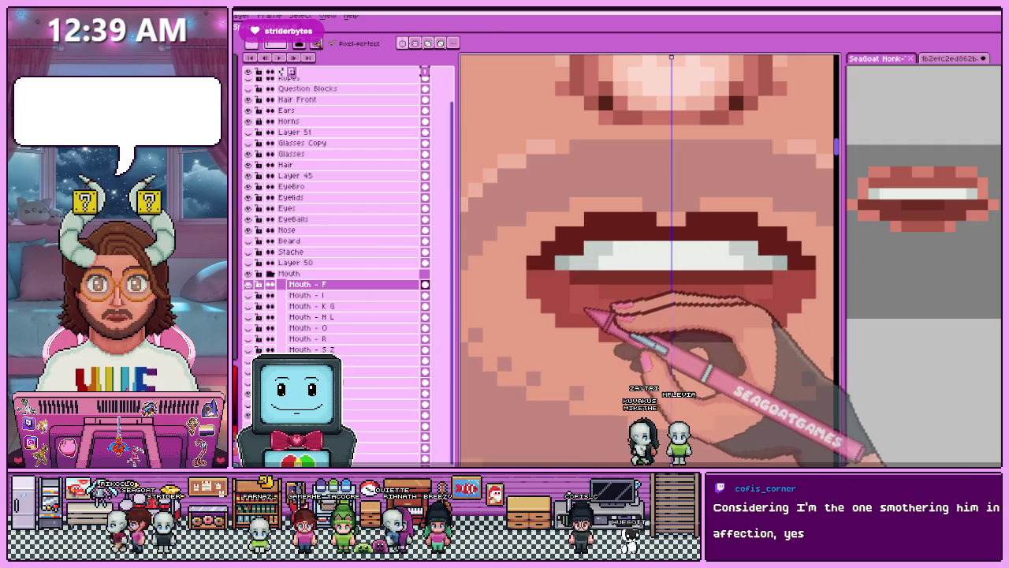
{"action": "scroll", "coordinate": [561, 280], "scroll_direction": "down", "scroll_amount": 1}
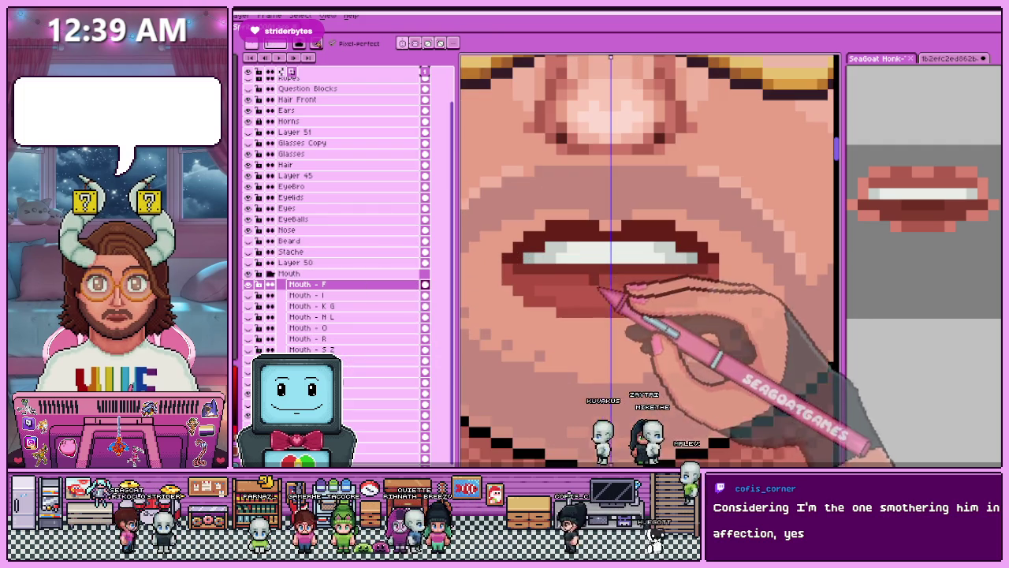
{"action": "scroll", "coordinate": [574, 281], "scroll_direction": "down", "scroll_amount": 2}
{"action": "scroll", "coordinate": [581, 331], "scroll_direction": "down", "scroll_amount": 2}
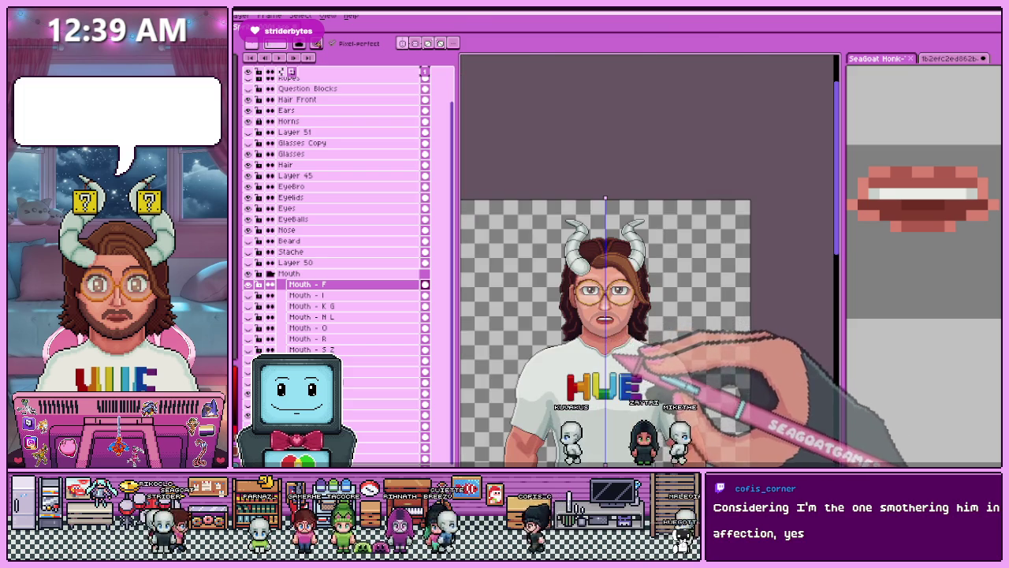
{"action": "scroll", "coordinate": [614, 360], "scroll_direction": "up", "scroll_amount": 3}
{"action": "scroll", "coordinate": [593, 309], "scroll_direction": "up", "scroll_amount": 2}
{"action": "scroll", "coordinate": [590, 288], "scroll_direction": "up", "scroll_amount": 2}
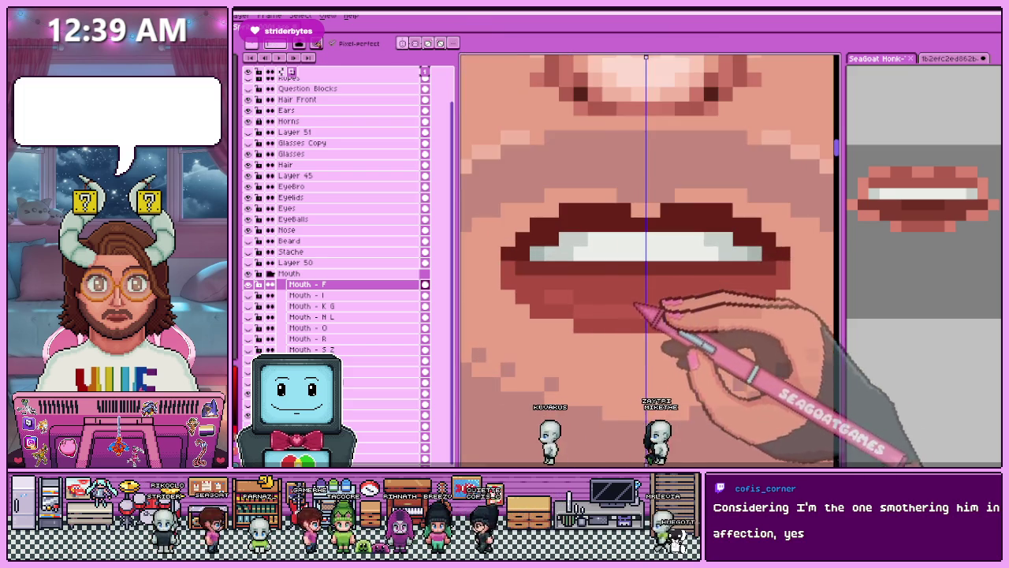
{"action": "scroll", "coordinate": [642, 316], "scroll_direction": "down", "scroll_amount": 3}
{"action": "scroll", "coordinate": [590, 289], "scroll_direction": "up", "scroll_amount": 1}
{"action": "scroll", "coordinate": [607, 285], "scroll_direction": "up", "scroll_amount": 3}
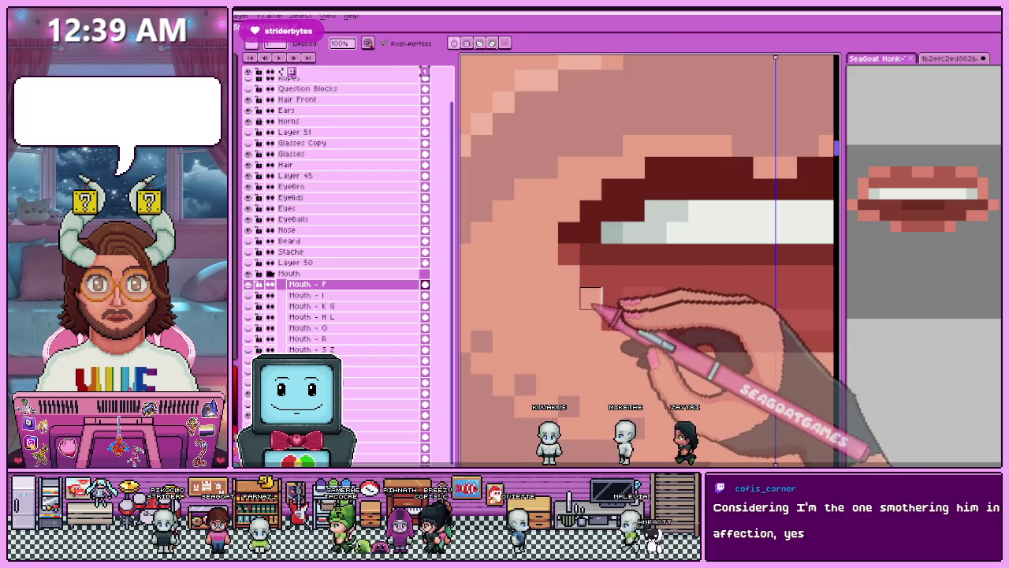
{"action": "scroll", "coordinate": [590, 320], "scroll_direction": "down", "scroll_amount": 1}
{"action": "scroll", "coordinate": [590, 327], "scroll_direction": "down", "scroll_amount": 2}
{"action": "scroll", "coordinate": [599, 328], "scroll_direction": "down", "scroll_amount": 1}
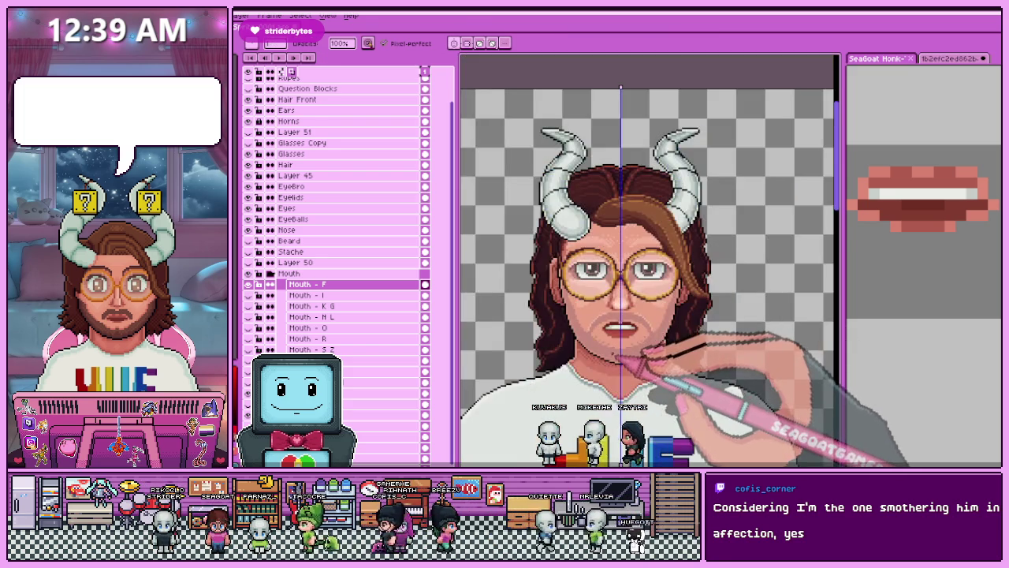
{"action": "scroll", "coordinate": [604, 325], "scroll_direction": "up", "scroll_amount": 2}
{"action": "scroll", "coordinate": [603, 325], "scroll_direction": "up", "scroll_amount": 3}
{"action": "key", "text": "alt"}
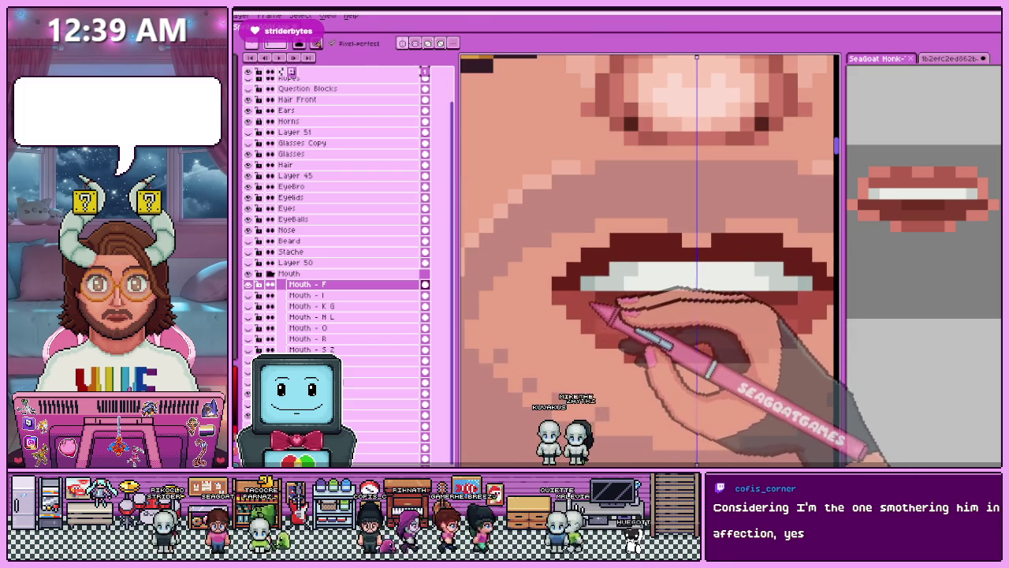
{"action": "scroll", "coordinate": [597, 309], "scroll_direction": "down", "scroll_amount": 2}
{"action": "scroll", "coordinate": [589, 335], "scroll_direction": "down", "scroll_amount": 2}
{"action": "scroll", "coordinate": [622, 351], "scroll_direction": "down", "scroll_amount": 1}
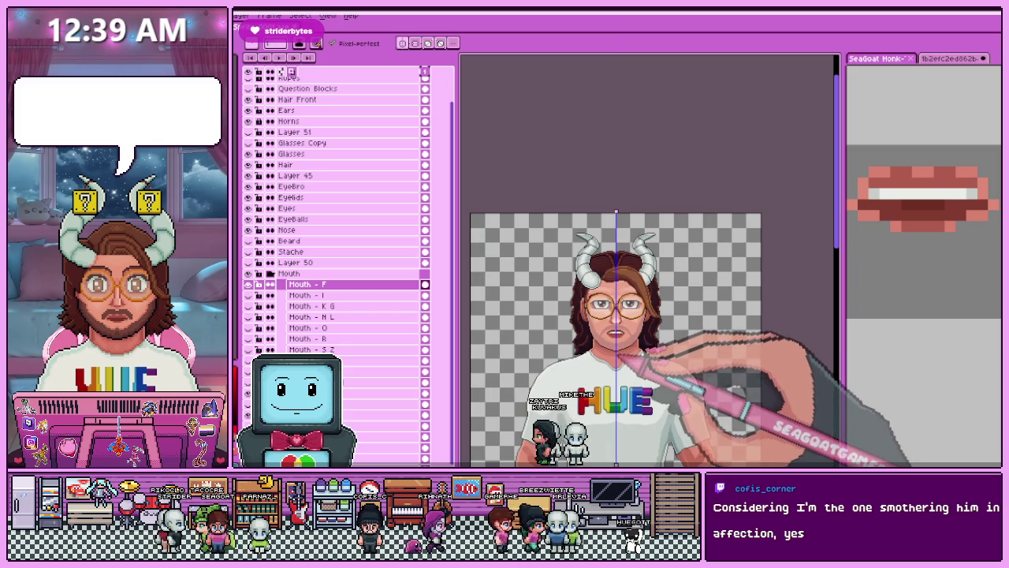
{"action": "scroll", "coordinate": [633, 346], "scroll_direction": "up", "scroll_amount": 2}
{"action": "scroll", "coordinate": [687, 334], "scroll_direction": "up", "scroll_amount": 2}
{"action": "scroll", "coordinate": [562, 337], "scroll_direction": "up", "scroll_amount": 1}
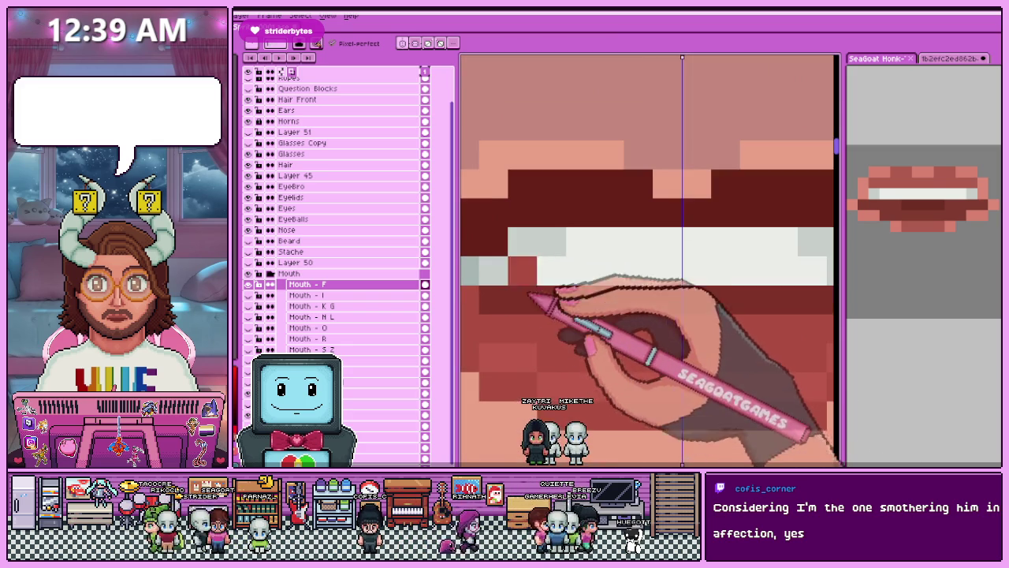
Sample a second lip shade and paint it so the lower lip tucks under the teeth.
{"action": "key", "text": "alt"}
{"action": "scroll", "coordinate": [631, 331], "scroll_direction": "down", "scroll_amount": 2}
{"action": "scroll", "coordinate": [620, 394], "scroll_direction": "down", "scroll_amount": 1}
{"action": "scroll", "coordinate": [631, 363], "scroll_direction": "up", "scroll_amount": 2}
{"action": "scroll", "coordinate": [499, 286], "scroll_direction": "up", "scroll_amount": 2}
{"action": "scroll", "coordinate": [527, 326], "scroll_direction": "up", "scroll_amount": 1}
{"action": "scroll", "coordinate": [620, 292], "scroll_direction": "down", "scroll_amount": 3}
{"action": "scroll", "coordinate": [631, 377], "scroll_direction": "down", "scroll_amount": 1}
{"action": "scroll", "coordinate": [603, 375], "scroll_direction": "down", "scroll_amount": 2}
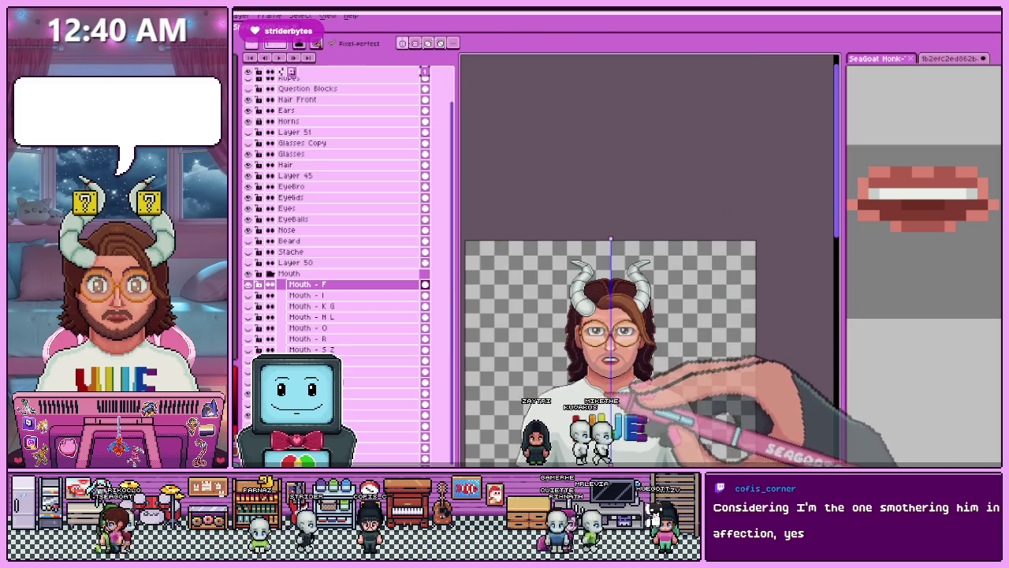
{"action": "scroll", "coordinate": [611, 360], "scroll_direction": "up", "scroll_amount": 2}
{"action": "scroll", "coordinate": [611, 360], "scroll_direction": "up", "scroll_amount": 2}
{"action": "scroll", "coordinate": [535, 282], "scroll_direction": "up", "scroll_amount": 1}
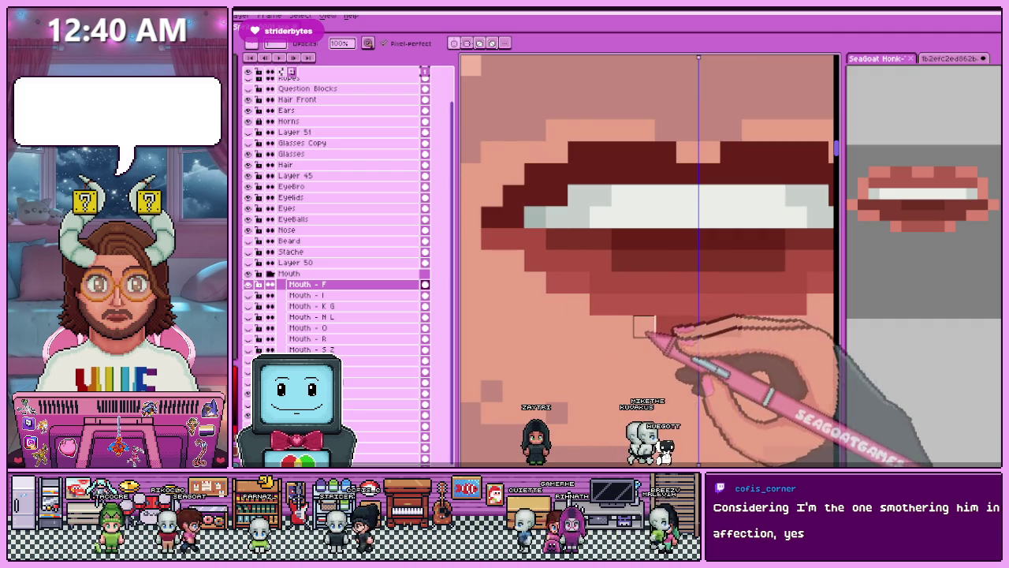
{"action": "scroll", "coordinate": [644, 327], "scroll_direction": "down", "scroll_amount": 1}
{"action": "scroll", "coordinate": [638, 339], "scroll_direction": "down", "scroll_amount": 2}
{"action": "scroll", "coordinate": [630, 355], "scroll_direction": "down", "scroll_amount": 1}
{"action": "scroll", "coordinate": [623, 370], "scroll_direction": "down", "scroll_amount": 1}
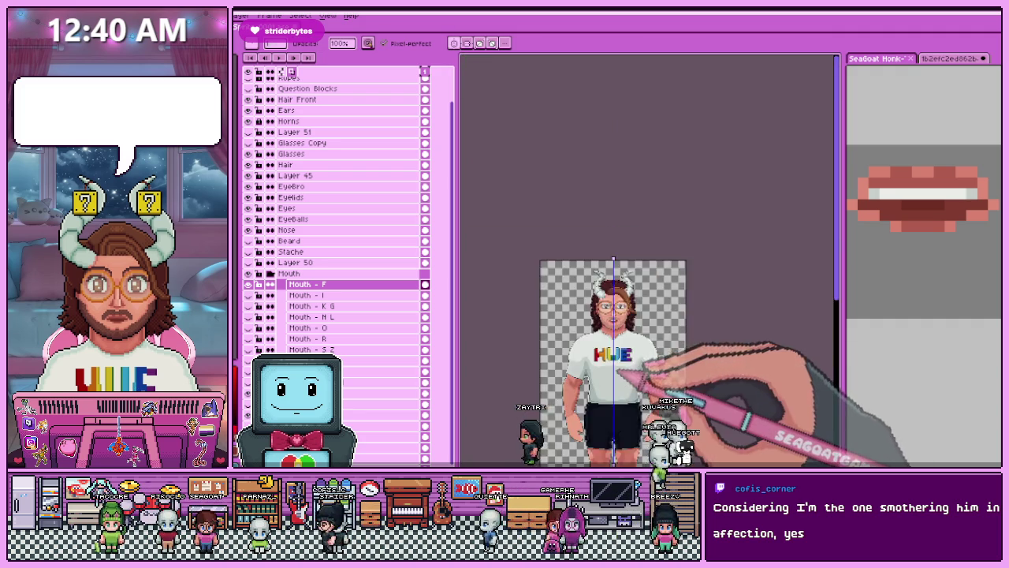
{"action": "scroll", "coordinate": [635, 377], "scroll_direction": "up", "scroll_amount": 1}
{"action": "scroll", "coordinate": [651, 315], "scroll_direction": "up", "scroll_amount": 2}
{"action": "scroll", "coordinate": [611, 293], "scroll_direction": "up", "scroll_amount": 2}
{"action": "scroll", "coordinate": [611, 277], "scroll_direction": "up", "scroll_amount": 1}
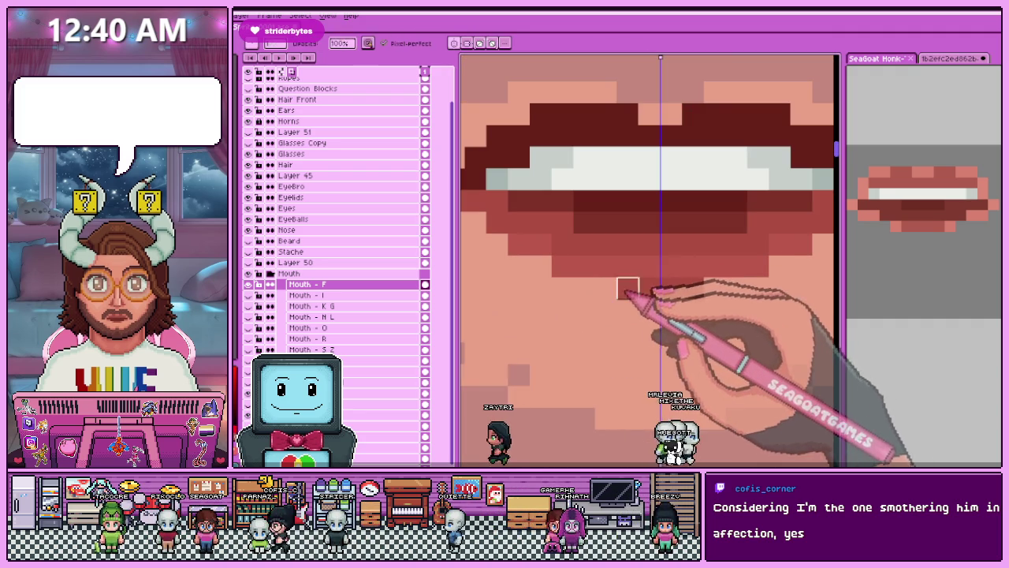
{"action": "scroll", "coordinate": [560, 280], "scroll_direction": "down", "scroll_amount": 2}
{"action": "scroll", "coordinate": [568, 299], "scroll_direction": "down", "scroll_amount": 1}
{"action": "scroll", "coordinate": [557, 289], "scroll_direction": "up", "scroll_amount": 2}
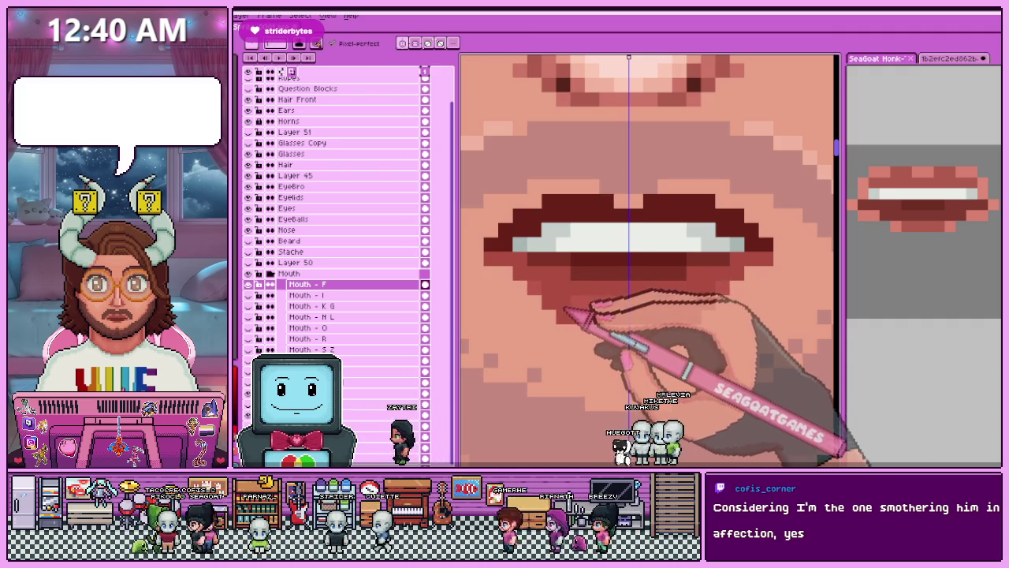
{"action": "scroll", "coordinate": [552, 307], "scroll_direction": "down", "scroll_amount": 2}
{"action": "scroll", "coordinate": [607, 355], "scroll_direction": "down", "scroll_amount": 1}
{"action": "scroll", "coordinate": [599, 339], "scroll_direction": "up", "scroll_amount": 3}
{"action": "scroll", "coordinate": [619, 370], "scroll_direction": "down", "scroll_amount": 2}
{"action": "scroll", "coordinate": [624, 375], "scroll_direction": "down", "scroll_amount": 2}
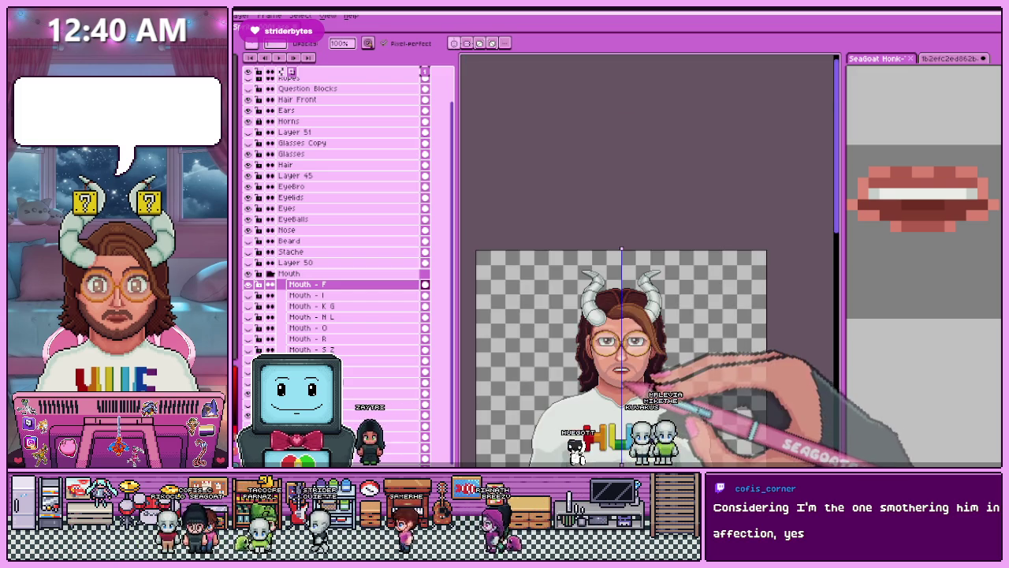
{"action": "scroll", "coordinate": [624, 376], "scroll_direction": "up", "scroll_amount": 2}
{"action": "scroll", "coordinate": [599, 354], "scroll_direction": "up", "scroll_amount": 1}
{"action": "scroll", "coordinate": [583, 354], "scroll_direction": "down", "scroll_amount": 1}
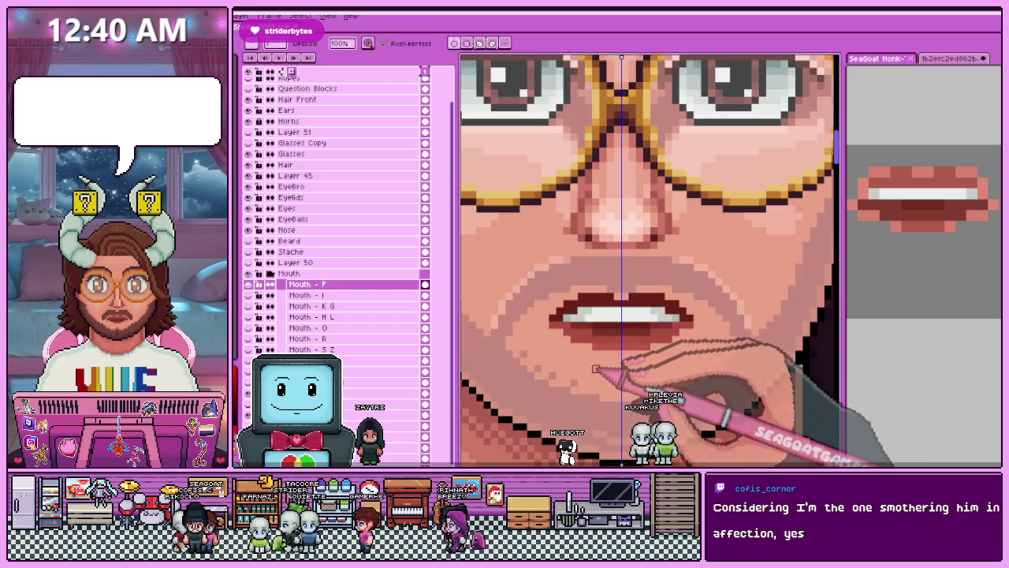
{"action": "scroll", "coordinate": [567, 339], "scroll_direction": "up", "scroll_amount": 1}
{"action": "scroll", "coordinate": [566, 331], "scroll_direction": "down", "scroll_amount": 1}
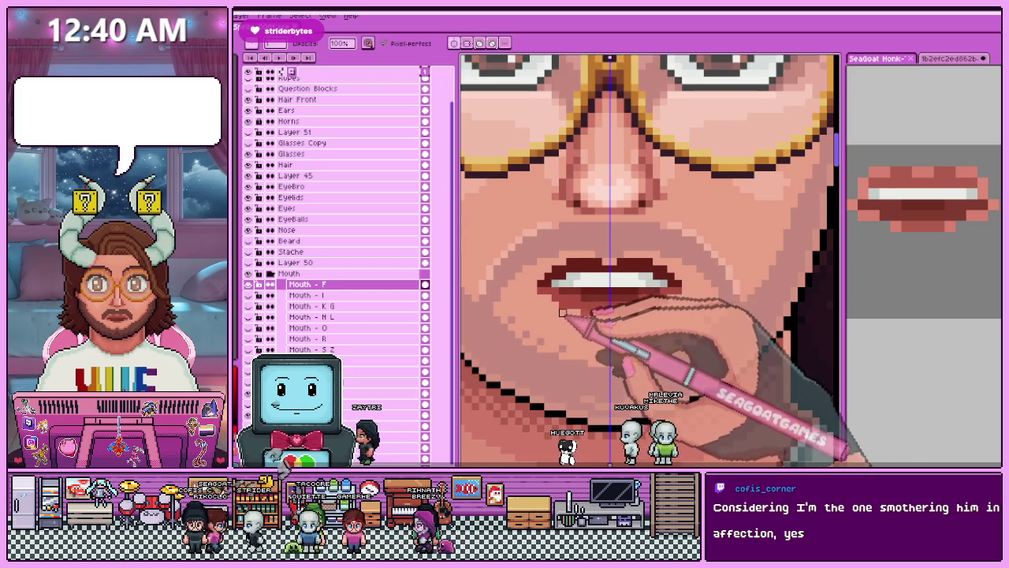
{"action": "scroll", "coordinate": [563, 313], "scroll_direction": "up", "scroll_amount": 1}
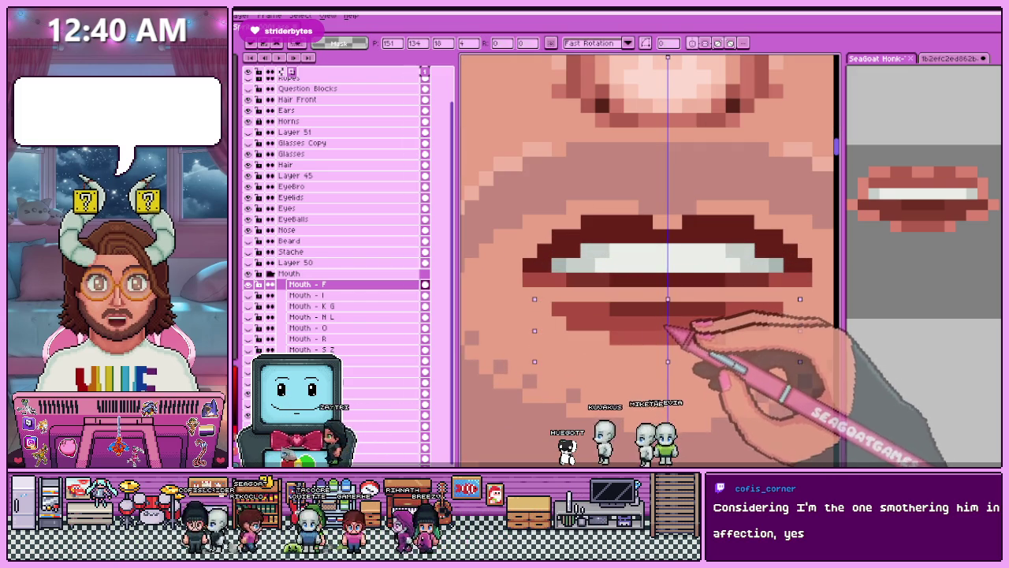
Select the pixels along the lower-lip line and transform them into place beneath the upper teeth.
{"action": "scroll", "coordinate": [544, 288], "scroll_direction": "down", "scroll_amount": 2}
{"action": "scroll", "coordinate": [505, 290], "scroll_direction": "up", "scroll_amount": 1}
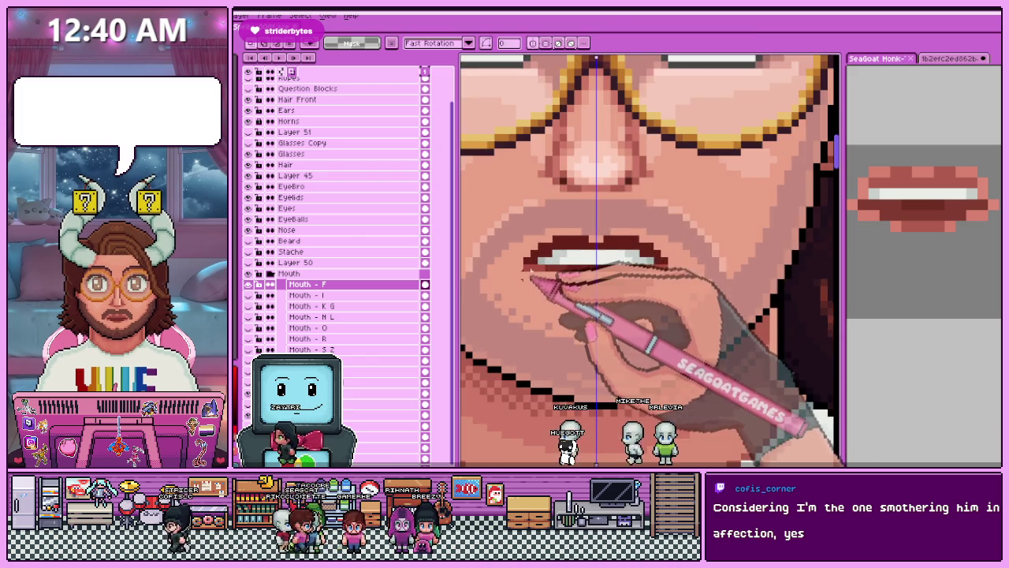
{"action": "scroll", "coordinate": [488, 264], "scroll_direction": "up", "scroll_amount": 1}
{"action": "left_click_drag", "start_coordinate": [520, 259], "coordinate": [741, 272]}
{"action": "left_click", "coordinate": [635, 276]}
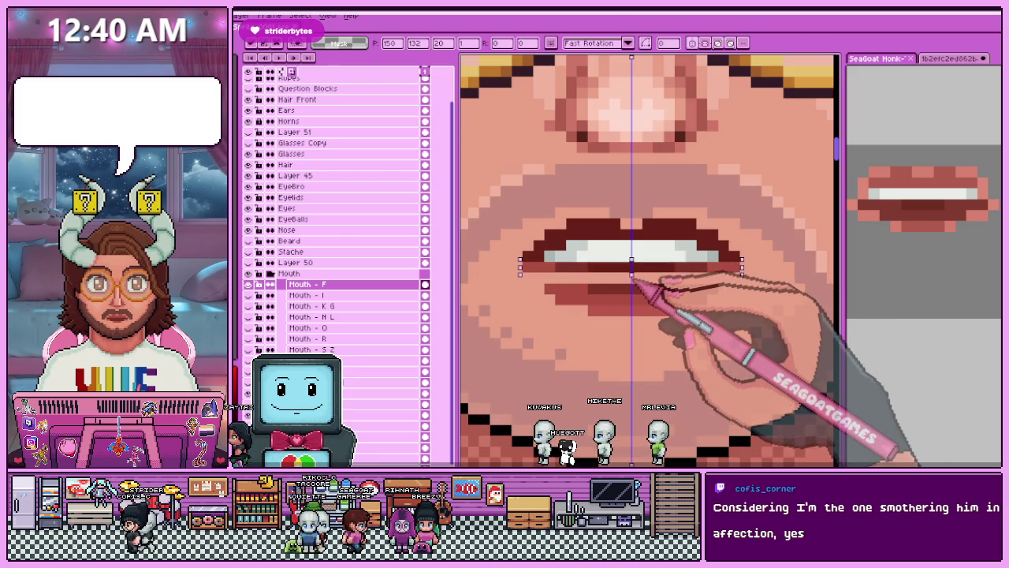
{"action": "scroll", "coordinate": [636, 331], "scroll_direction": "down", "scroll_amount": 2}
{"action": "scroll", "coordinate": [636, 364], "scroll_direction": "down", "scroll_amount": 1}
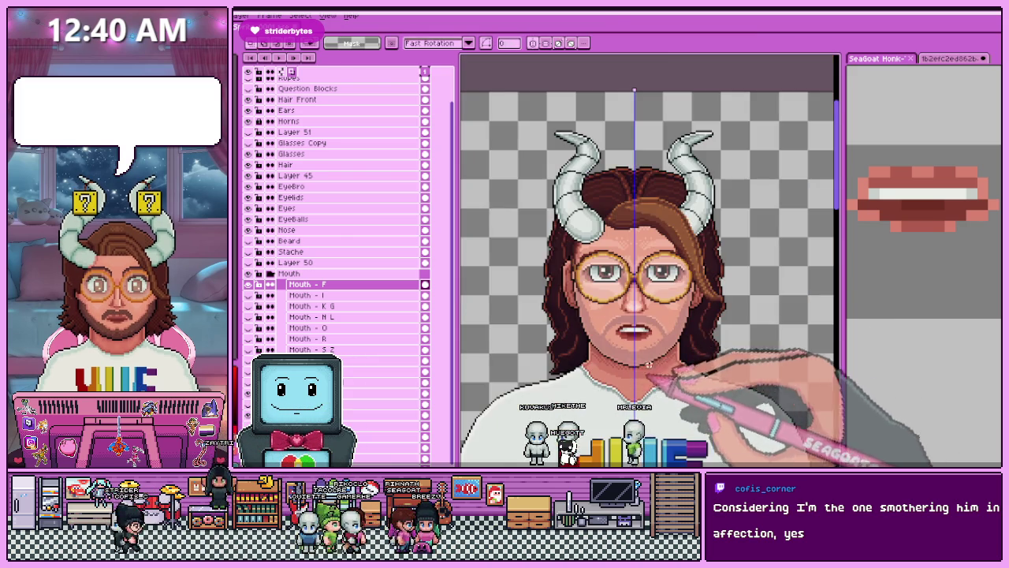
{"action": "scroll", "coordinate": [648, 364], "scroll_direction": "up", "scroll_amount": 2}
{"action": "scroll", "coordinate": [623, 323], "scroll_direction": "up", "scroll_amount": 2}
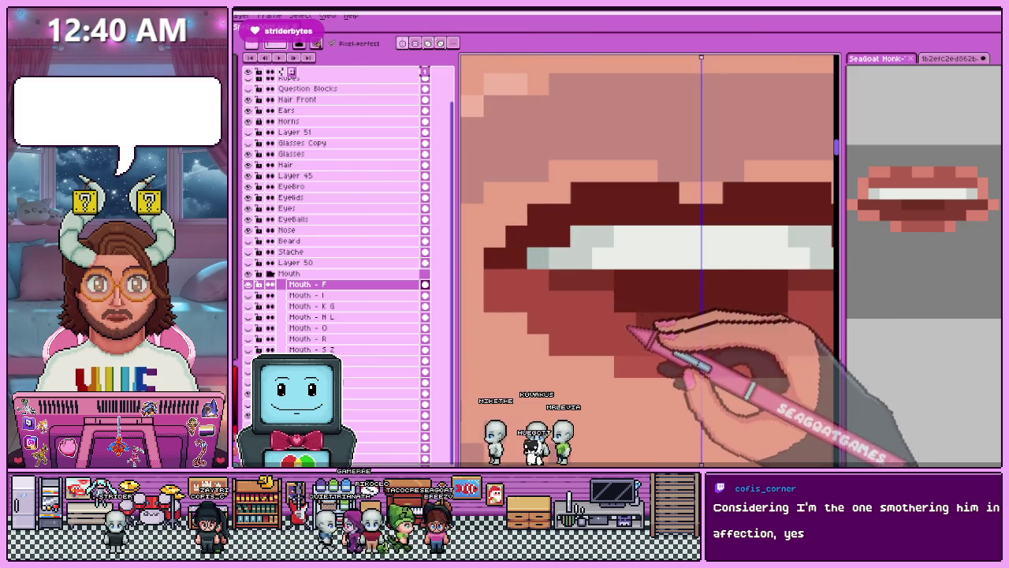
{"action": "scroll", "coordinate": [612, 293], "scroll_direction": "down", "scroll_amount": 1}
{"action": "scroll", "coordinate": [726, 326], "scroll_direction": "down", "scroll_amount": 2}
{"action": "scroll", "coordinate": [591, 331], "scroll_direction": "down", "scroll_amount": 1}
{"action": "scroll", "coordinate": [597, 337], "scroll_direction": "up", "scroll_amount": 3}
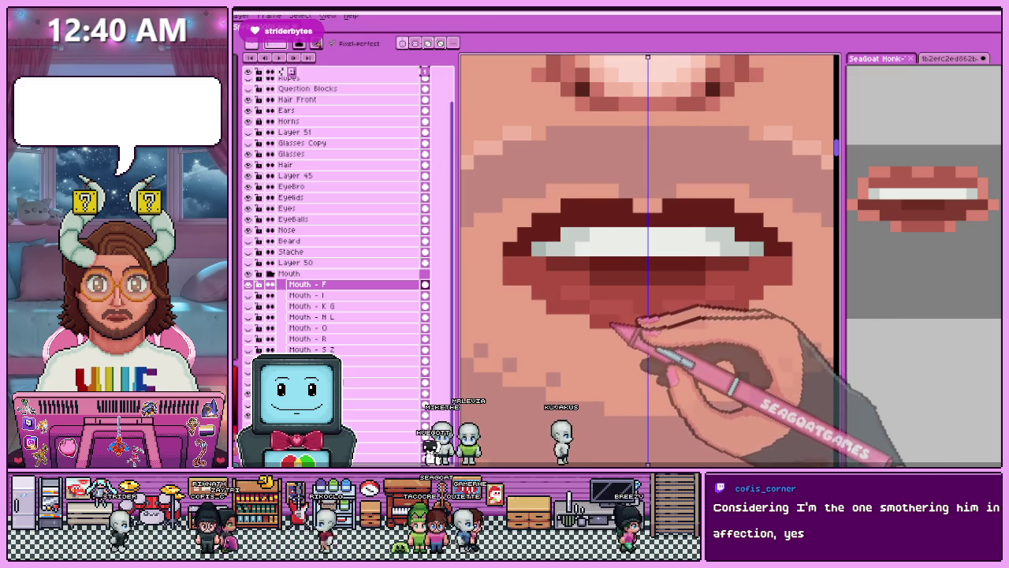
{"action": "scroll", "coordinate": [648, 324], "scroll_direction": "down", "scroll_amount": 1}
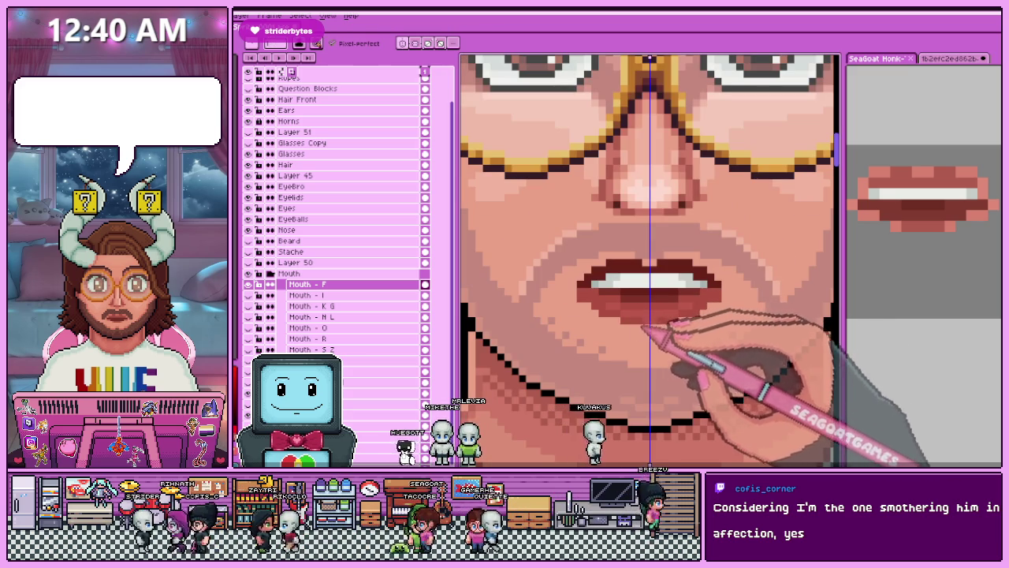
{"action": "scroll", "coordinate": [640, 328], "scroll_direction": "down", "scroll_amount": 2}
{"action": "scroll", "coordinate": [640, 328], "scroll_direction": "down", "scroll_amount": 1}
{"action": "scroll", "coordinate": [635, 331], "scroll_direction": "up", "scroll_amount": 1}
{"action": "scroll", "coordinate": [631, 335], "scroll_direction": "up", "scroll_amount": 3}
{"action": "scroll", "coordinate": [628, 331], "scroll_direction": "up", "scroll_amount": 1}
{"action": "scroll", "coordinate": [627, 339], "scroll_direction": "down", "scroll_amount": 2}
{"action": "scroll", "coordinate": [622, 362], "scroll_direction": "down", "scroll_amount": 3}
{"action": "scroll", "coordinate": [617, 379], "scroll_direction": "down", "scroll_amount": 1}
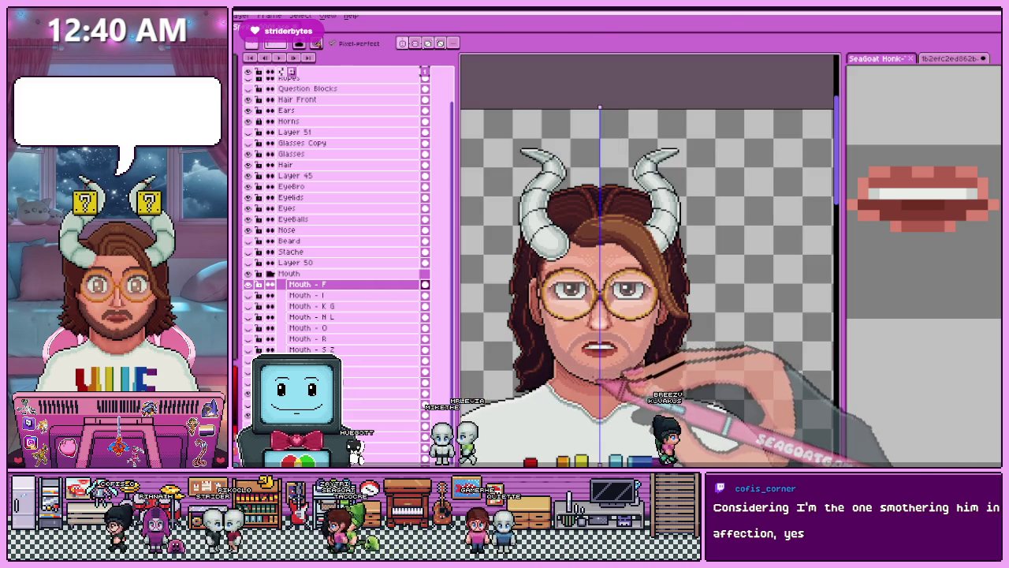
{"action": "scroll", "coordinate": [618, 381], "scroll_direction": "down", "scroll_amount": 1}
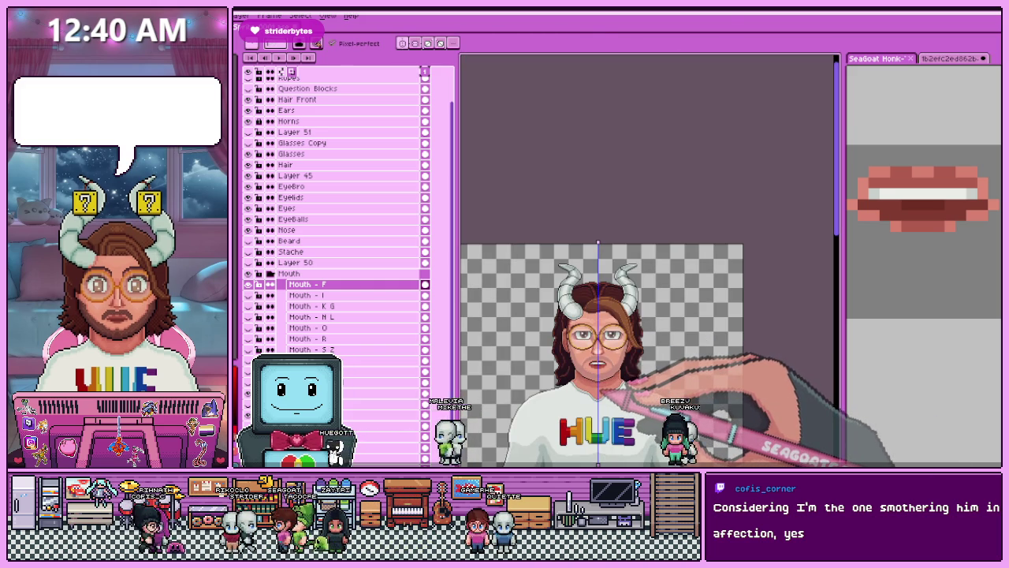
{"action": "scroll", "coordinate": [606, 393], "scroll_direction": "up", "scroll_amount": 3}
{"action": "scroll", "coordinate": [671, 405], "scroll_direction": "up", "scroll_amount": 1}
{"action": "scroll", "coordinate": [591, 266], "scroll_direction": "up", "scroll_amount": 2}
{"action": "scroll", "coordinate": [581, 265], "scroll_direction": "up", "scroll_amount": 1}
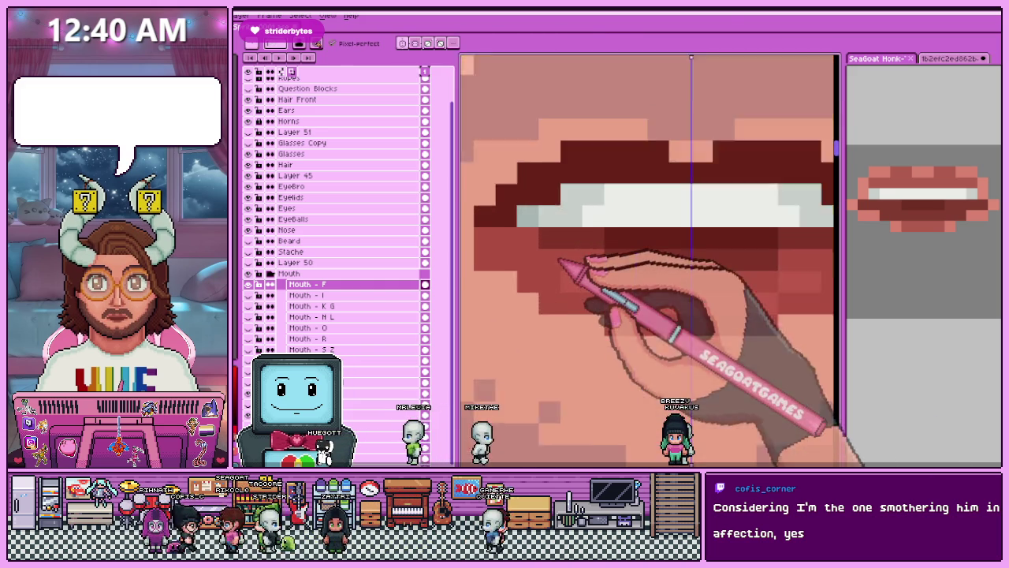
{"action": "scroll", "coordinate": [544, 246], "scroll_direction": "down", "scroll_amount": 2}
{"action": "scroll", "coordinate": [575, 208], "scroll_direction": "down", "scroll_amount": 1}
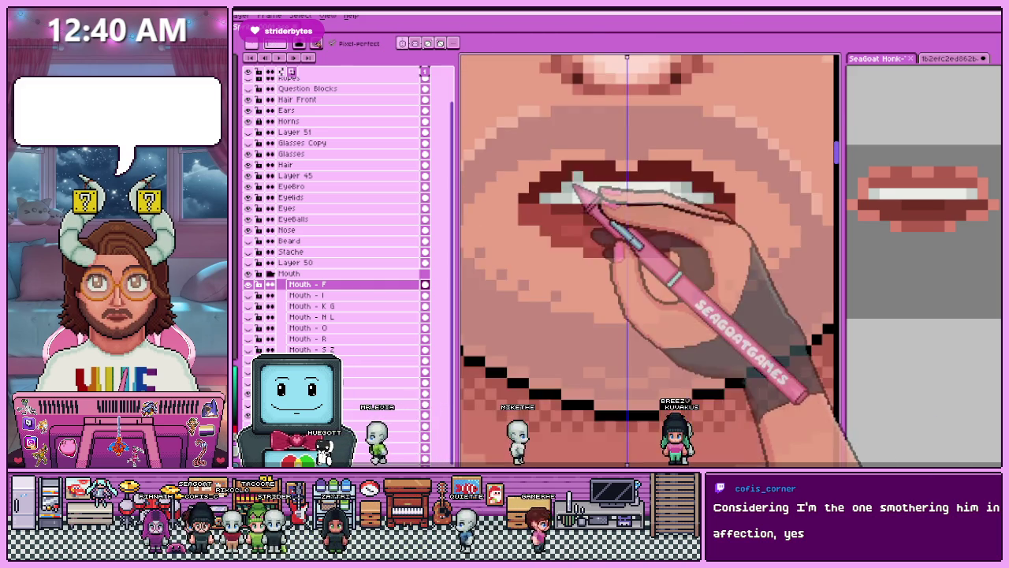
{"action": "scroll", "coordinate": [560, 198], "scroll_direction": "up", "scroll_amount": 2}
{"action": "scroll", "coordinate": [581, 198], "scroll_direction": "up", "scroll_amount": 1}
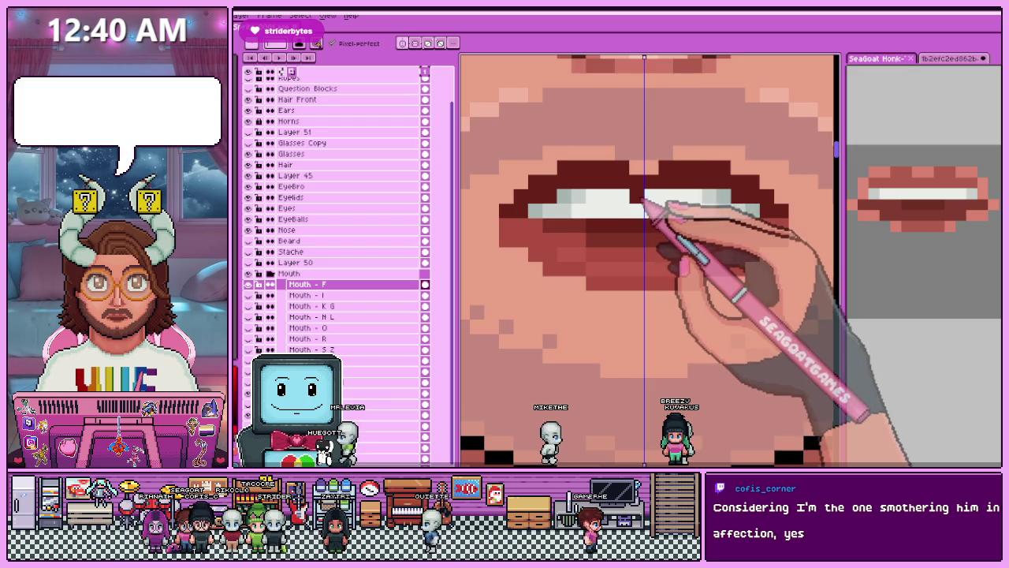
{"action": "scroll", "coordinate": [623, 237], "scroll_direction": "down", "scroll_amount": 2}
{"action": "scroll", "coordinate": [596, 283], "scroll_direction": "down", "scroll_amount": 3}
{"action": "scroll", "coordinate": [619, 323], "scroll_direction": "down", "scroll_amount": 2}
{"action": "scroll", "coordinate": [609, 314], "scroll_direction": "up", "scroll_amount": 1}
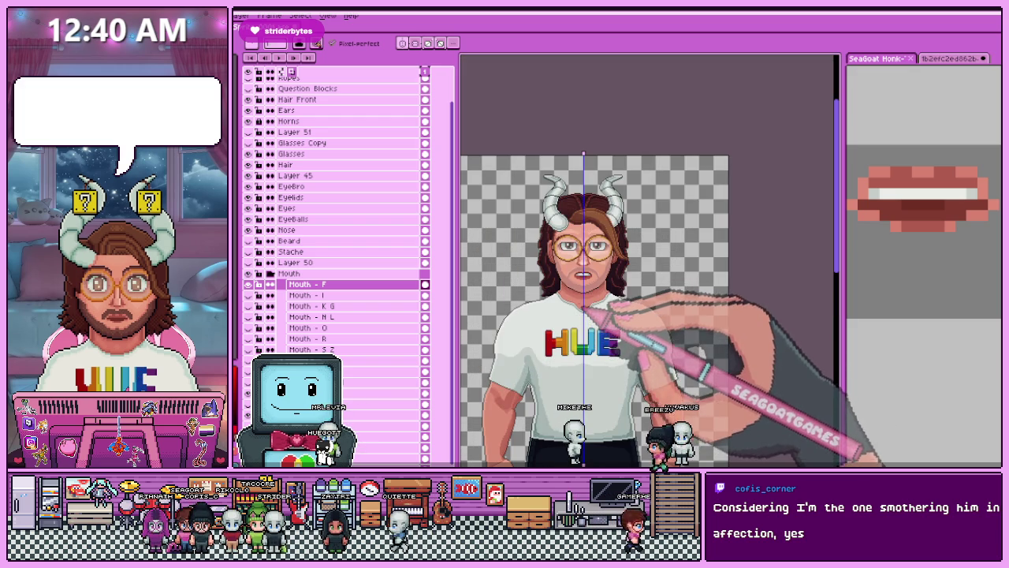
{"action": "scroll", "coordinate": [585, 303], "scroll_direction": "up", "scroll_amount": 2}
{"action": "scroll", "coordinate": [591, 256], "scroll_direction": "up", "scroll_amount": 2}
{"action": "scroll", "coordinate": [580, 284], "scroll_direction": "up", "scroll_amount": 2}
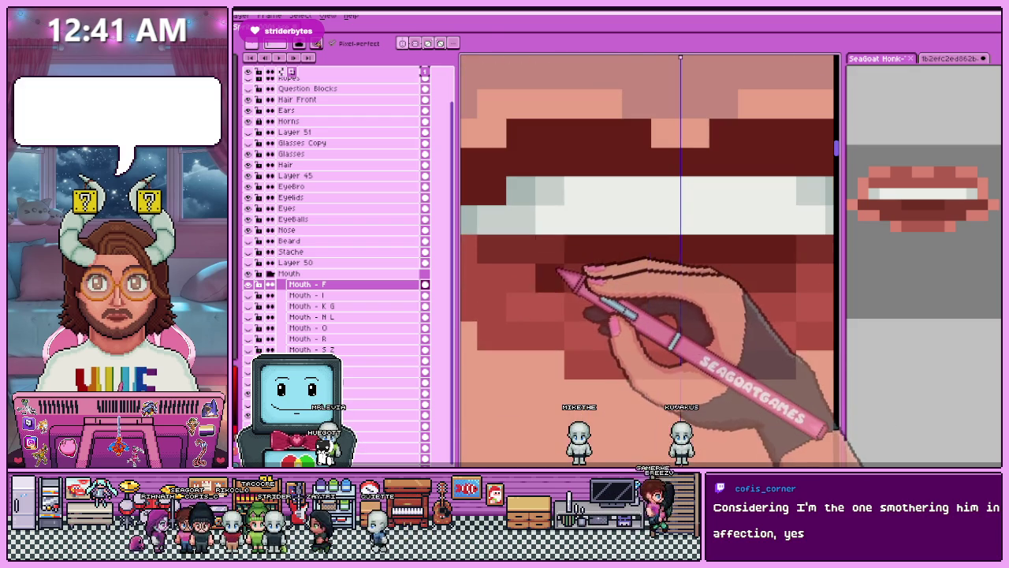
Touch up the lower-lip shading with the pencil so it looks evened out.
{"action": "key", "text": "b"}
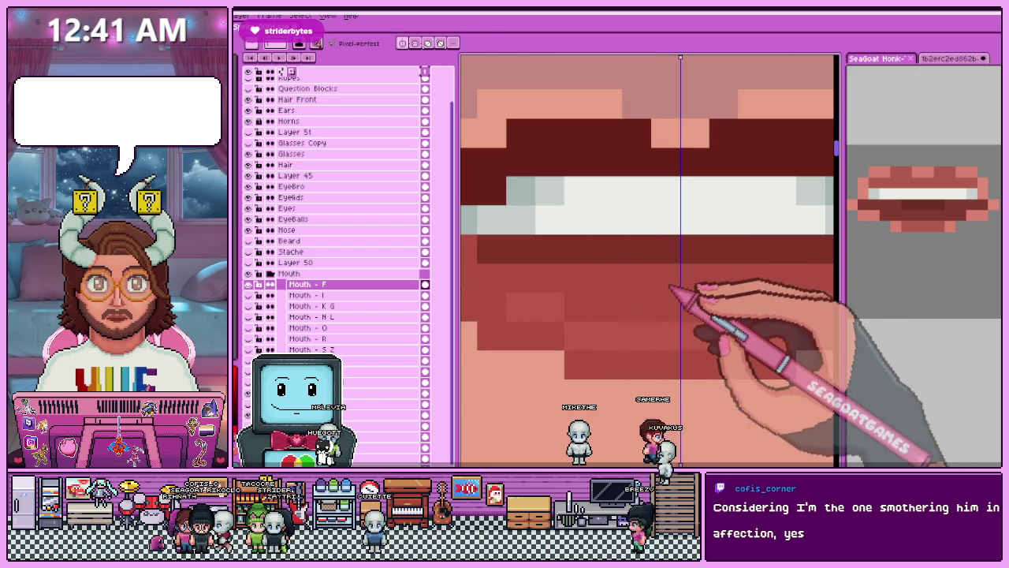
{"action": "scroll", "coordinate": [597, 214], "scroll_direction": "down", "scroll_amount": 2}
{"action": "scroll", "coordinate": [597, 218], "scroll_direction": "down", "scroll_amount": 2}
{"action": "scroll", "coordinate": [629, 338], "scroll_direction": "down", "scroll_amount": 2}
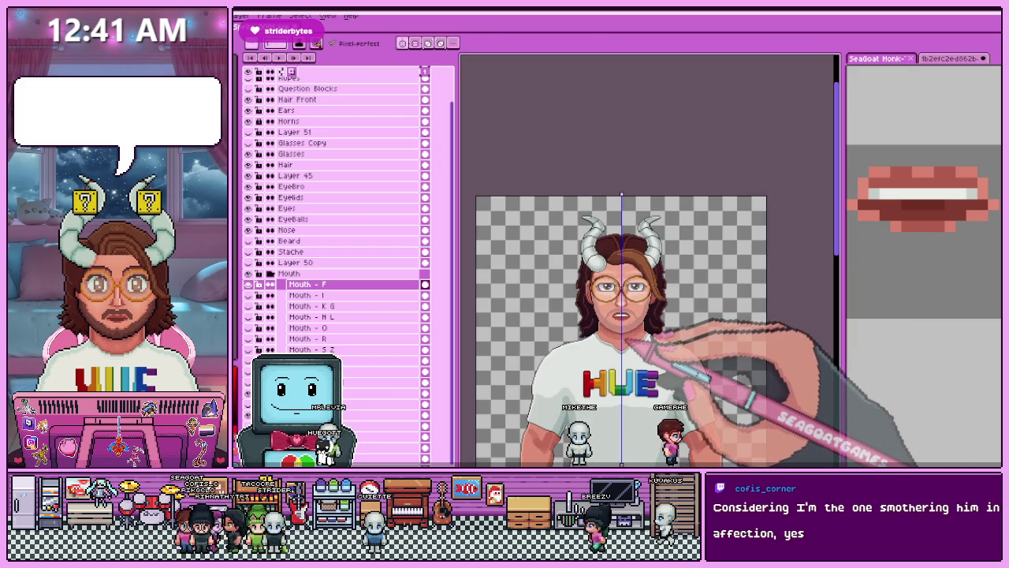
{"action": "scroll", "coordinate": [624, 311], "scroll_direction": "up", "scroll_amount": 3}
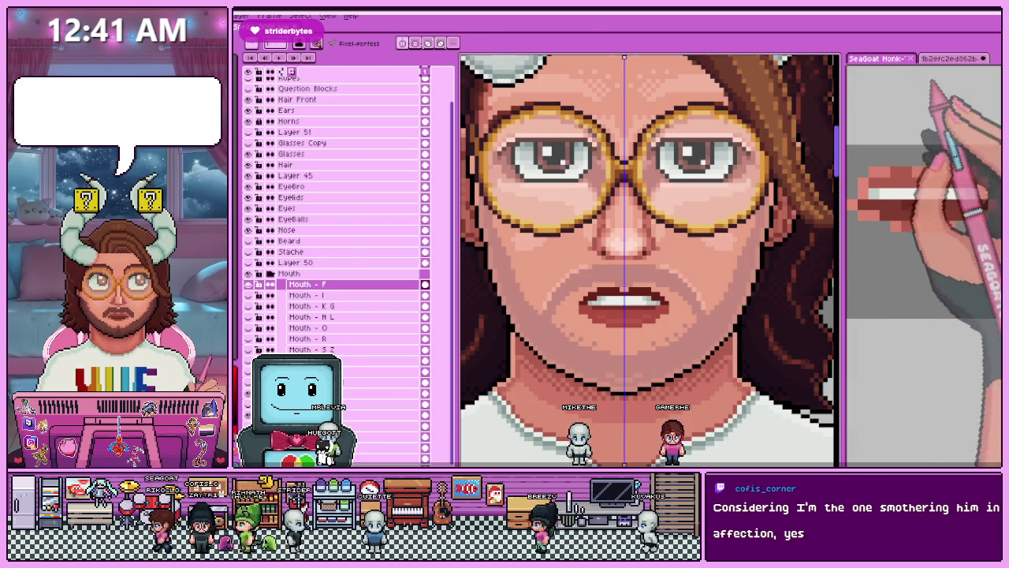
Switch to the fb2efc2ed862b reference sheet and zoom in on the Ff/V and Sss/N mouth drawings.
{"action": "key", "text": "ctrl+Tab"}
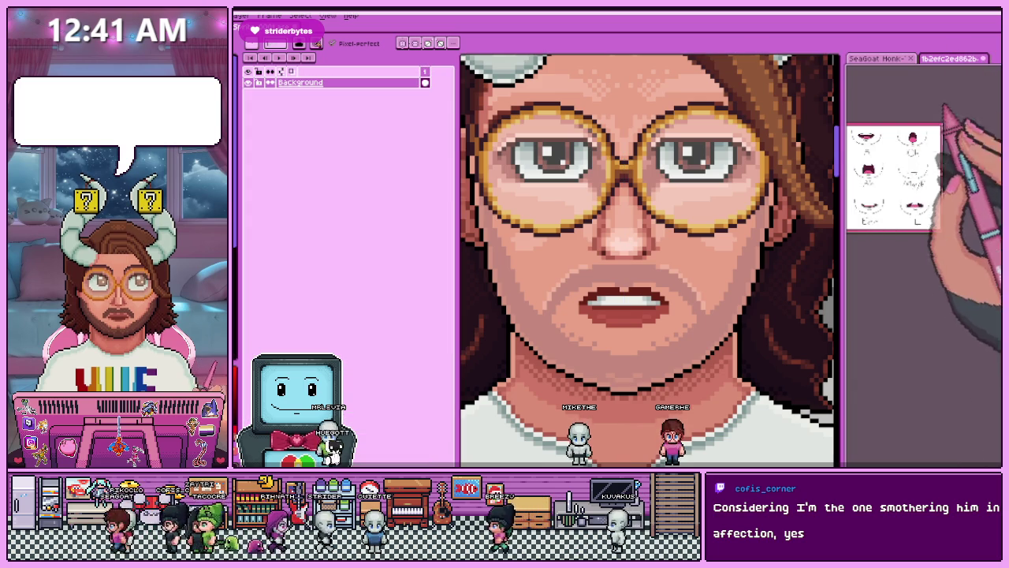
{"action": "scroll", "coordinate": [903, 177], "scroll_direction": "up", "scroll_amount": 3}
{"action": "scroll", "coordinate": [903, 177], "scroll_direction": "up", "scroll_amount": 1}
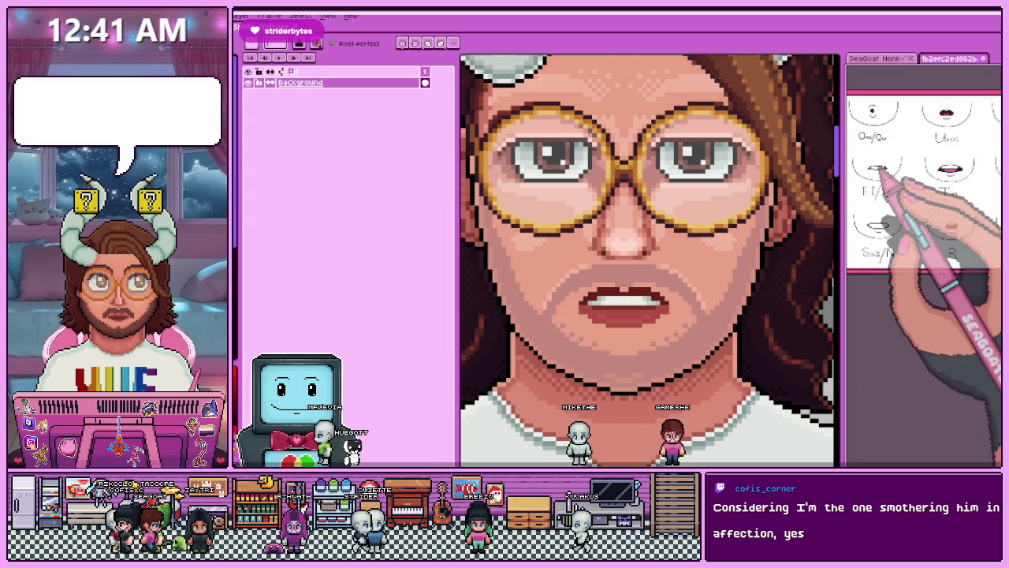
{"action": "scroll", "coordinate": [903, 178], "scroll_direction": "up", "scroll_amount": 1}
{"action": "scroll", "coordinate": [903, 177], "scroll_direction": "up", "scroll_amount": 1}
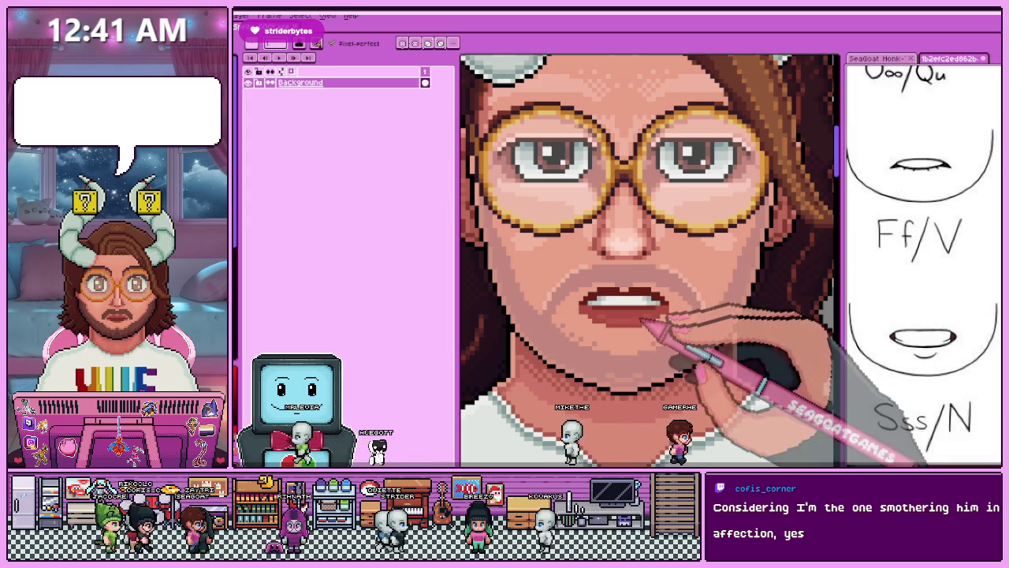
{"action": "scroll", "coordinate": [623, 307], "scroll_direction": "up", "scroll_amount": 1}
{"action": "scroll", "coordinate": [623, 308], "scroll_direction": "up", "scroll_amount": 1}
{"action": "scroll", "coordinate": [623, 307], "scroll_direction": "up", "scroll_amount": 1}
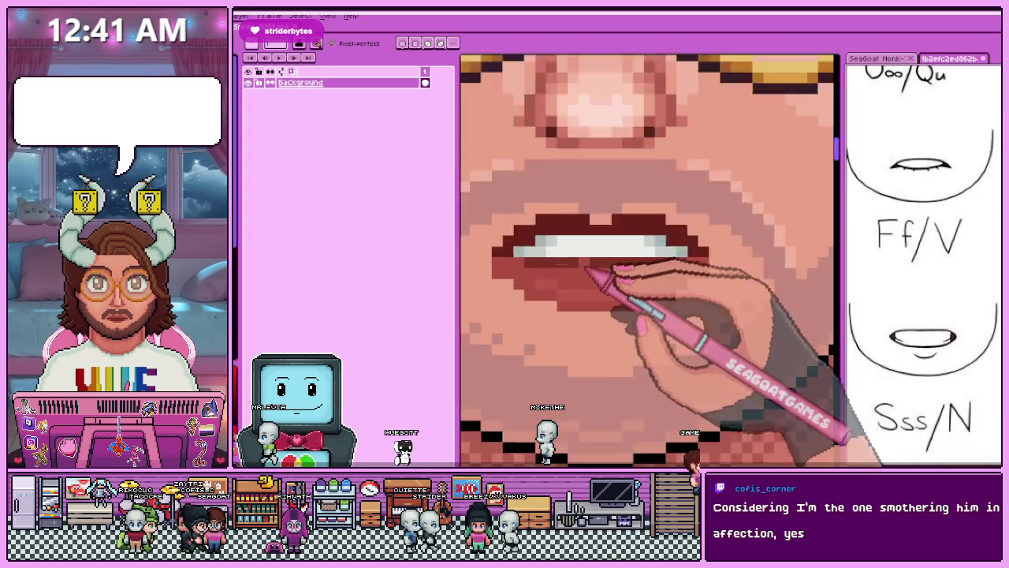
{"action": "scroll", "coordinate": [622, 308], "scroll_direction": "up", "scroll_amount": 1}
{"action": "scroll", "coordinate": [623, 315], "scroll_direction": "down", "scroll_amount": 1}
{"action": "scroll", "coordinate": [622, 315], "scroll_direction": "down", "scroll_amount": 1}
{"action": "scroll", "coordinate": [623, 315], "scroll_direction": "down", "scroll_amount": 1}
{"action": "scroll", "coordinate": [607, 307], "scroll_direction": "up", "scroll_amount": 1}
{"action": "scroll", "coordinate": [607, 308], "scroll_direction": "up", "scroll_amount": 1}
{"action": "scroll", "coordinate": [607, 307], "scroll_direction": "up", "scroll_amount": 1}
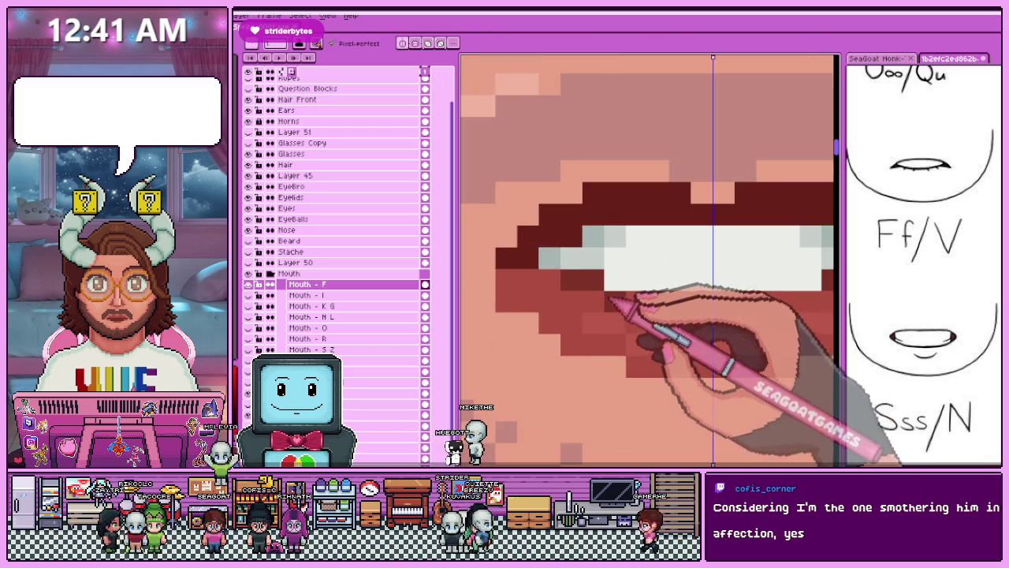
Sample a colour from the F mouth and return to the pencil for the teeth and lip fixes.
{"action": "scroll", "coordinate": [699, 309], "scroll_direction": "down", "scroll_amount": 2}
{"action": "scroll", "coordinate": [694, 307], "scroll_direction": "down", "scroll_amount": 1}
{"action": "scroll", "coordinate": [678, 307], "scroll_direction": "down", "scroll_amount": 1}
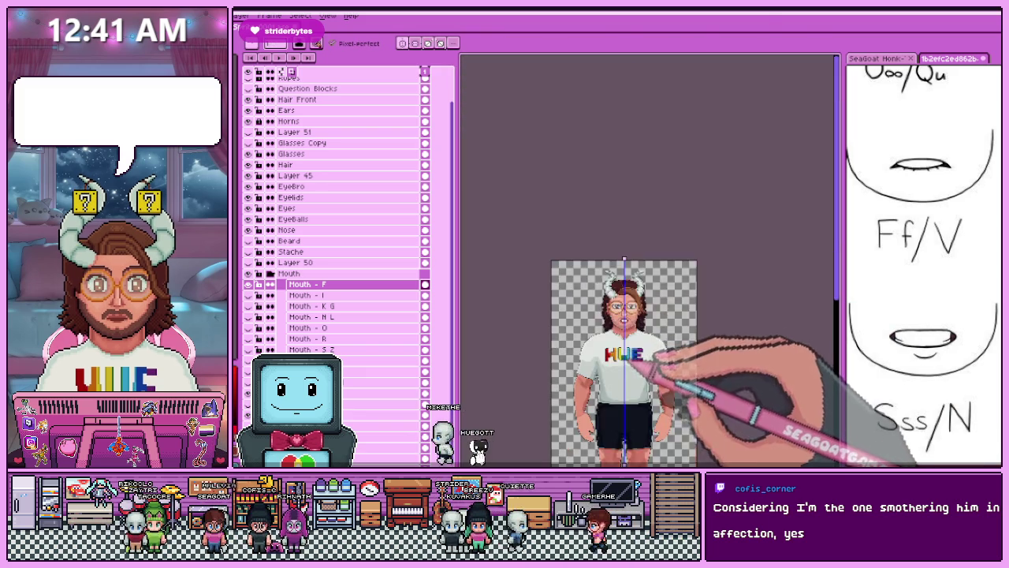
{"action": "scroll", "coordinate": [638, 303], "scroll_direction": "up", "scroll_amount": 2}
{"action": "scroll", "coordinate": [623, 293], "scroll_direction": "up", "scroll_amount": 2}
{"action": "scroll", "coordinate": [620, 292], "scroll_direction": "up", "scroll_amount": 2}
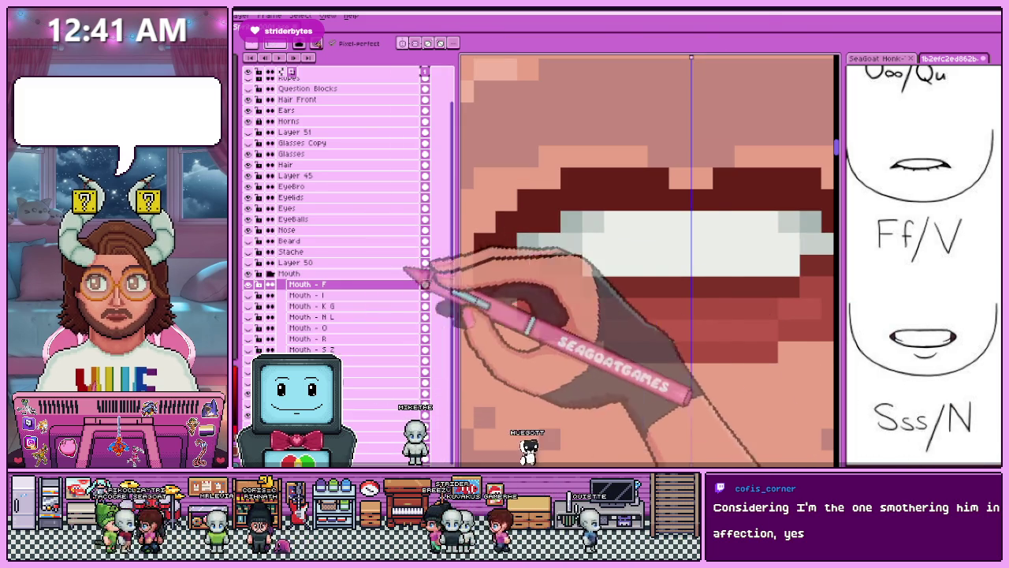
{"action": "key", "text": "i"}
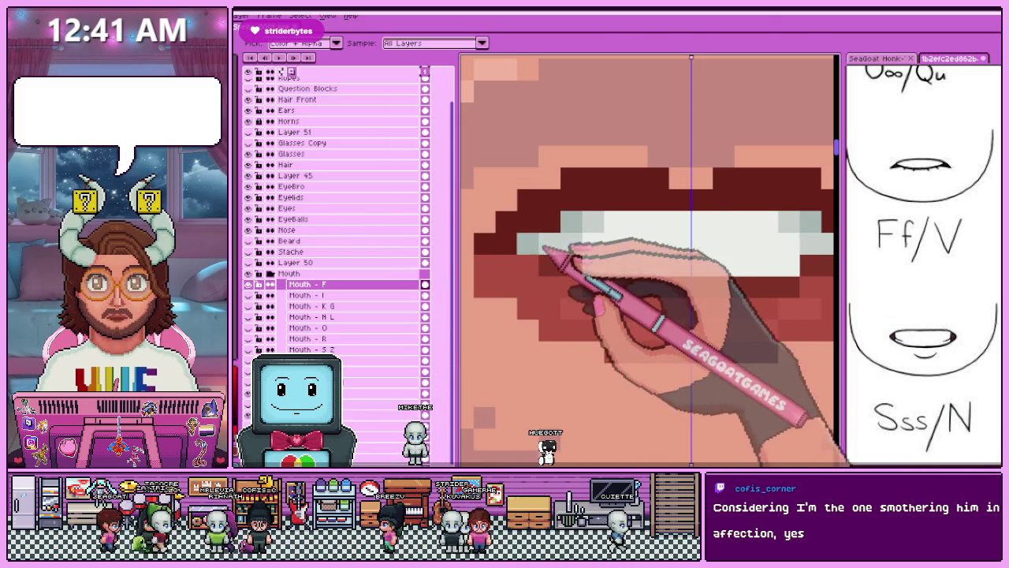
{"action": "key", "text": "b"}
Zoom in and out on the Mouth - F teeth and lower lip to check them against the Ff/V reference.
{"action": "scroll", "coordinate": [649, 294], "scroll_direction": "down", "scroll_amount": 2}
{"action": "scroll", "coordinate": [662, 315], "scroll_direction": "down", "scroll_amount": 2}
{"action": "scroll", "coordinate": [672, 339], "scroll_direction": "down", "scroll_amount": 1}
{"action": "scroll", "coordinate": [668, 340], "scroll_direction": "up", "scroll_amount": 2}
{"action": "scroll", "coordinate": [676, 341], "scroll_direction": "up", "scroll_amount": 1}
{"action": "scroll", "coordinate": [654, 335], "scroll_direction": "up", "scroll_amount": 1}
{"action": "scroll", "coordinate": [635, 299], "scroll_direction": "up", "scroll_amount": 1}
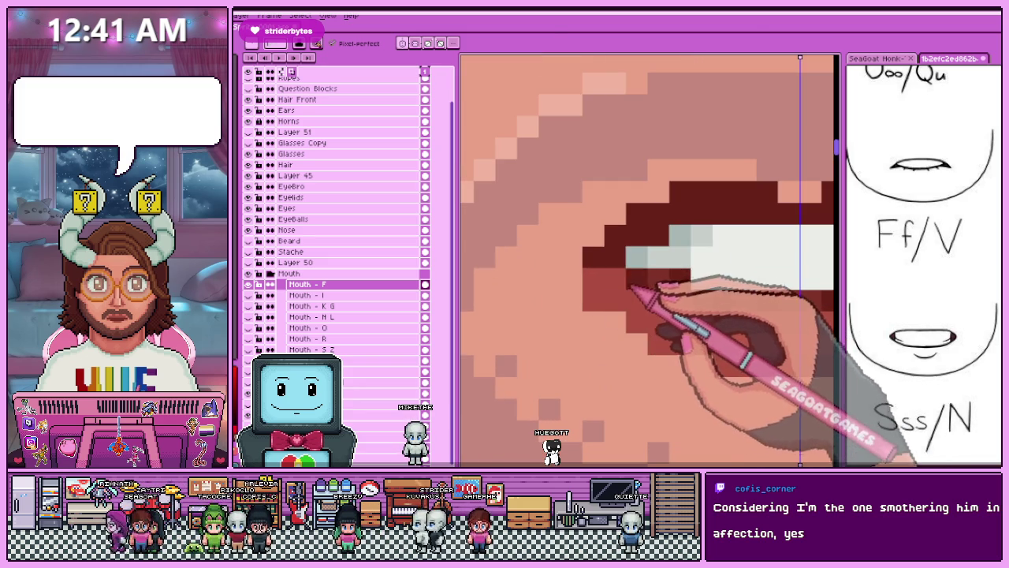
{"action": "scroll", "coordinate": [596, 276], "scroll_direction": "down", "scroll_amount": 2}
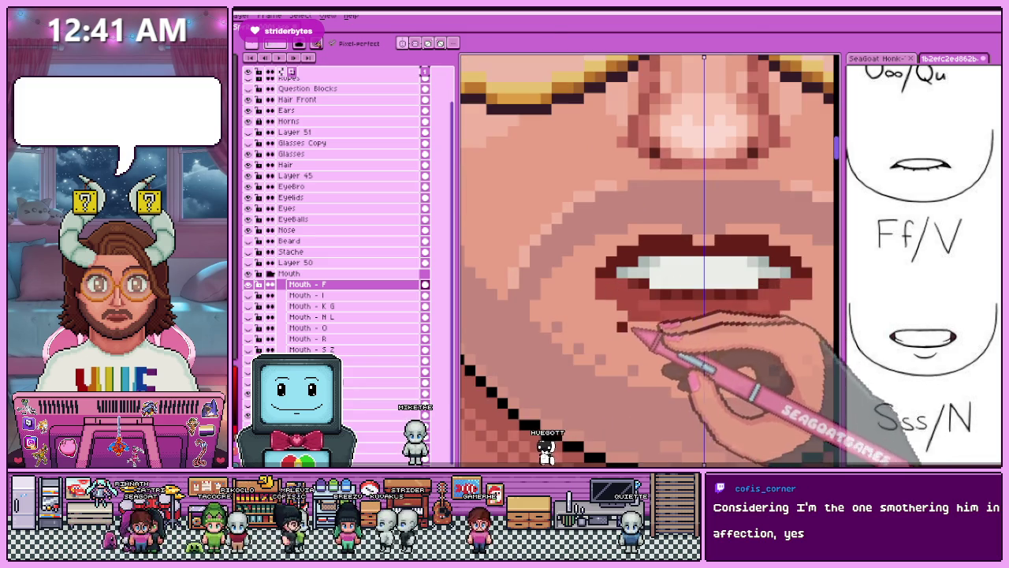
{"action": "scroll", "coordinate": [642, 331], "scroll_direction": "up", "scroll_amount": 1}
{"action": "scroll", "coordinate": [591, 280], "scroll_direction": "down", "scroll_amount": 1}
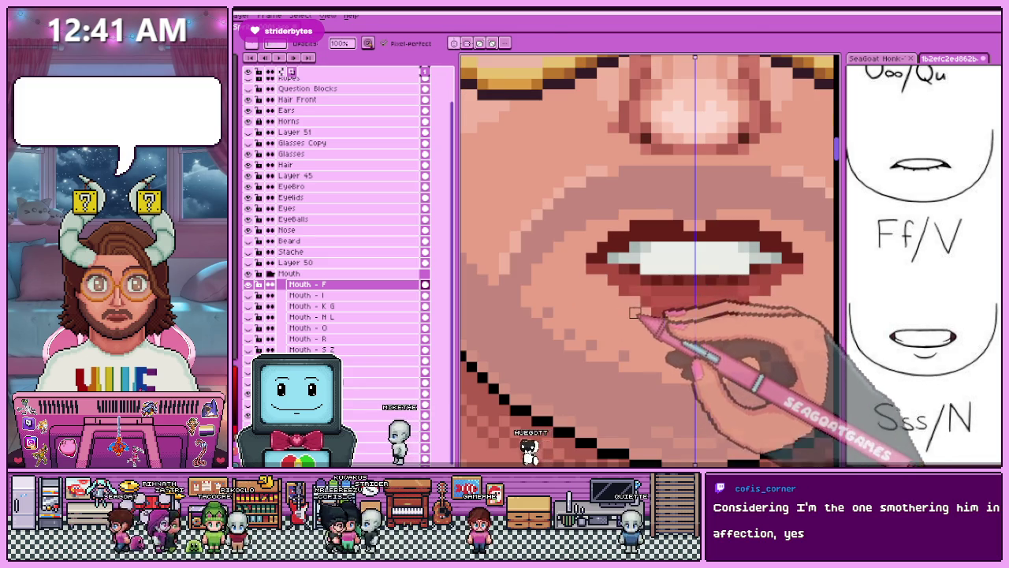
{"action": "scroll", "coordinate": [635, 313], "scroll_direction": "down", "scroll_amount": 2}
{"action": "scroll", "coordinate": [660, 346], "scroll_direction": "down", "scroll_amount": 1}
{"action": "scroll", "coordinate": [659, 288], "scroll_direction": "down", "scroll_amount": 2}
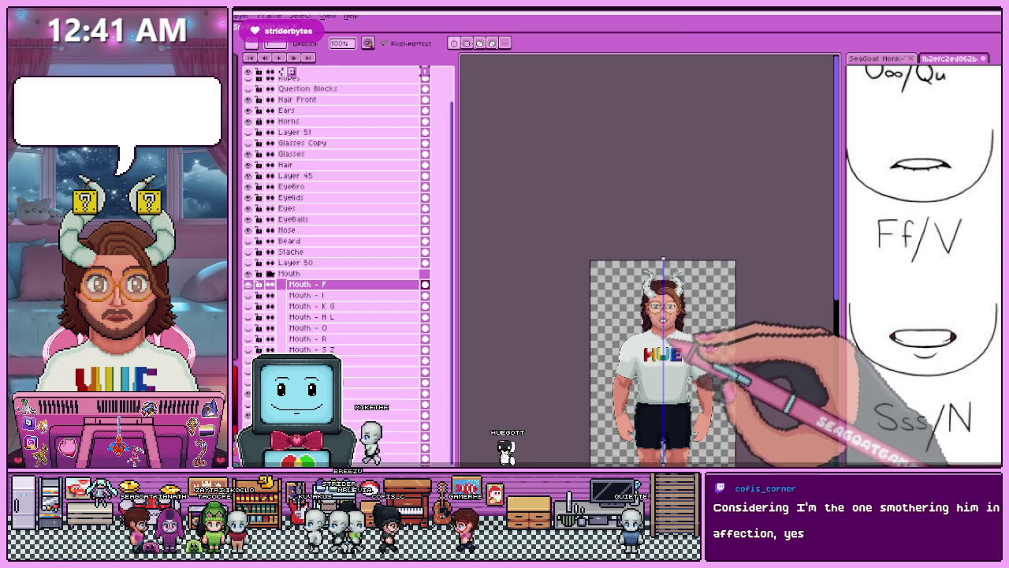
{"action": "scroll", "coordinate": [659, 288], "scroll_direction": "up", "scroll_amount": 1}
{"action": "scroll", "coordinate": [673, 322], "scroll_direction": "up", "scroll_amount": 2}
{"action": "scroll", "coordinate": [670, 335], "scroll_direction": "up", "scroll_amount": 1}
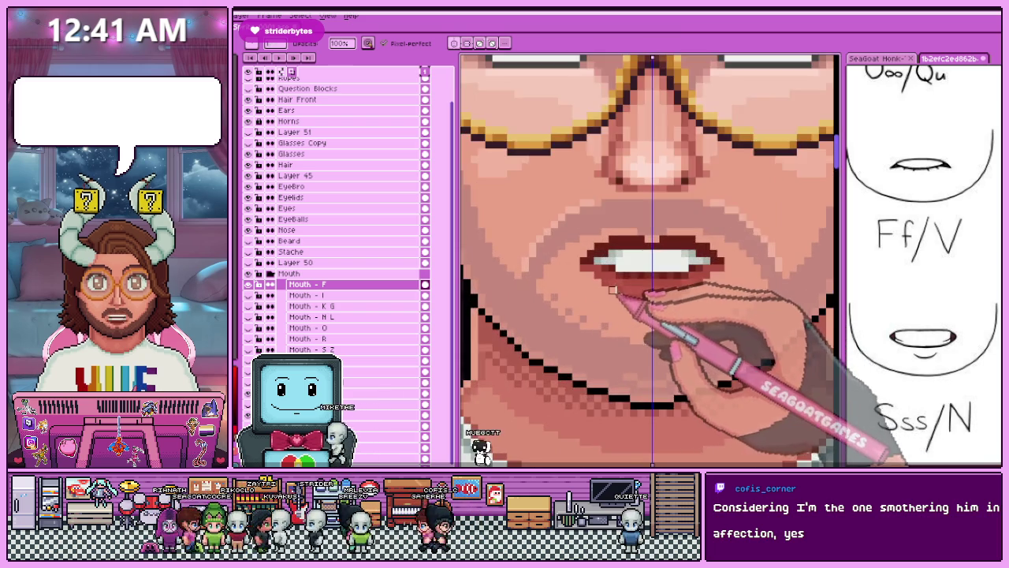
{"action": "scroll", "coordinate": [659, 331], "scroll_direction": "up", "scroll_amount": 1}
{"action": "scroll", "coordinate": [724, 304], "scroll_direction": "down", "scroll_amount": 1}
{"action": "scroll", "coordinate": [652, 339], "scroll_direction": "down", "scroll_amount": 1}
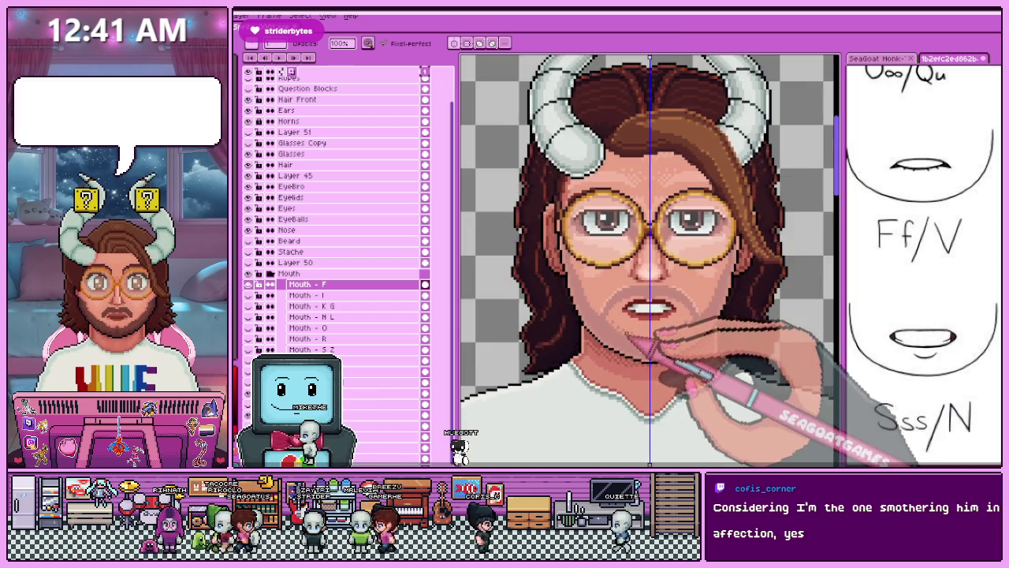
{"action": "scroll", "coordinate": [653, 338], "scroll_direction": "down", "scroll_amount": 1}
{"action": "scroll", "coordinate": [639, 346], "scroll_direction": "up", "scroll_amount": 2}
{"action": "scroll", "coordinate": [669, 334], "scroll_direction": "up", "scroll_amount": 1}
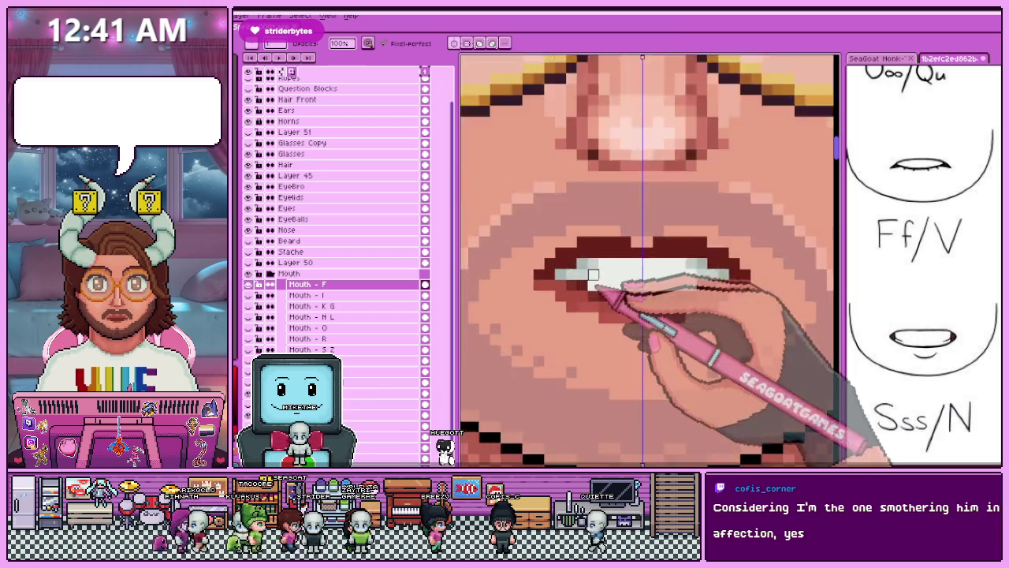
{"action": "scroll", "coordinate": [676, 282], "scroll_direction": "up", "scroll_amount": 1}
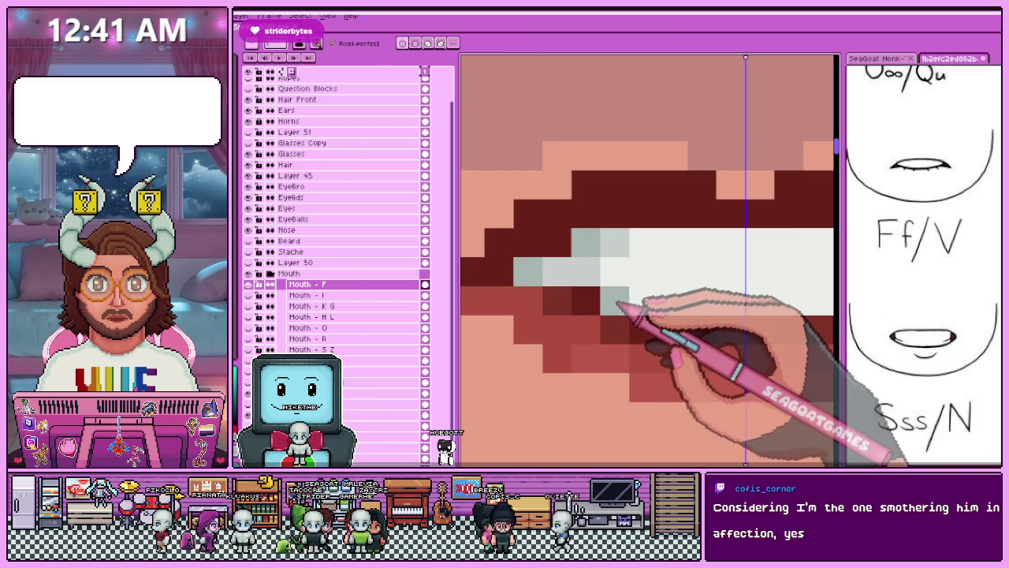
{"action": "scroll", "coordinate": [619, 305], "scroll_direction": "down", "scroll_amount": 1}
{"action": "scroll", "coordinate": [733, 335], "scroll_direction": "down", "scroll_amount": 1}
{"action": "scroll", "coordinate": [592, 327], "scroll_direction": "down", "scroll_amount": 1}
{"action": "scroll", "coordinate": [604, 372], "scroll_direction": "down", "scroll_amount": 1}
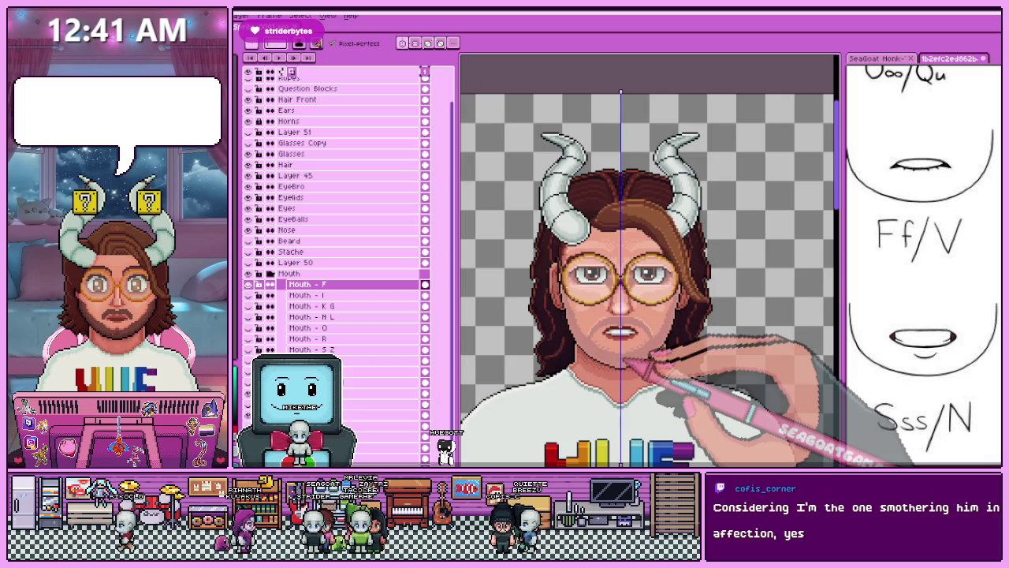
{"action": "scroll", "coordinate": [626, 360], "scroll_direction": "up", "scroll_amount": 1}
{"action": "scroll", "coordinate": [665, 360], "scroll_direction": "up", "scroll_amount": 1}
{"action": "scroll", "coordinate": [597, 270], "scroll_direction": "up", "scroll_amount": 1}
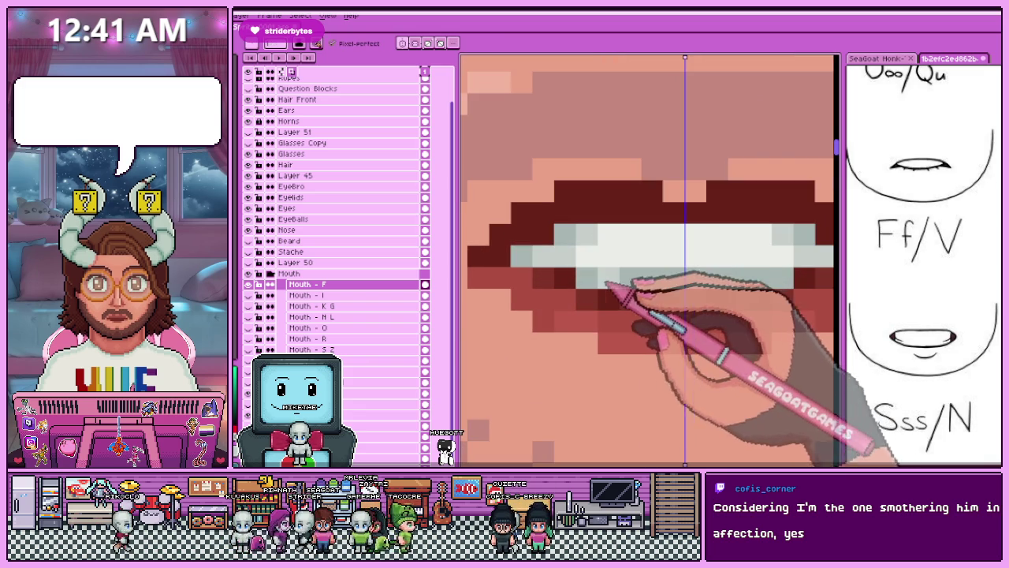
{"action": "scroll", "coordinate": [678, 308], "scroll_direction": "down", "scroll_amount": 2}
{"action": "scroll", "coordinate": [630, 339], "scroll_direction": "down", "scroll_amount": 1}
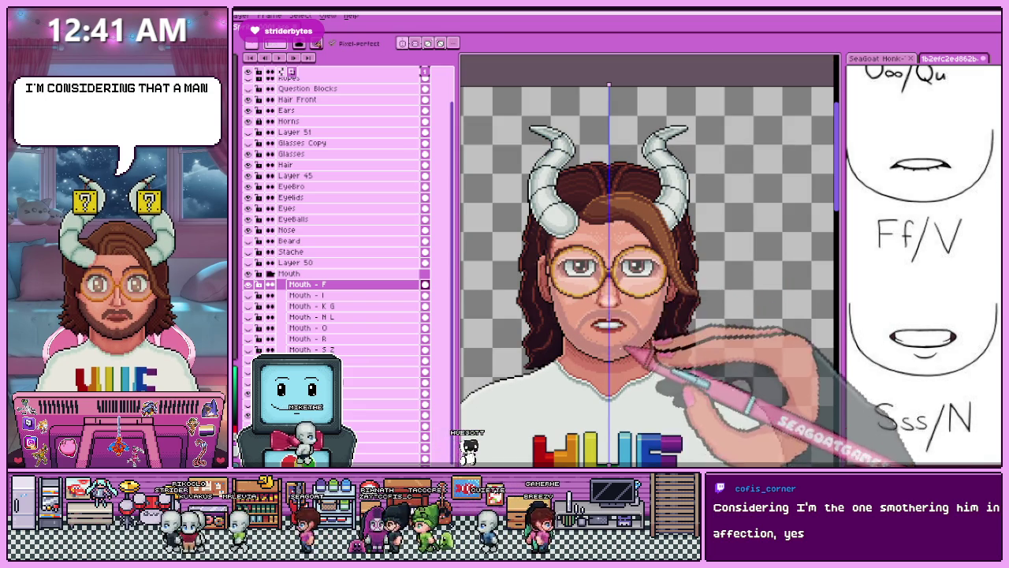
{"action": "scroll", "coordinate": [653, 338], "scroll_direction": "up", "scroll_amount": 2}
{"action": "scroll", "coordinate": [675, 289], "scroll_direction": "up", "scroll_amount": 2}
{"action": "scroll", "coordinate": [669, 308], "scroll_direction": "up", "scroll_amount": 2}
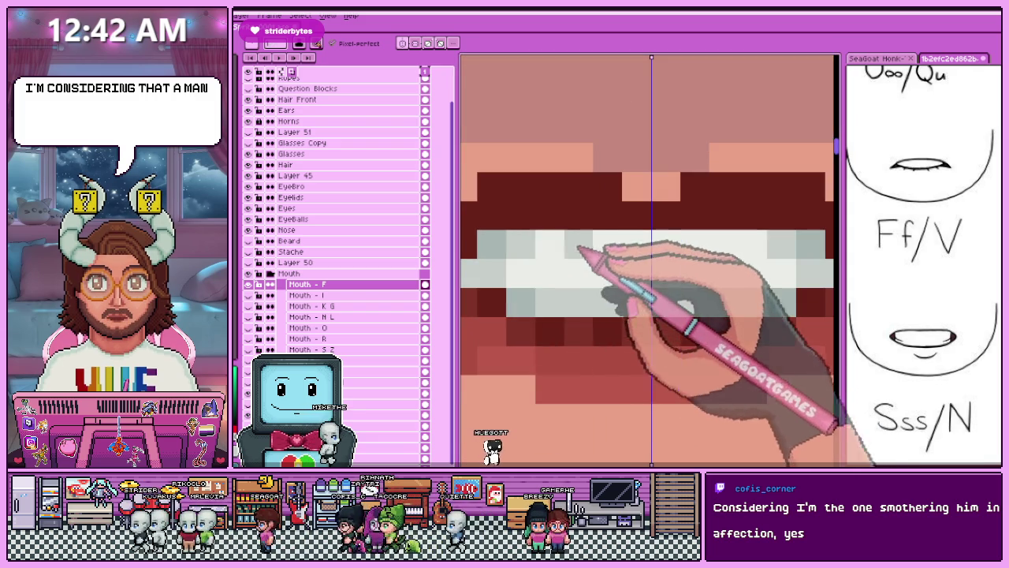
{"action": "scroll", "coordinate": [536, 268], "scroll_direction": "down", "scroll_amount": 2}
{"action": "scroll", "coordinate": [544, 283], "scroll_direction": "down", "scroll_amount": 1}
{"action": "scroll", "coordinate": [583, 260], "scroll_direction": "up", "scroll_amount": 1}
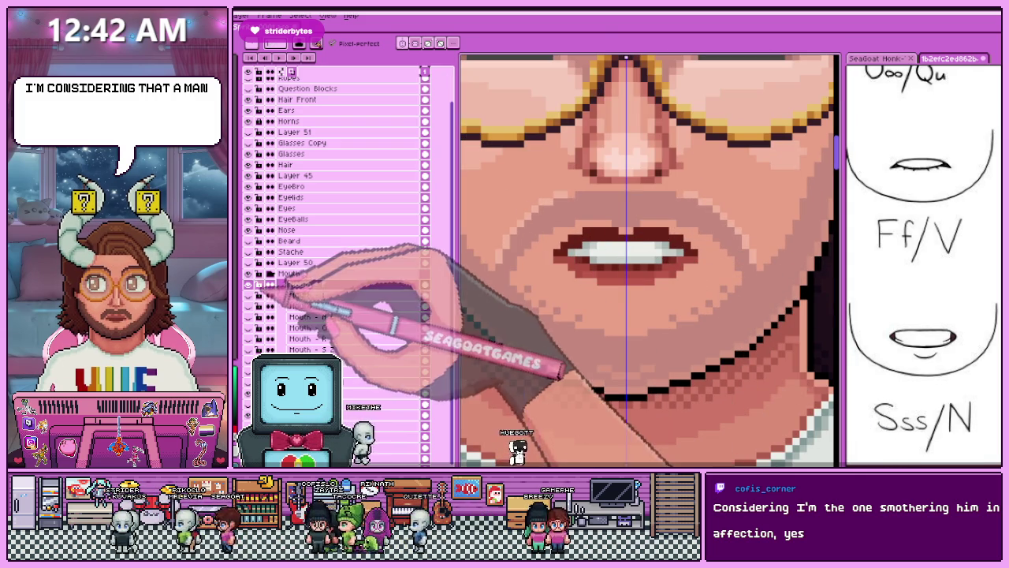
{"action": "scroll", "coordinate": [623, 283], "scroll_direction": "down", "scroll_amount": 2}
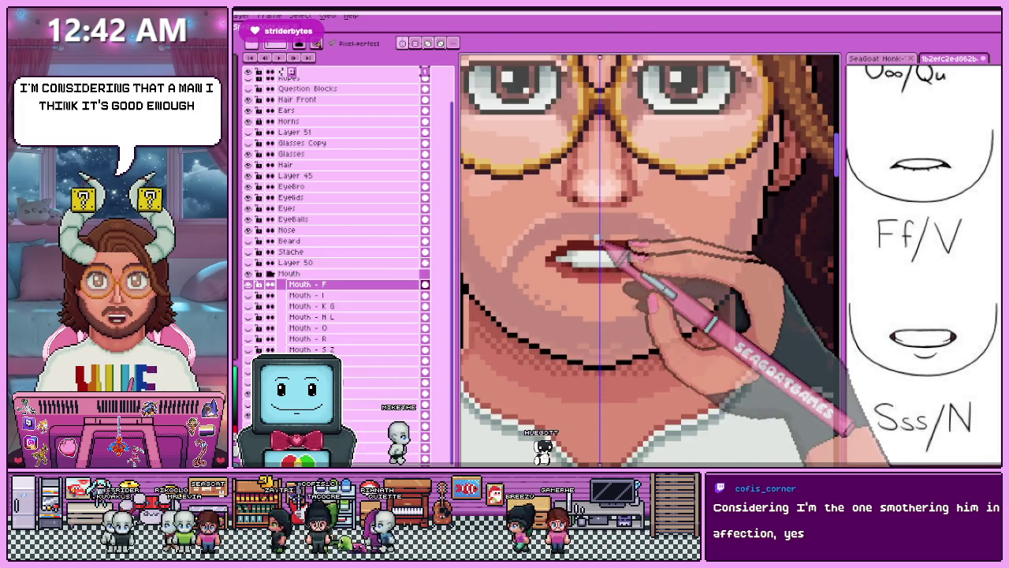
{"action": "scroll", "coordinate": [603, 272], "scroll_direction": "up", "scroll_amount": 3}
{"action": "scroll", "coordinate": [601, 270], "scroll_direction": "down", "scroll_amount": 2}
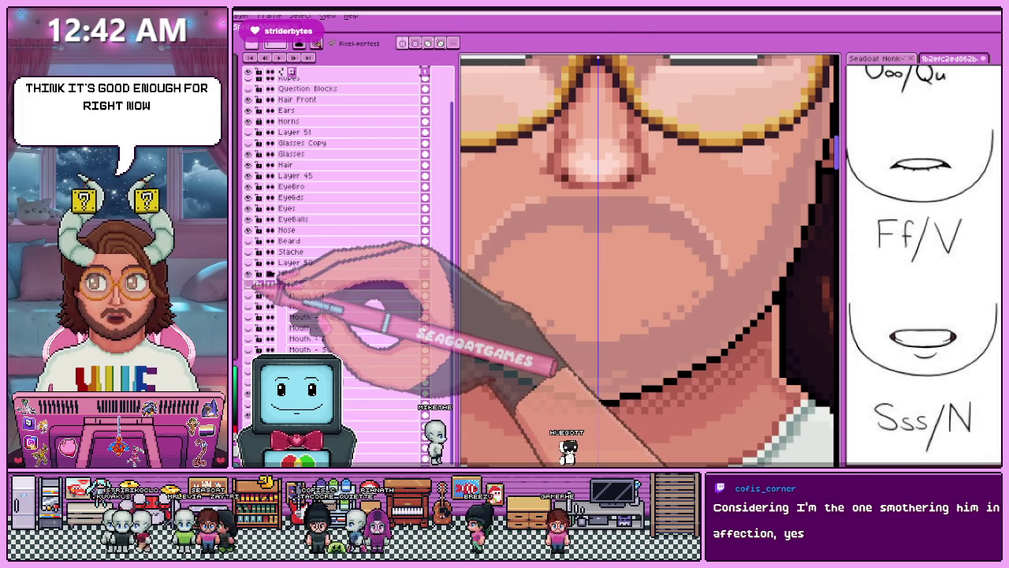
Select Layer 52 and view the R Mouth - I shape in the pixel-lips reference document.
{"action": "left_click", "coordinate": [303, 283]}
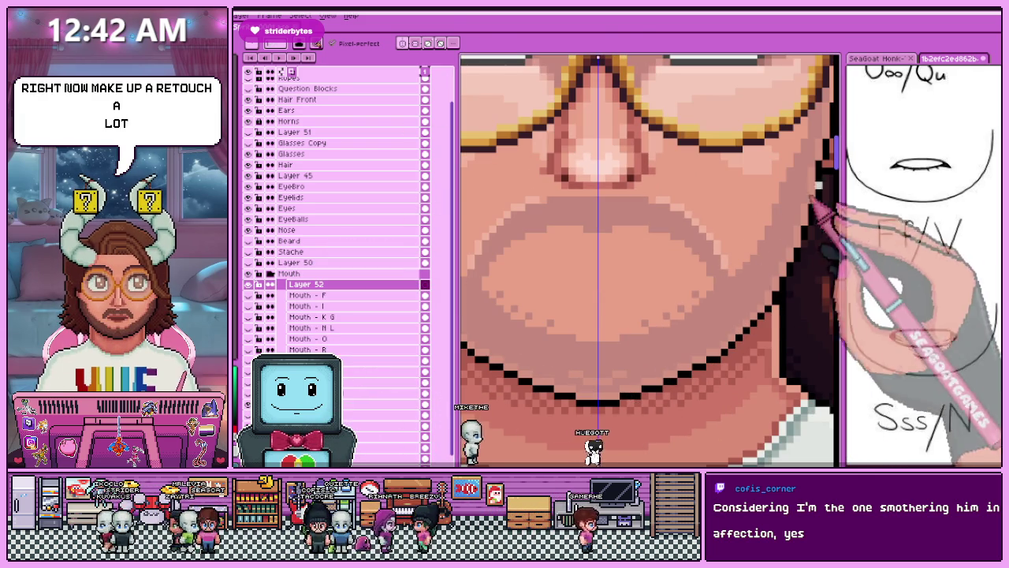
{"action": "left_click", "coordinate": [877, 58]}
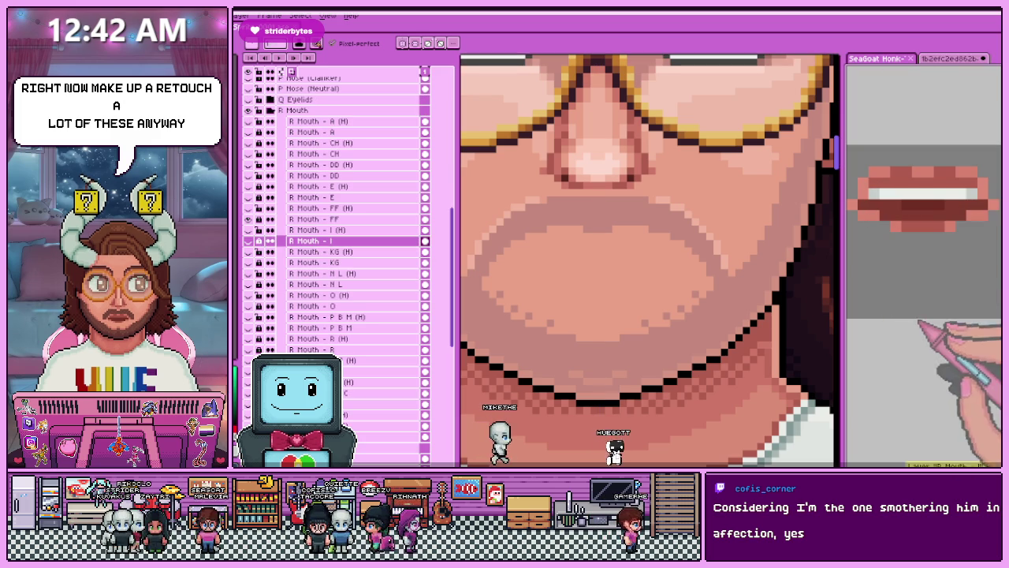
{"action": "left_click", "coordinate": [315, 240]}
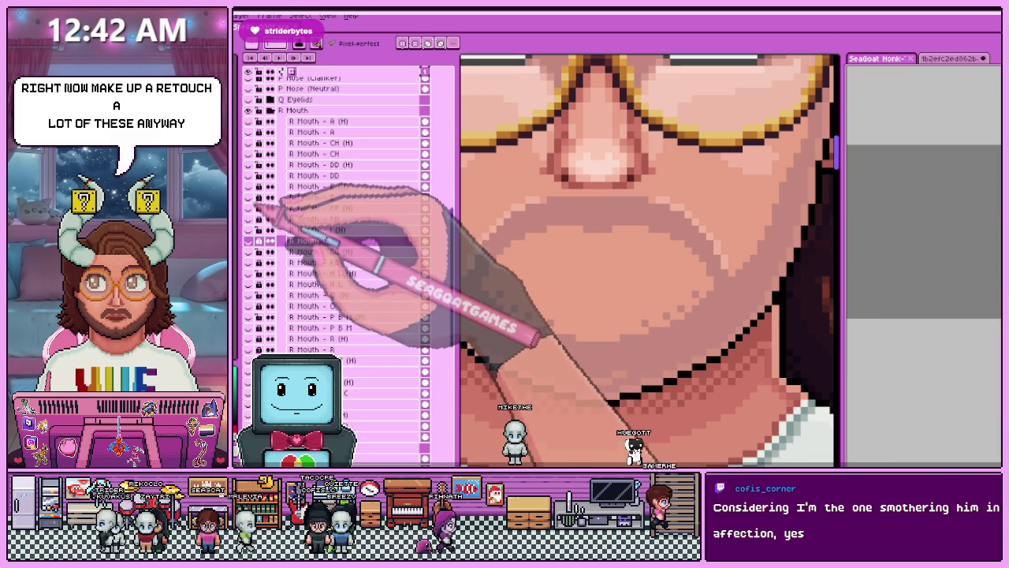
{"action": "scroll", "coordinate": [601, 223], "scroll_direction": "down", "scroll_amount": 2}
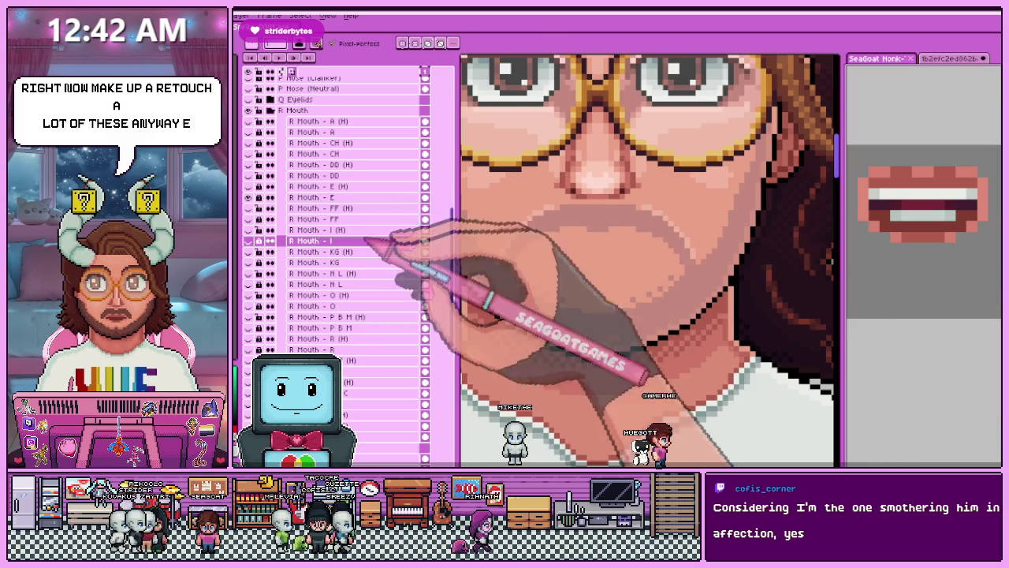
{"action": "left_click", "coordinate": [270, 15]}
{"action": "scroll", "coordinate": [607, 237], "scroll_direction": "down", "scroll_amount": 2}
{"action": "scroll", "coordinate": [607, 236], "scroll_direction": "down", "scroll_amount": 1}
{"action": "scroll", "coordinate": [607, 237], "scroll_direction": "up", "scroll_amount": 1}
Back in the self-portrait, rename Layer 52 to 'Mouth - E' and select the Mouth - I layer.
{"action": "key", "text": "ctrl+Tab"}
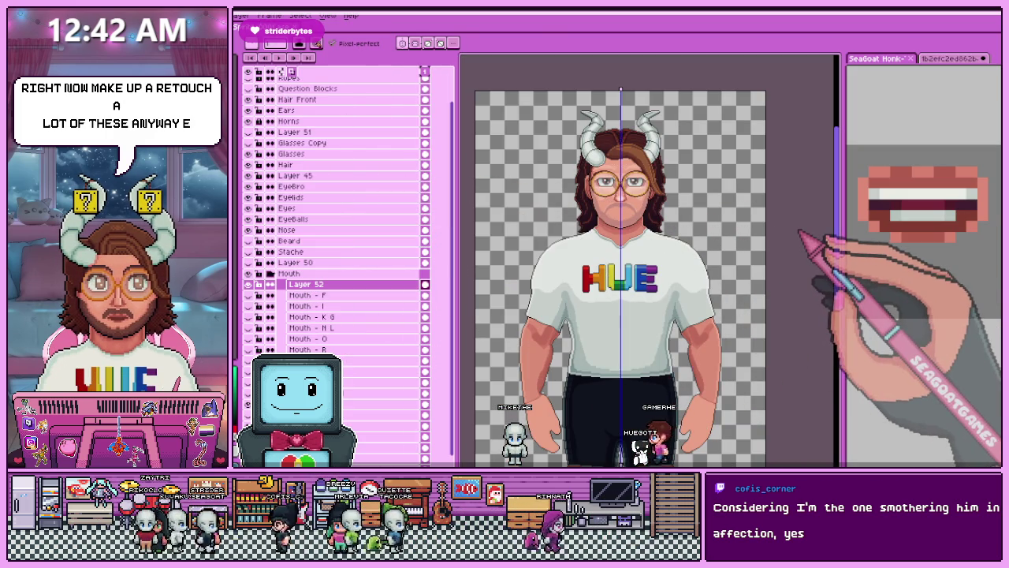
{"action": "double_click", "coordinate": [343, 285]}
{"action": "type", "text": "Mouth - E"}
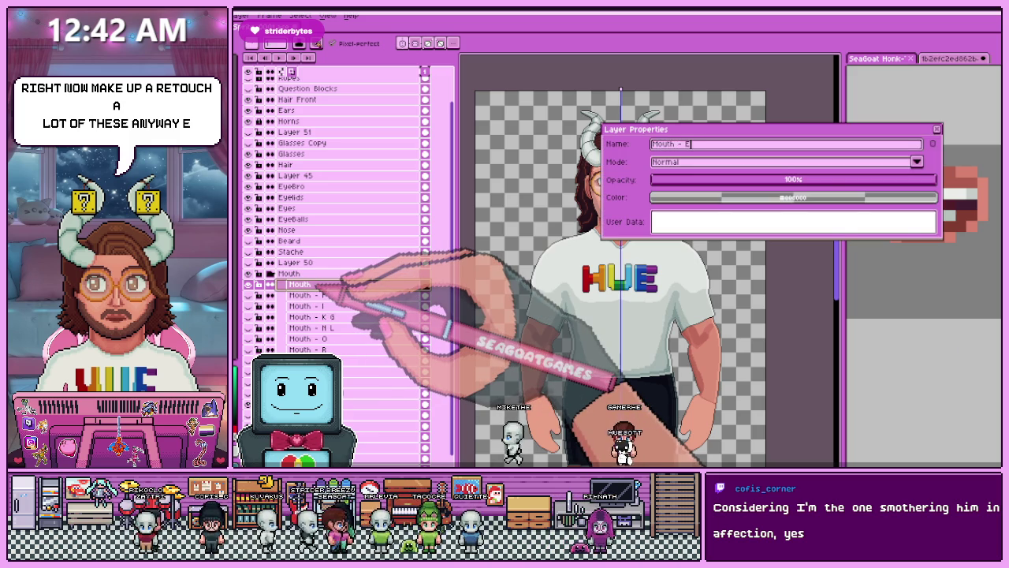
{"action": "key", "text": "Return"}
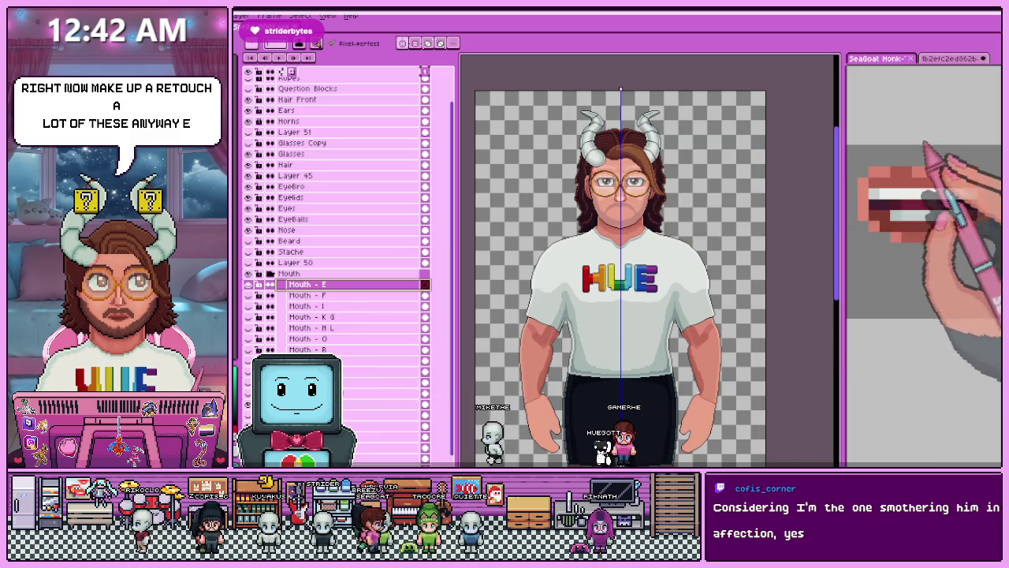
{"action": "scroll", "coordinate": [656, 228], "scroll_direction": "up", "scroll_amount": 2}
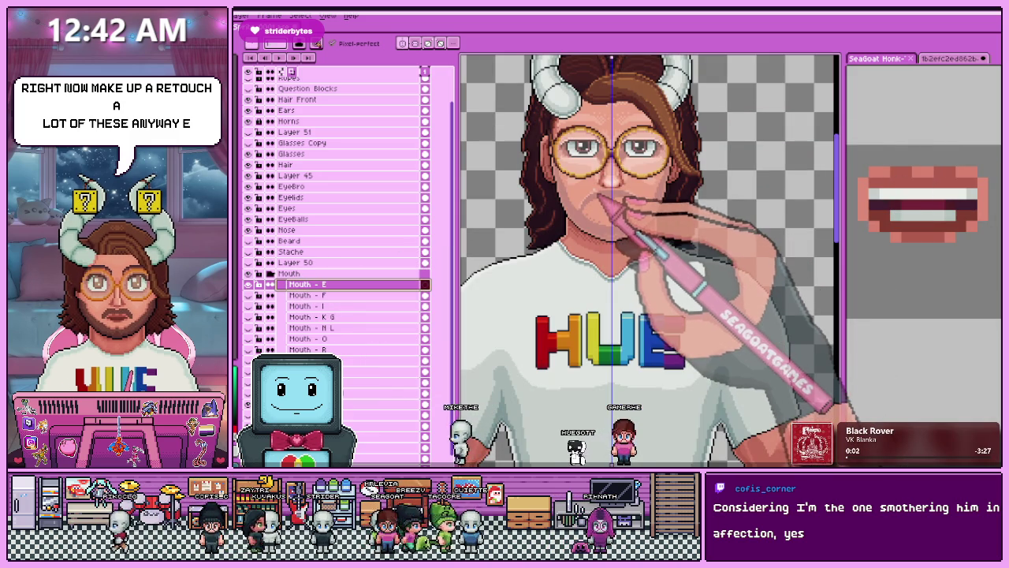
{"action": "scroll", "coordinate": [611, 227], "scroll_direction": "up", "scroll_amount": 1}
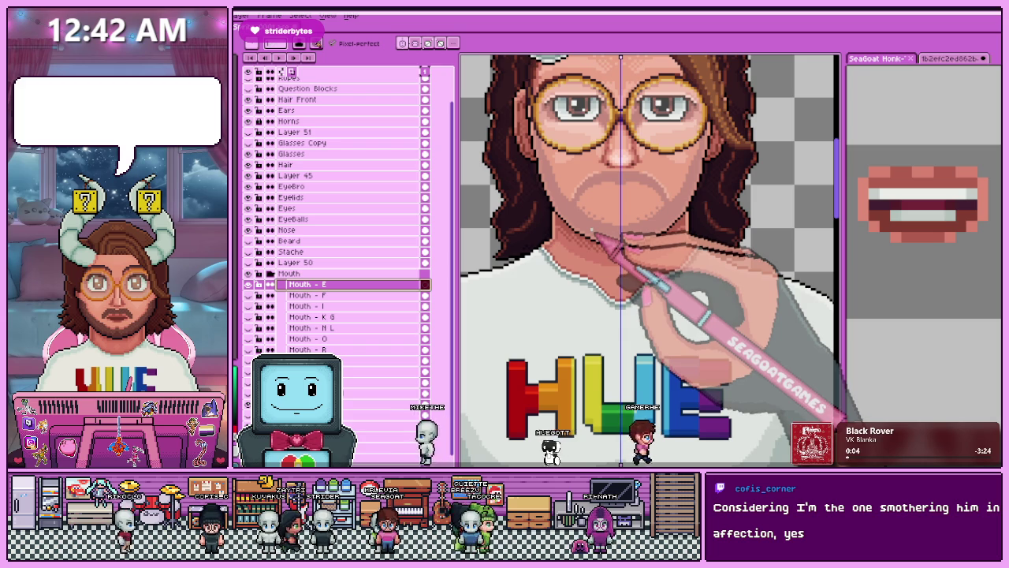
{"action": "scroll", "coordinate": [607, 268], "scroll_direction": "down", "scroll_amount": 3}
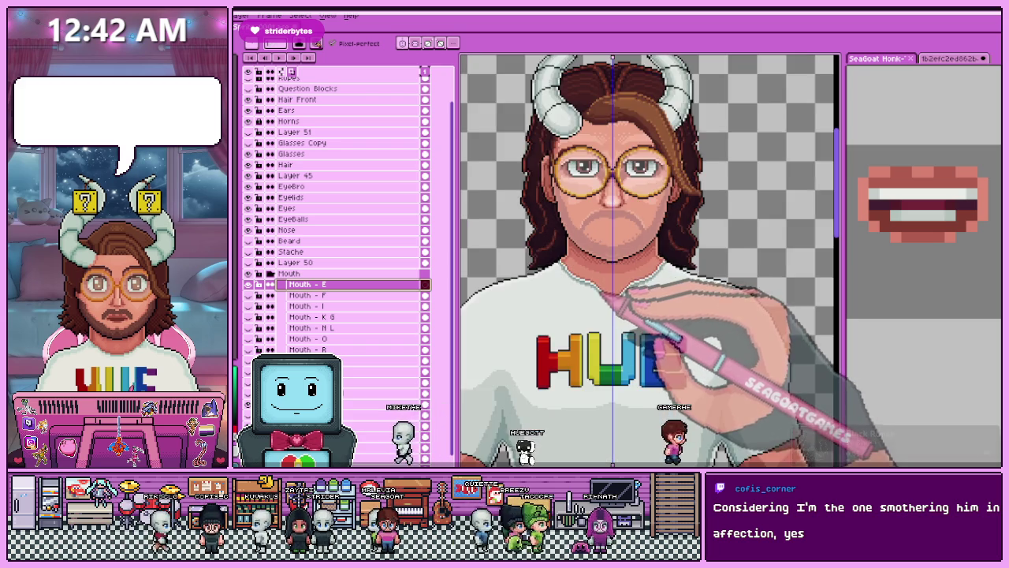
{"action": "scroll", "coordinate": [607, 276], "scroll_direction": "up", "scroll_amount": 1}
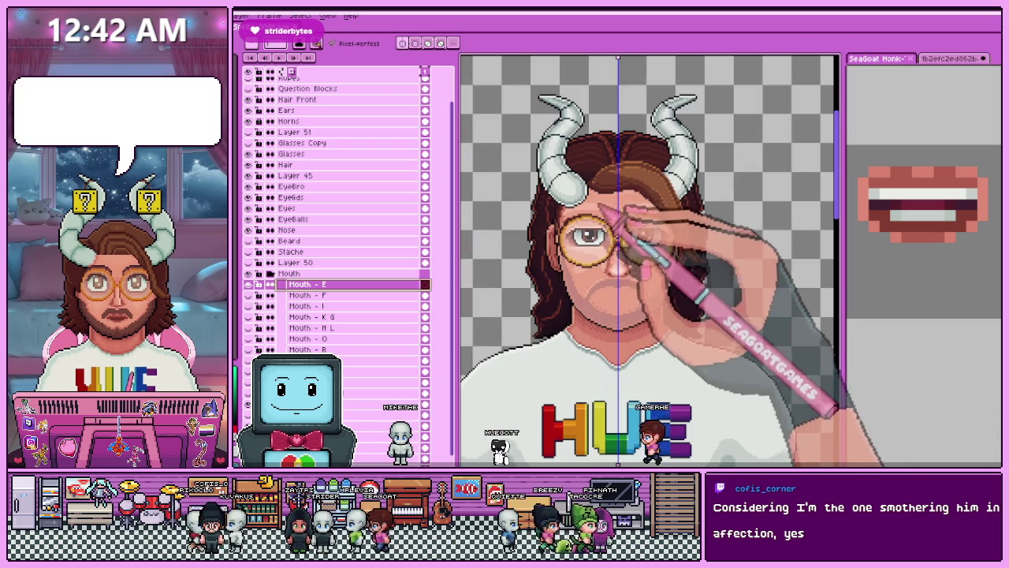
{"action": "scroll", "coordinate": [587, 209], "scroll_direction": "up", "scroll_amount": 1}
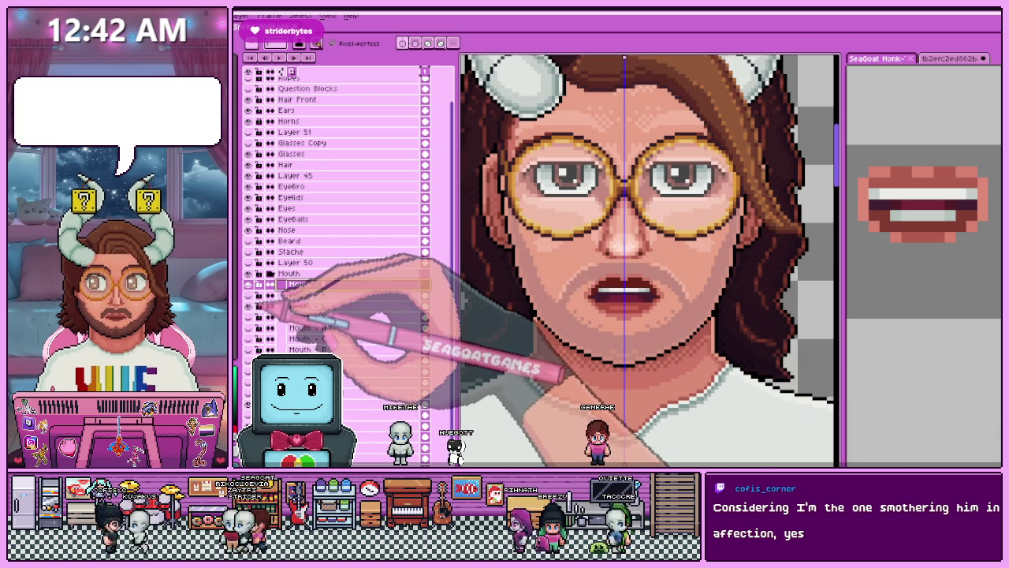
{"action": "left_click", "coordinate": [347, 305]}
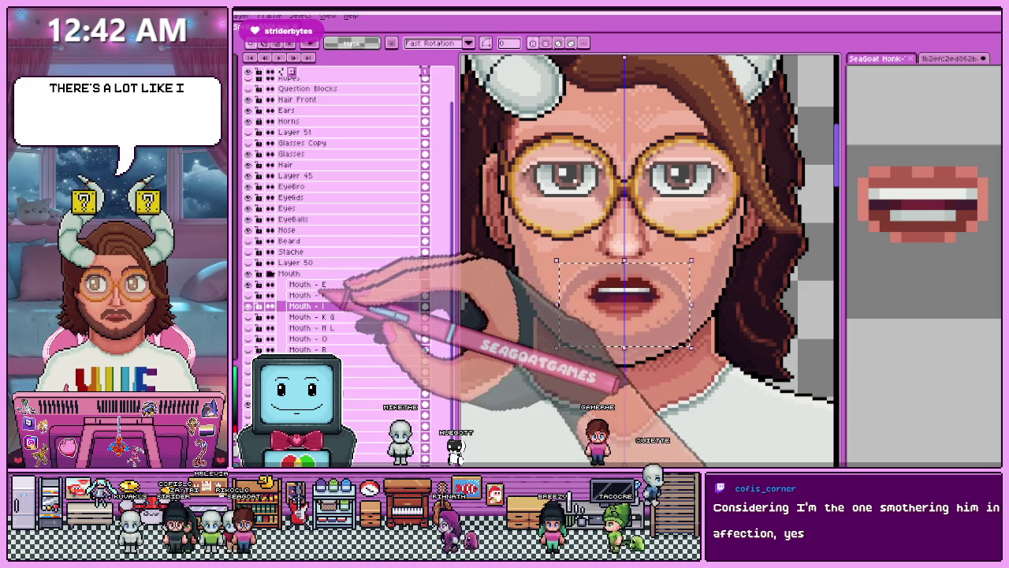
Paste the copied open-teeth mouth onto the Mouth - E layer.
{"action": "key", "text": "ctrl+d"}
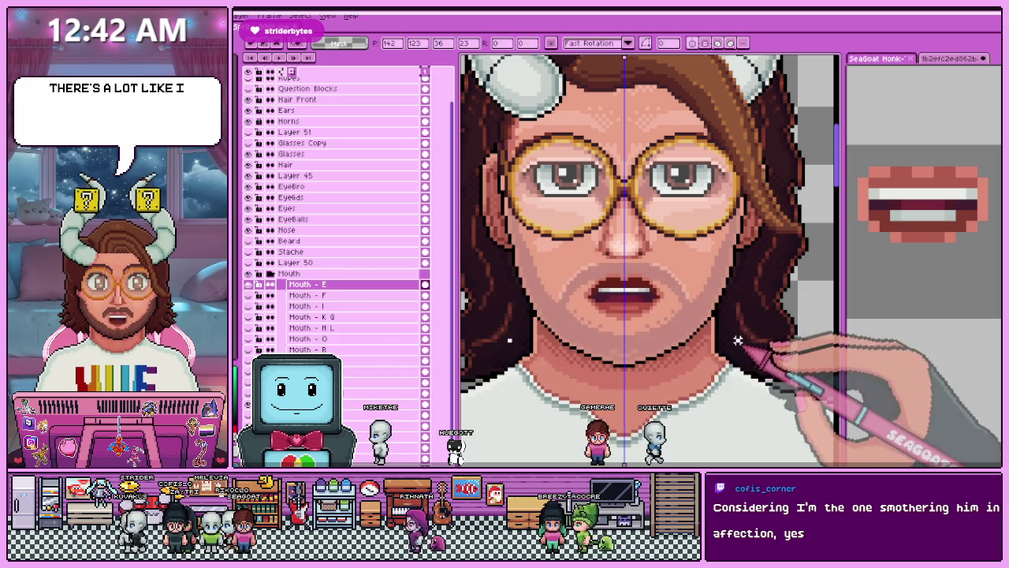
{"action": "scroll", "coordinate": [598, 306], "scroll_direction": "up", "scroll_amount": 2}
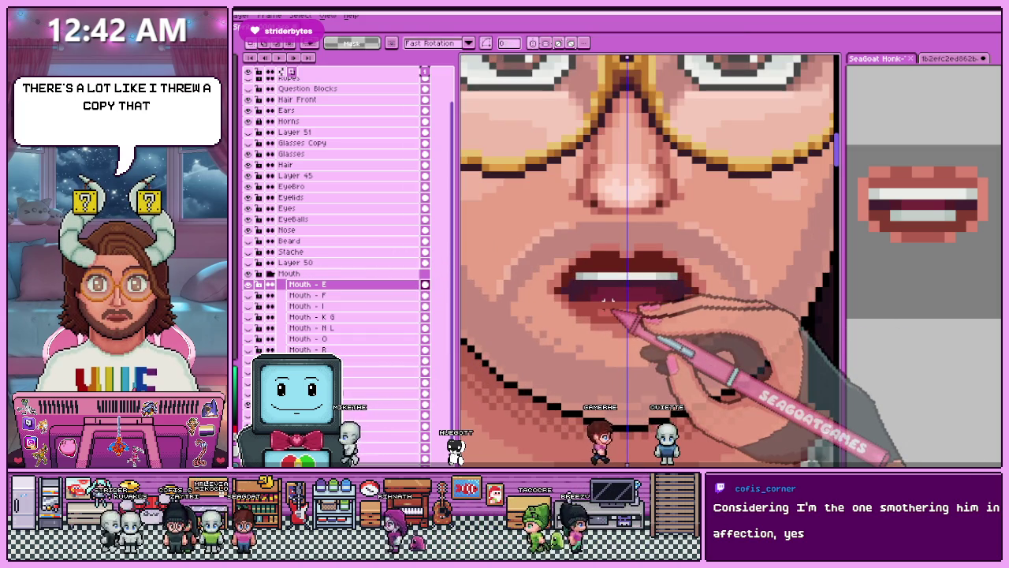
{"action": "scroll", "coordinate": [607, 301], "scroll_direction": "up", "scroll_amount": 2}
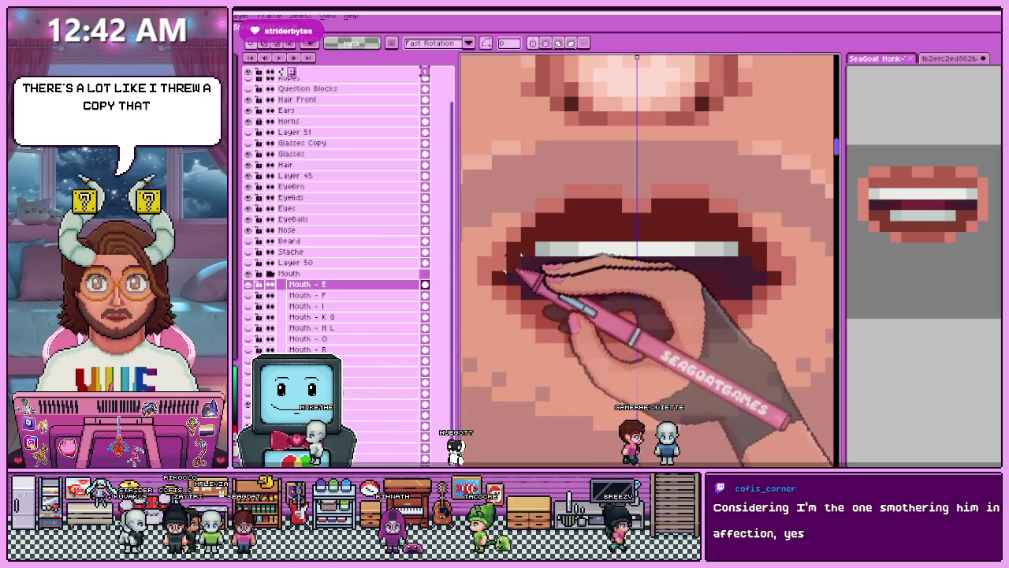
{"action": "scroll", "coordinate": [521, 254], "scroll_direction": "down", "scroll_amount": 1}
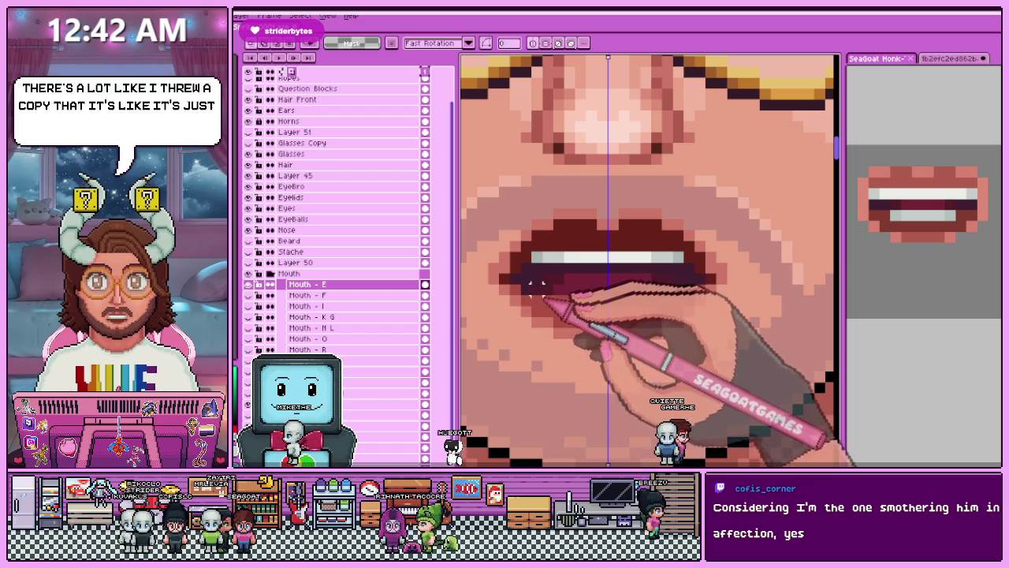
Marquee-select the lower part of the pasted mouth.
{"action": "left_click_drag", "start_coordinate": [528, 274], "coordinate": [685, 352]}
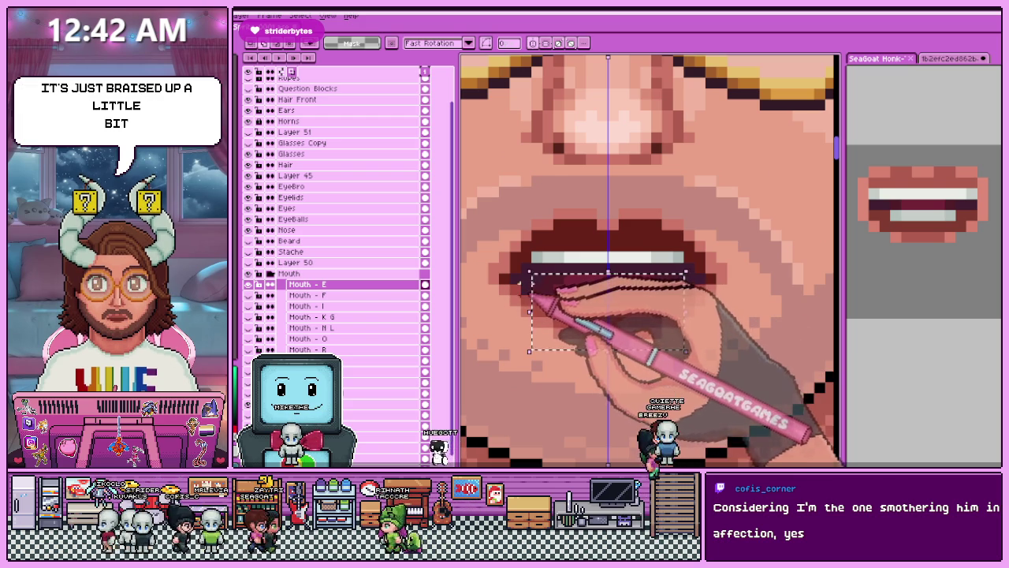
{"action": "scroll", "coordinate": [579, 295], "scroll_direction": "down", "scroll_amount": 3}
{"action": "scroll", "coordinate": [619, 357], "scroll_direction": "down", "scroll_amount": 2}
{"action": "scroll", "coordinate": [621, 329], "scroll_direction": "down", "scroll_amount": 2}
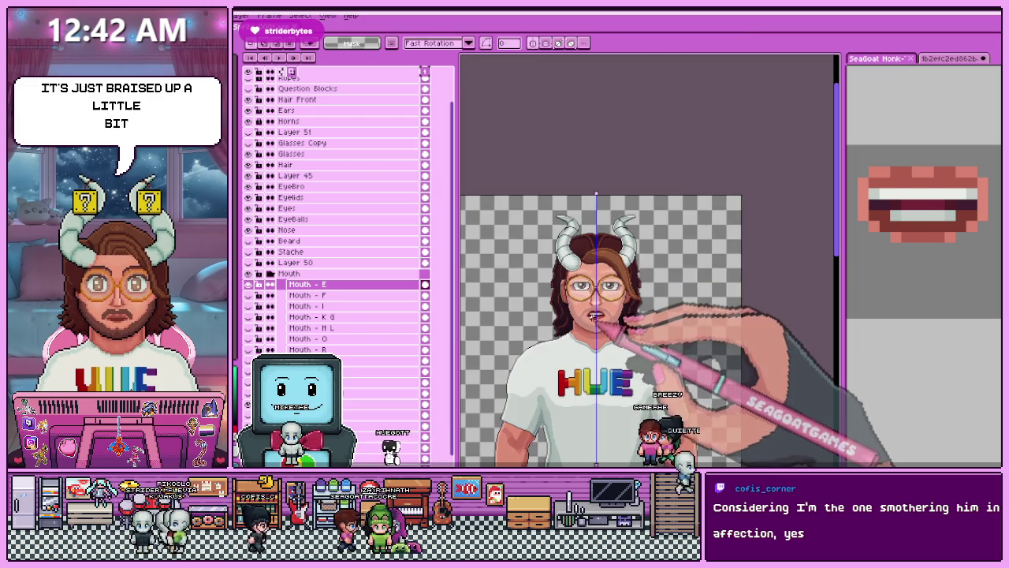
{"action": "scroll", "coordinate": [619, 328], "scroll_direction": "up", "scroll_amount": 3}
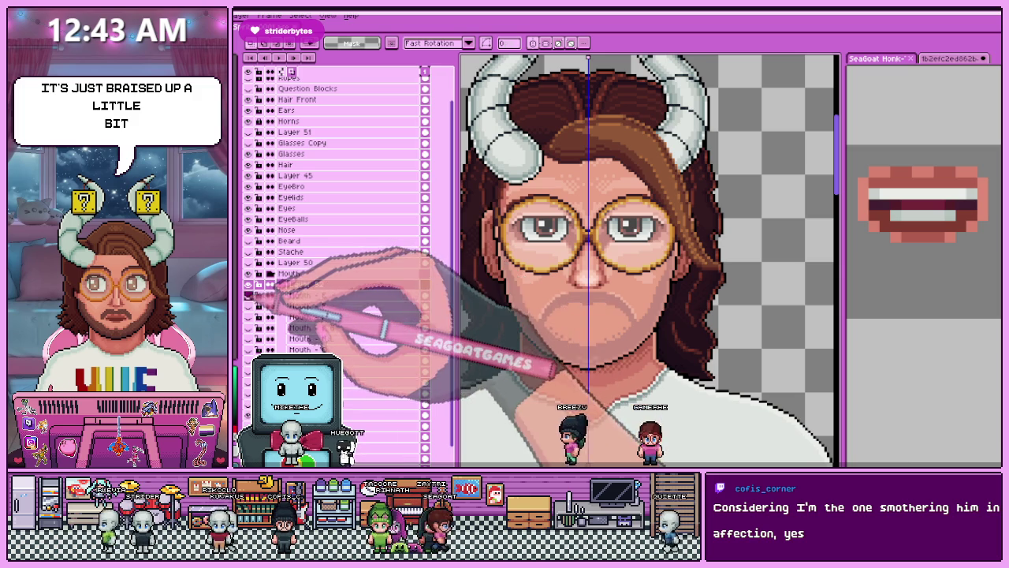
Make the R Mouth - DD reference layer visible and select it in the reference file.
{"action": "left_click", "coordinate": [311, 229]}
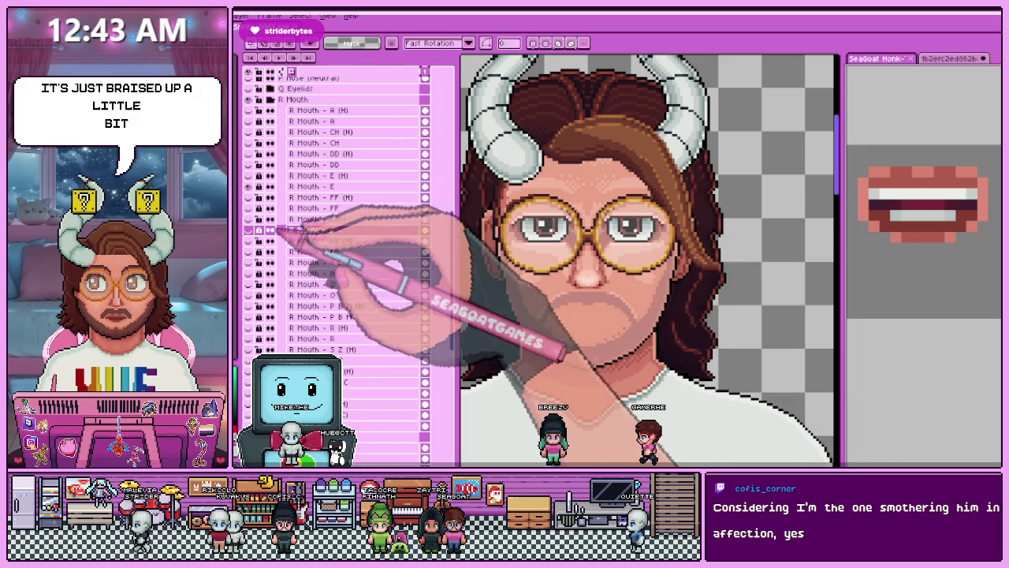
{"action": "left_click", "coordinate": [248, 164]}
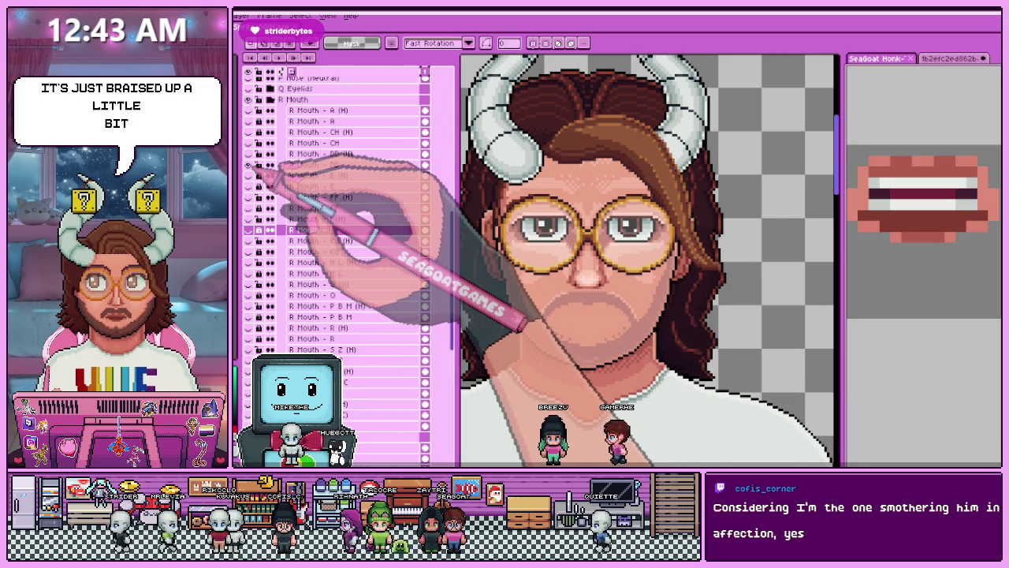
{"action": "left_click", "coordinate": [315, 165]}
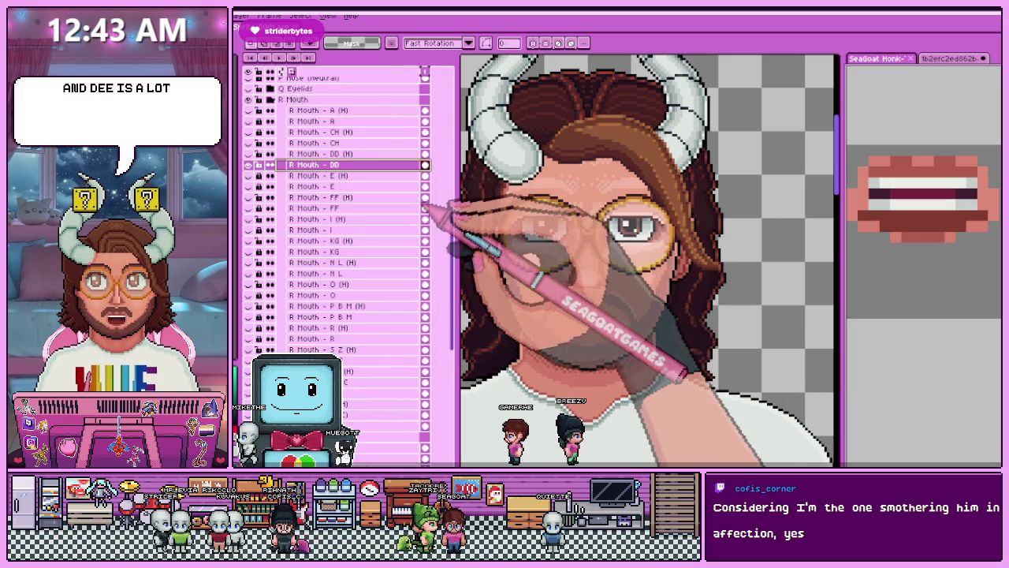
{"action": "scroll", "coordinate": [669, 173], "scroll_direction": "down", "scroll_amount": 3}
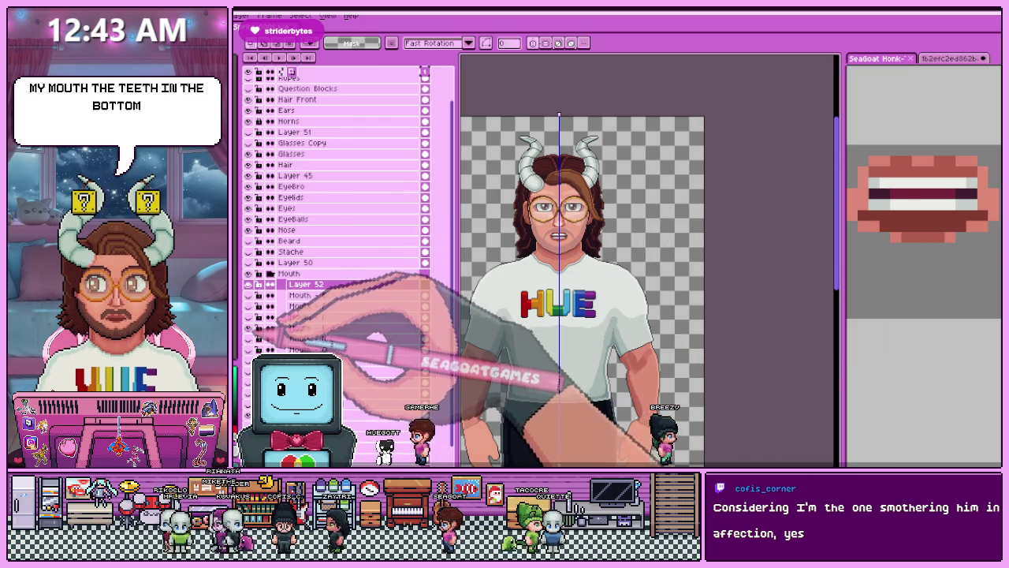
Clear the old mouth and paste the teeth-showing mouth into the selection.
{"action": "scroll", "coordinate": [558, 235], "scroll_direction": "up", "scroll_amount": 3}
{"action": "scroll", "coordinate": [558, 235], "scroll_direction": "up", "scroll_amount": 1}
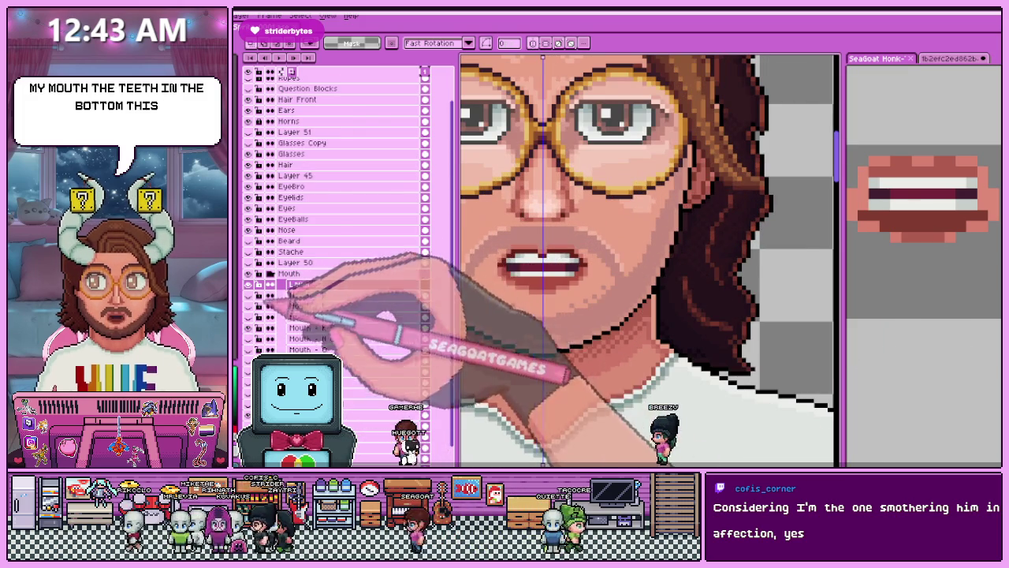
{"action": "scroll", "coordinate": [513, 264], "scroll_direction": "up", "scroll_amount": 1}
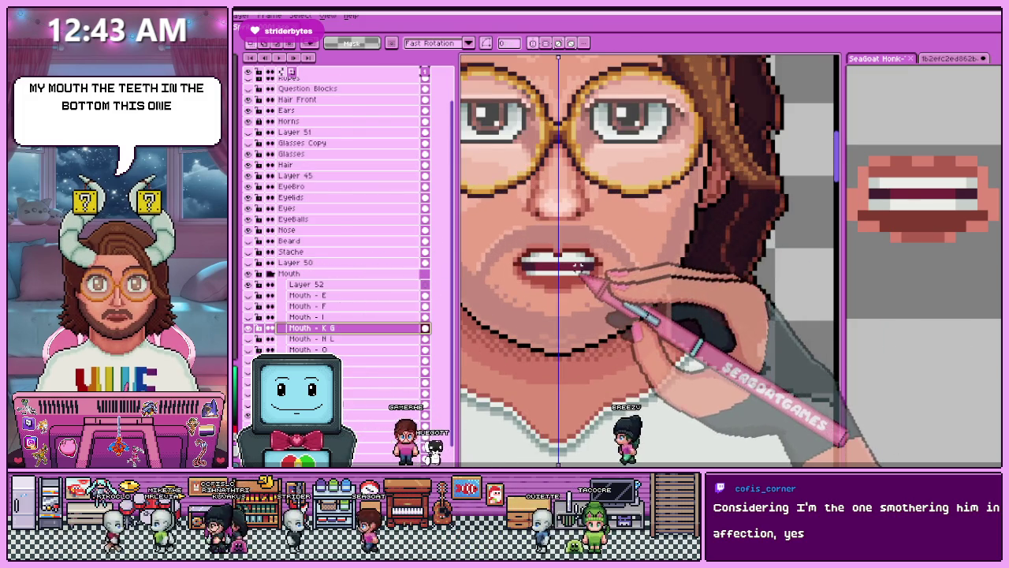
{"action": "scroll", "coordinate": [512, 264], "scroll_direction": "up", "scroll_amount": 1}
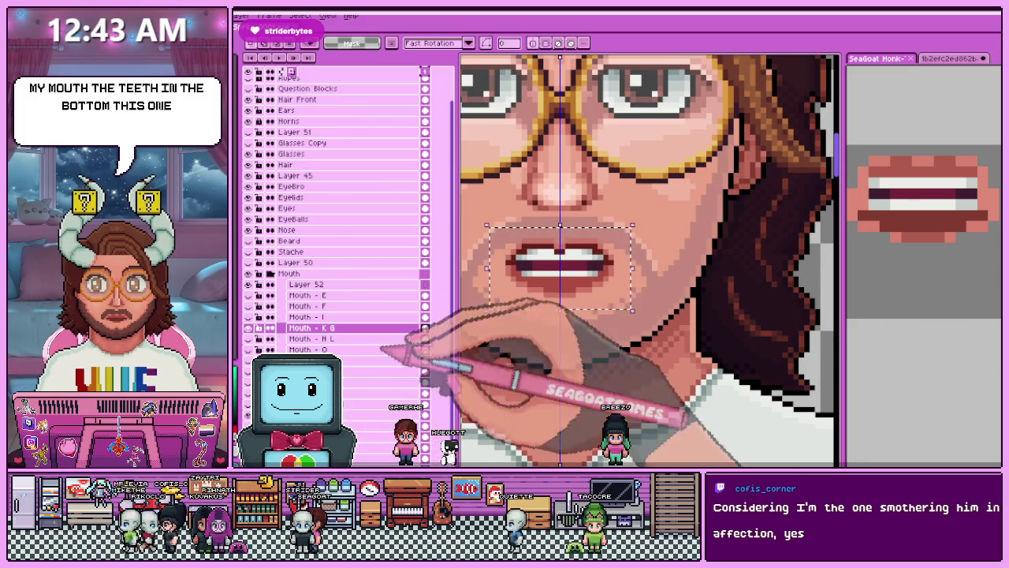
{"action": "key", "text": "Delete"}
{"action": "key", "text": "ctrl+v"}
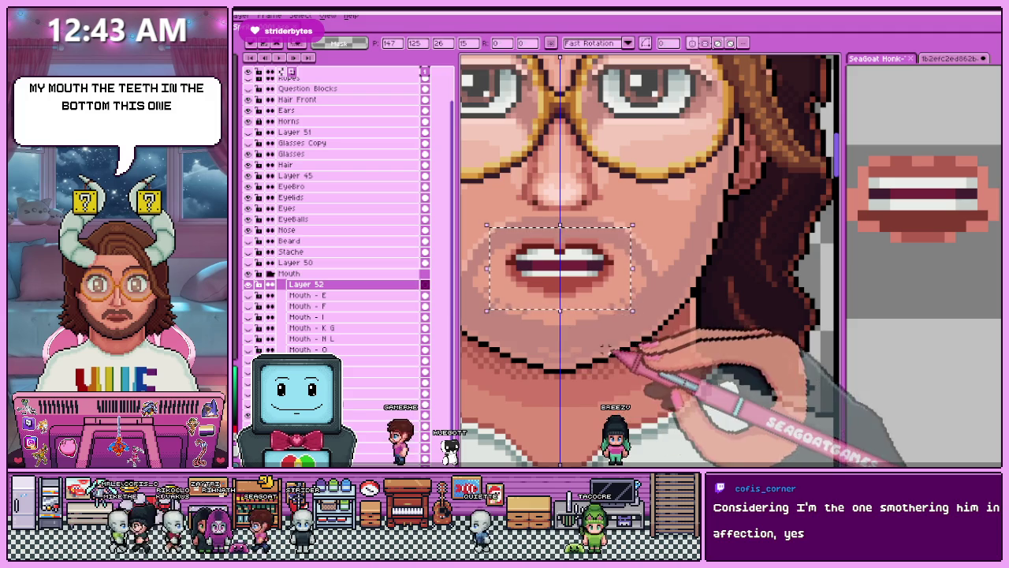
Compare the new open mouth against the reference R Mouth - DD shape.
{"action": "scroll", "coordinate": [508, 293], "scroll_direction": "up", "scroll_amount": 1}
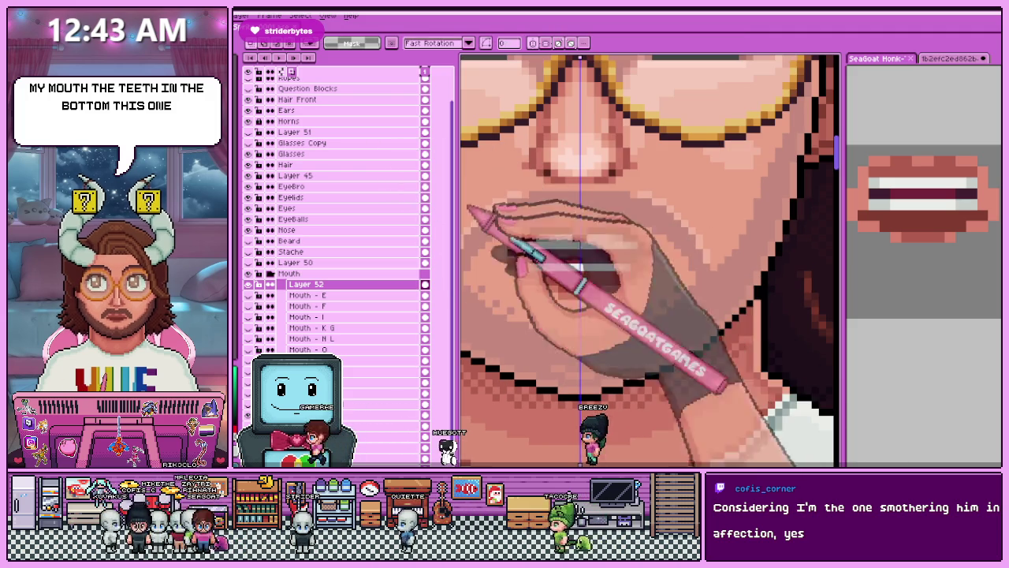
{"action": "scroll", "coordinate": [574, 244], "scroll_direction": "down", "scroll_amount": 2}
{"action": "scroll", "coordinate": [548, 241], "scroll_direction": "up", "scroll_amount": 2}
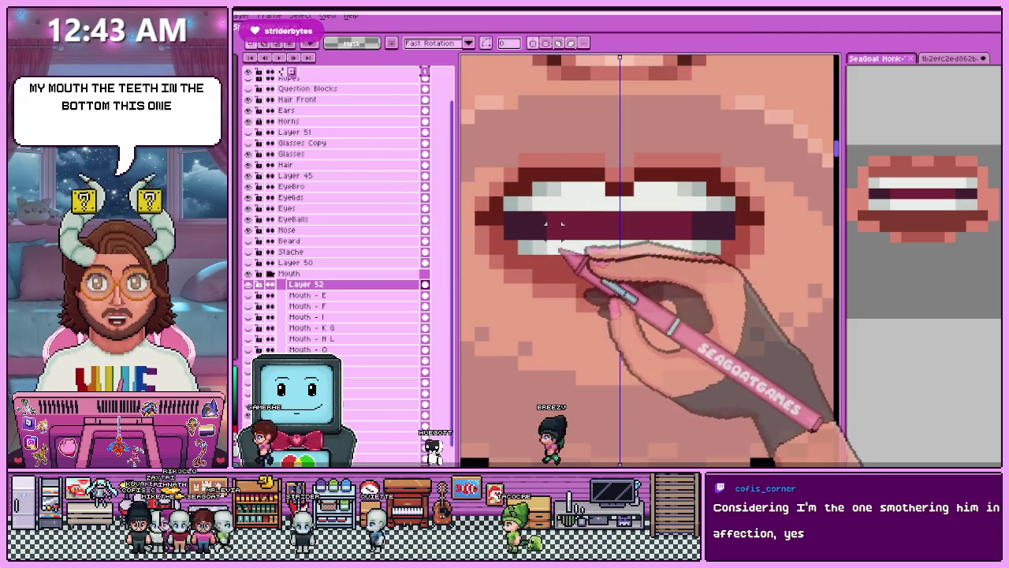
{"action": "scroll", "coordinate": [544, 246], "scroll_direction": "down", "scroll_amount": 1}
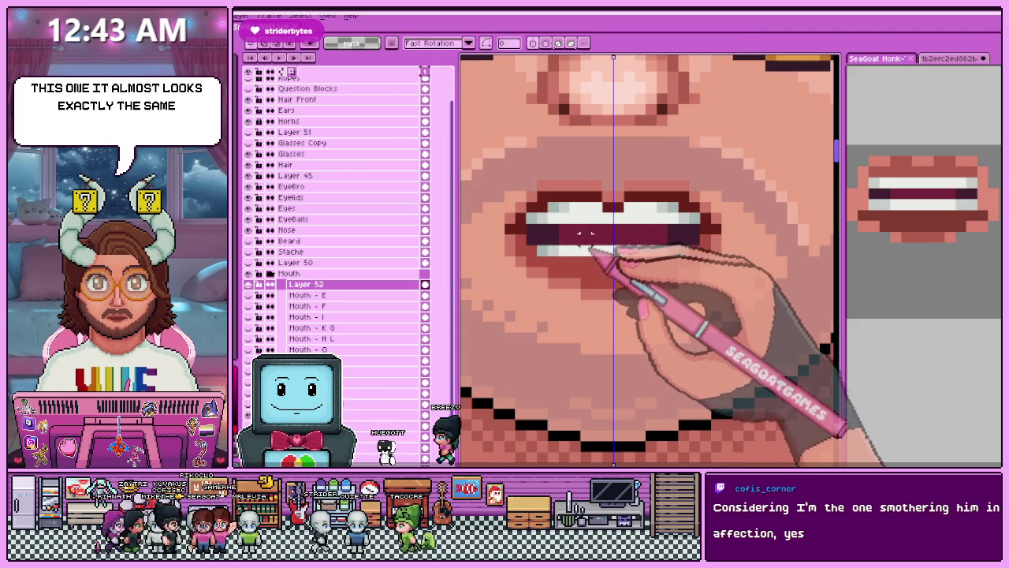
{"action": "left_click", "coordinate": [916, 303]}
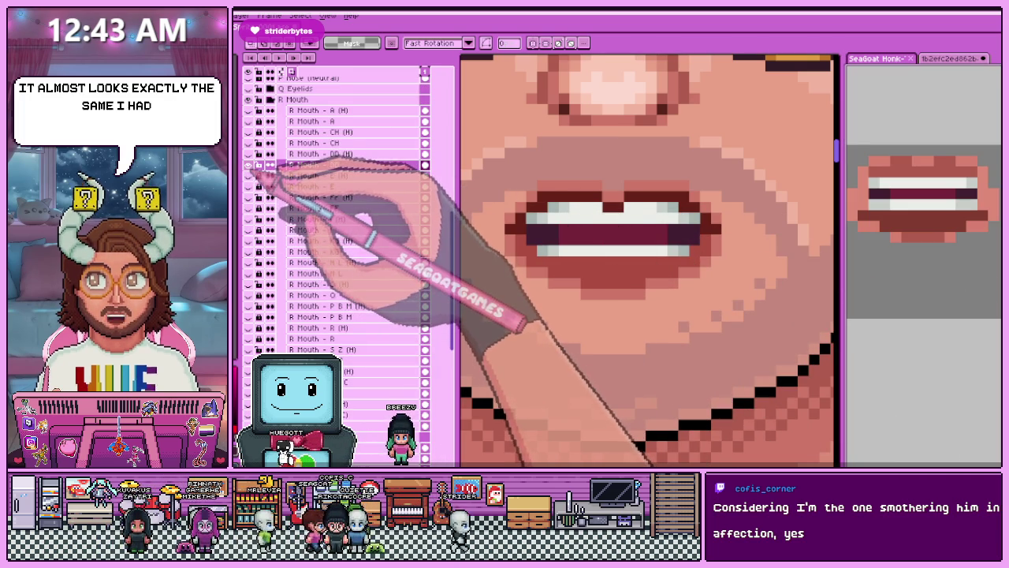
{"action": "scroll", "coordinate": [623, 229], "scroll_direction": "down", "scroll_amount": 5}
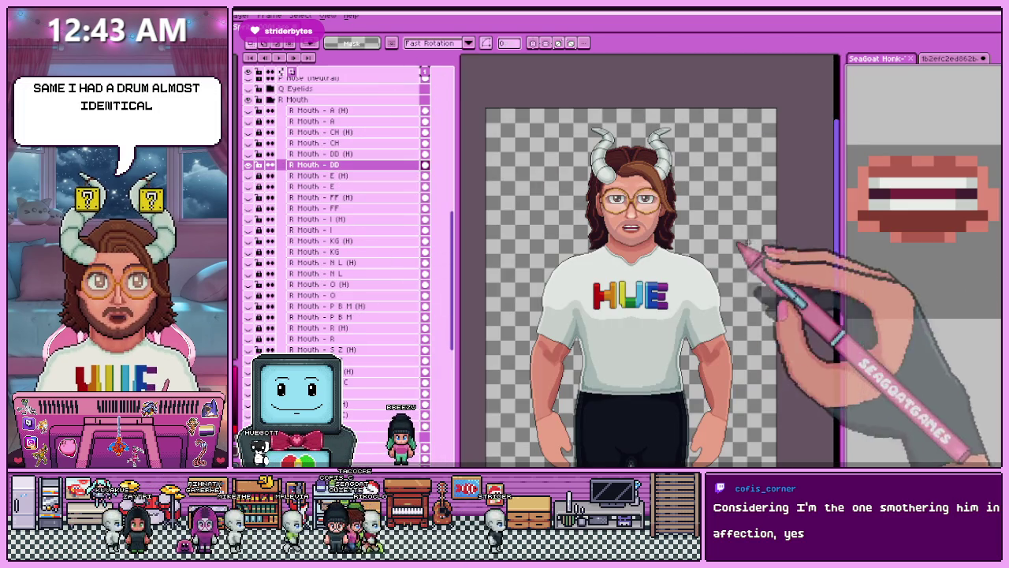
Show the A, Ah and Eee mouth reference sheet in the preview panel and zoom around it.
{"action": "left_click", "coordinate": [954, 58]}
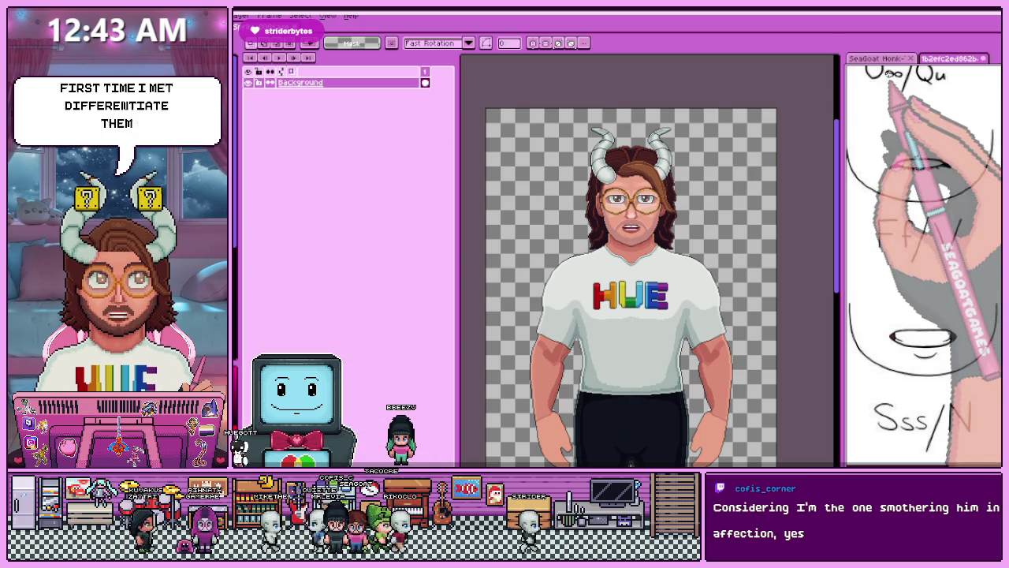
{"action": "scroll", "coordinate": [912, 286], "scroll_direction": "down", "scroll_amount": 3}
{"action": "scroll", "coordinate": [923, 245], "scroll_direction": "up", "scroll_amount": 1}
{"action": "scroll", "coordinate": [972, 292], "scroll_direction": "up", "scroll_amount": 2}
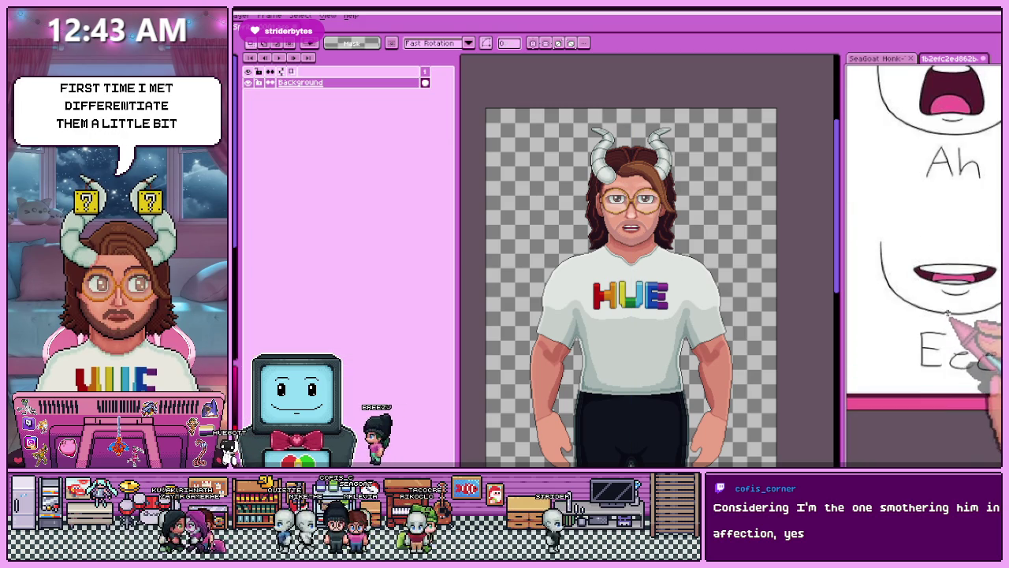
{"action": "scroll", "coordinate": [946, 296], "scroll_direction": "down", "scroll_amount": 1}
{"action": "scroll", "coordinate": [914, 297], "scroll_direction": "up", "scroll_amount": 1}
{"action": "scroll", "coordinate": [919, 297], "scroll_direction": "down", "scroll_amount": 1}
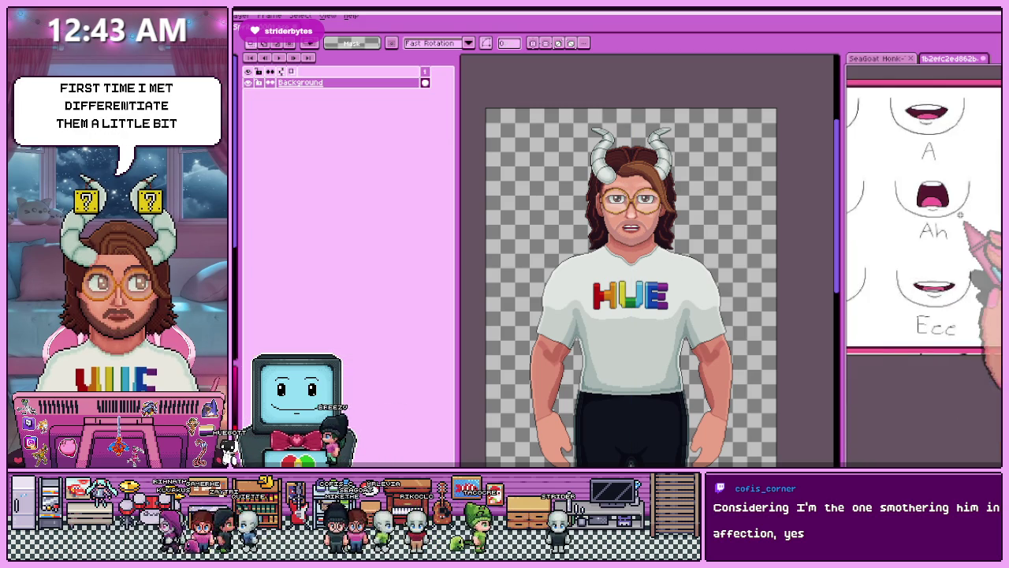
{"action": "scroll", "coordinate": [922, 236], "scroll_direction": "down", "scroll_amount": 1}
{"action": "scroll", "coordinate": [928, 162], "scroll_direction": "up", "scroll_amount": 1}
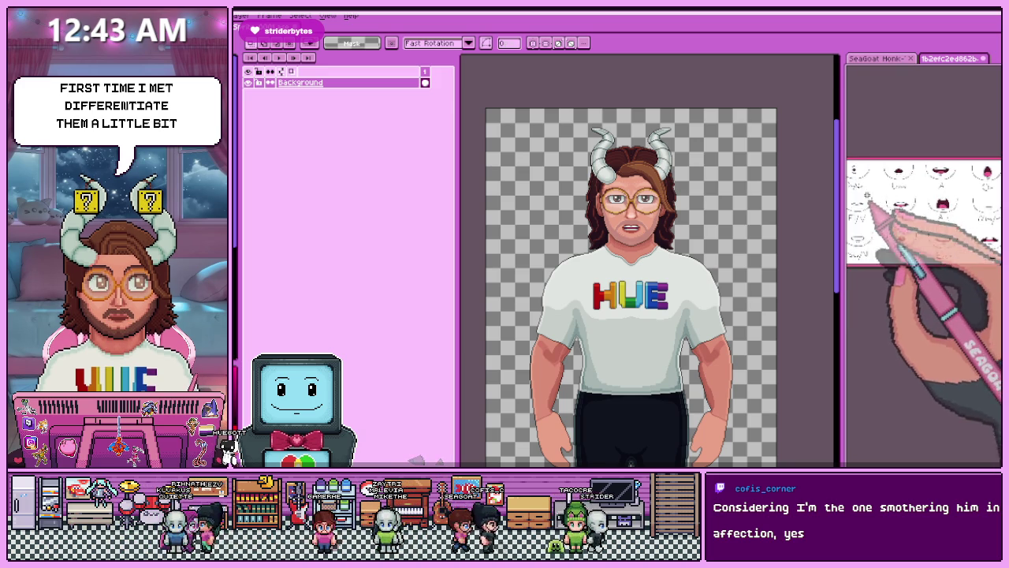
{"action": "scroll", "coordinate": [757, 237], "scroll_direction": "up", "scroll_amount": 3}
{"action": "scroll", "coordinate": [709, 331], "scroll_direction": "up", "scroll_amount": 2}
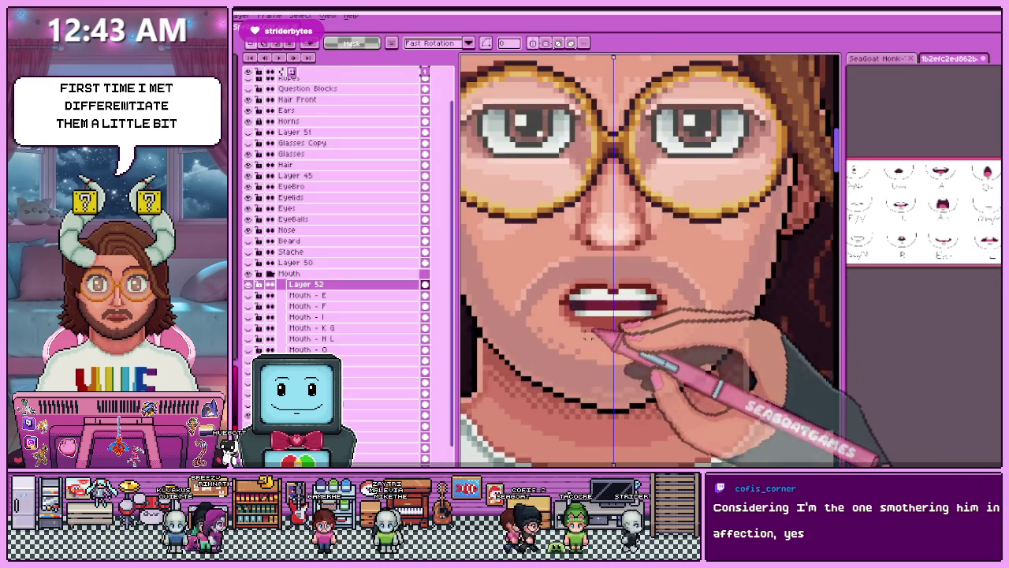
Sample a colour from the open mouth with the eyedropper.
{"action": "scroll", "coordinate": [599, 347], "scroll_direction": "up", "scroll_amount": 1}
{"action": "scroll", "coordinate": [524, 225], "scroll_direction": "down", "scroll_amount": 3}
{"action": "scroll", "coordinate": [590, 271], "scroll_direction": "up", "scroll_amount": 1}
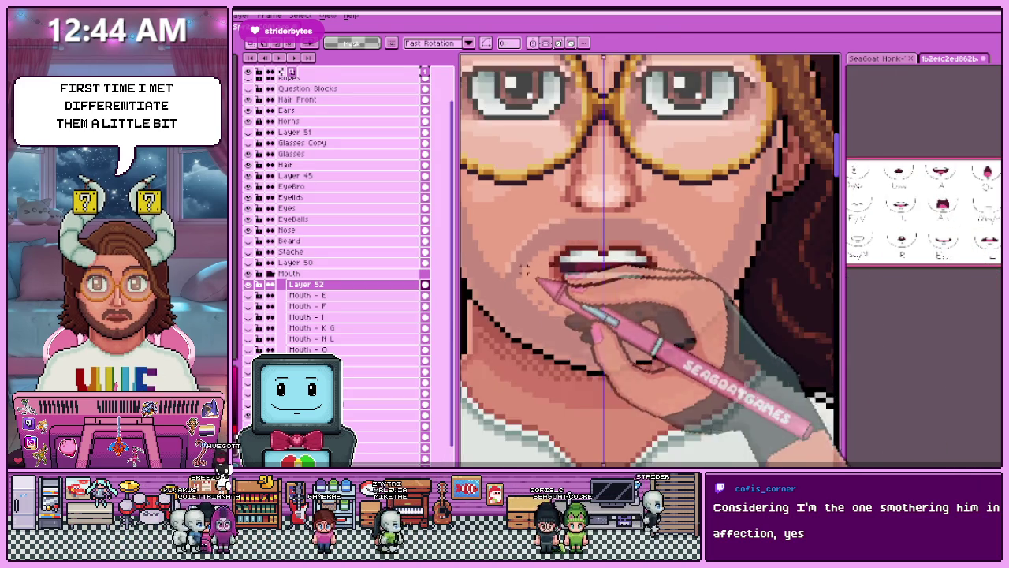
{"action": "scroll", "coordinate": [556, 268], "scroll_direction": "up", "scroll_amount": 2}
{"action": "key", "text": "i"}
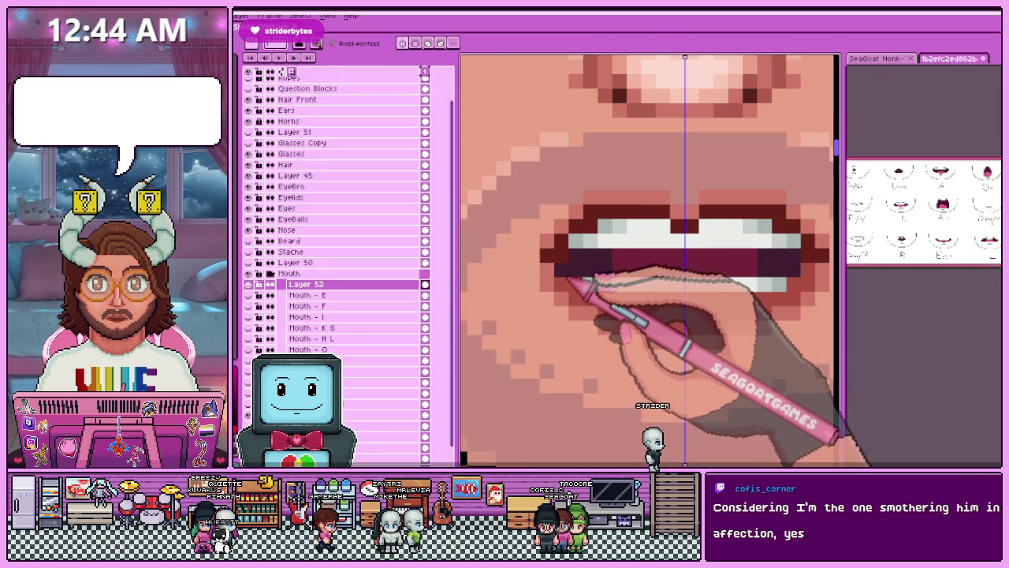
{"action": "scroll", "coordinate": [570, 277], "scroll_direction": "down", "scroll_amount": 3}
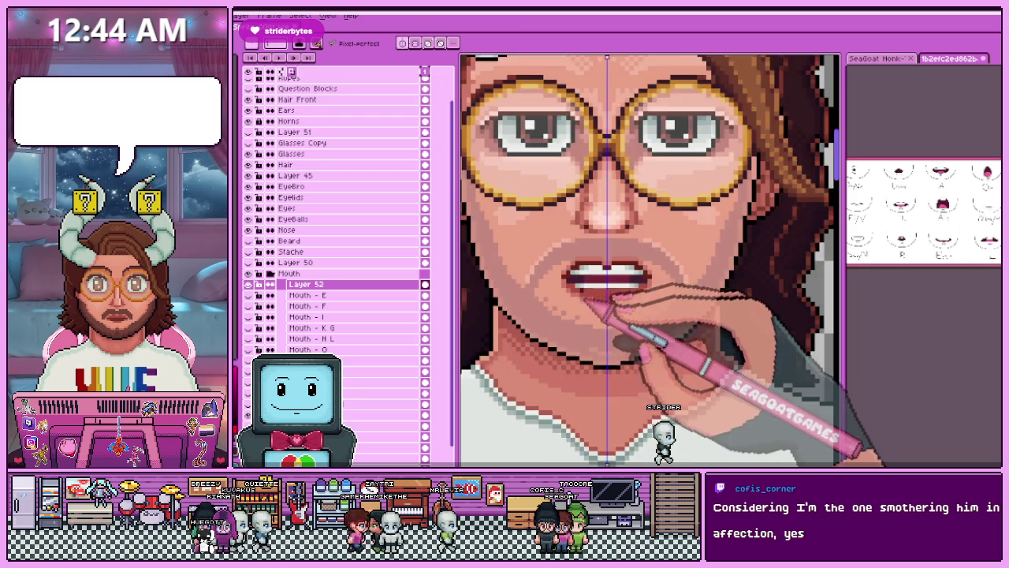
{"action": "scroll", "coordinate": [608, 293], "scroll_direction": "up", "scroll_amount": 3}
{"action": "scroll", "coordinate": [608, 276], "scroll_direction": "down", "scroll_amount": 3}
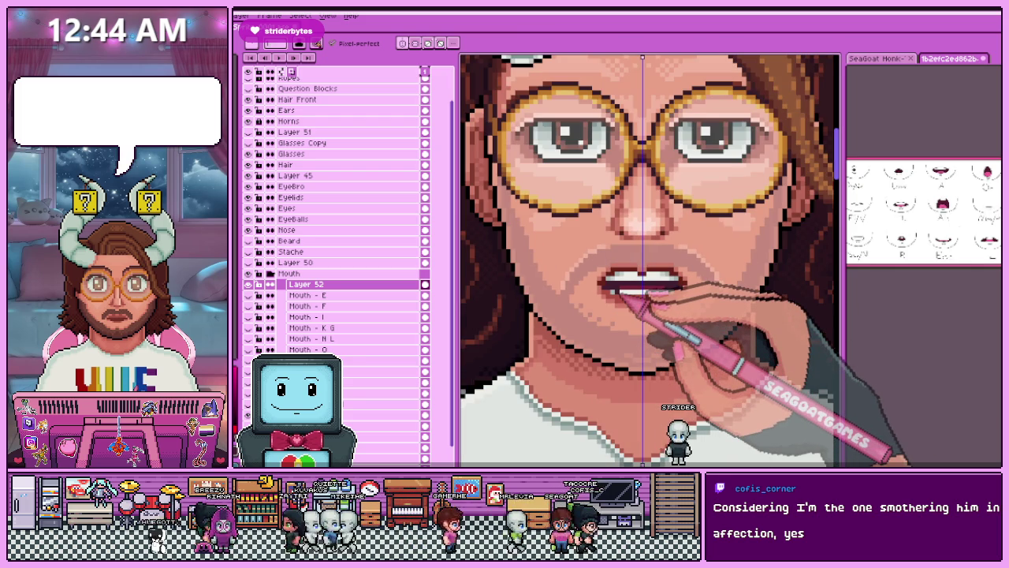
Bring back the single reference mouth to compare against the lips.
{"action": "left_click", "coordinate": [876, 59]}
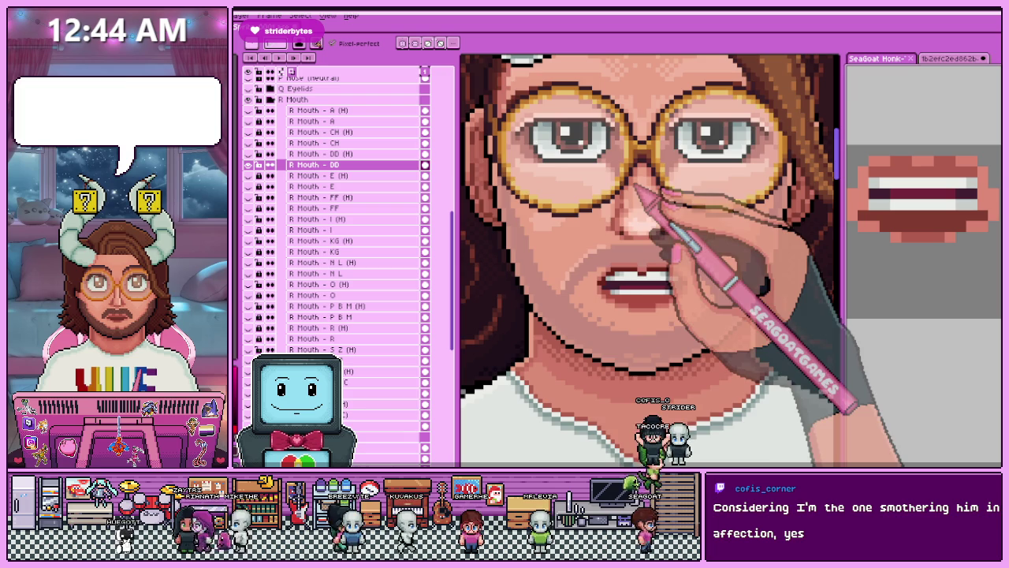
{"action": "scroll", "coordinate": [576, 260], "scroll_direction": "down", "scroll_amount": 5}
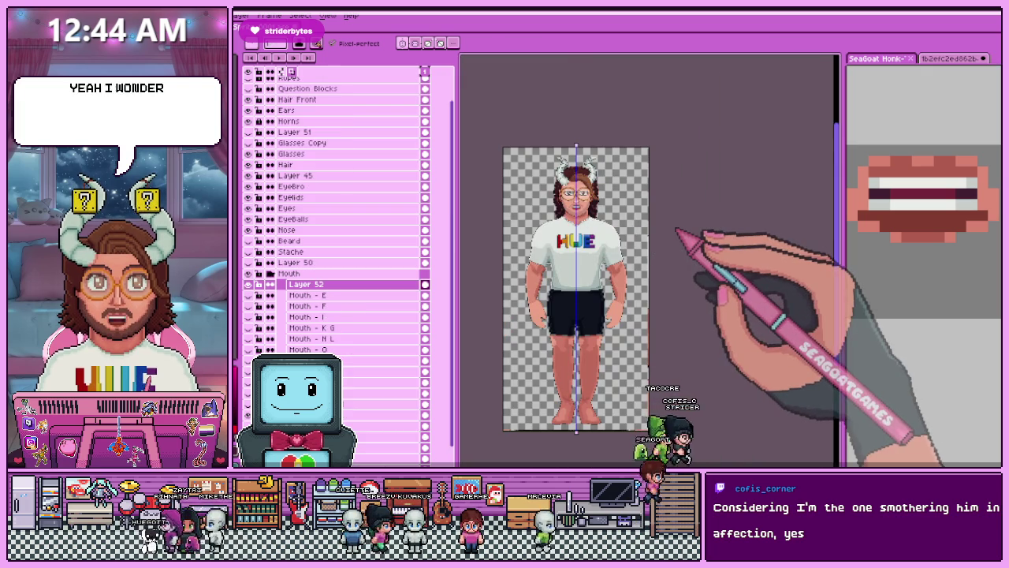
{"action": "scroll", "coordinate": [584, 205], "scroll_direction": "up", "scroll_amount": 3}
{"action": "scroll", "coordinate": [584, 205], "scroll_direction": "up", "scroll_amount": 1}
{"action": "scroll", "coordinate": [583, 197], "scroll_direction": "up", "scroll_amount": 2}
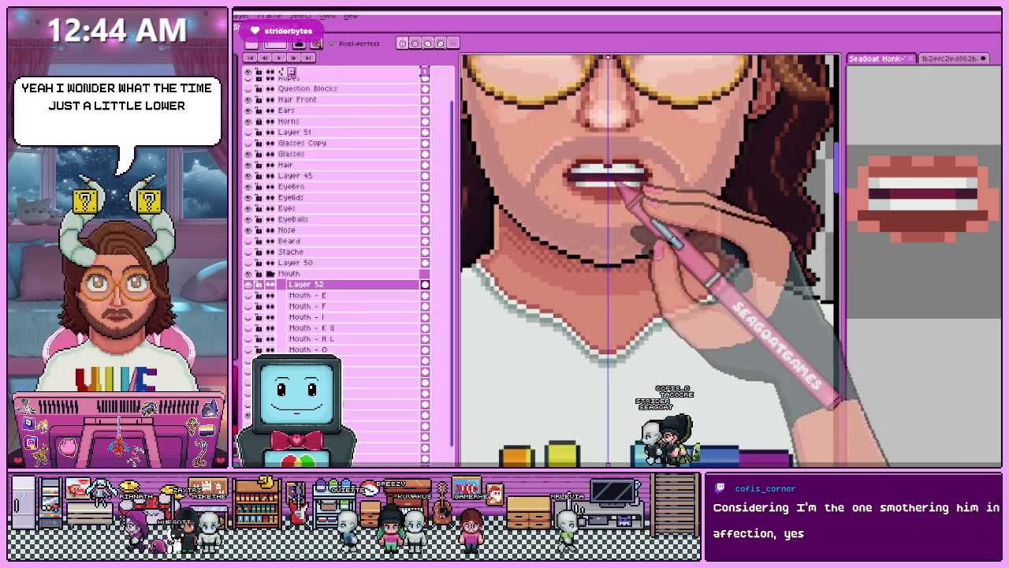
{"action": "scroll", "coordinate": [588, 187], "scroll_direction": "up", "scroll_amount": 1}
{"action": "scroll", "coordinate": [600, 193], "scroll_direction": "up", "scroll_amount": 1}
Pick the dark lip colour from the canvas to repaint the lower lip.
{"action": "key", "text": "i"}
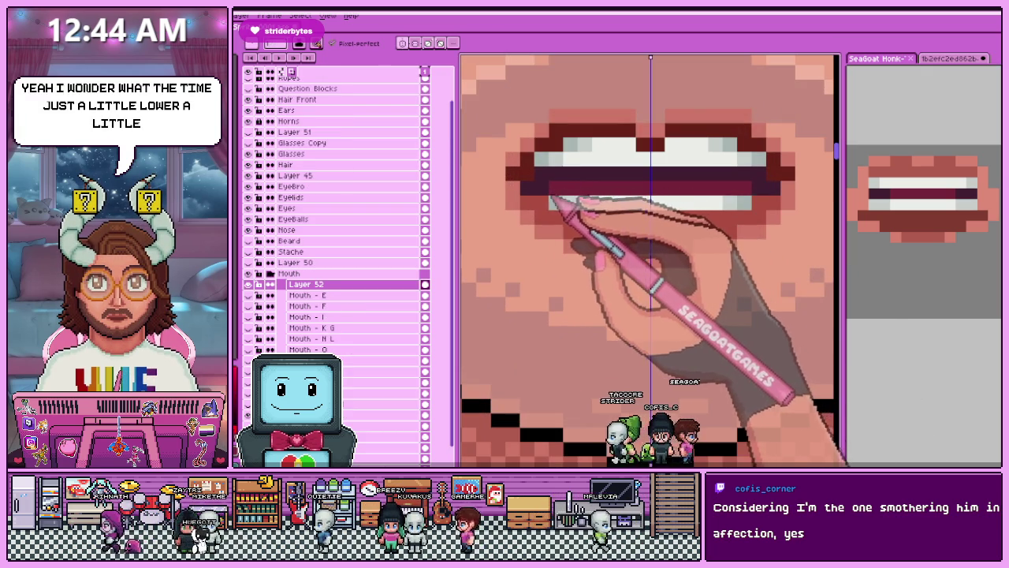
{"action": "scroll", "coordinate": [583, 209], "scroll_direction": "down", "scroll_amount": 3}
{"action": "scroll", "coordinate": [623, 214], "scroll_direction": "down", "scroll_amount": 1}
{"action": "scroll", "coordinate": [642, 202], "scroll_direction": "up", "scroll_amount": 2}
{"action": "scroll", "coordinate": [631, 200], "scroll_direction": "up", "scroll_amount": 1}
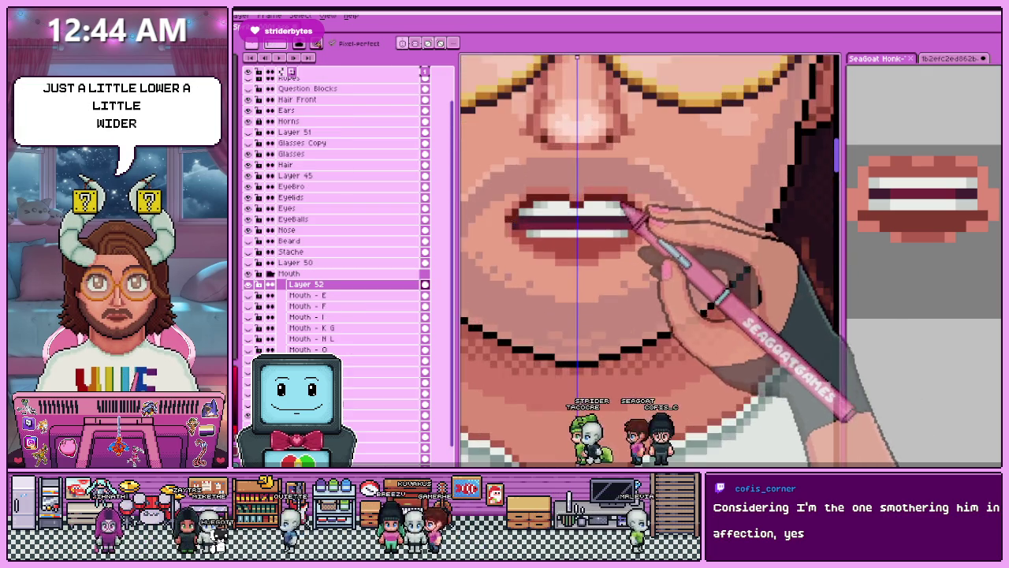
{"action": "scroll", "coordinate": [620, 203], "scroll_direction": "up", "scroll_amount": 2}
{"action": "scroll", "coordinate": [484, 288], "scroll_direction": "down", "scroll_amount": 3}
{"action": "scroll", "coordinate": [520, 252], "scroll_direction": "up", "scroll_amount": 4}
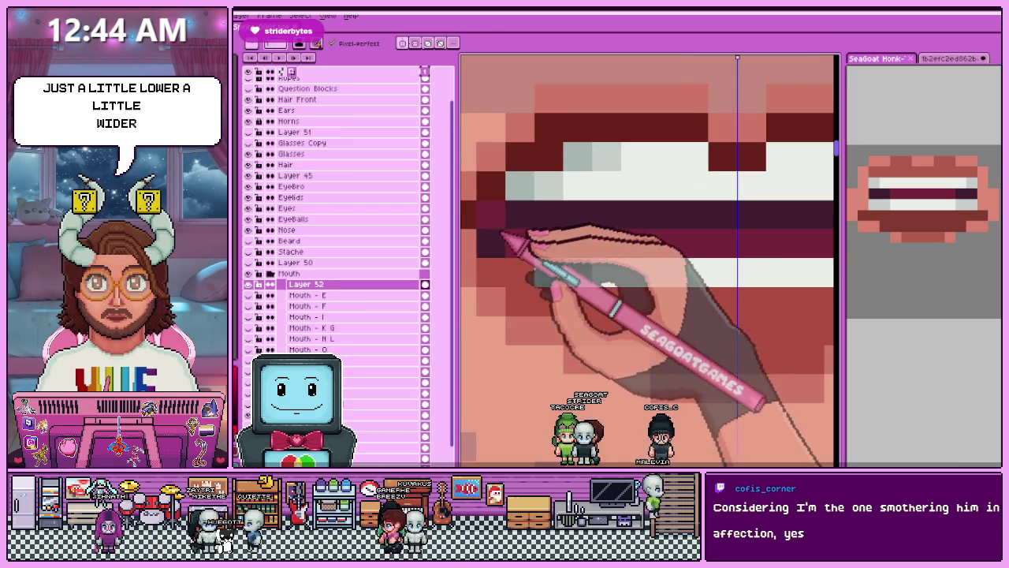
{"action": "scroll", "coordinate": [536, 253], "scroll_direction": "down", "scroll_amount": 2}
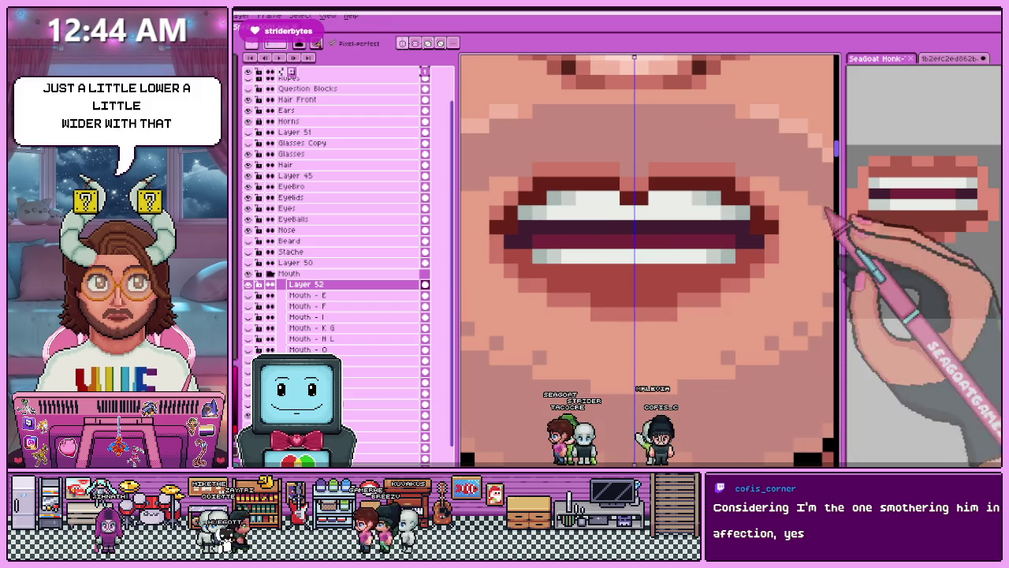
{"action": "scroll", "coordinate": [569, 248], "scroll_direction": "up", "scroll_amount": 2}
{"action": "key", "text": "alt"}
{"action": "left_click", "coordinate": [581, 251], "text": "alt"}
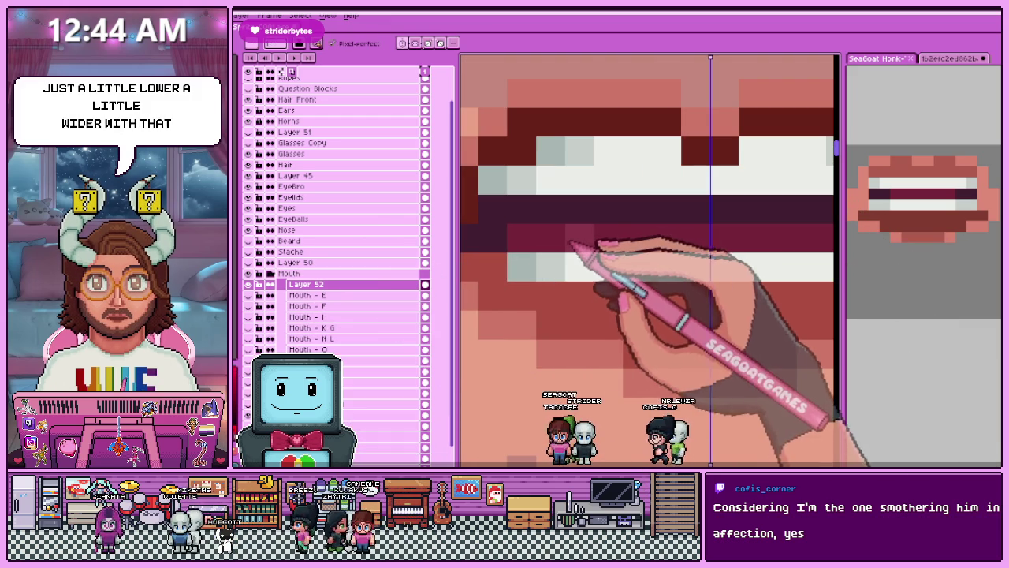
Rename Layer 52 to 'Mouth - D'.
{"action": "scroll", "coordinate": [611, 251], "scroll_direction": "down", "scroll_amount": 2}
{"action": "scroll", "coordinate": [599, 316], "scroll_direction": "down", "scroll_amount": 2}
{"action": "scroll", "coordinate": [612, 333], "scroll_direction": "down", "scroll_amount": 1}
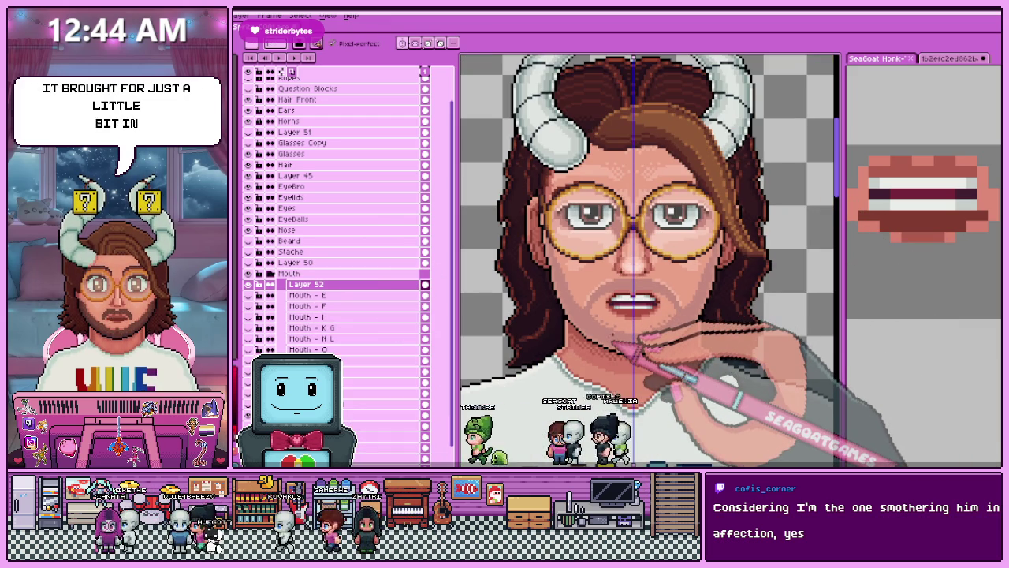
{"action": "double_click", "coordinate": [339, 283]}
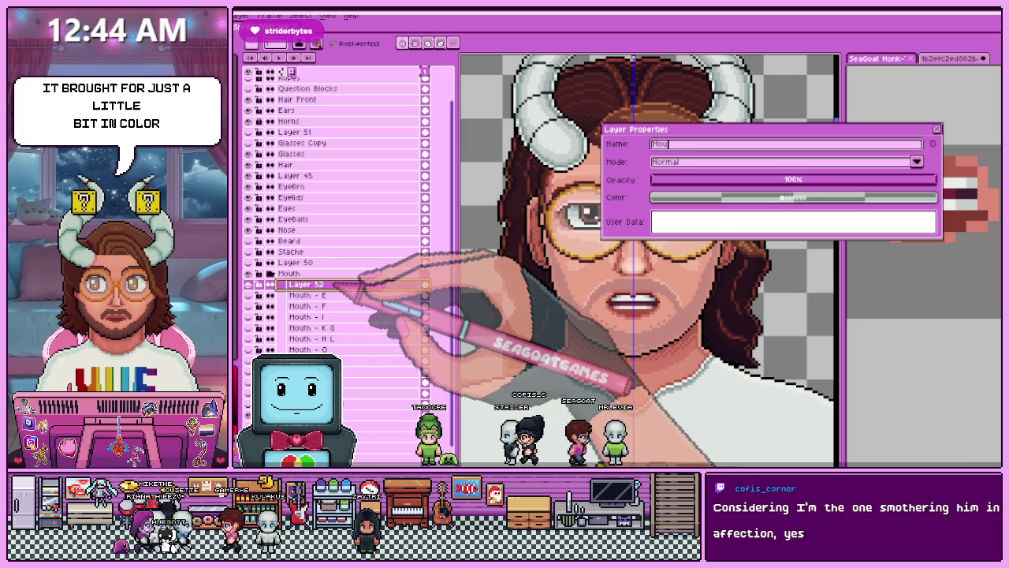
{"action": "type", "text": "Mouth - D"}
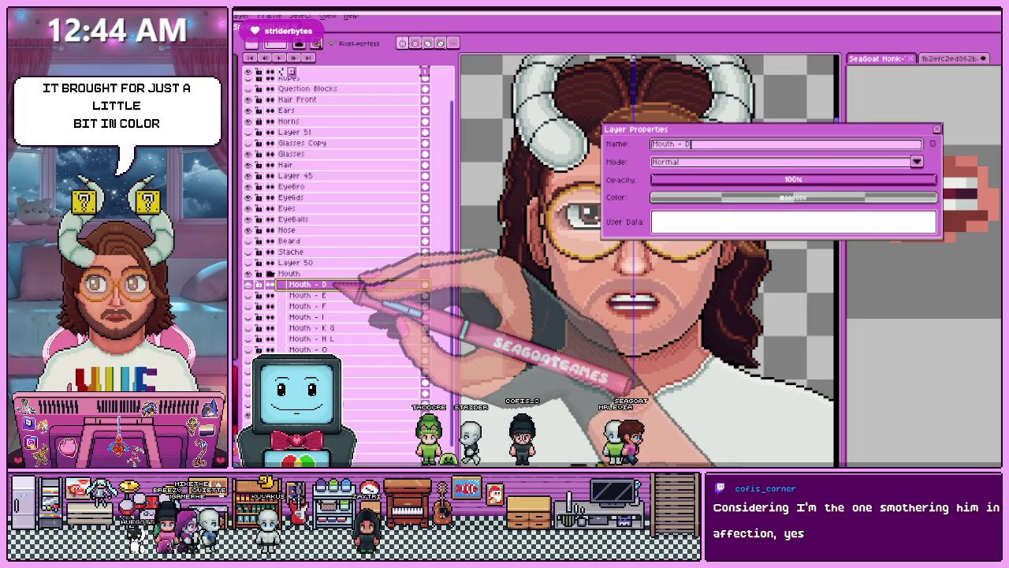
{"action": "key", "text": "Return"}
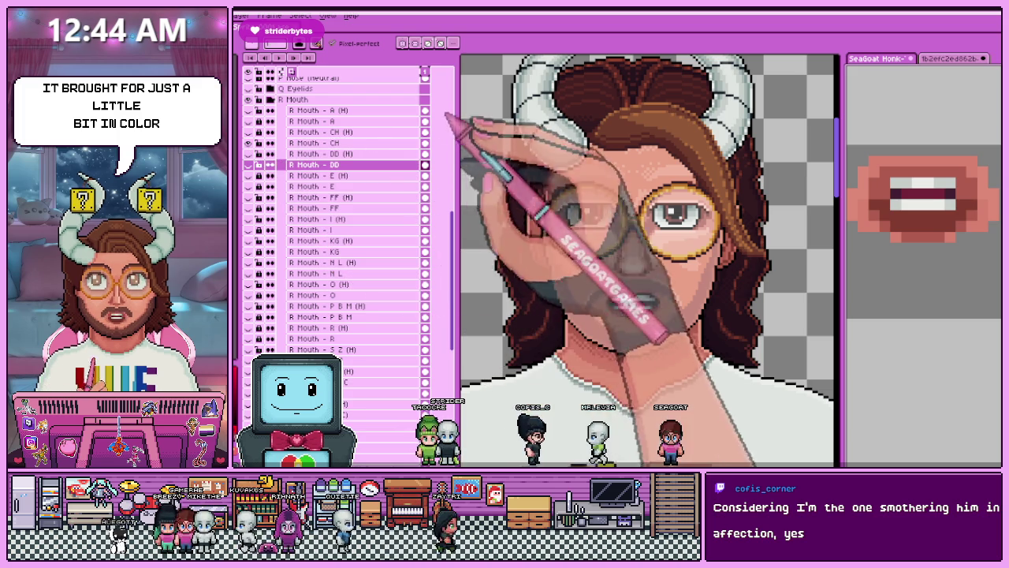
Rename Layer 52 to 'Mouth - Ch' in Layer Properties.
{"action": "scroll", "coordinate": [556, 209], "scroll_direction": "down", "scroll_amount": 4}
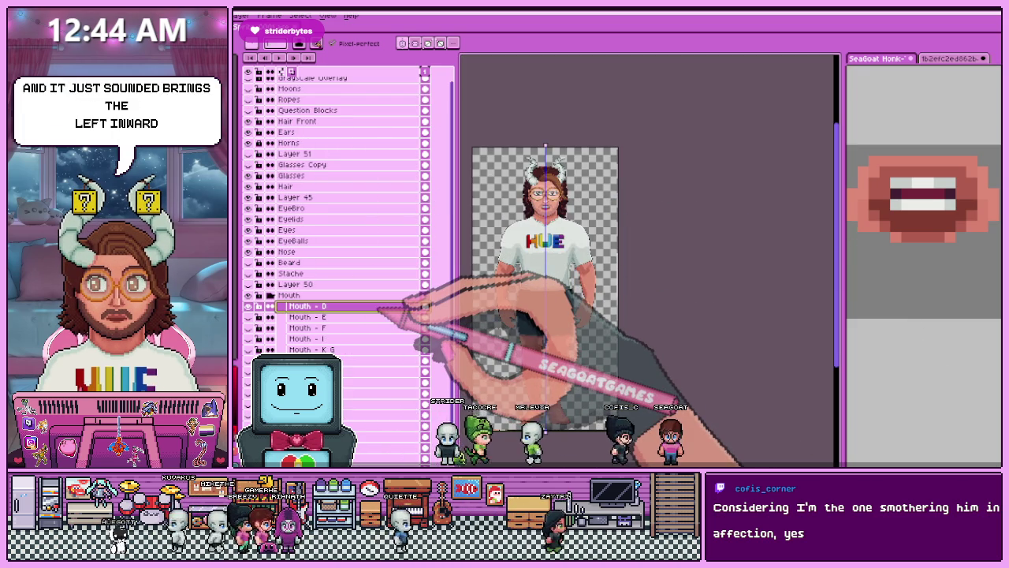
{"action": "scroll", "coordinate": [544, 193], "scroll_direction": "down", "scroll_amount": 1}
{"action": "scroll", "coordinate": [544, 193], "scroll_direction": "up", "scroll_amount": 1}
{"action": "scroll", "coordinate": [544, 193], "scroll_direction": "up", "scroll_amount": 3}
{"action": "scroll", "coordinate": [627, 284], "scroll_direction": "up", "scroll_amount": 2}
{"action": "scroll", "coordinate": [626, 283], "scroll_direction": "up", "scroll_amount": 3}
{"action": "scroll", "coordinate": [626, 284], "scroll_direction": "up", "scroll_amount": 1}
{"action": "scroll", "coordinate": [453, 260], "scroll_direction": "down", "scroll_amount": 2}
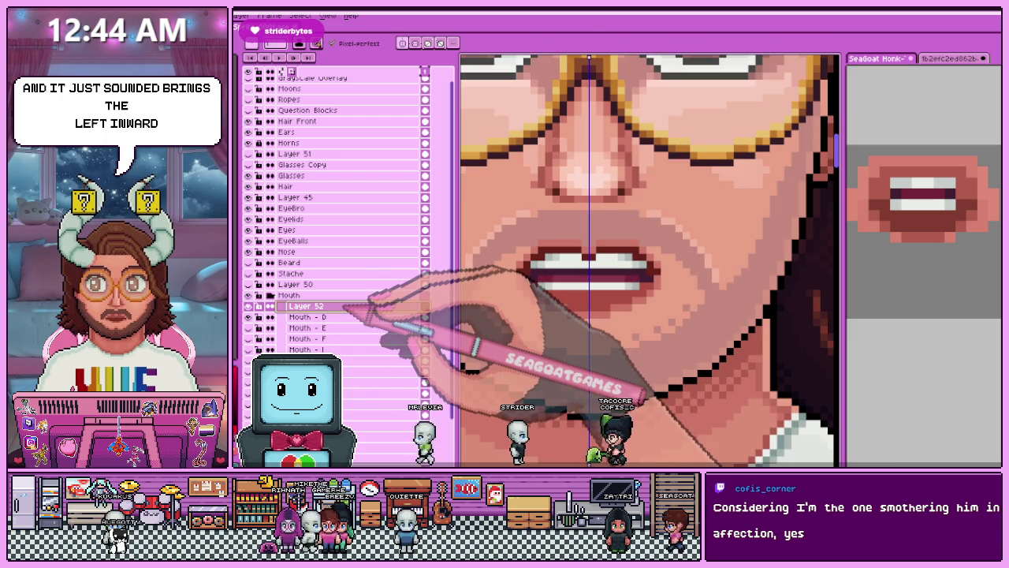
{"action": "key", "text": "shift+p"}
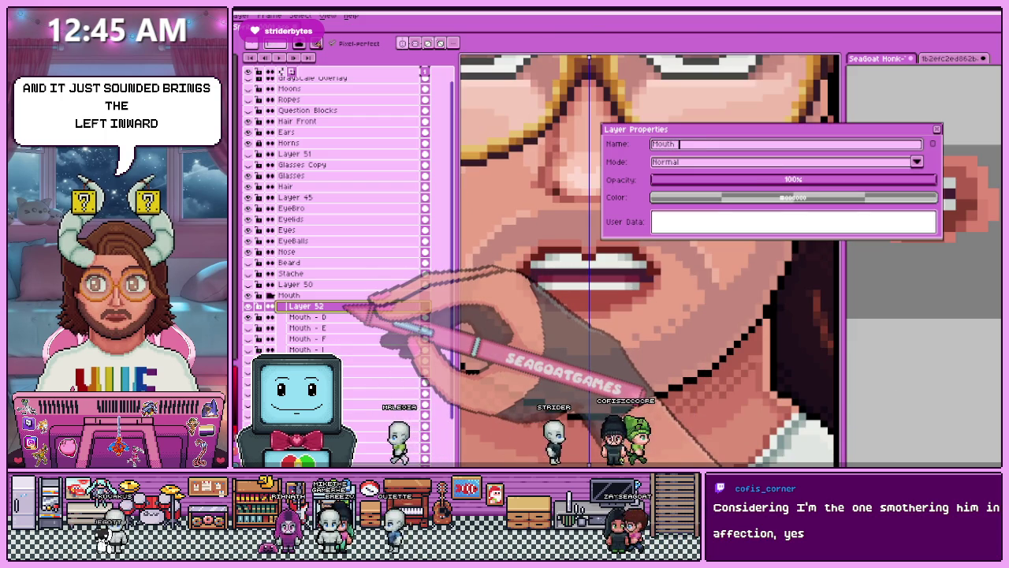
{"action": "type", "text": "Mouth - Ch"}
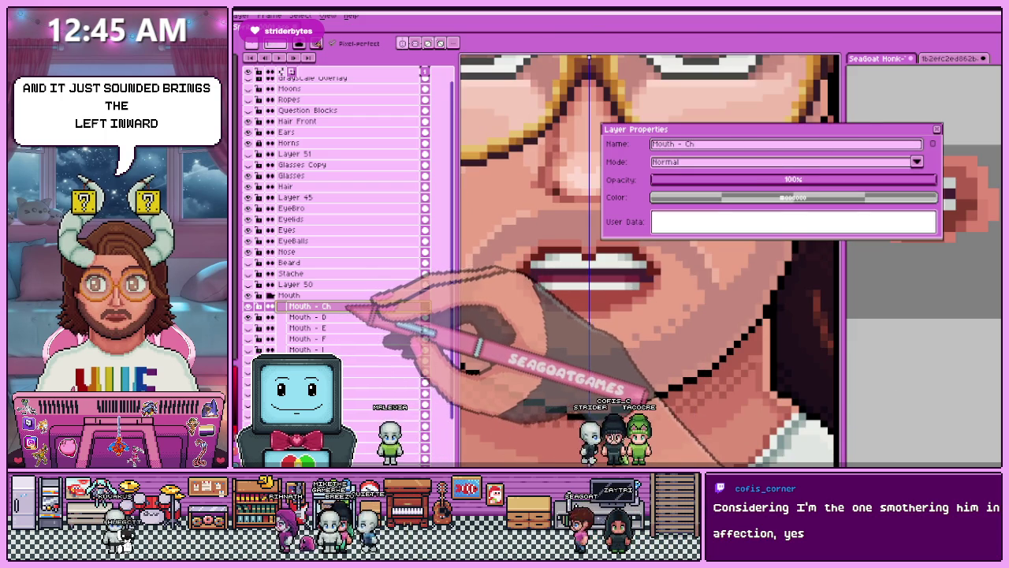
{"action": "key", "text": "Return"}
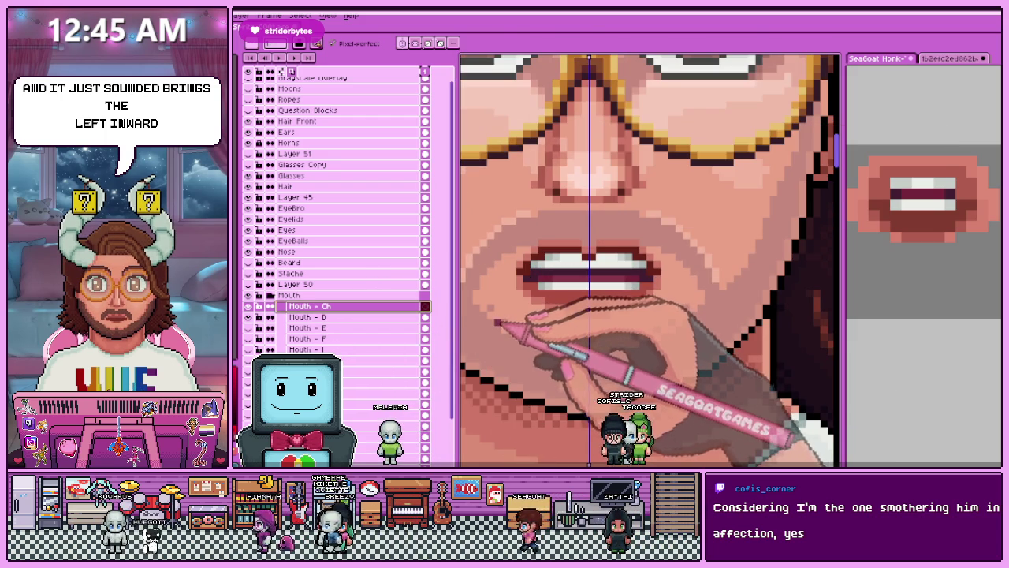
Clear the mouth pixels in a rectangular selection, then make Mouth - Ch the active layer.
{"action": "key", "text": "m"}
{"action": "left_click_drag", "start_coordinate": [471, 223], "coordinate": [708, 365]}
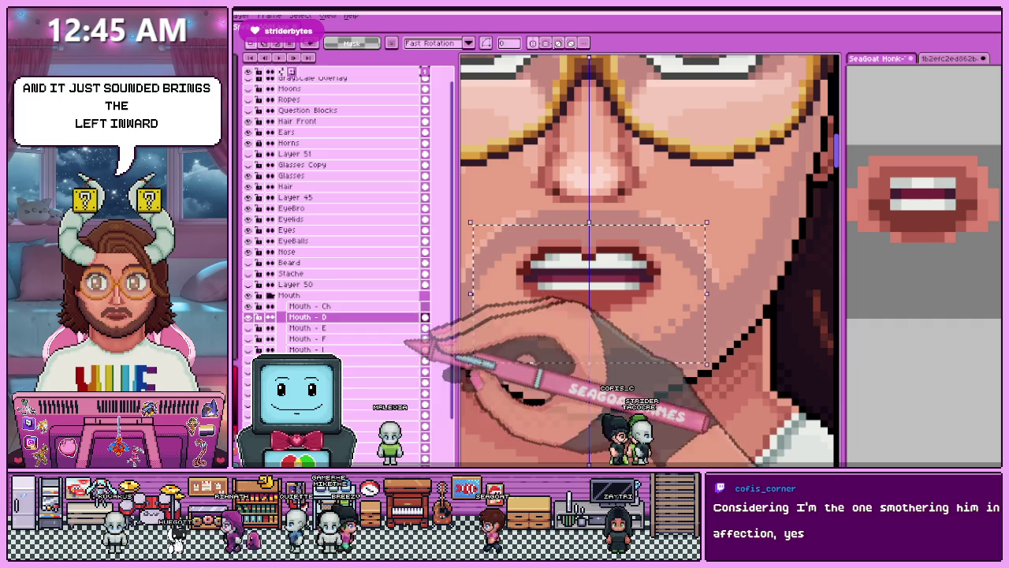
{"action": "key", "text": "Delete"}
{"action": "left_click", "coordinate": [371, 306]}
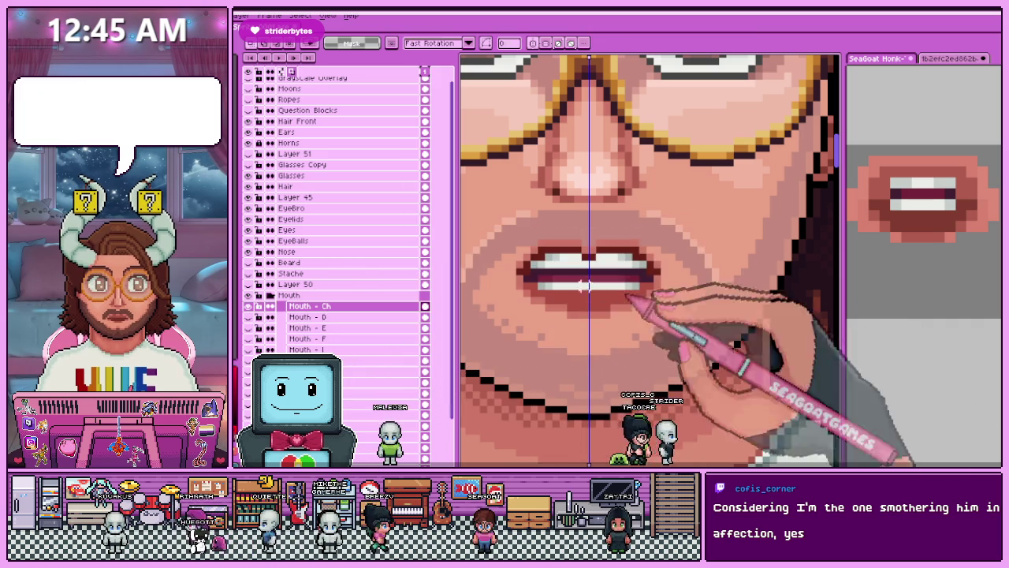
Marquee the mouth area for adjusting, then drop the selection.
{"action": "scroll", "coordinate": [544, 261], "scroll_direction": "up", "scroll_amount": 1}
{"action": "scroll", "coordinate": [583, 339], "scroll_direction": "up", "scroll_amount": 1}
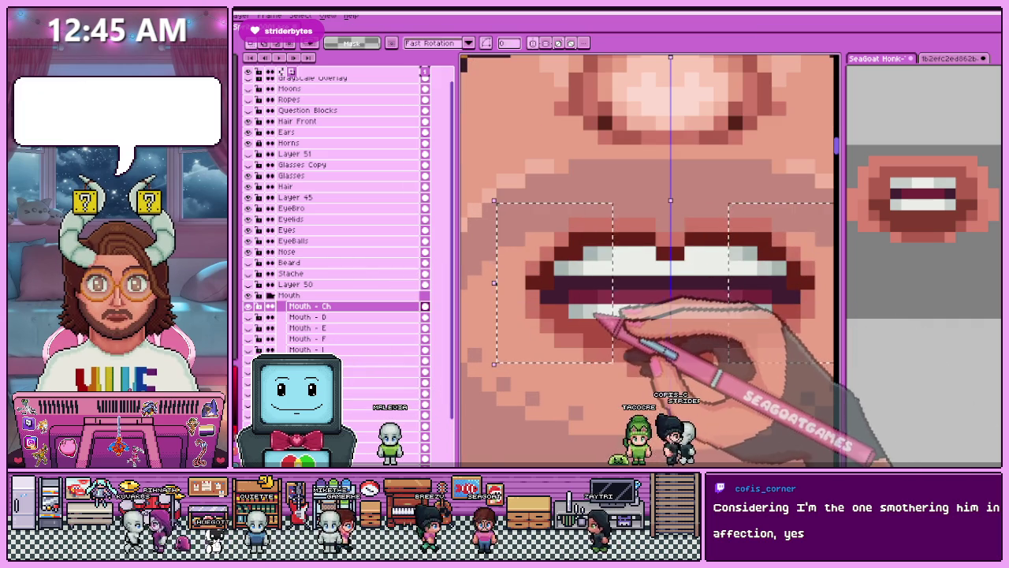
{"action": "scroll", "coordinate": [597, 315], "scroll_direction": "down", "scroll_amount": 2}
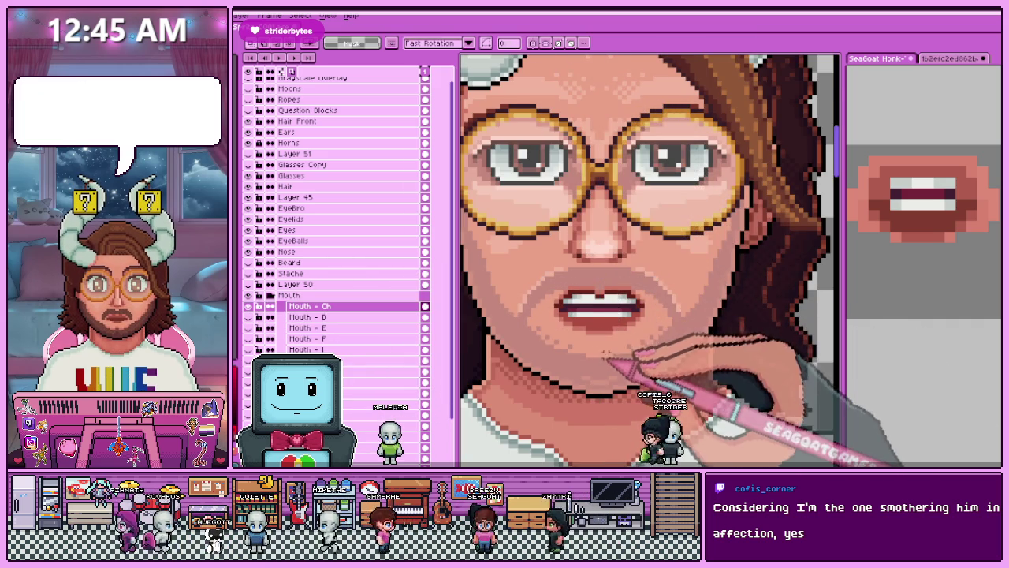
{"action": "scroll", "coordinate": [605, 352], "scroll_direction": "up", "scroll_amount": 1}
{"action": "scroll", "coordinate": [614, 331], "scroll_direction": "up", "scroll_amount": 1}
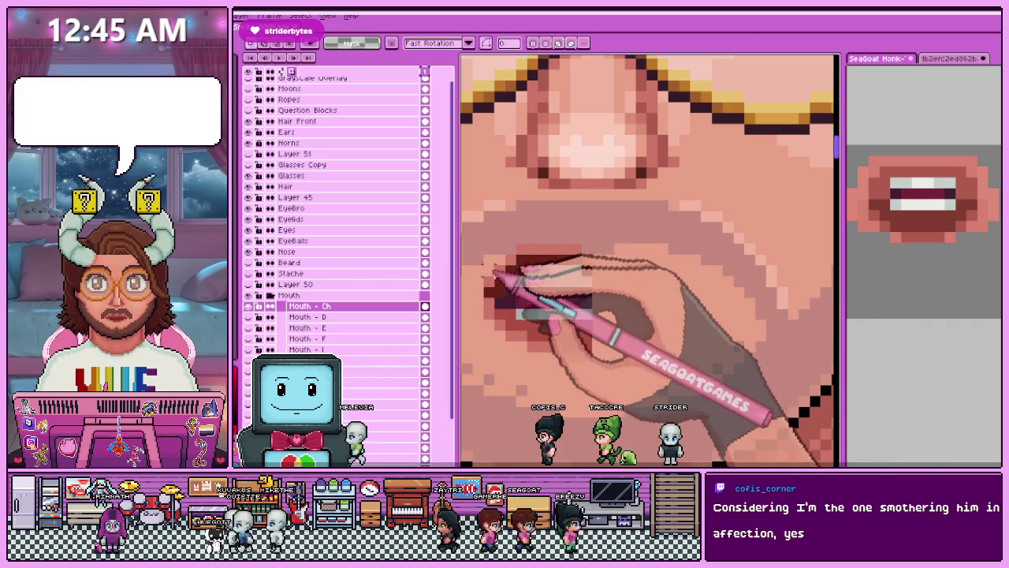
{"action": "left_click_drag", "start_coordinate": [470, 241], "coordinate": [561, 354]}
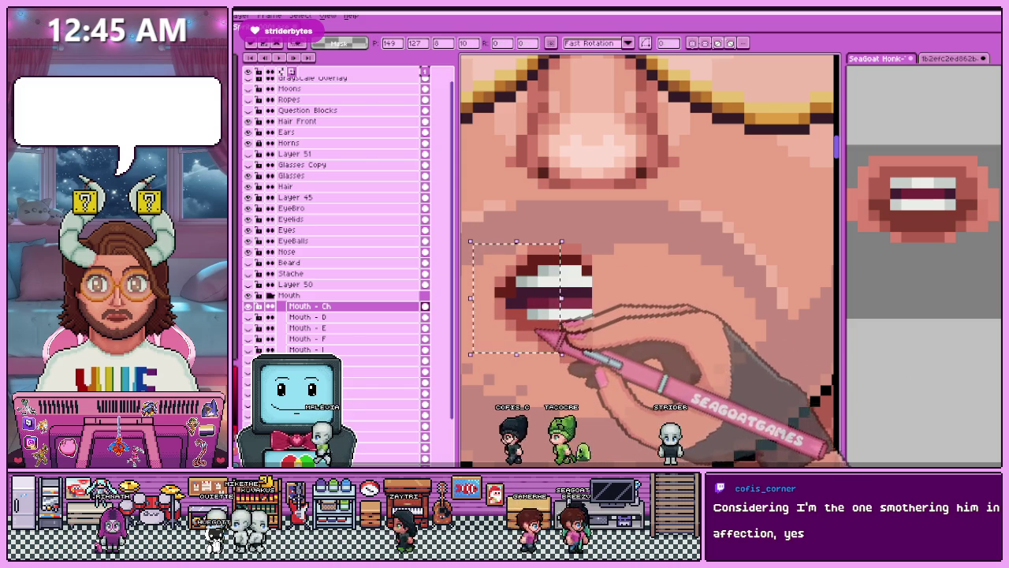
{"action": "key", "text": "ctrl+d"}
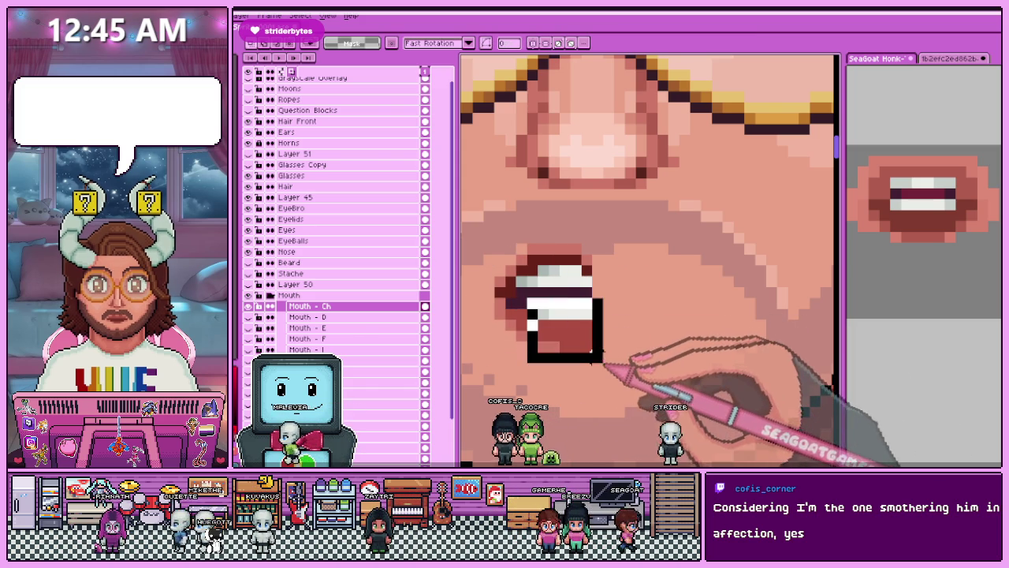
Mark out boxes over the top lip and the lower lip.
{"action": "left_click_drag", "start_coordinate": [495, 235], "coordinate": [614, 276]}
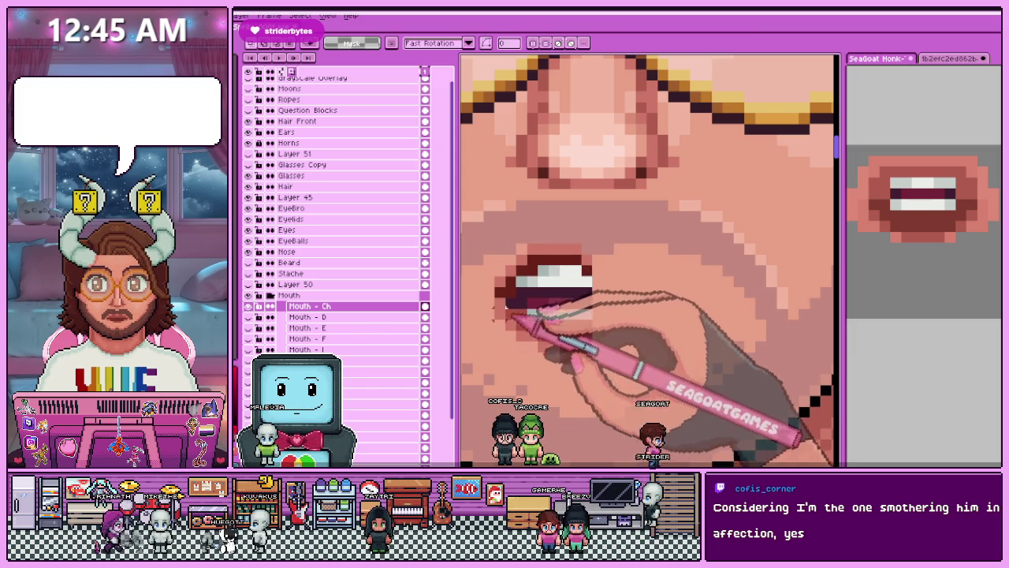
{"action": "left_click_drag", "start_coordinate": [485, 246], "coordinate": [558, 361]}
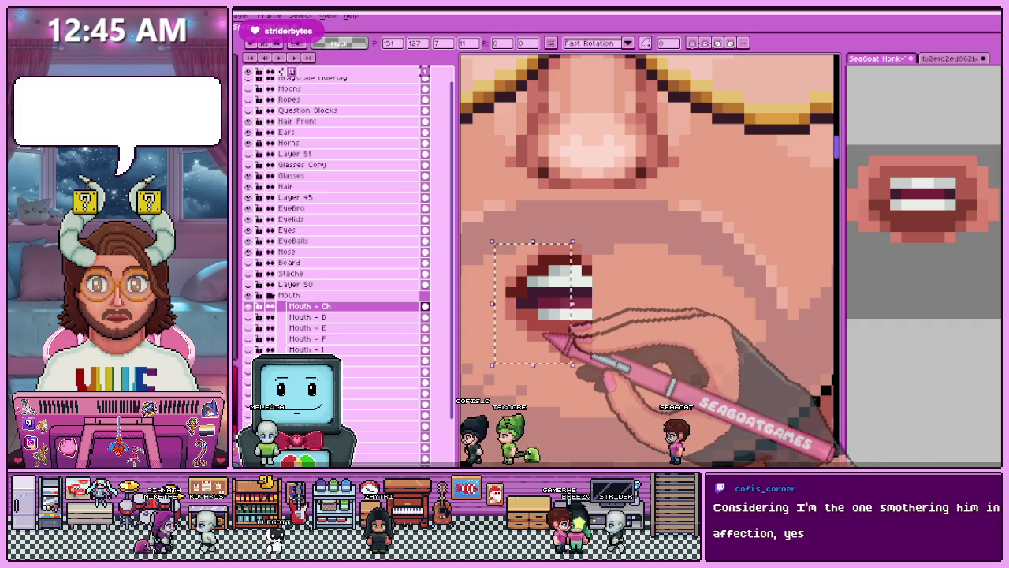
{"action": "scroll", "coordinate": [614, 347], "scroll_direction": "down", "scroll_amount": 1}
{"action": "scroll", "coordinate": [588, 359], "scroll_direction": "down", "scroll_amount": 1}
{"action": "scroll", "coordinate": [583, 357], "scroll_direction": "up", "scroll_amount": 1}
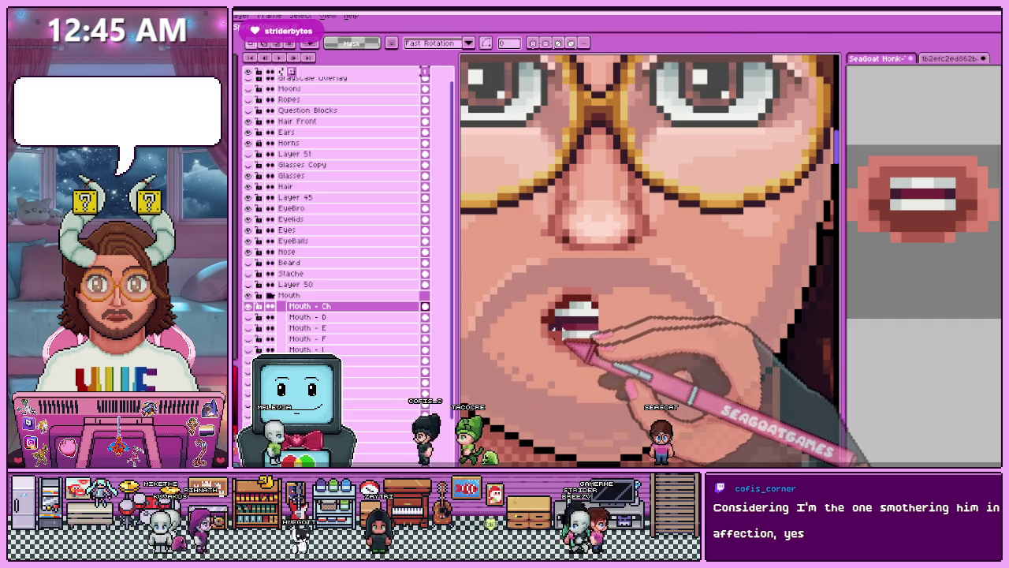
{"action": "scroll", "coordinate": [584, 341], "scroll_direction": "up", "scroll_amount": 1}
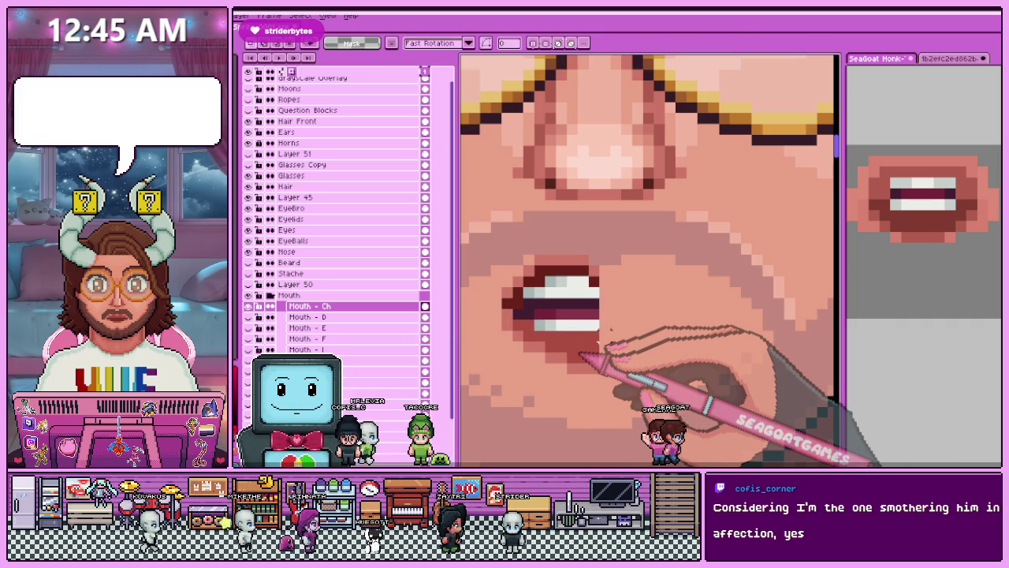
{"action": "scroll", "coordinate": [571, 342], "scroll_direction": "down", "scroll_amount": 1}
{"action": "scroll", "coordinate": [585, 269], "scroll_direction": "up", "scroll_amount": 1}
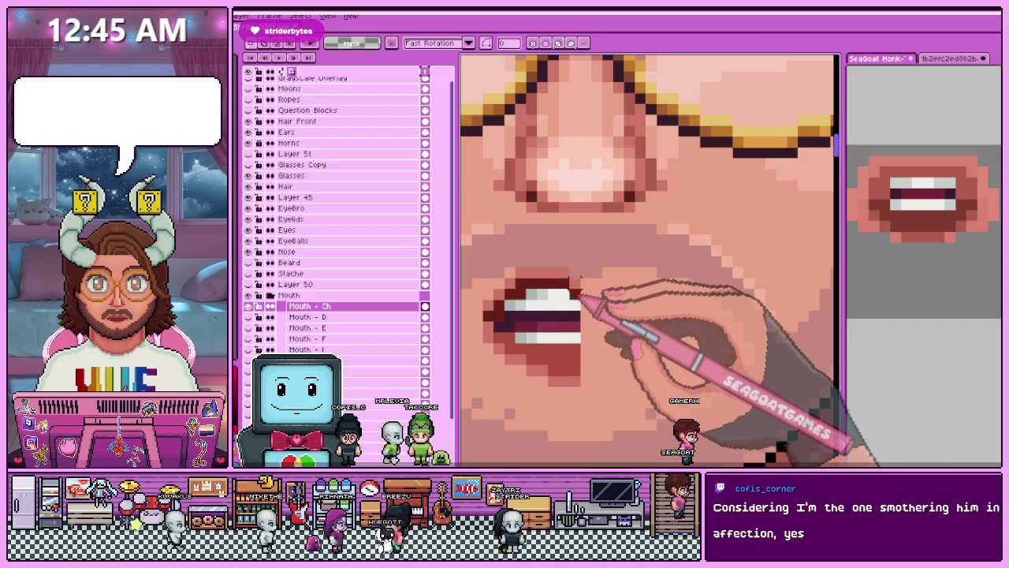
{"action": "scroll", "coordinate": [582, 298], "scroll_direction": "up", "scroll_amount": 1}
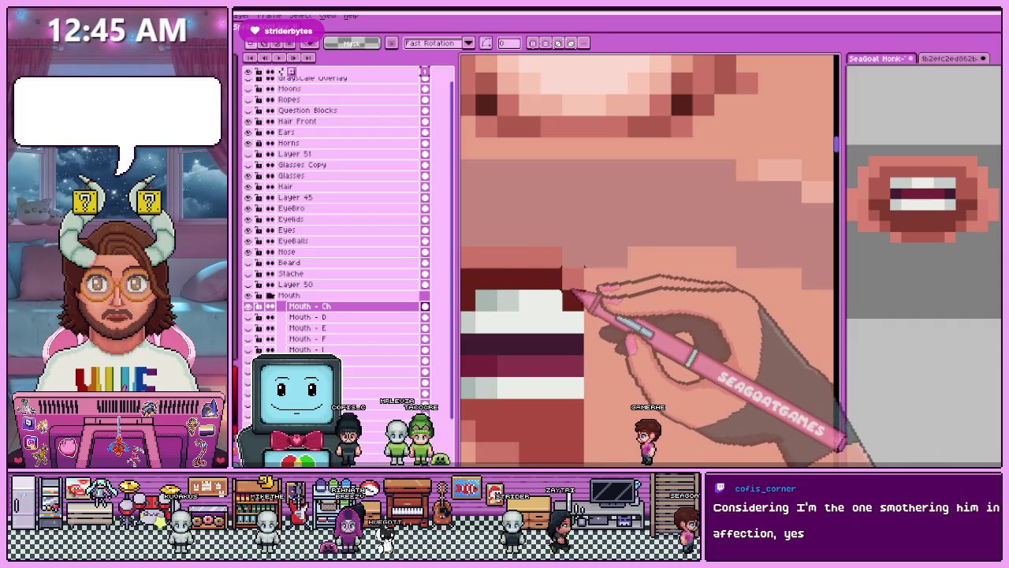
{"action": "scroll", "coordinate": [578, 307], "scroll_direction": "down", "scroll_amount": 3}
{"action": "scroll", "coordinate": [570, 286], "scroll_direction": "up", "scroll_amount": 1}
{"action": "scroll", "coordinate": [543, 256], "scroll_direction": "up", "scroll_amount": 1}
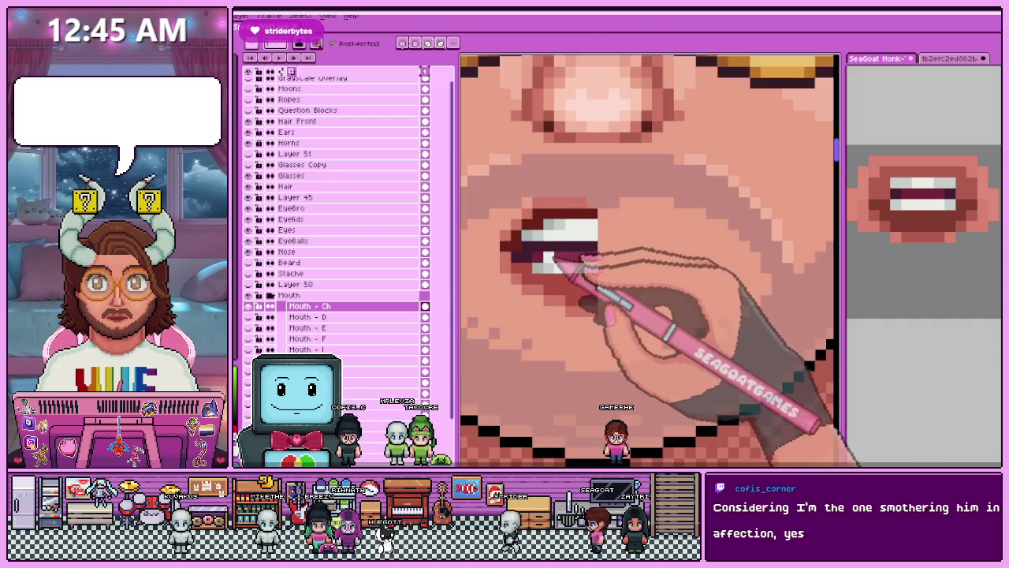
{"action": "scroll", "coordinate": [552, 266], "scroll_direction": "up", "scroll_amount": 1}
Sample the lip colour, then select the whole canvas and deselect it.
{"action": "key", "text": "alt"}
{"action": "scroll", "coordinate": [535, 250], "scroll_direction": "down", "scroll_amount": 3}
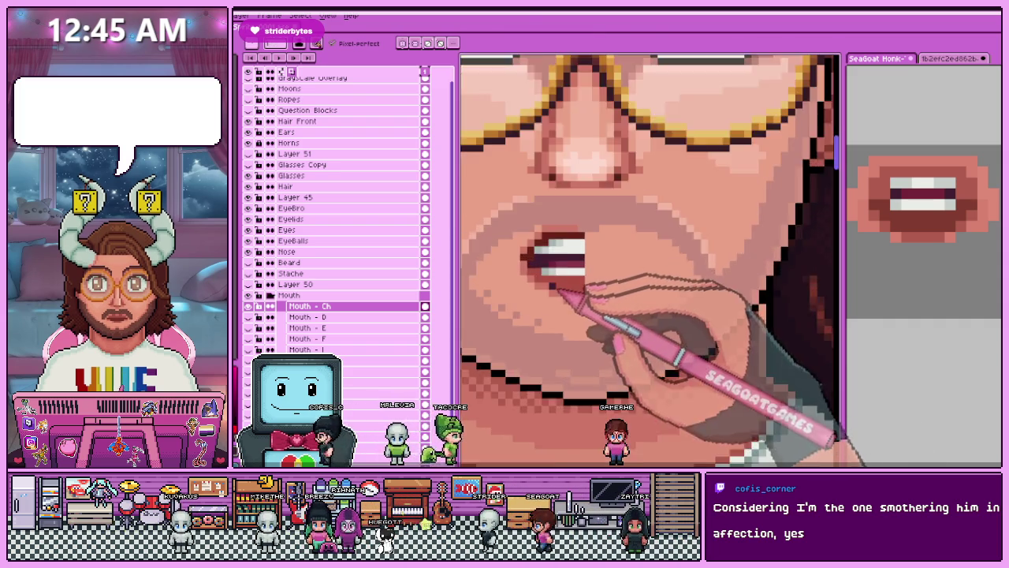
{"action": "scroll", "coordinate": [544, 280], "scroll_direction": "up", "scroll_amount": 1}
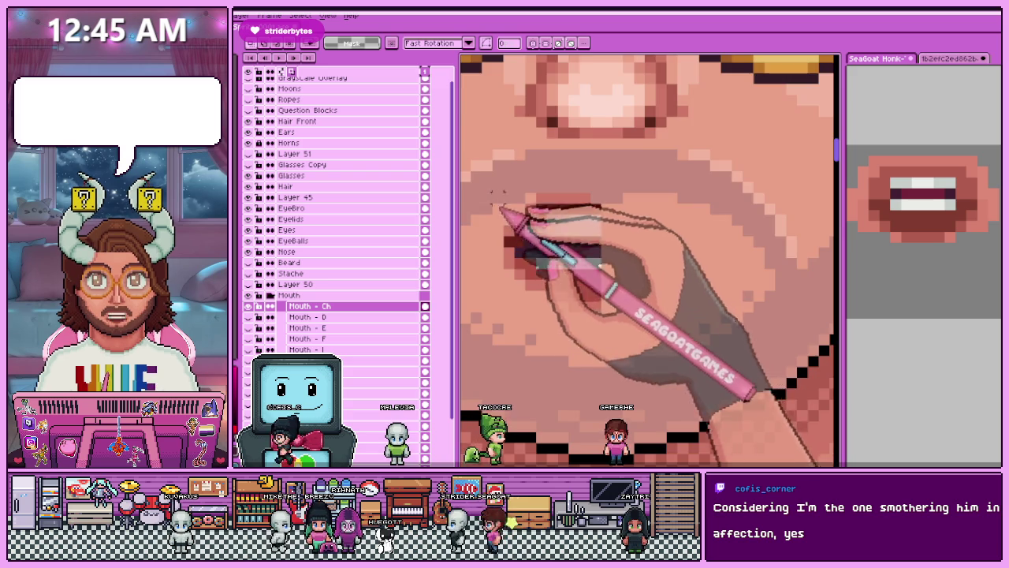
{"action": "scroll", "coordinate": [556, 237], "scroll_direction": "down", "scroll_amount": 3}
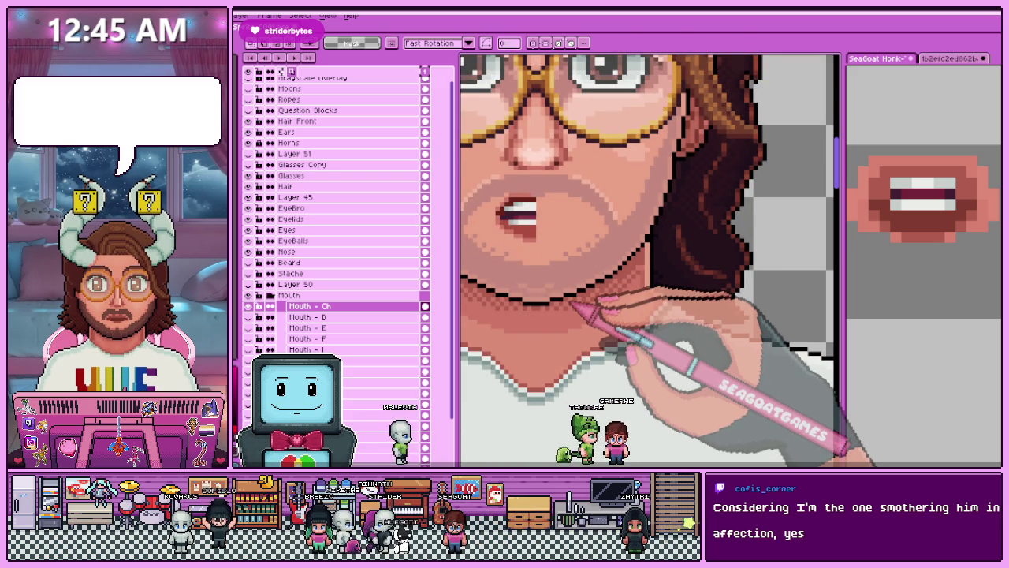
{"action": "key", "text": "ctrl+a"}
{"action": "scroll", "coordinate": [575, 306], "scroll_direction": "down", "scroll_amount": 1}
{"action": "scroll", "coordinate": [631, 315], "scroll_direction": "down", "scroll_amount": 2}
{"action": "scroll", "coordinate": [709, 323], "scroll_direction": "down", "scroll_amount": 2}
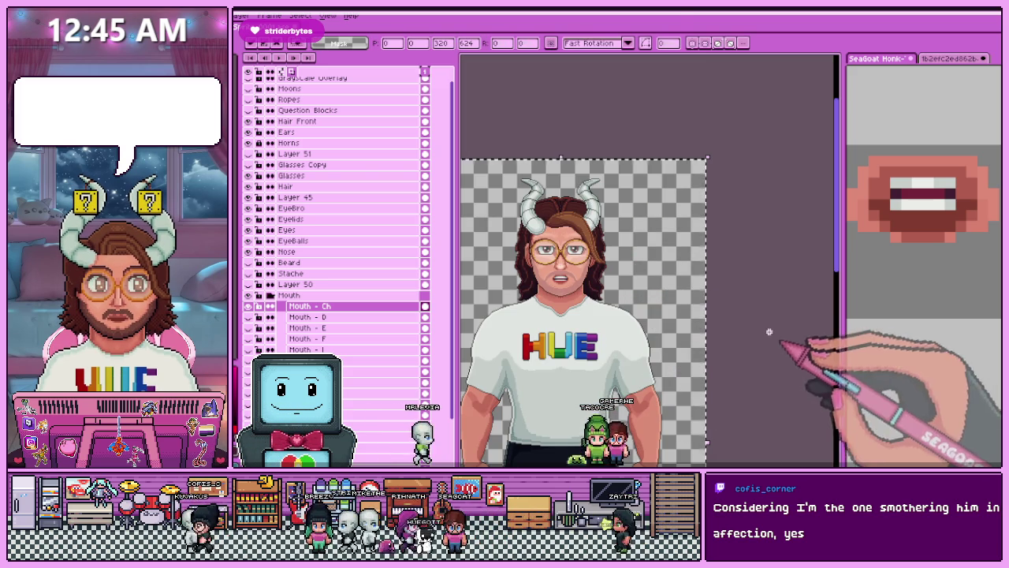
{"action": "key", "text": "ctrl+d"}
Draw a white row of lower teeth beneath the upper teeth.
{"action": "scroll", "coordinate": [560, 276], "scroll_direction": "up", "scroll_amount": 3}
{"action": "scroll", "coordinate": [556, 268], "scroll_direction": "up", "scroll_amount": 2}
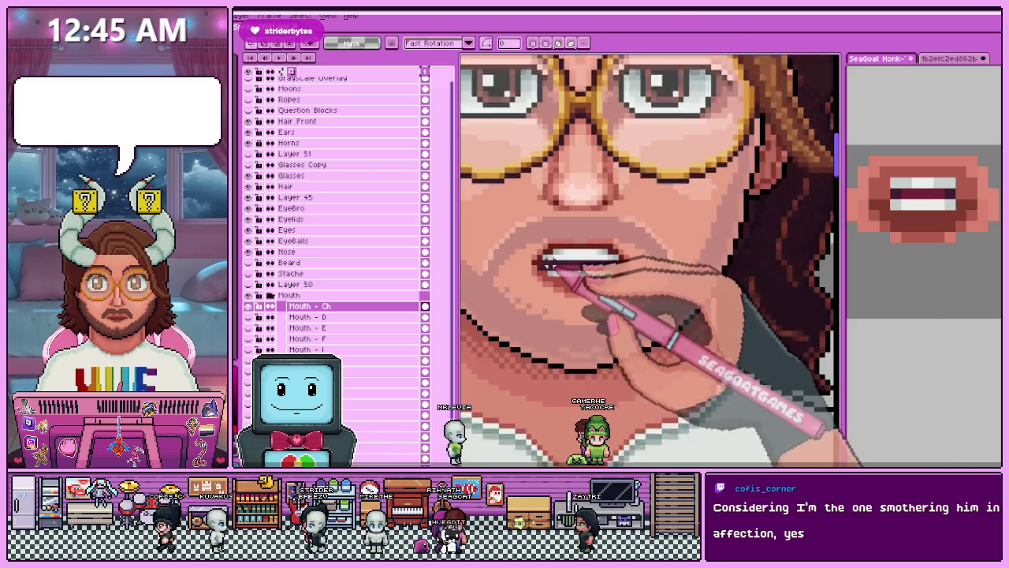
{"action": "scroll", "coordinate": [552, 270], "scroll_direction": "up", "scroll_amount": 2}
{"action": "scroll", "coordinate": [522, 270], "scroll_direction": "down", "scroll_amount": 2}
{"action": "scroll", "coordinate": [536, 263], "scroll_direction": "up", "scroll_amount": 2}
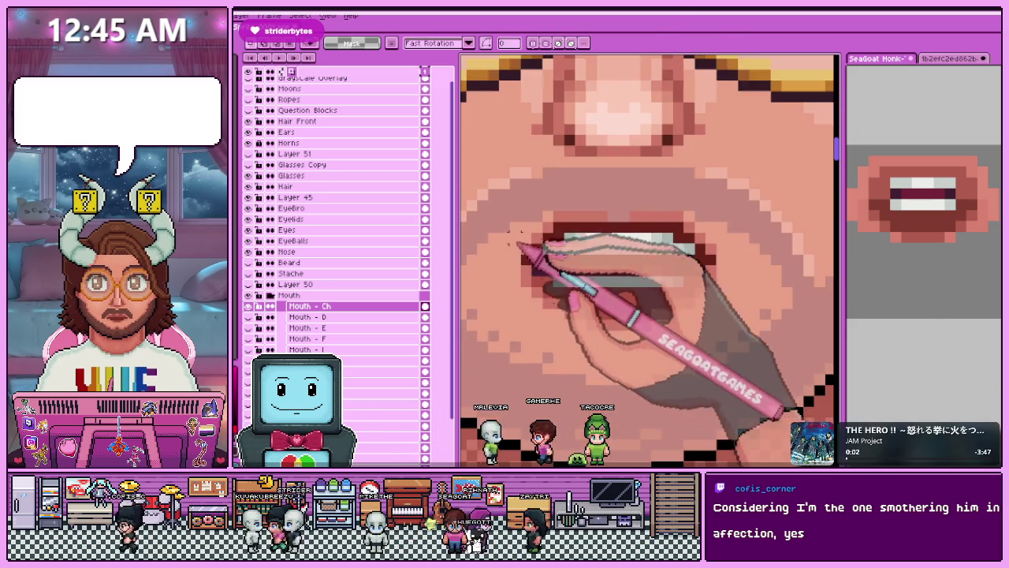
{"action": "scroll", "coordinate": [511, 234], "scroll_direction": "up", "scroll_amount": 1}
{"action": "scroll", "coordinate": [509, 220], "scroll_direction": "up", "scroll_amount": 1}
{"action": "scroll", "coordinate": [536, 221], "scroll_direction": "down", "scroll_amount": 2}
{"action": "scroll", "coordinate": [632, 369], "scroll_direction": "down", "scroll_amount": 1}
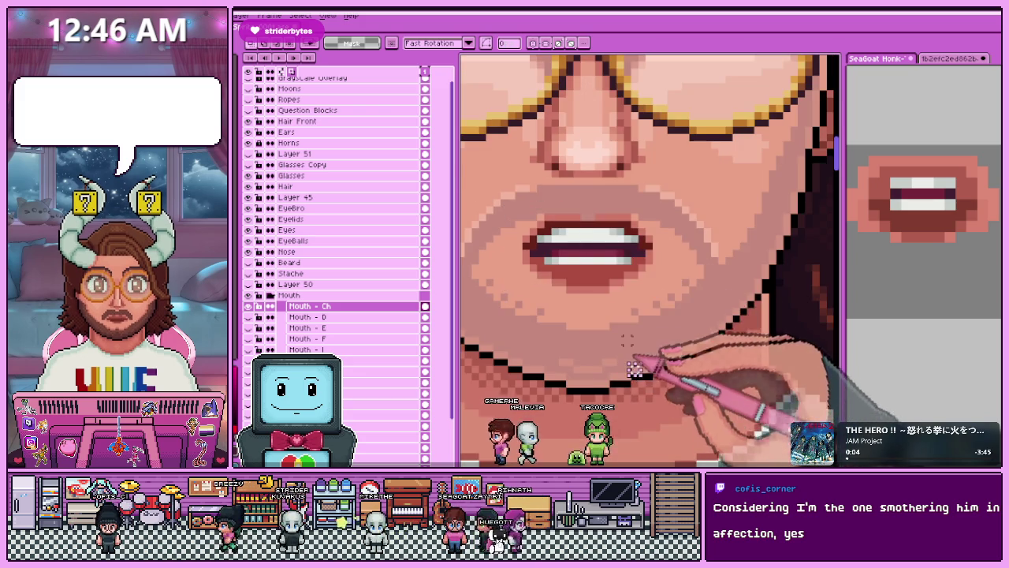
{"action": "scroll", "coordinate": [633, 369], "scroll_direction": "up", "scroll_amount": 2}
{"action": "scroll", "coordinate": [552, 236], "scroll_direction": "up", "scroll_amount": 2}
{"action": "mouse_move", "coordinate": [540, 242]}
{"action": "left_mouse_down"}
{"action": "mouse_move", "coordinate": [795, 242]}
{"action": "mouse_move", "coordinate": [797, 288]}
{"action": "left_mouse_up"}
Select the lower lip area under the teeth and check it on the full portrait.
{"action": "scroll", "coordinate": [694, 282], "scroll_direction": "down", "scroll_amount": 1}
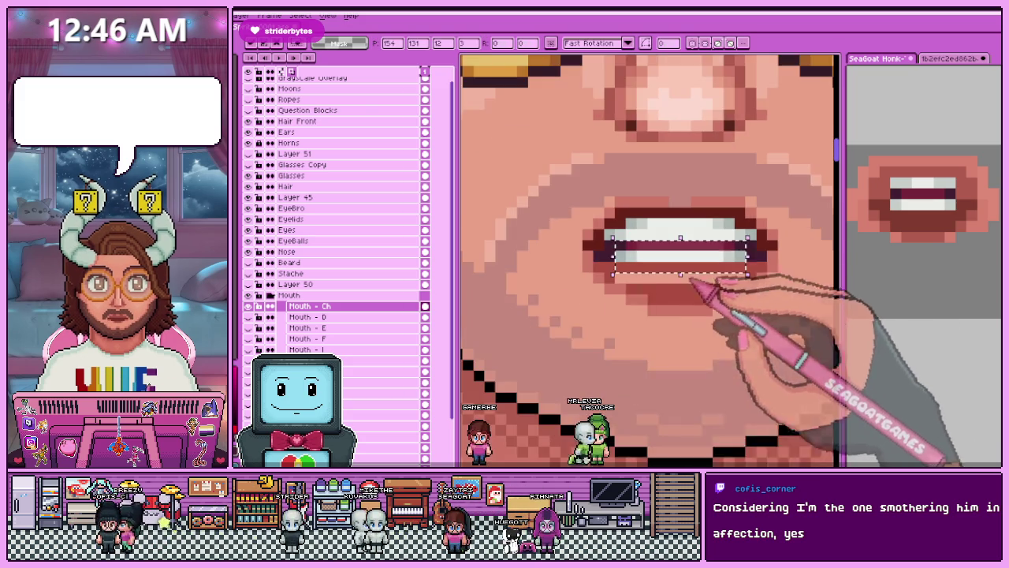
{"action": "scroll", "coordinate": [694, 282], "scroll_direction": "down", "scroll_amount": 1}
{"action": "scroll", "coordinate": [574, 327], "scroll_direction": "up", "scroll_amount": 1}
{"action": "scroll", "coordinate": [626, 304], "scroll_direction": "up", "scroll_amount": 1}
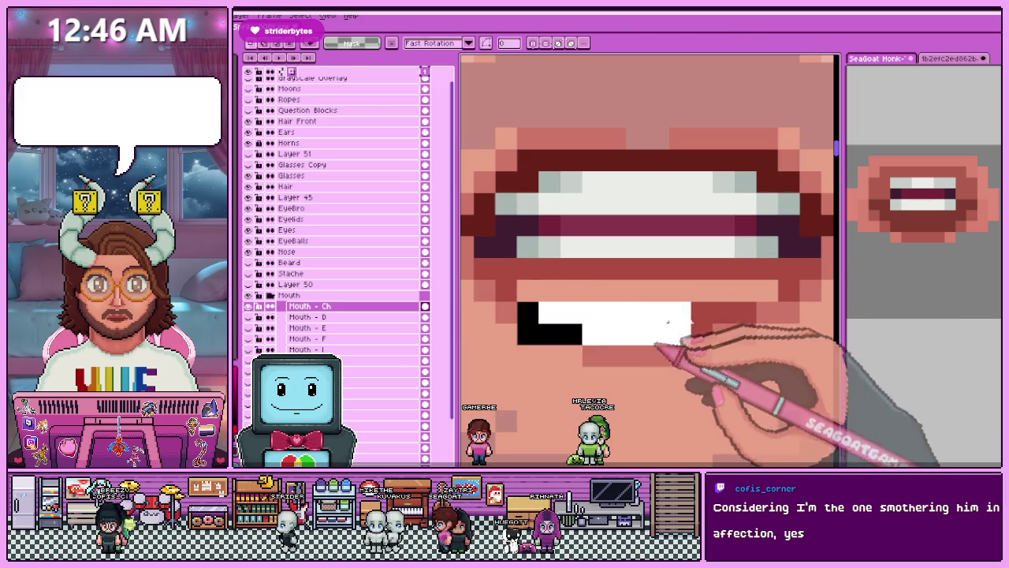
{"action": "scroll", "coordinate": [646, 300], "scroll_direction": "down", "scroll_amount": 1}
{"action": "scroll", "coordinate": [618, 251], "scroll_direction": "down", "scroll_amount": 1}
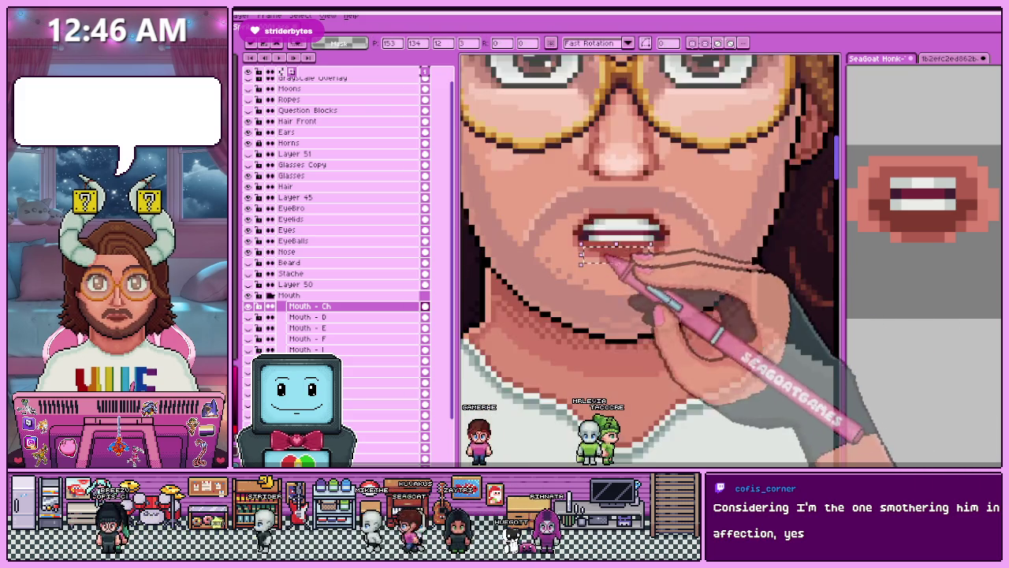
{"action": "scroll", "coordinate": [581, 255], "scroll_direction": "down", "scroll_amount": 1}
{"action": "scroll", "coordinate": [623, 355], "scroll_direction": "down", "scroll_amount": 1}
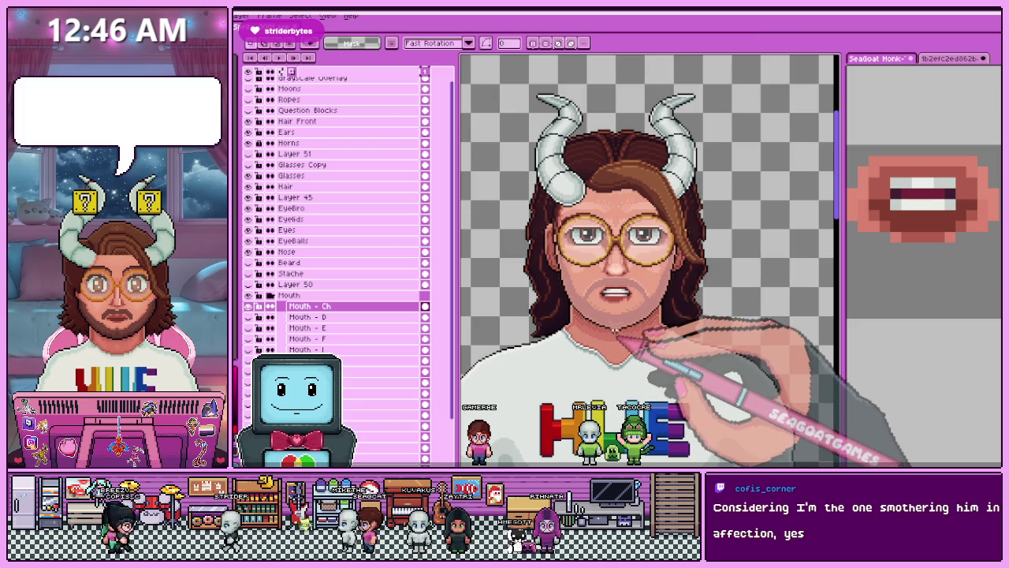
{"action": "scroll", "coordinate": [623, 331], "scroll_direction": "up", "scroll_amount": 1}
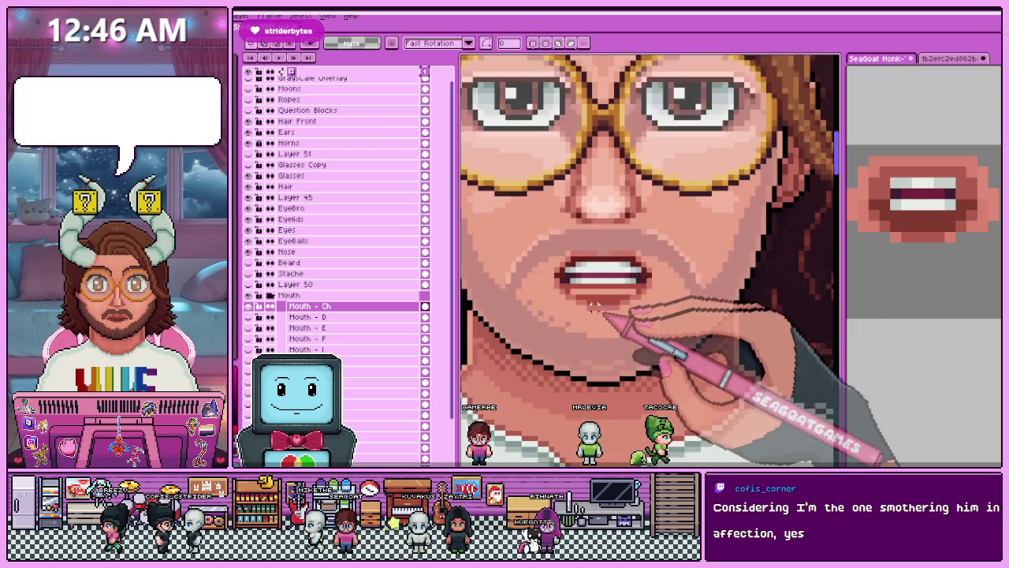
{"action": "scroll", "coordinate": [583, 304], "scroll_direction": "up", "scroll_amount": 1}
{"action": "left_click_drag", "start_coordinate": [551, 273], "coordinate": [729, 335]}
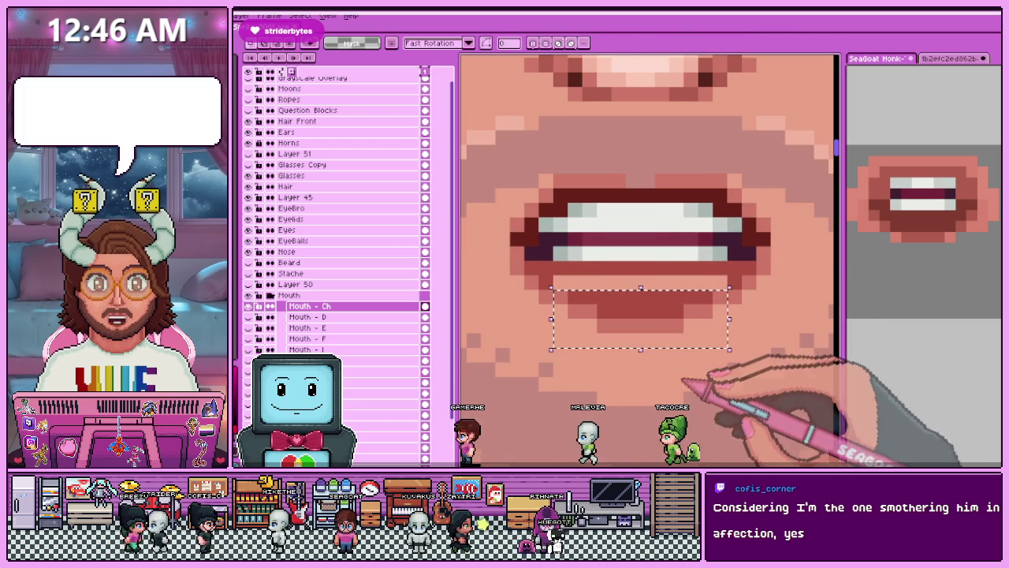
{"action": "scroll", "coordinate": [637, 307], "scroll_direction": "down", "scroll_amount": 2}
{"action": "scroll", "coordinate": [642, 327], "scroll_direction": "down", "scroll_amount": 2}
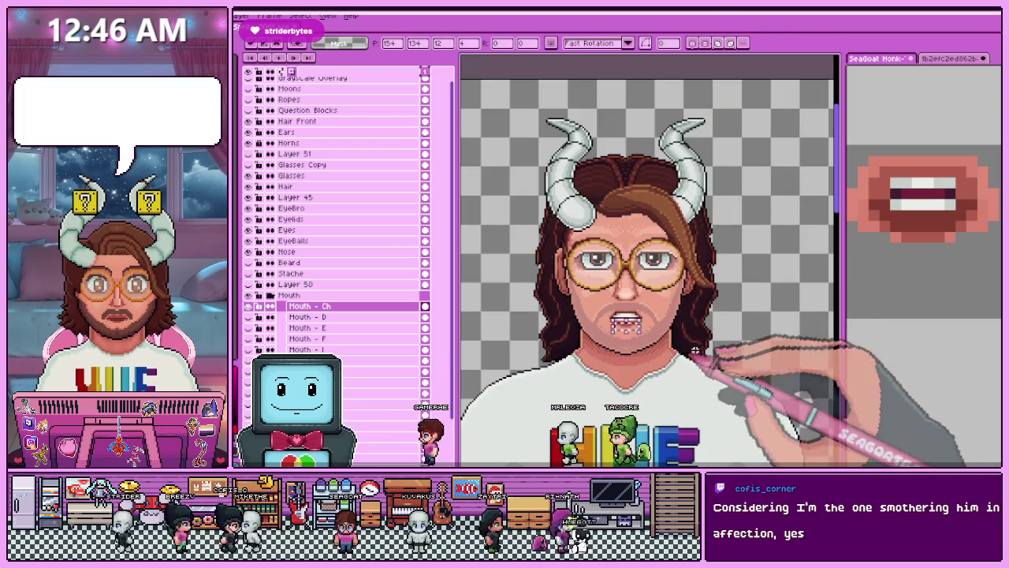
{"action": "scroll", "coordinate": [662, 343], "scroll_direction": "down", "scroll_amount": 2}
Marquee-select the Ch mouth's teeth, then shift and stretch them with the transform box.
{"action": "scroll", "coordinate": [661, 343], "scroll_direction": "up", "scroll_amount": 1}
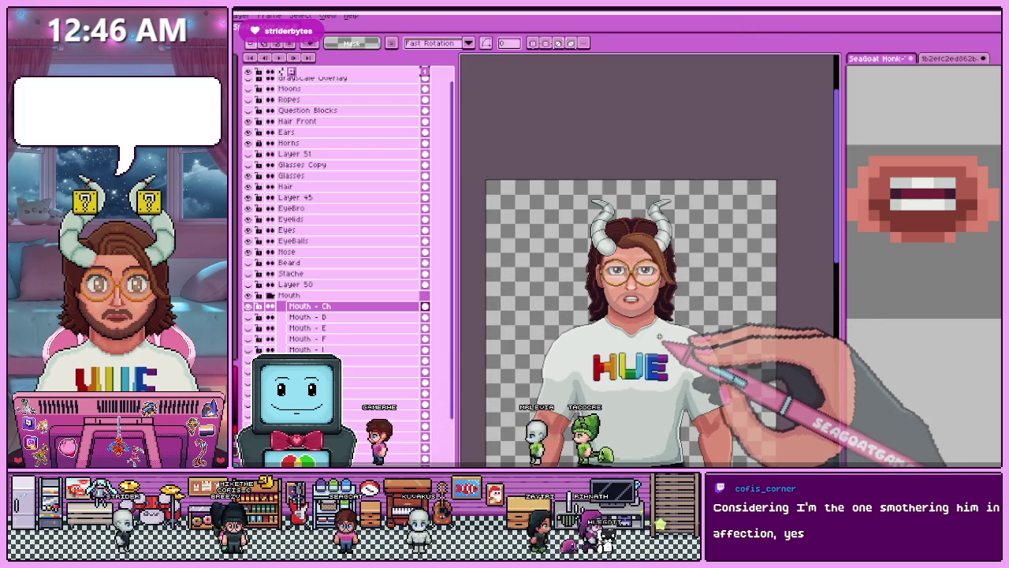
{"action": "scroll", "coordinate": [641, 305], "scroll_direction": "up", "scroll_amount": 3}
{"action": "scroll", "coordinate": [604, 276], "scroll_direction": "up", "scroll_amount": 2}
{"action": "scroll", "coordinate": [556, 286], "scroll_direction": "up", "scroll_amount": 1}
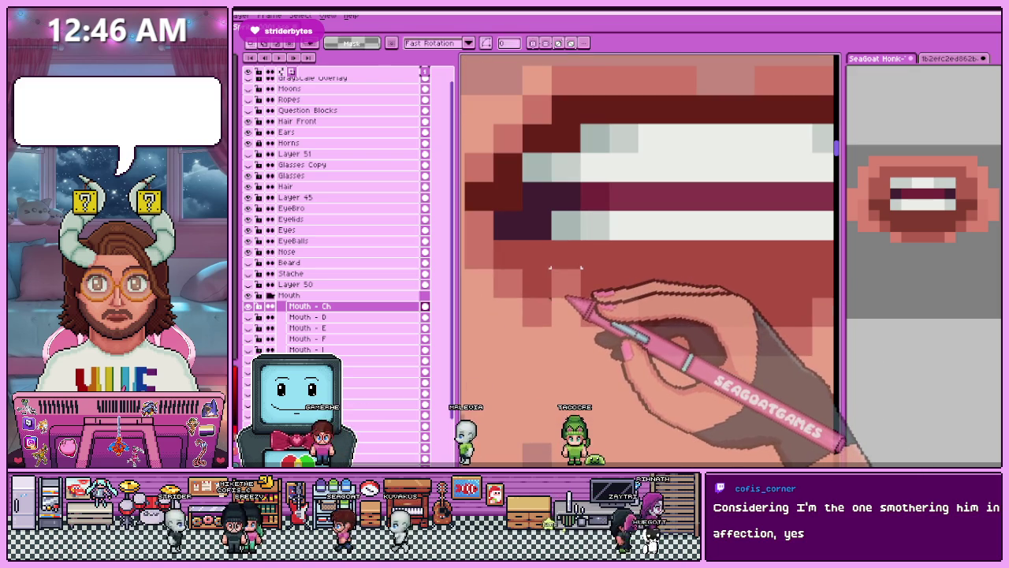
{"action": "key", "text": "b"}
{"action": "scroll", "coordinate": [635, 289], "scroll_direction": "down", "scroll_amount": 1}
{"action": "scroll", "coordinate": [587, 272], "scroll_direction": "up", "scroll_amount": 2}
{"action": "scroll", "coordinate": [710, 299], "scroll_direction": "down", "scroll_amount": 3}
{"action": "scroll", "coordinate": [698, 293], "scroll_direction": "up", "scroll_amount": 1}
{"action": "scroll", "coordinate": [646, 304], "scroll_direction": "down", "scroll_amount": 2}
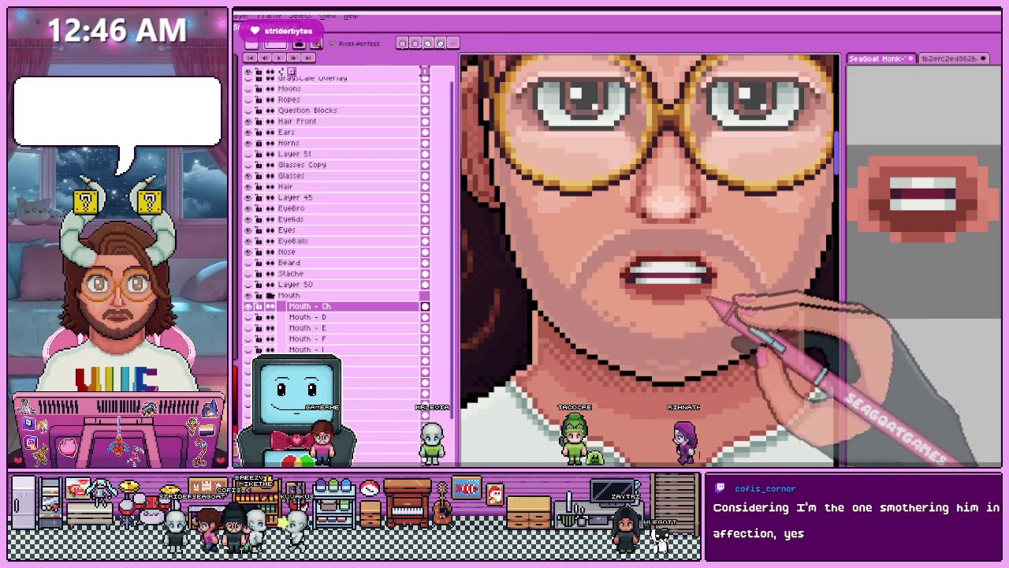
{"action": "scroll", "coordinate": [513, 232], "scroll_direction": "down", "scroll_amount": 2}
{"action": "scroll", "coordinate": [534, 277], "scroll_direction": "down", "scroll_amount": 1}
{"action": "scroll", "coordinate": [590, 289], "scroll_direction": "up", "scroll_amount": 3}
{"action": "scroll", "coordinate": [592, 294], "scroll_direction": "up", "scroll_amount": 1}
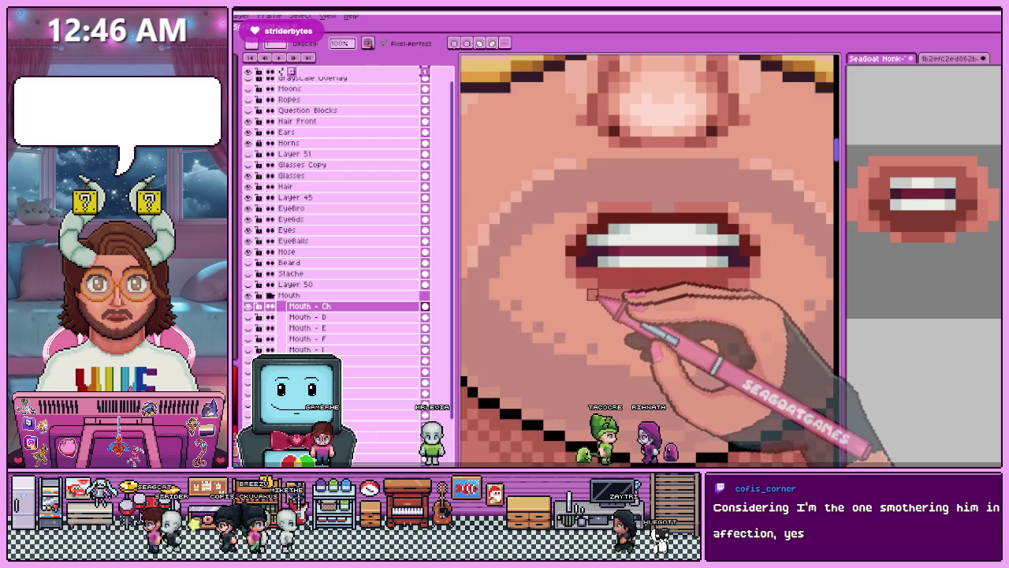
{"action": "scroll", "coordinate": [592, 295], "scroll_direction": "down", "scroll_amount": 2}
{"action": "scroll", "coordinate": [644, 288], "scroll_direction": "up", "scroll_amount": 1}
{"action": "scroll", "coordinate": [655, 292], "scroll_direction": "down", "scroll_amount": 1}
{"action": "scroll", "coordinate": [635, 329], "scroll_direction": "down", "scroll_amount": 1}
{"action": "scroll", "coordinate": [630, 320], "scroll_direction": "up", "scroll_amount": 2}
{"action": "scroll", "coordinate": [604, 286], "scroll_direction": "up", "scroll_amount": 1}
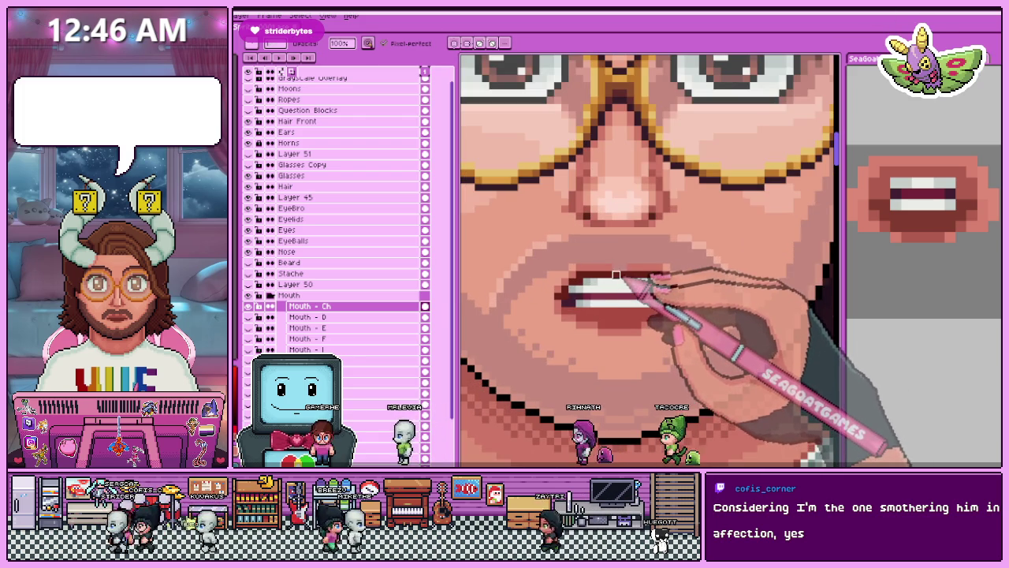
{"action": "scroll", "coordinate": [623, 268], "scroll_direction": "up", "scroll_amount": 1}
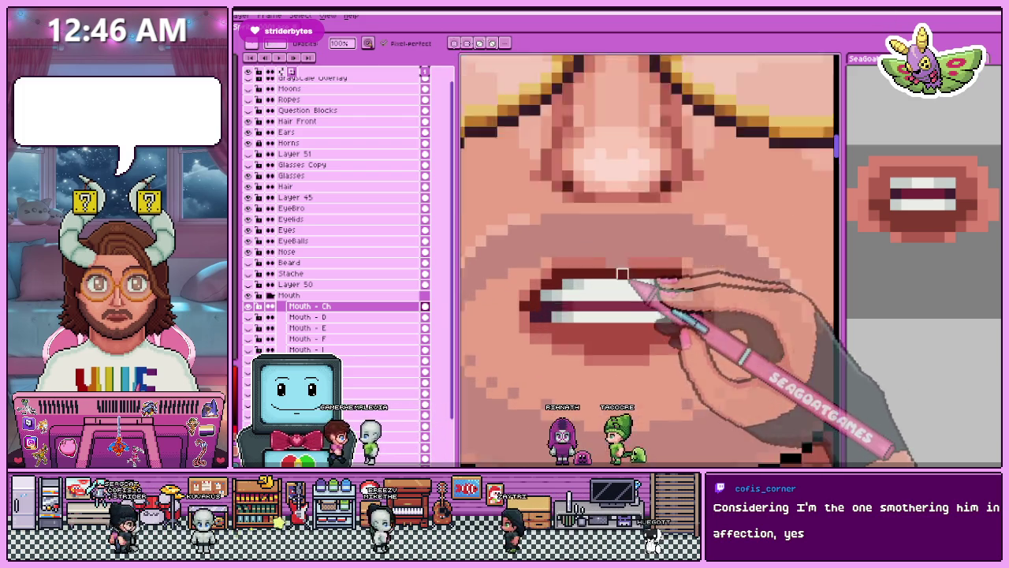
{"action": "scroll", "coordinate": [619, 271], "scroll_direction": "up", "scroll_amount": 1}
{"action": "scroll", "coordinate": [607, 229], "scroll_direction": "down", "scroll_amount": 1}
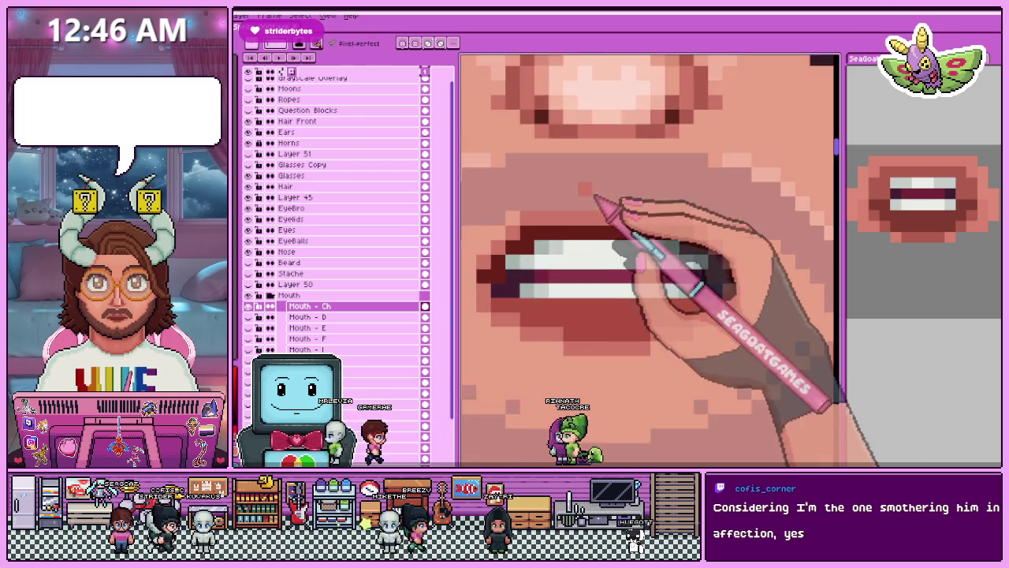
{"action": "scroll", "coordinate": [595, 213], "scroll_direction": "down", "scroll_amount": 1}
{"action": "scroll", "coordinate": [552, 229], "scroll_direction": "up", "scroll_amount": 2}
{"action": "scroll", "coordinate": [551, 267], "scroll_direction": "up", "scroll_amount": 1}
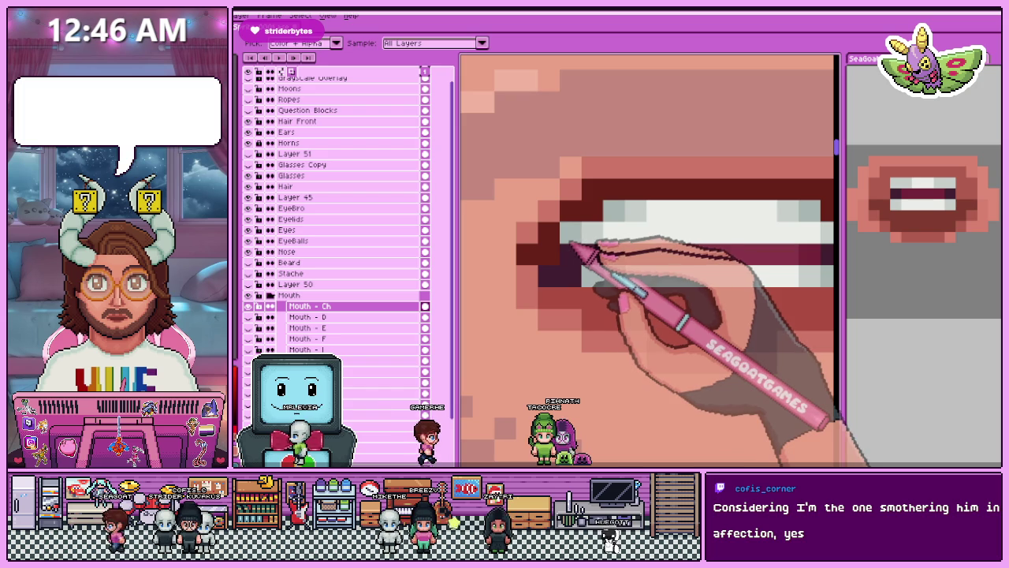
{"action": "scroll", "coordinate": [608, 213], "scroll_direction": "down", "scroll_amount": 1}
{"action": "scroll", "coordinate": [604, 218], "scroll_direction": "down", "scroll_amount": 1}
{"action": "scroll", "coordinate": [581, 210], "scroll_direction": "up", "scroll_amount": 1}
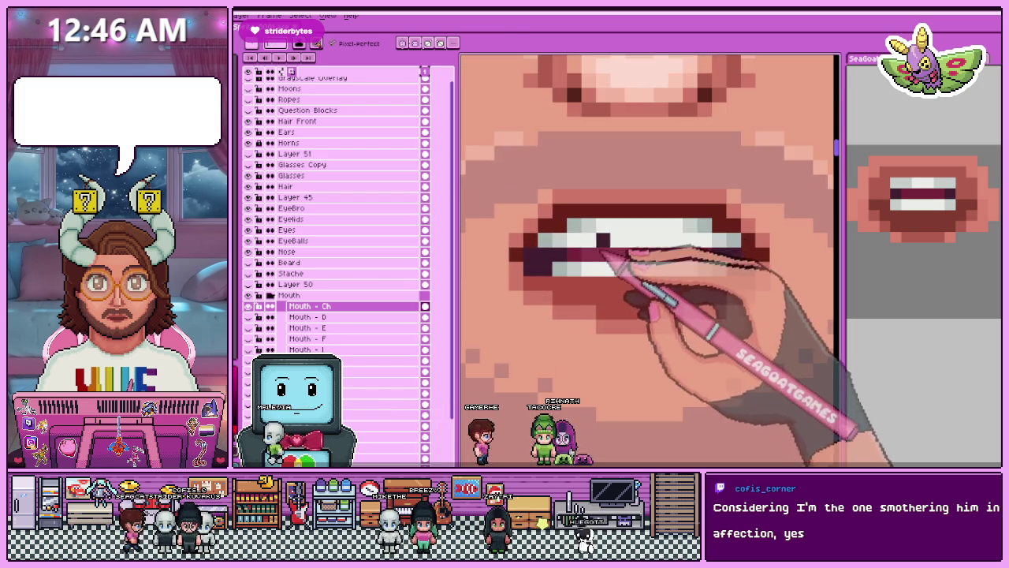
{"action": "scroll", "coordinate": [581, 240], "scroll_direction": "up", "scroll_amount": 1}
{"action": "scroll", "coordinate": [582, 238], "scroll_direction": "down", "scroll_amount": 1}
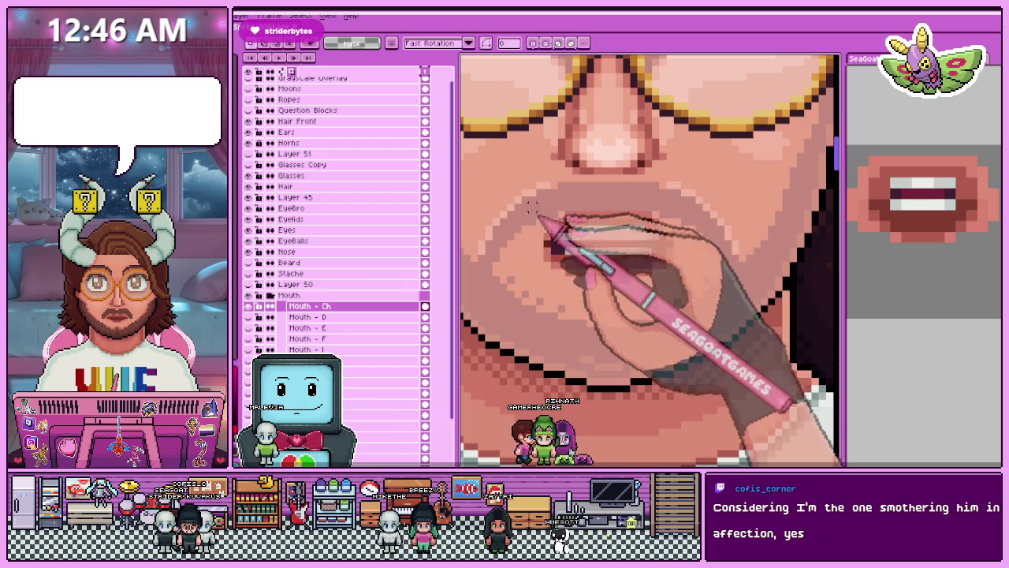
{"action": "left_click_drag", "start_coordinate": [530, 204], "coordinate": [589, 272]}
{"action": "left_click", "coordinate": [590, 272]}
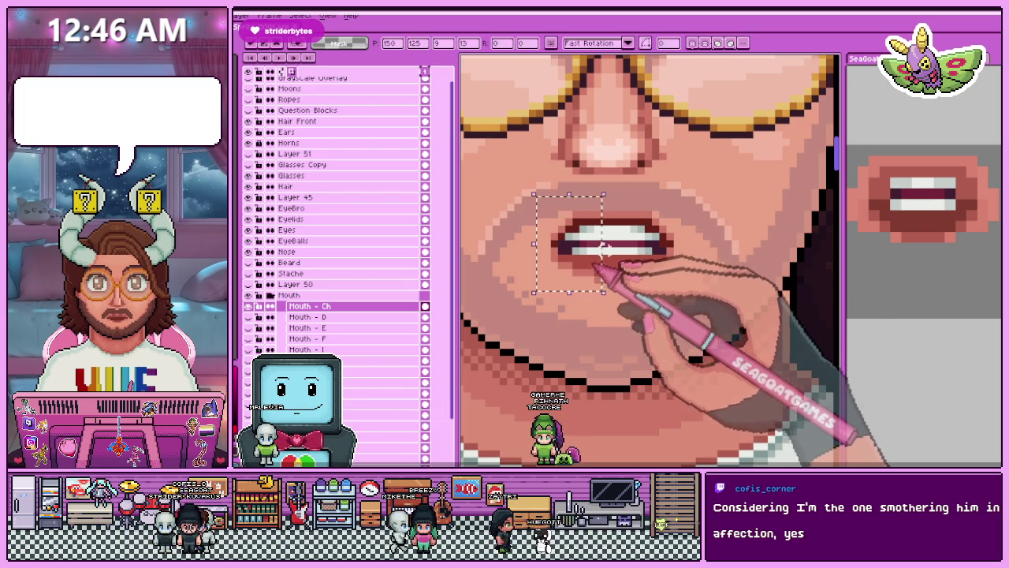
{"action": "left_click_drag", "start_coordinate": [606, 194], "coordinate": [691, 299]}
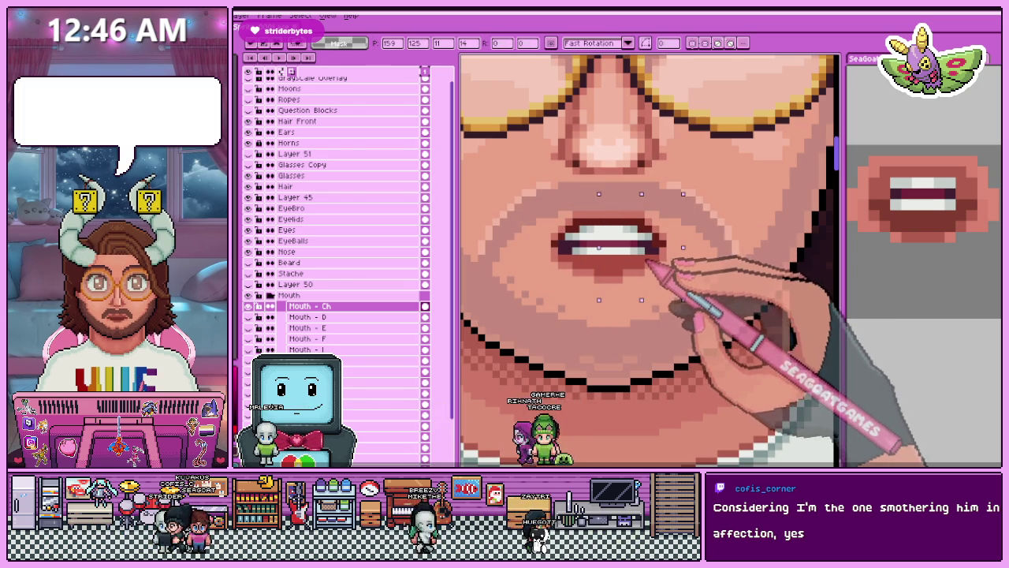
{"action": "key", "text": "Return"}
Reselect the mouth area and apply a further adjustment to the teeth.
{"action": "scroll", "coordinate": [648, 262], "scroll_direction": "down", "scroll_amount": 3}
{"action": "scroll", "coordinate": [623, 345], "scroll_direction": "down", "scroll_amount": 3}
{"action": "scroll", "coordinate": [624, 348], "scroll_direction": "up", "scroll_amount": 2}
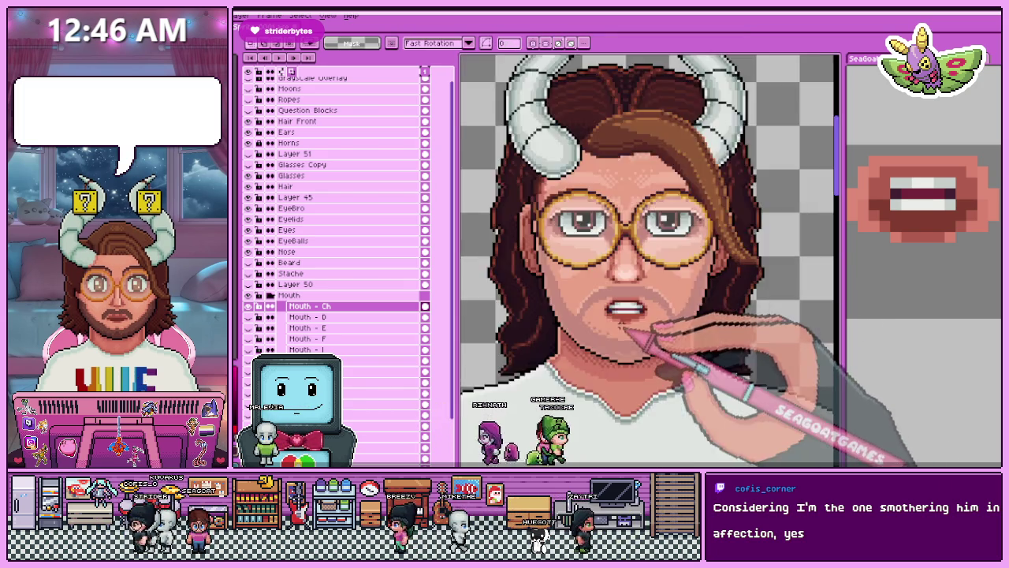
{"action": "scroll", "coordinate": [623, 339], "scroll_direction": "up", "scroll_amount": 2}
{"action": "scroll", "coordinate": [599, 283], "scroll_direction": "up", "scroll_amount": 2}
{"action": "left_click_drag", "start_coordinate": [564, 252], "coordinate": [693, 323]}
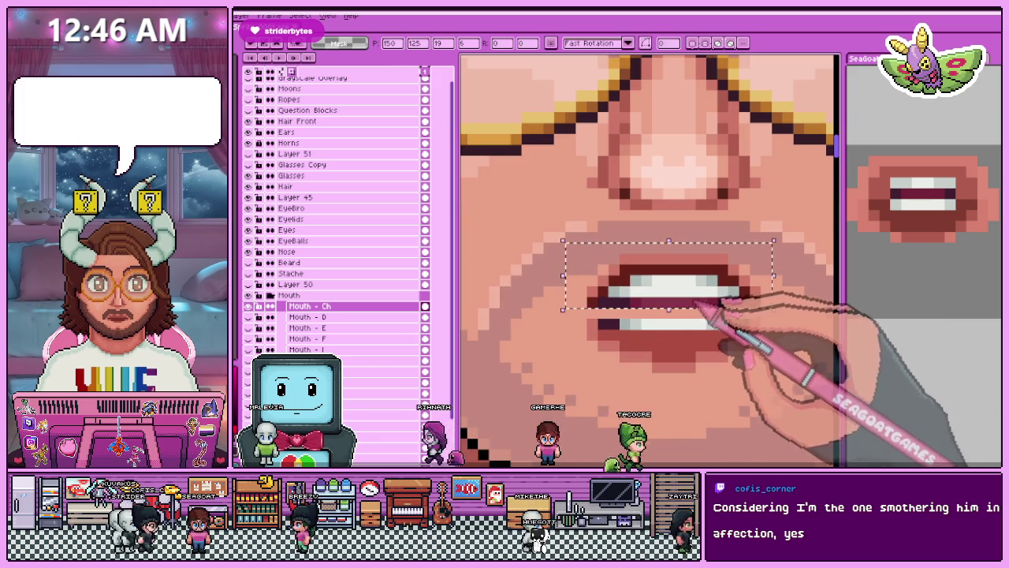
{"action": "key", "text": "Return"}
Move the lower row of teeth into line, then select the strip beneath it.
{"action": "scroll", "coordinate": [678, 347], "scroll_direction": "down", "scroll_amount": 2}
{"action": "scroll", "coordinate": [654, 339], "scroll_direction": "up", "scroll_amount": 3}
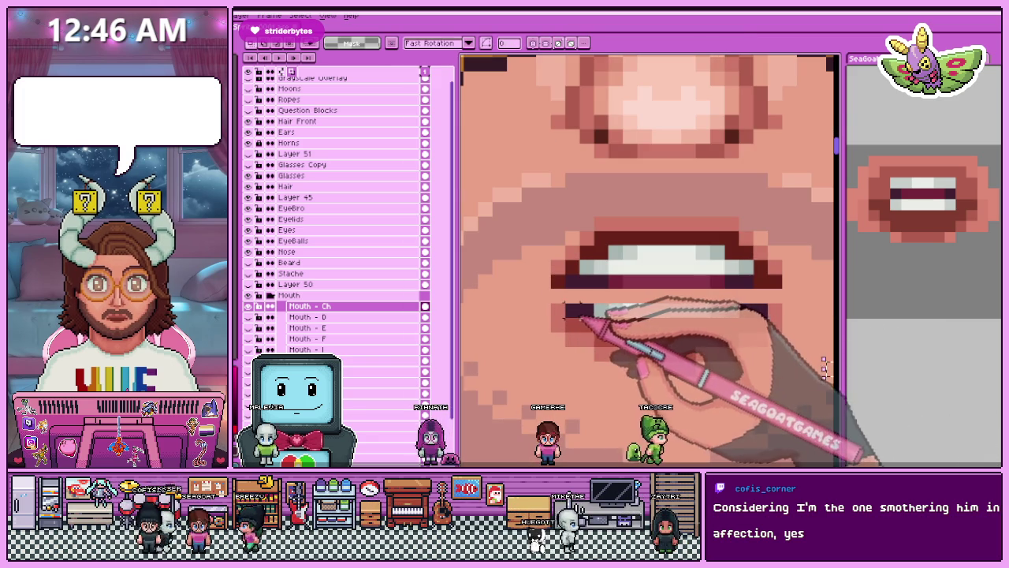
{"action": "left_click_drag", "start_coordinate": [562, 302], "coordinate": [771, 319]}
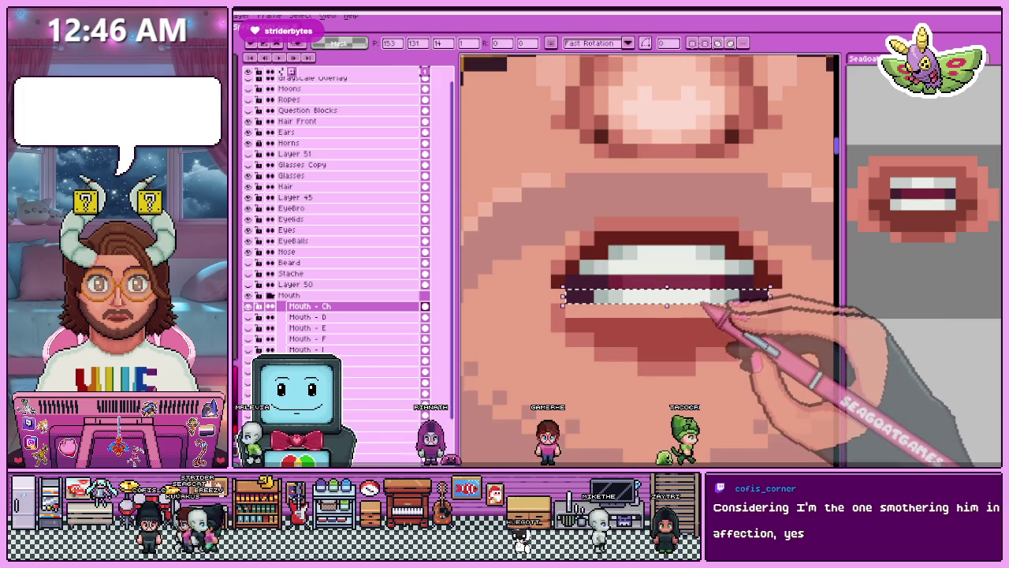
{"action": "key", "text": "Return"}
{"action": "left_click_drag", "start_coordinate": [622, 329], "coordinate": [770, 333]}
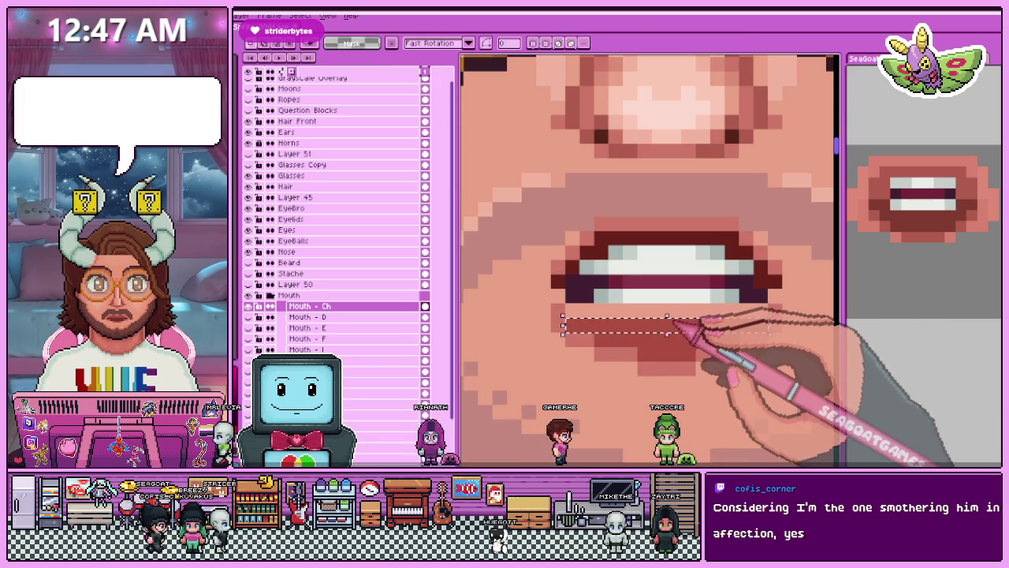
{"action": "scroll", "coordinate": [592, 289], "scroll_direction": "down", "scroll_amount": 2}
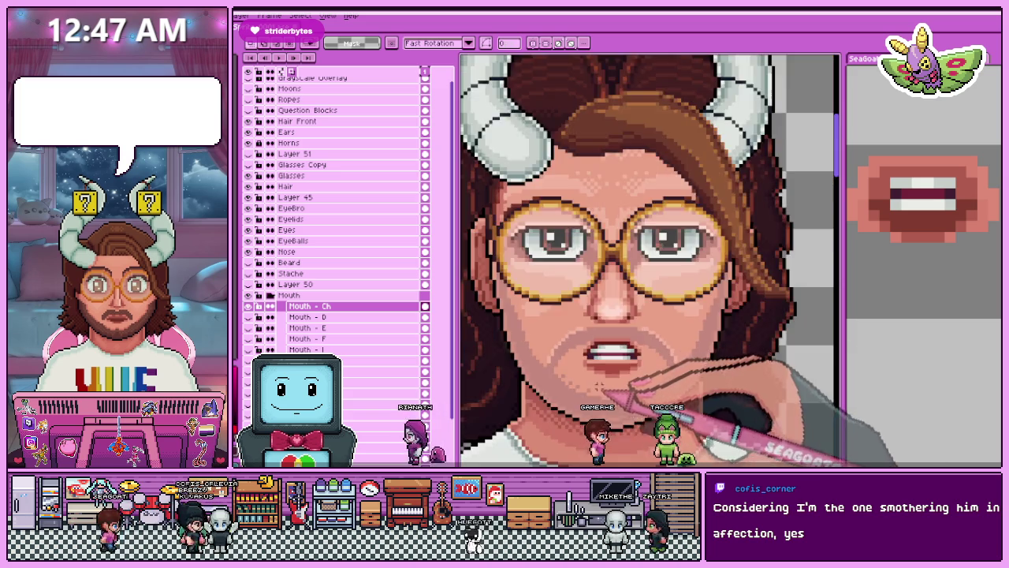
{"action": "scroll", "coordinate": [631, 298], "scroll_direction": "down", "scroll_amount": 2}
{"action": "scroll", "coordinate": [678, 307], "scroll_direction": "down", "scroll_amount": 2}
{"action": "scroll", "coordinate": [710, 313], "scroll_direction": "up", "scroll_amount": 2}
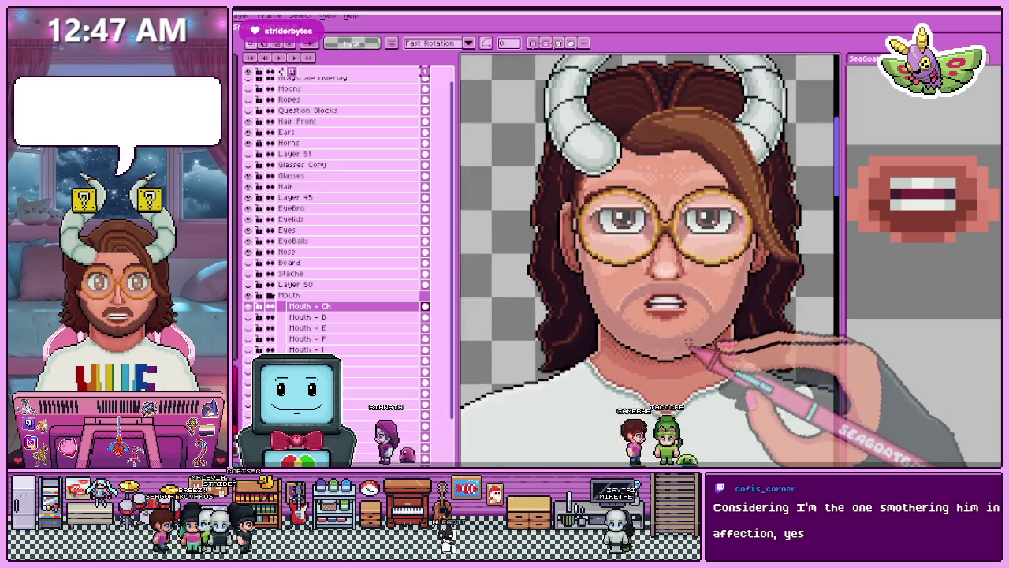
{"action": "scroll", "coordinate": [670, 295], "scroll_direction": "up", "scroll_amount": 2}
{"action": "scroll", "coordinate": [623, 276], "scroll_direction": "up", "scroll_amount": 2}
{"action": "key", "text": "b"}
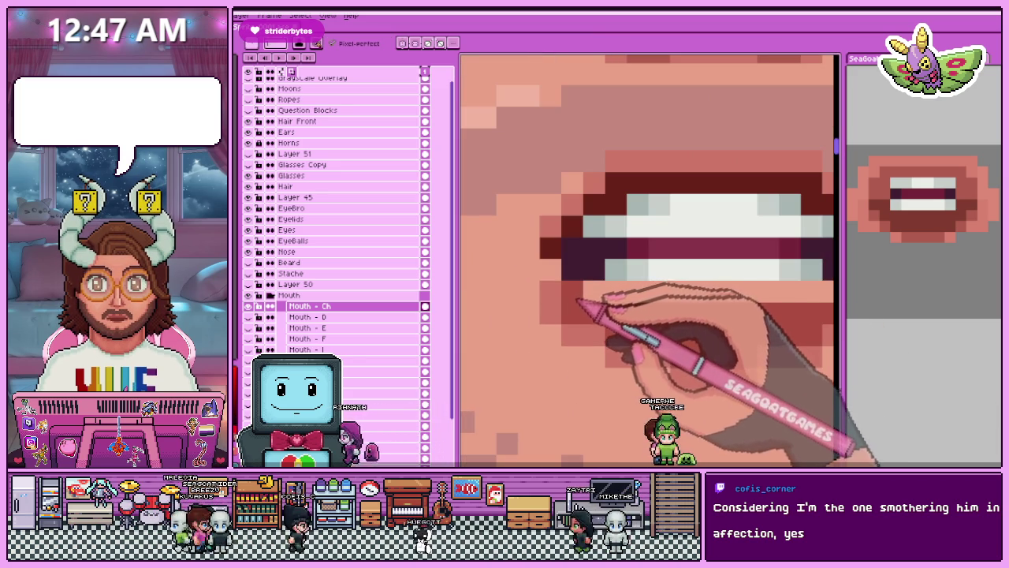
{"action": "scroll", "coordinate": [637, 275], "scroll_direction": "down", "scroll_amount": 2}
{"action": "scroll", "coordinate": [686, 298], "scroll_direction": "down", "scroll_amount": 2}
{"action": "scroll", "coordinate": [686, 297], "scroll_direction": "up", "scroll_amount": 2}
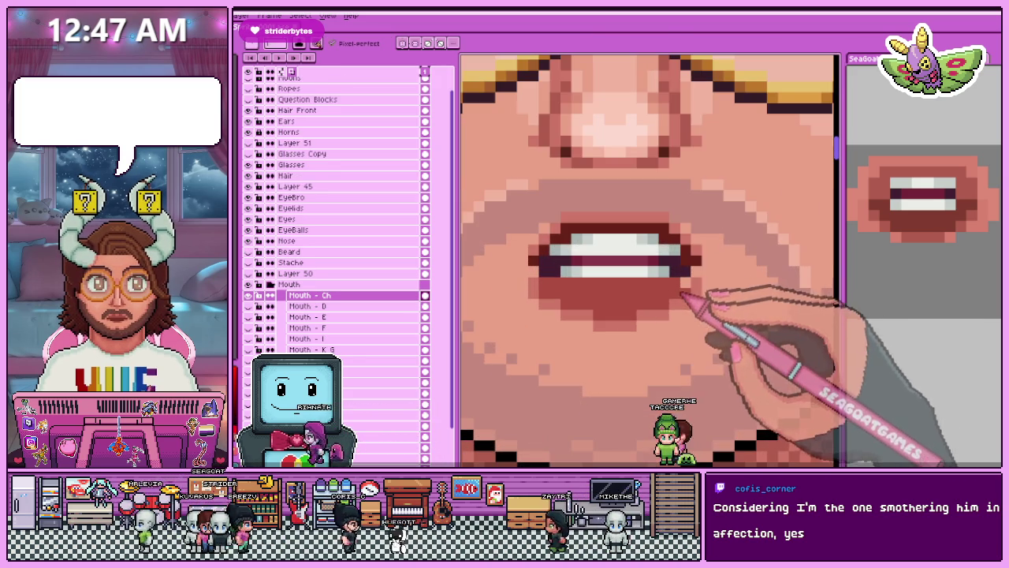
{"action": "scroll", "coordinate": [585, 271], "scroll_direction": "down", "scroll_amount": 2}
{"action": "scroll", "coordinate": [584, 284], "scroll_direction": "up", "scroll_amount": 2}
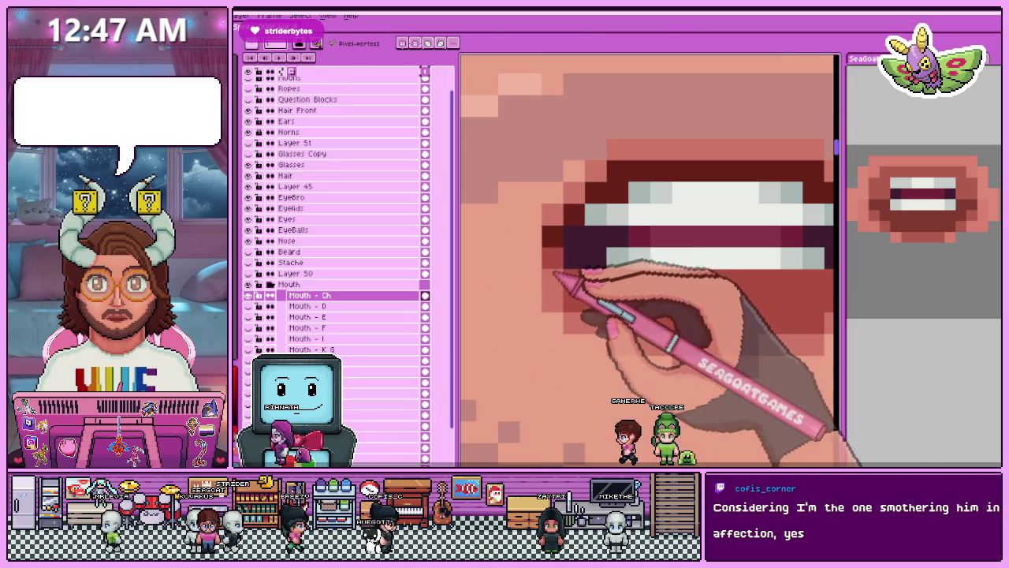
{"action": "scroll", "coordinate": [548, 271], "scroll_direction": "down", "scroll_amount": 2}
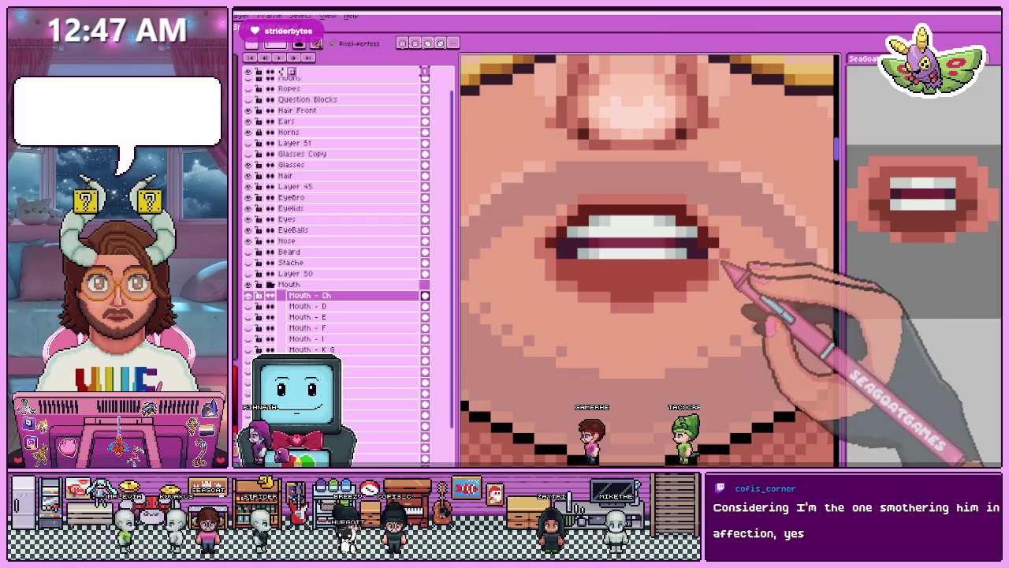
{"action": "scroll", "coordinate": [678, 275], "scroll_direction": "down", "scroll_amount": 2}
{"action": "scroll", "coordinate": [640, 290], "scroll_direction": "up", "scroll_amount": 2}
{"action": "scroll", "coordinate": [637, 288], "scroll_direction": "down", "scroll_amount": 2}
{"action": "scroll", "coordinate": [733, 290], "scroll_direction": "up", "scroll_amount": 3}
{"action": "scroll", "coordinate": [694, 307], "scroll_direction": "down", "scroll_amount": 2}
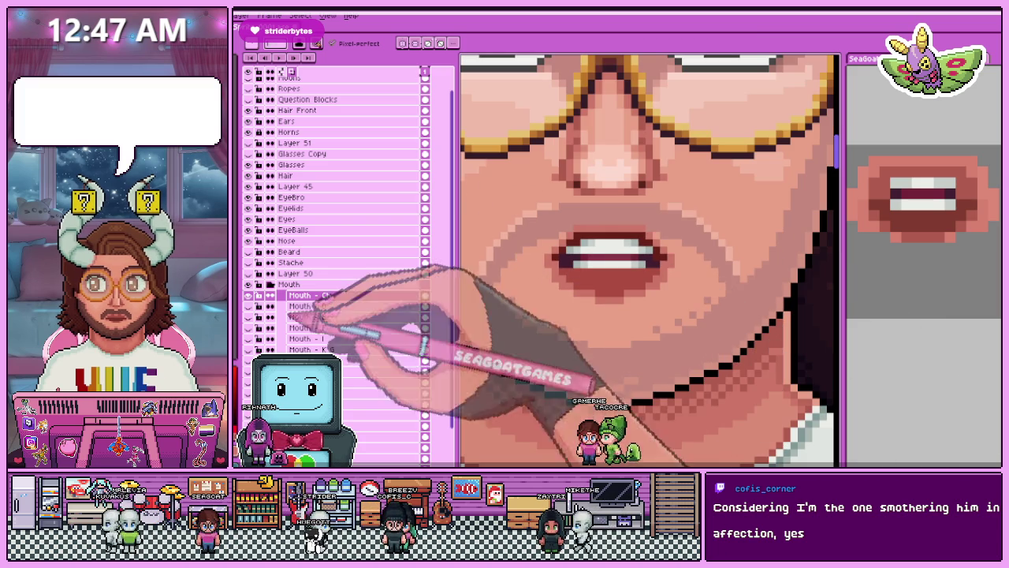
{"action": "scroll", "coordinate": [544, 272], "scroll_direction": "down", "scroll_amount": 2}
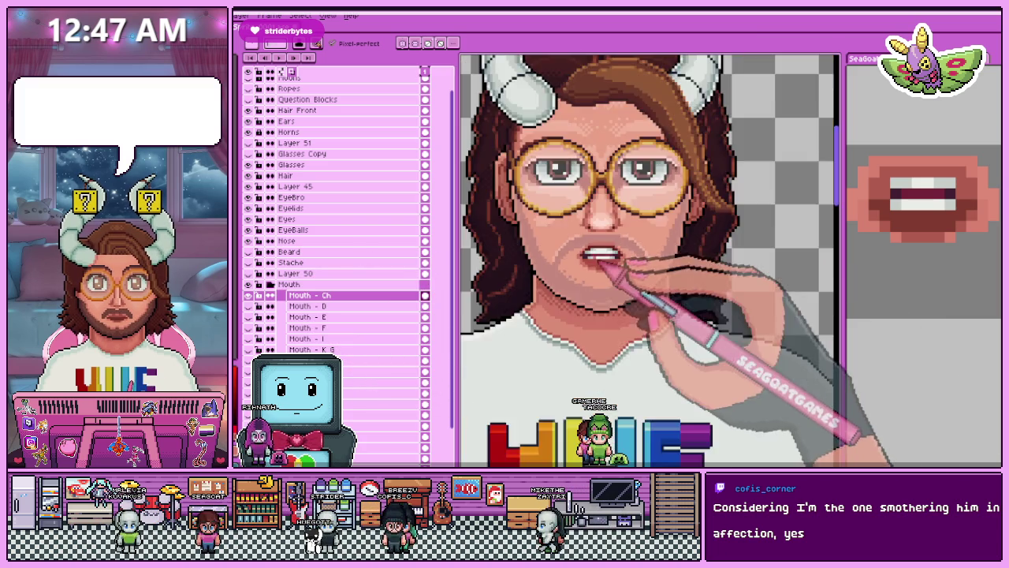
{"action": "scroll", "coordinate": [607, 272], "scroll_direction": "down", "scroll_amount": 1}
{"action": "scroll", "coordinate": [621, 264], "scroll_direction": "up", "scroll_amount": 2}
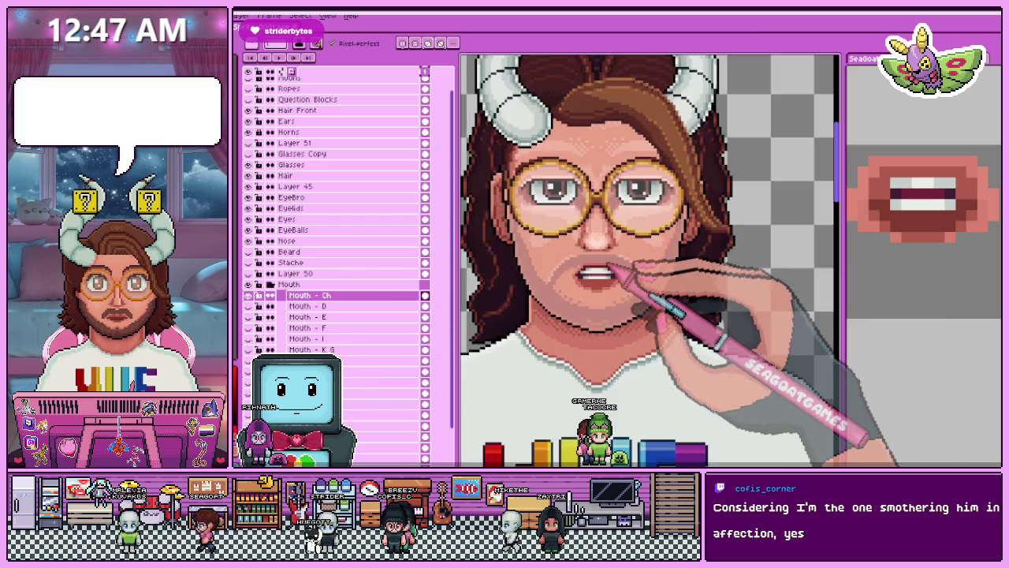
{"action": "scroll", "coordinate": [607, 272], "scroll_direction": "up", "scroll_amount": 2}
{"action": "scroll", "coordinate": [595, 282], "scroll_direction": "up", "scroll_amount": 2}
{"action": "scroll", "coordinate": [584, 285], "scroll_direction": "down", "scroll_amount": 2}
{"action": "scroll", "coordinate": [583, 284], "scroll_direction": "down", "scroll_amount": 1}
{"action": "scroll", "coordinate": [580, 276], "scroll_direction": "up", "scroll_amount": 2}
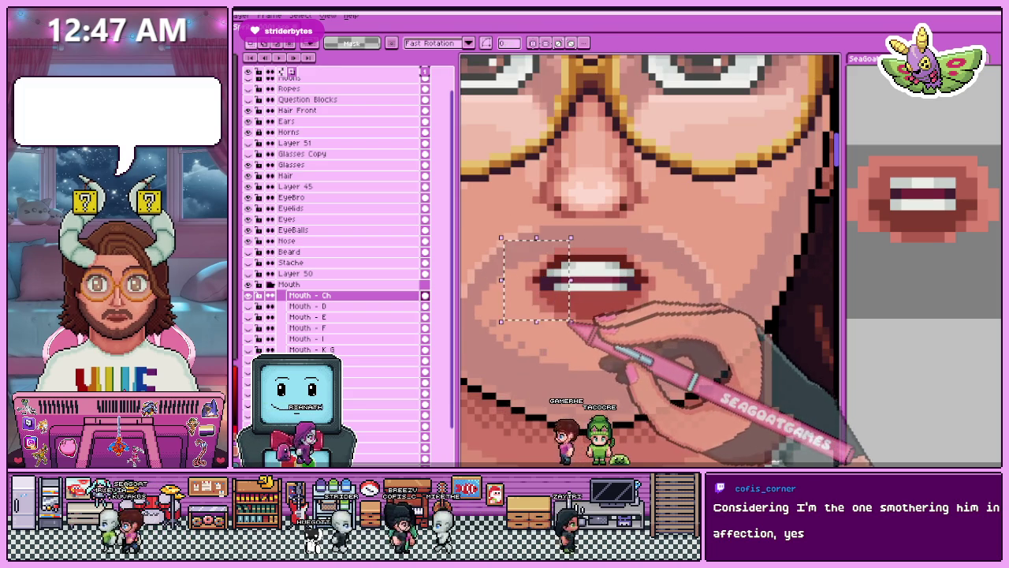
Select the patches left and right of the teeth, then drop the selection.
{"action": "scroll", "coordinate": [552, 303], "scroll_direction": "up", "scroll_amount": 1}
{"action": "left_click_drag", "start_coordinate": [509, 218], "coordinate": [567, 332]}
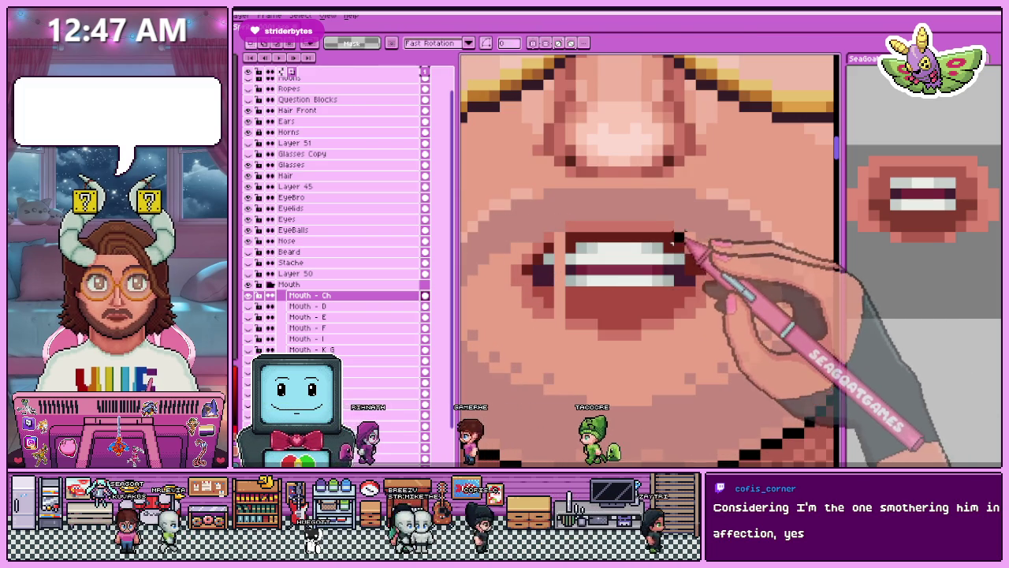
{"action": "left_click_drag", "start_coordinate": [671, 230], "coordinate": [730, 320]}
{"action": "key", "text": "ctrl+d"}
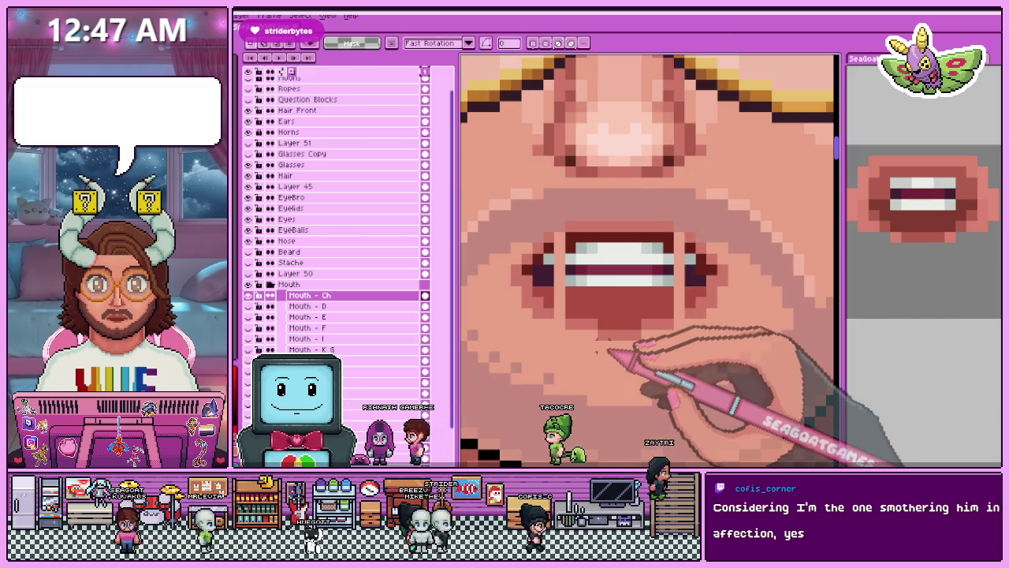
{"action": "scroll", "coordinate": [630, 331], "scroll_direction": "down", "scroll_amount": 3}
{"action": "scroll", "coordinate": [590, 352], "scroll_direction": "up", "scroll_amount": 1}
{"action": "scroll", "coordinate": [592, 353], "scroll_direction": "up", "scroll_amount": 2}
{"action": "scroll", "coordinate": [591, 238], "scroll_direction": "up", "scroll_amount": 3}
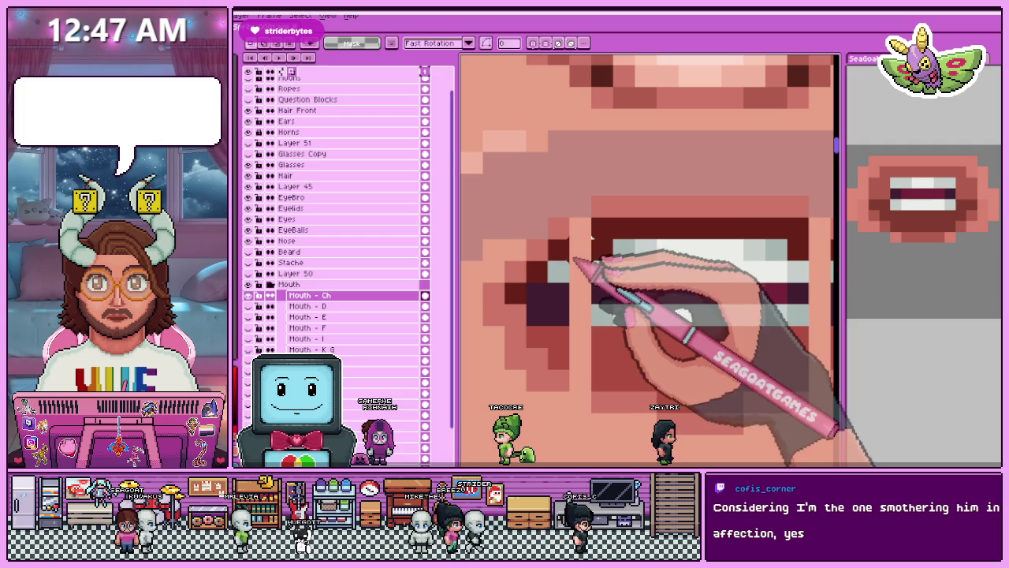
Adjust the teeth-edge columns on the left and right sides of the teeth.
{"action": "left_click_drag", "start_coordinate": [545, 214], "coordinate": [592, 391]}
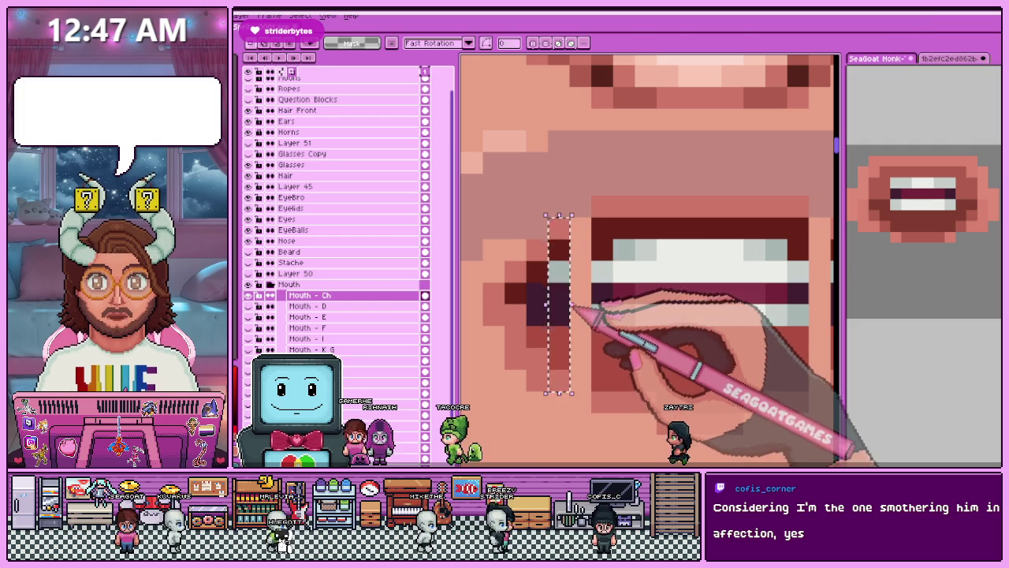
{"action": "key", "text": "ctrl+d"}
{"action": "scroll", "coordinate": [631, 331], "scroll_direction": "down", "scroll_amount": 3}
{"action": "scroll", "coordinate": [619, 285], "scroll_direction": "up", "scroll_amount": 3}
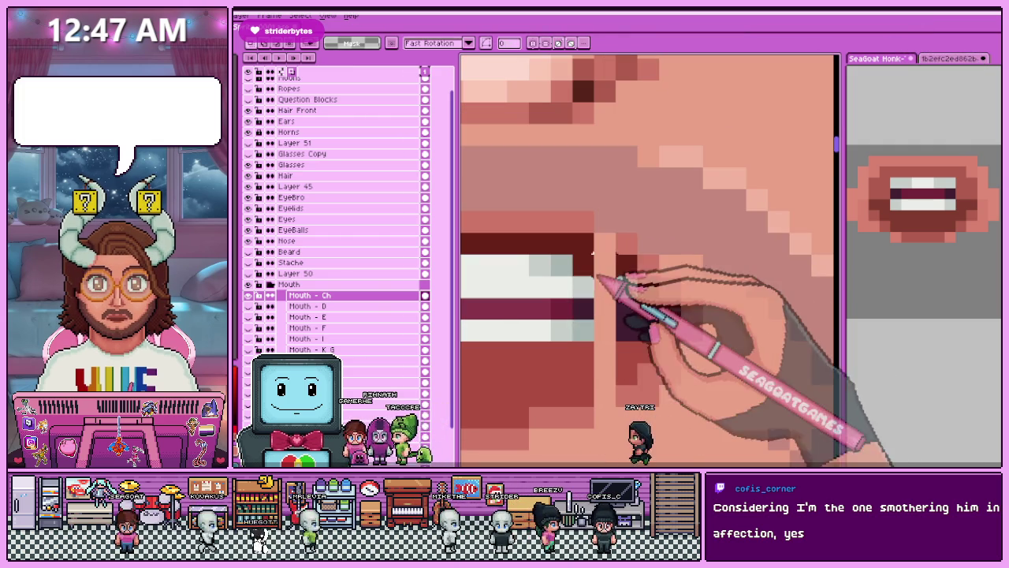
{"action": "left_click_drag", "start_coordinate": [594, 249], "coordinate": [615, 377]}
{"action": "left_click_drag", "start_coordinate": [571, 209], "coordinate": [594, 428]}
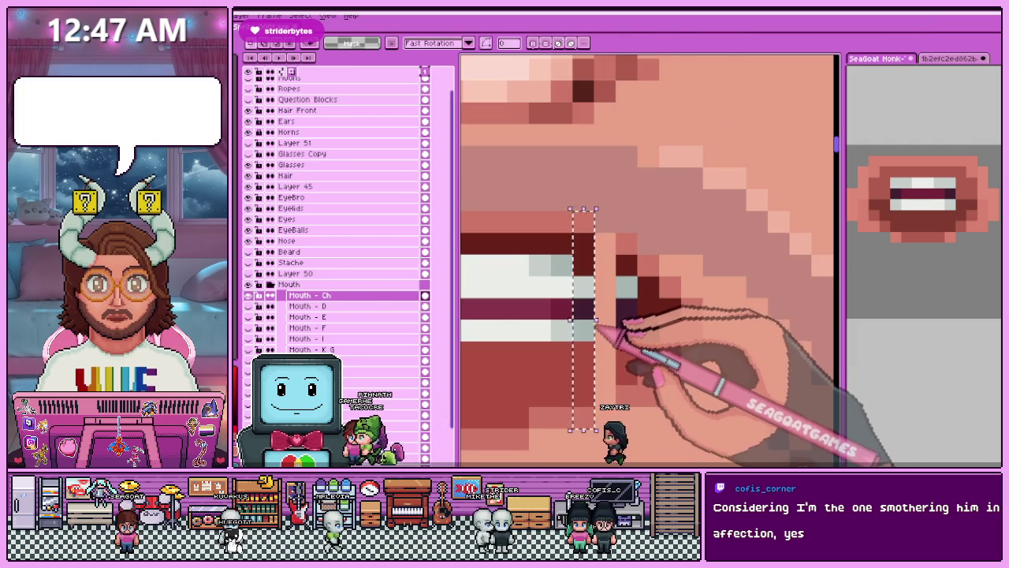
{"action": "scroll", "coordinate": [637, 321], "scroll_direction": "down", "scroll_amount": 3}
{"action": "key", "text": "ctrl+d"}
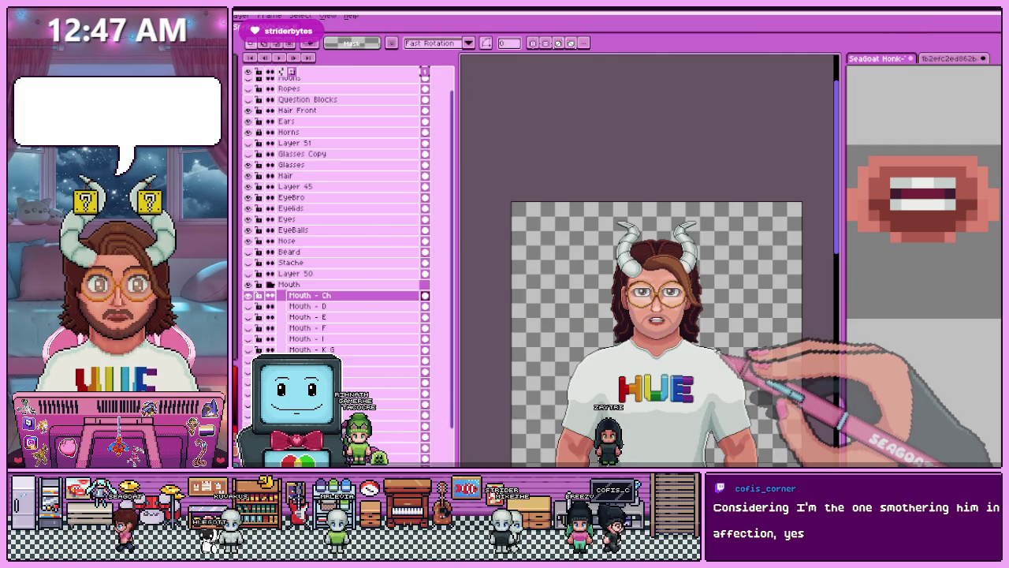
Select the area around the mouth and retouch the teeth with the Pencil and Eyedropper.
{"action": "scroll", "coordinate": [581, 229], "scroll_direction": "up", "scroll_amount": 2}
{"action": "scroll", "coordinate": [581, 228], "scroll_direction": "up", "scroll_amount": 1}
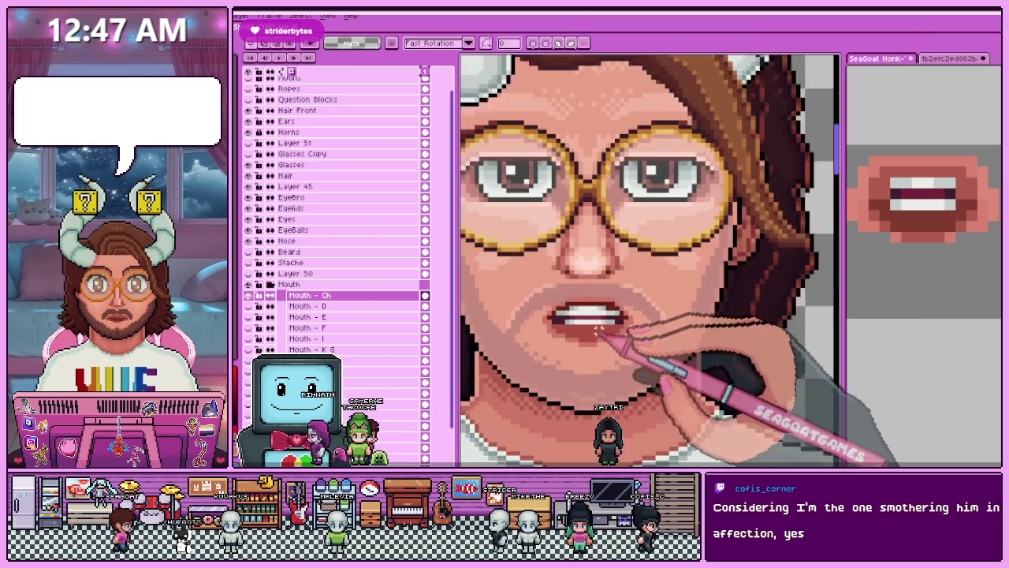
{"action": "scroll", "coordinate": [581, 229], "scroll_direction": "up", "scroll_amount": 1}
{"action": "left_click_drag", "start_coordinate": [576, 365], "coordinate": [667, 254]}
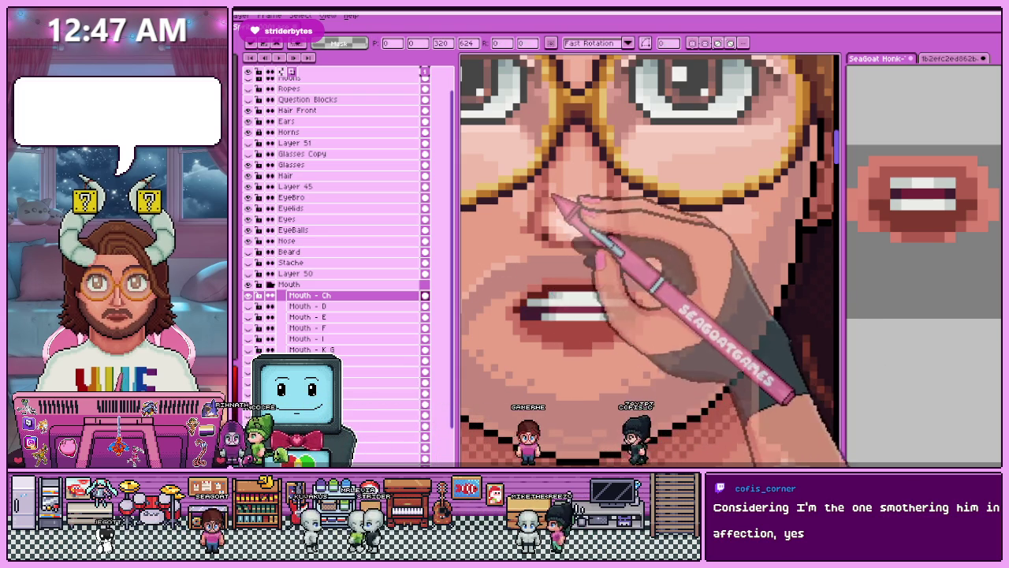
{"action": "scroll", "coordinate": [552, 293], "scroll_direction": "down", "scroll_amount": 2}
{"action": "scroll", "coordinate": [543, 267], "scroll_direction": "up", "scroll_amount": 2}
{"action": "scroll", "coordinate": [559, 248], "scroll_direction": "up", "scroll_amount": 2}
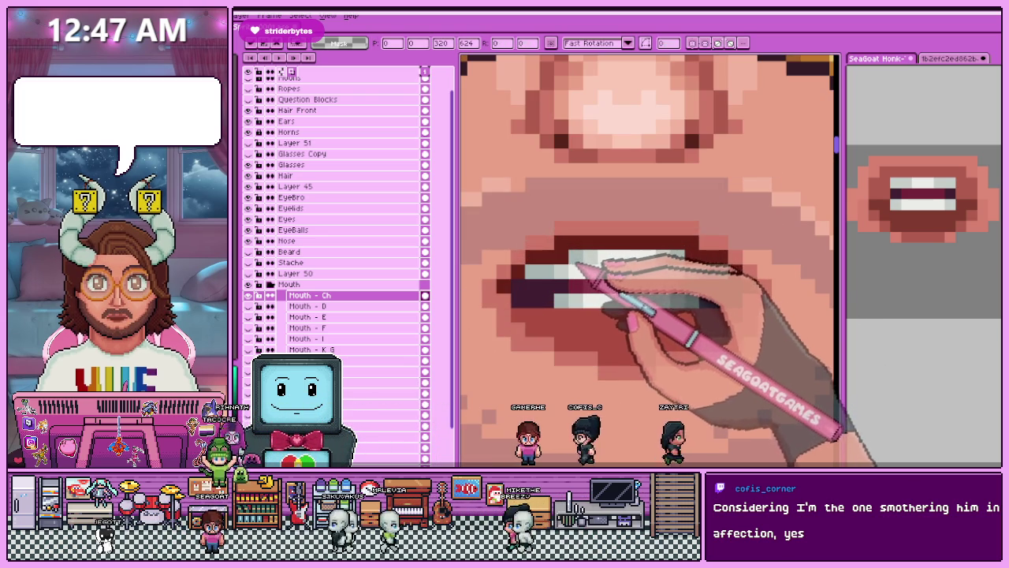
{"action": "key", "text": "b"}
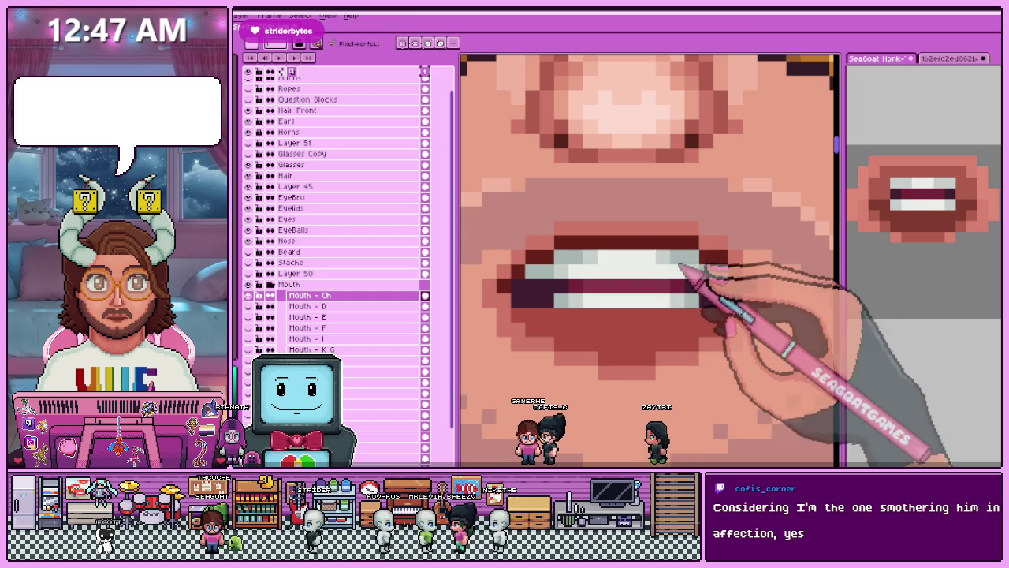
{"action": "scroll", "coordinate": [622, 222], "scroll_direction": "down", "scroll_amount": 2}
{"action": "scroll", "coordinate": [622, 223], "scroll_direction": "down", "scroll_amount": 3}
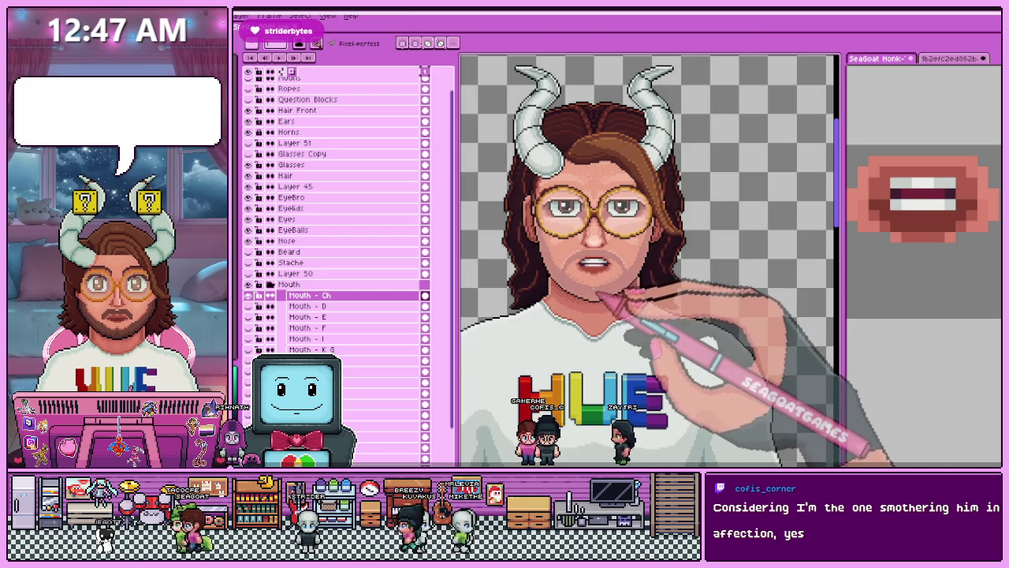
{"action": "scroll", "coordinate": [597, 295], "scroll_direction": "up", "scroll_amount": 2}
{"action": "scroll", "coordinate": [575, 283], "scroll_direction": "up", "scroll_amount": 2}
{"action": "scroll", "coordinate": [552, 279], "scroll_direction": "up", "scroll_amount": 2}
{"action": "key", "text": "i"}
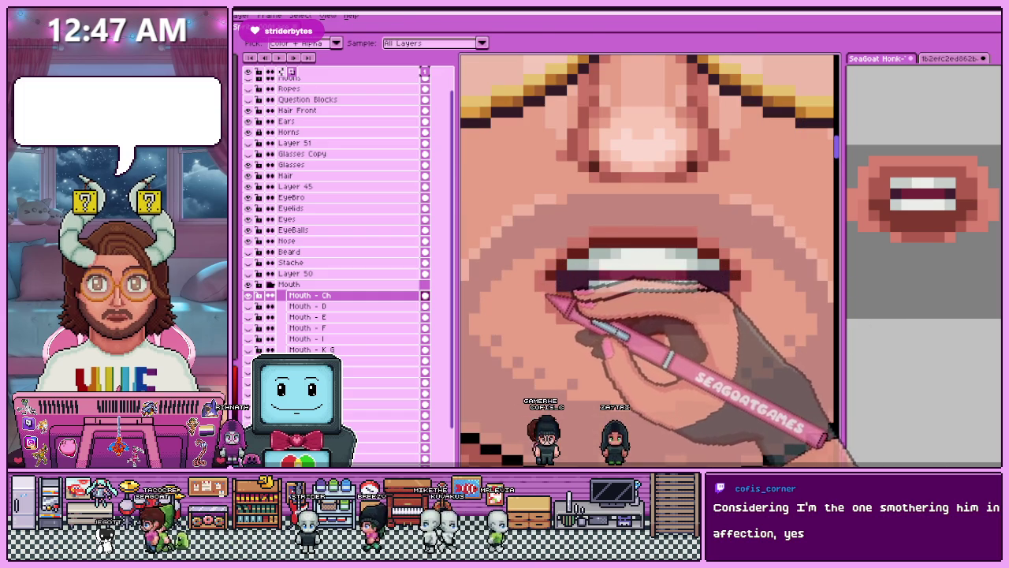
{"action": "key", "text": "b"}
{"action": "scroll", "coordinate": [548, 296], "scroll_direction": "down", "scroll_amount": 3}
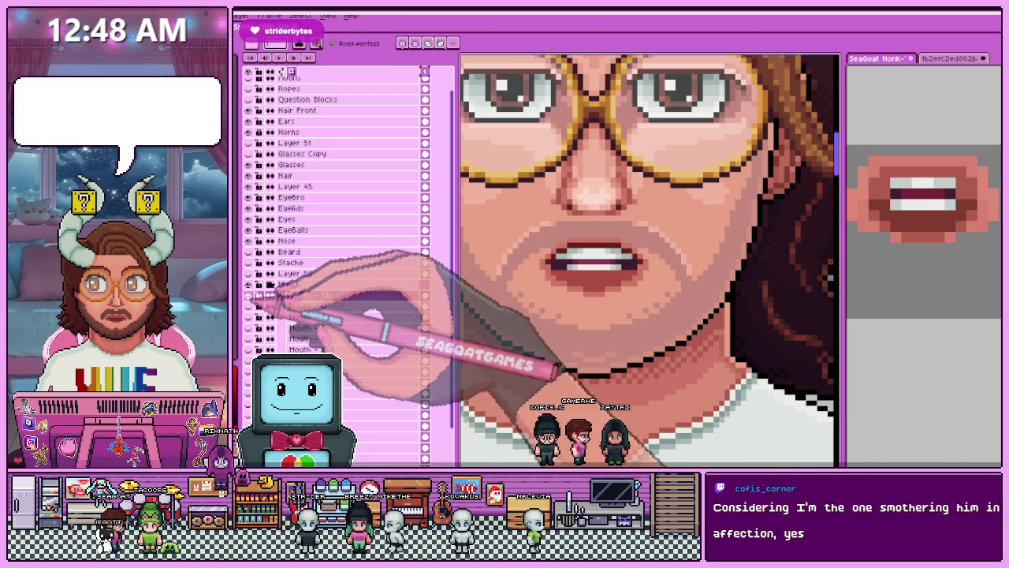
Preview a different mouth shape on the face, then reselect the Mouth - Ch layer.
{"action": "left_click", "coordinate": [258, 294]}
{"action": "key", "text": "i"}
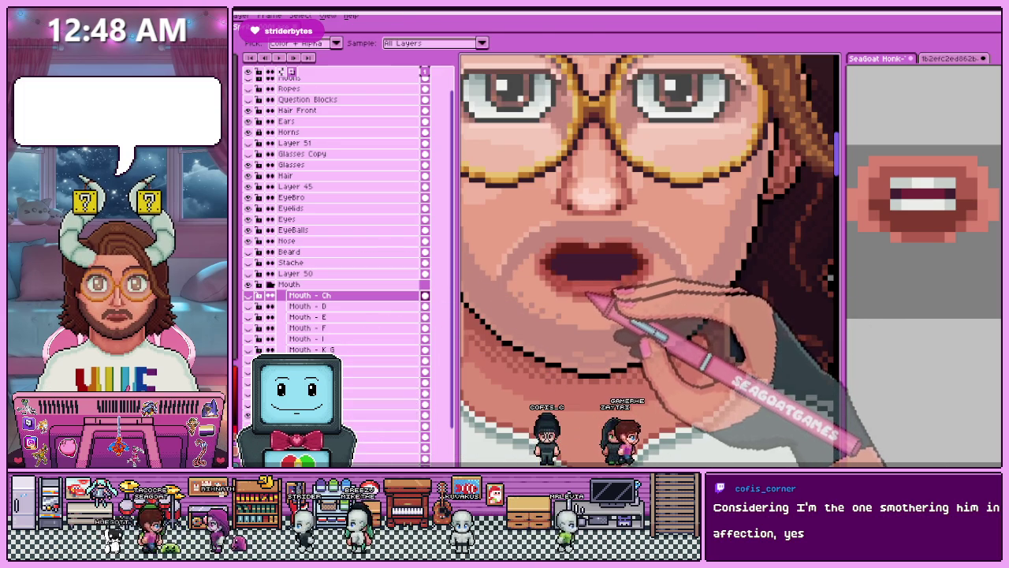
{"action": "key", "text": "b"}
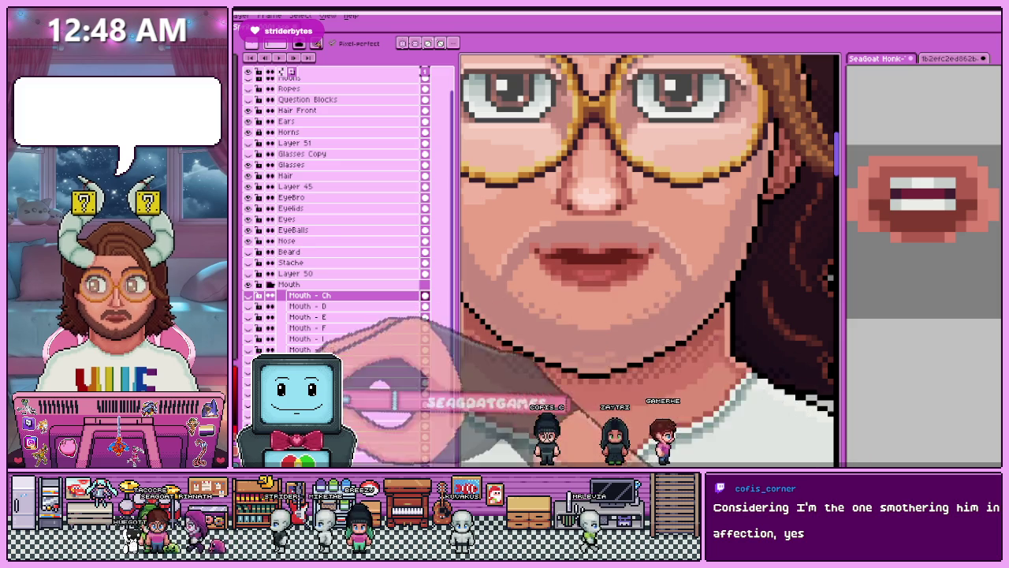
{"action": "key", "text": "i"}
{"action": "key", "text": "b"}
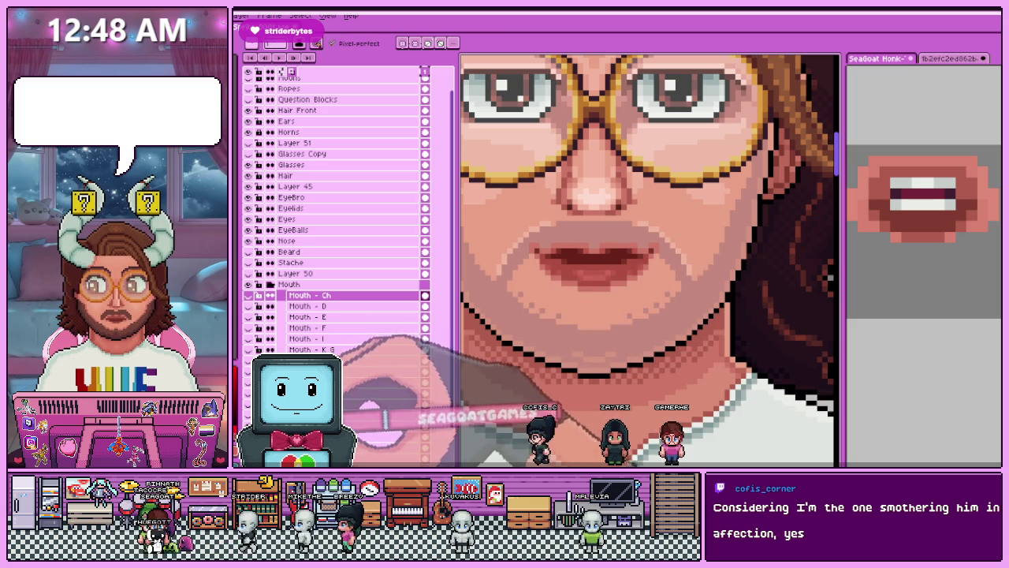
{"action": "left_click", "coordinate": [261, 294]}
Zoom in and out to check the Ch mouth, then hide the Mouth - Ch layer.
{"action": "scroll", "coordinate": [596, 289], "scroll_direction": "up", "scroll_amount": 1}
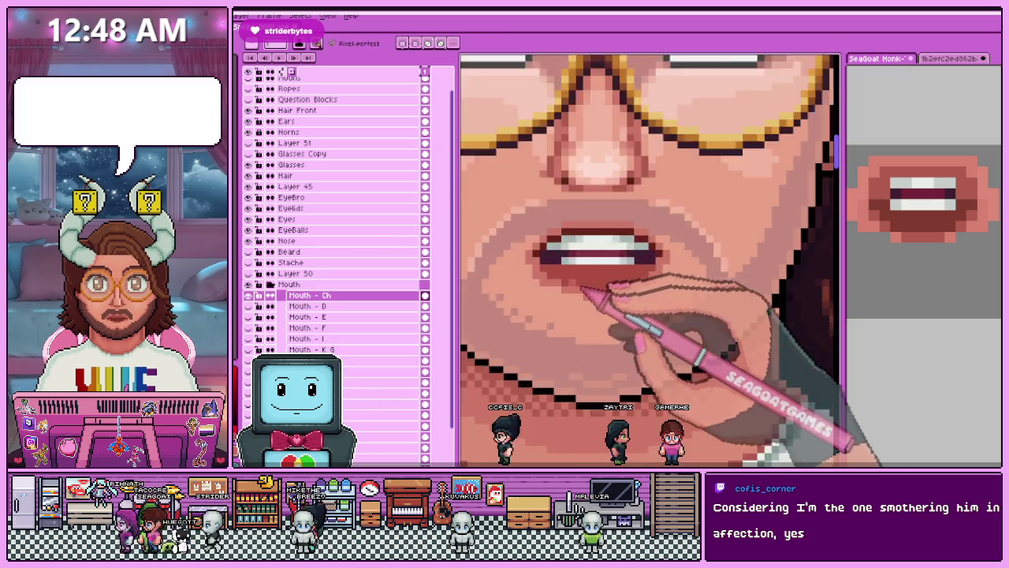
{"action": "scroll", "coordinate": [599, 288], "scroll_direction": "up", "scroll_amount": 2}
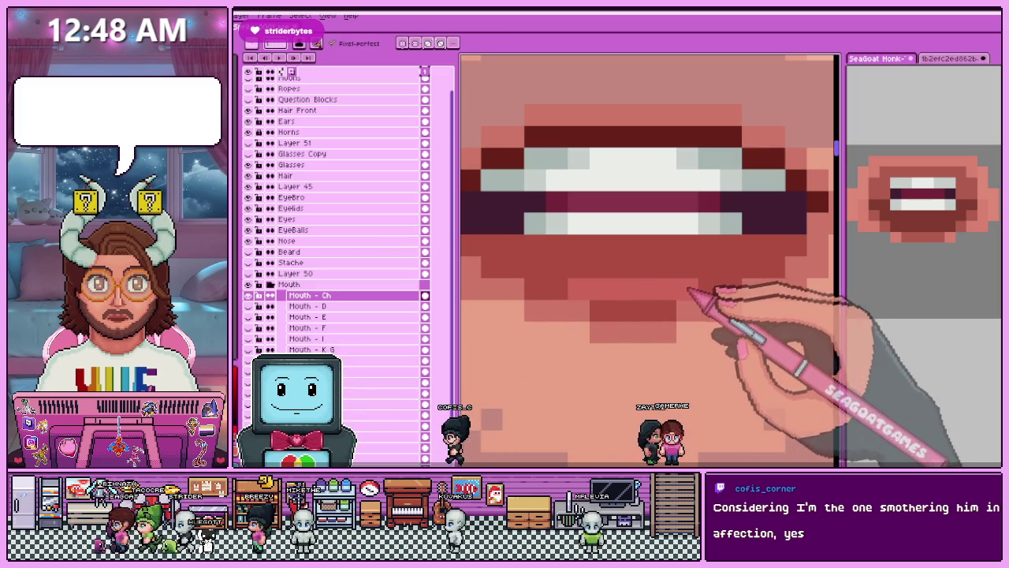
{"action": "scroll", "coordinate": [713, 280], "scroll_direction": "down", "scroll_amount": 2}
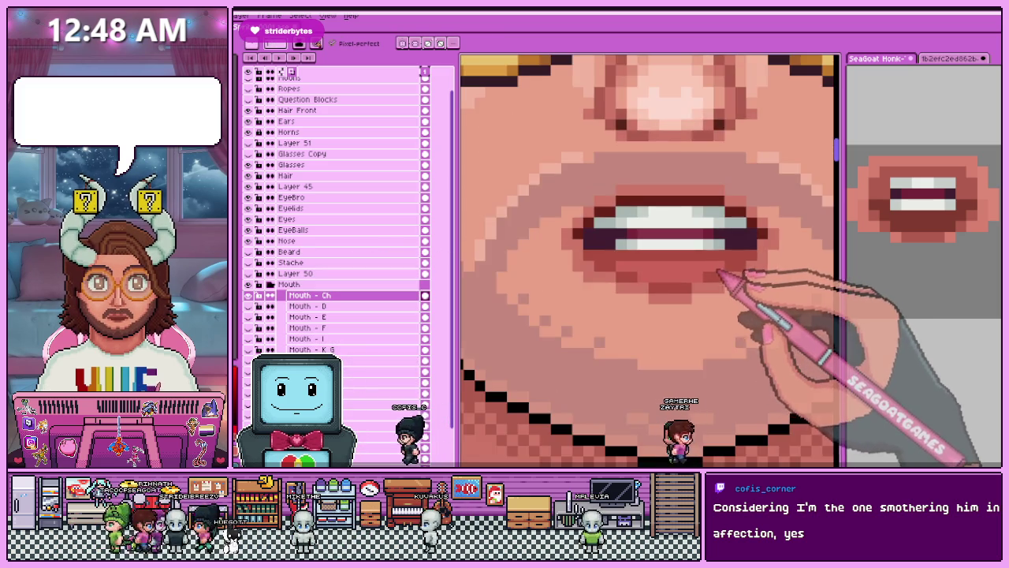
{"action": "scroll", "coordinate": [685, 331], "scroll_direction": "down", "scroll_amount": 2}
{"action": "scroll", "coordinate": [662, 394], "scroll_direction": "down", "scroll_amount": 1}
{"action": "scroll", "coordinate": [655, 378], "scroll_direction": "up", "scroll_amount": 1}
{"action": "scroll", "coordinate": [631, 303], "scroll_direction": "up", "scroll_amount": 3}
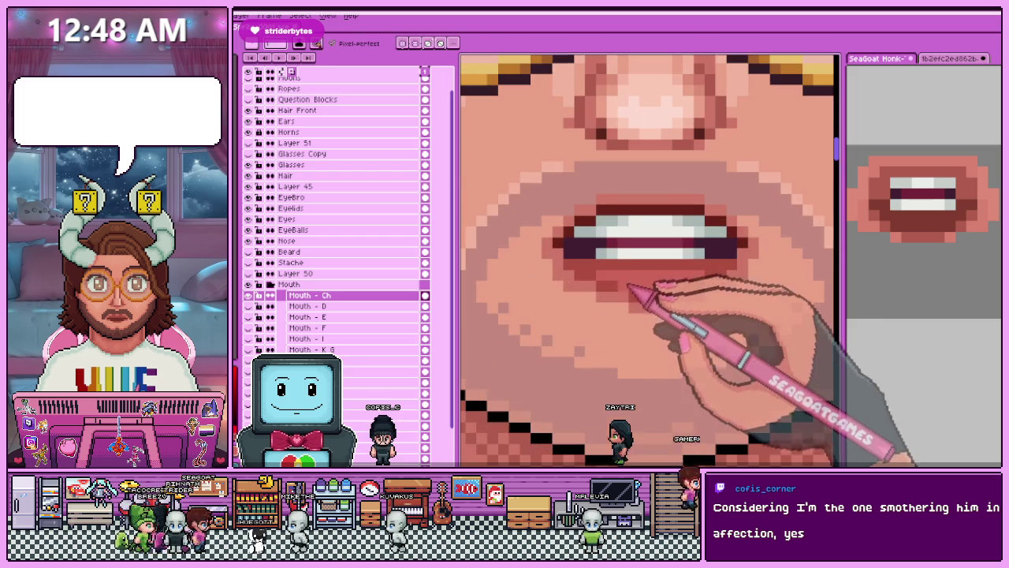
{"action": "scroll", "coordinate": [637, 293], "scroll_direction": "down", "scroll_amount": 2}
{"action": "scroll", "coordinate": [649, 316], "scroll_direction": "down", "scroll_amount": 2}
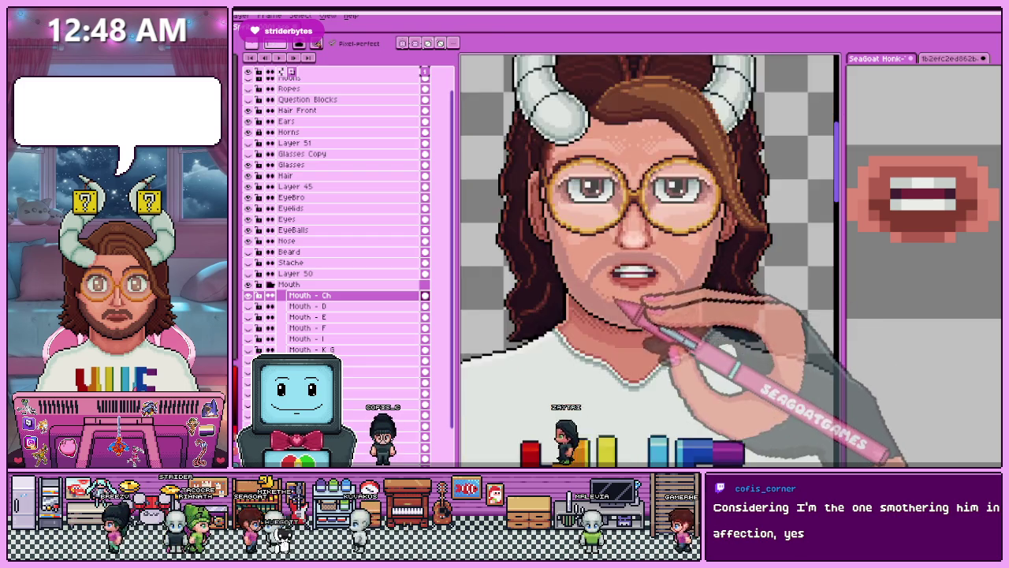
{"action": "scroll", "coordinate": [631, 315], "scroll_direction": "down", "scroll_amount": 2}
{"action": "scroll", "coordinate": [632, 309], "scroll_direction": "up", "scroll_amount": 3}
{"action": "scroll", "coordinate": [641, 265], "scroll_direction": "up", "scroll_amount": 2}
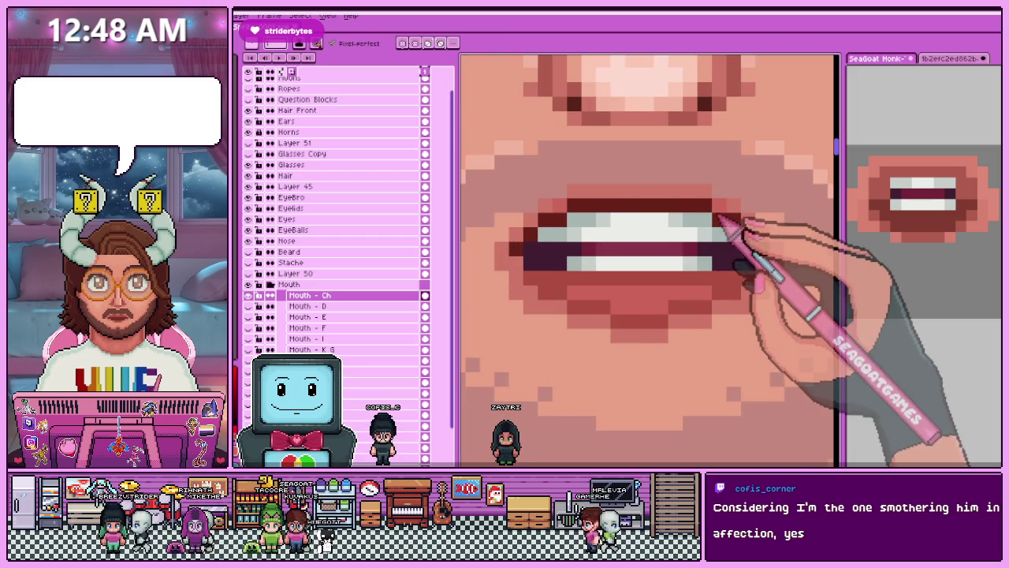
{"action": "scroll", "coordinate": [636, 197], "scroll_direction": "down", "scroll_amount": 1}
{"action": "scroll", "coordinate": [636, 293], "scroll_direction": "down", "scroll_amount": 1}
{"action": "scroll", "coordinate": [604, 252], "scroll_direction": "up", "scroll_amount": 2}
{"action": "scroll", "coordinate": [637, 226], "scroll_direction": "down", "scroll_amount": 2}
{"action": "scroll", "coordinate": [599, 262], "scroll_direction": "down", "scroll_amount": 2}
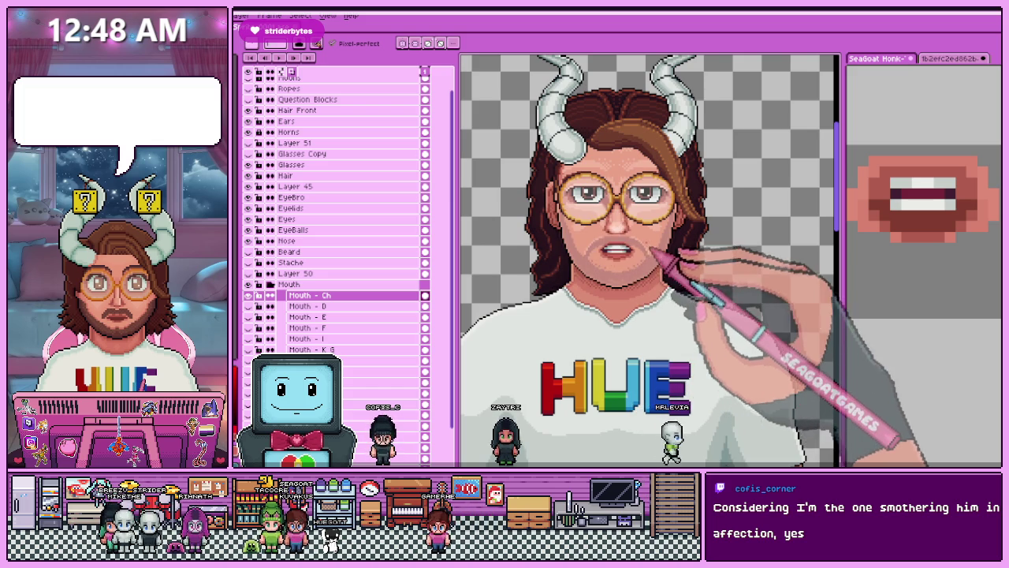
{"action": "scroll", "coordinate": [654, 250], "scroll_direction": "down", "scroll_amount": 2}
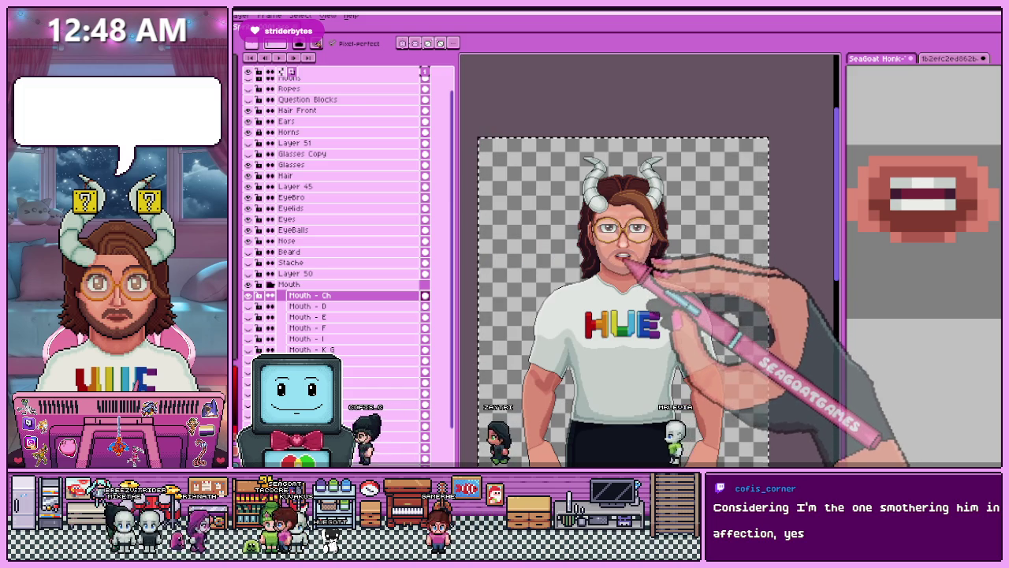
{"action": "scroll", "coordinate": [623, 256], "scroll_direction": "up", "scroll_amount": 2}
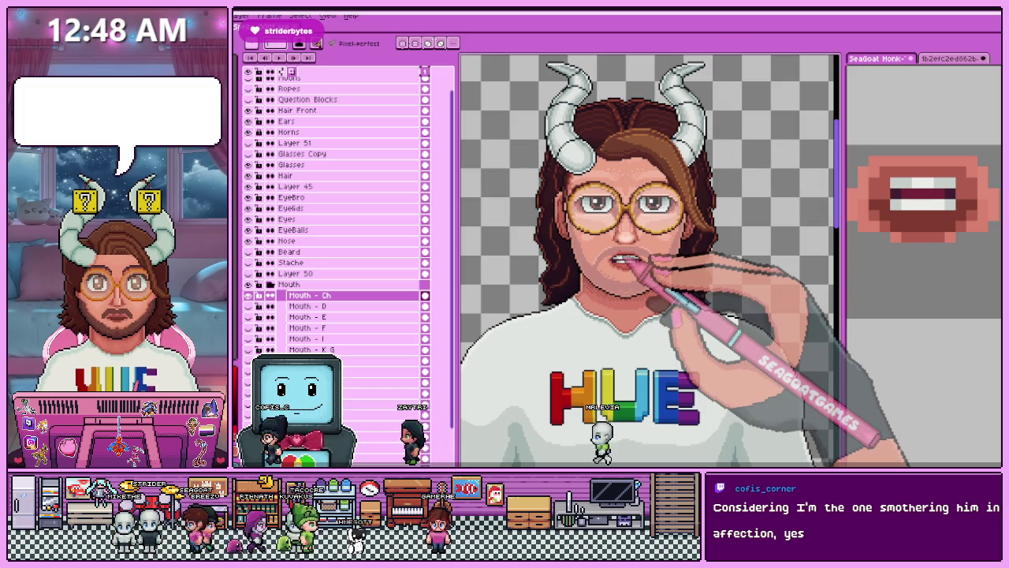
{"action": "scroll", "coordinate": [631, 251], "scroll_direction": "up", "scroll_amount": 1}
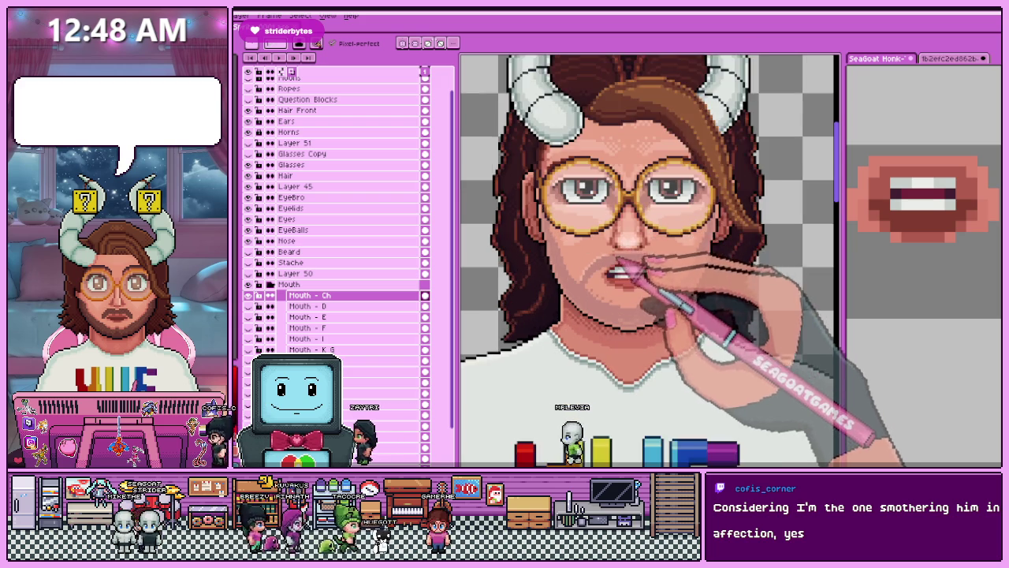
{"action": "scroll", "coordinate": [619, 272], "scroll_direction": "up", "scroll_amount": 1}
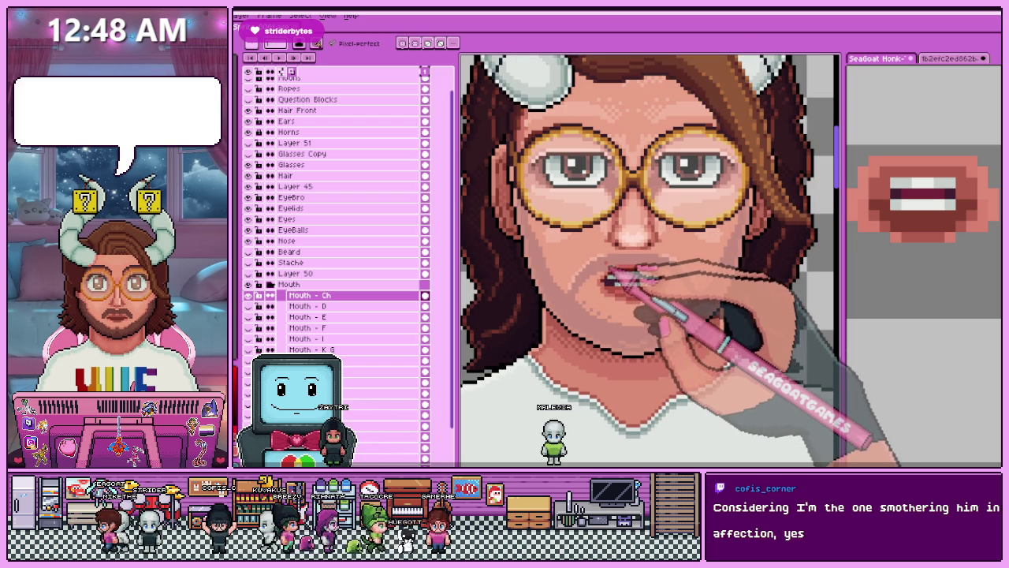
{"action": "key", "text": "Delete"}
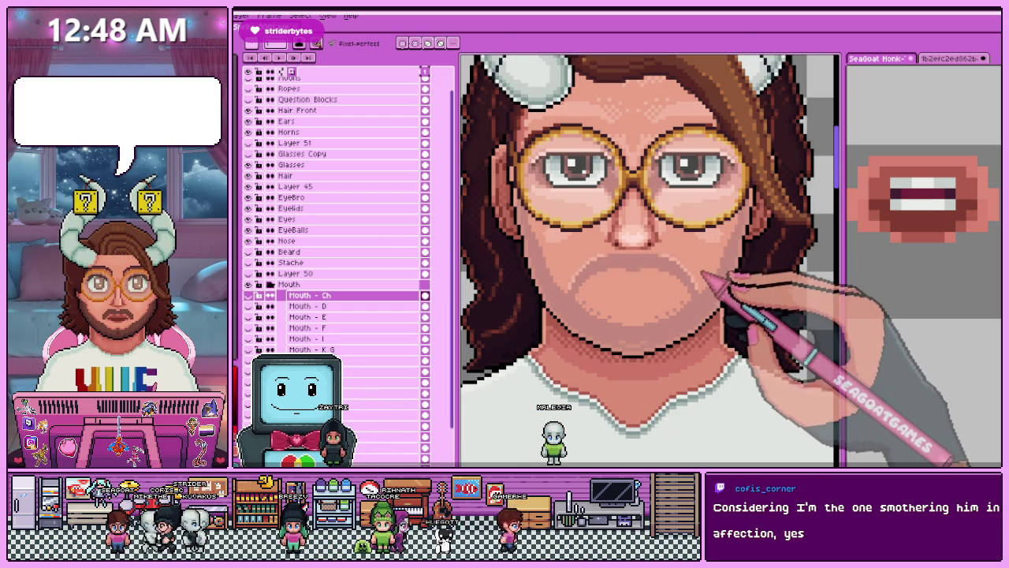
Select R Mouth - DD, then R Mouth - A, in the R Mouth group and zoom out to the whole sprite.
{"action": "scroll", "coordinate": [335, 213], "scroll_direction": "down", "scroll_amount": 5}
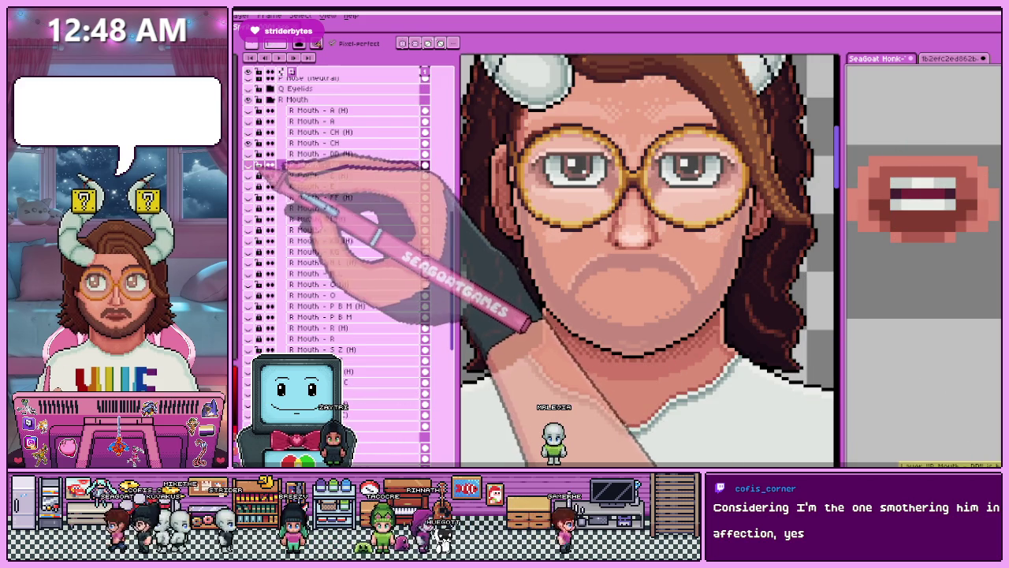
{"action": "left_click", "coordinate": [311, 164]}
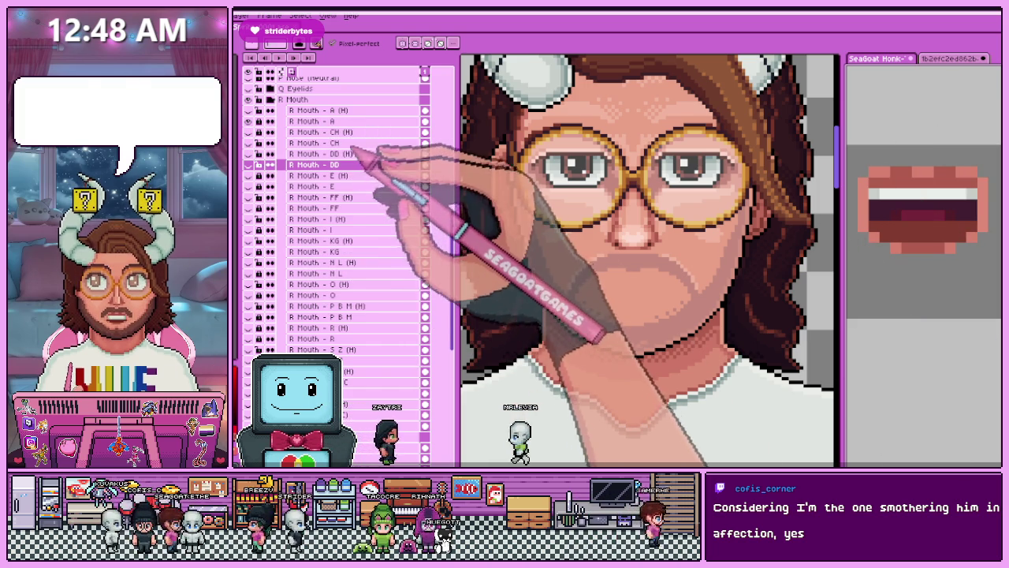
{"action": "left_click", "coordinate": [312, 121]}
{"action": "key", "text": "minus"}
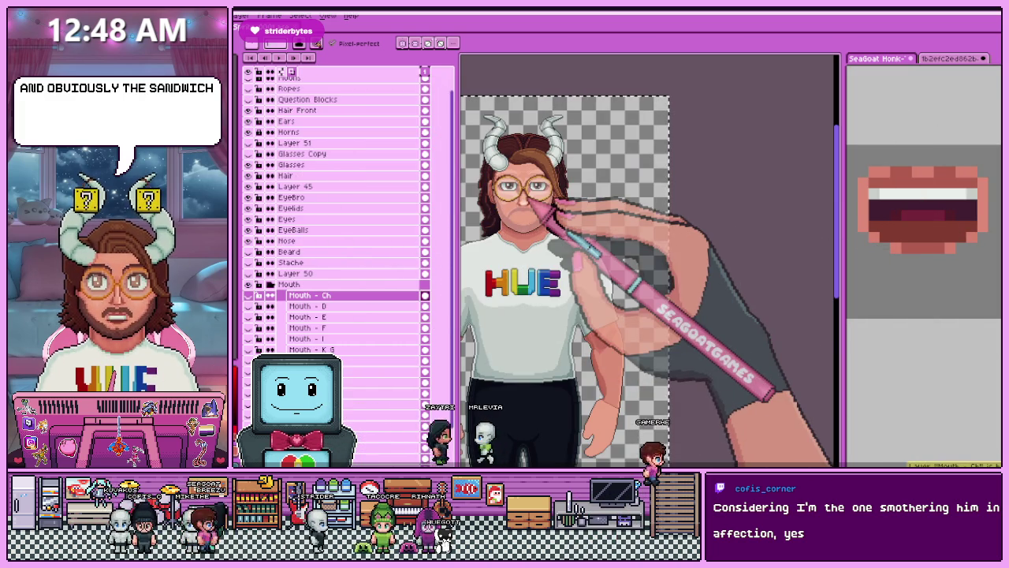